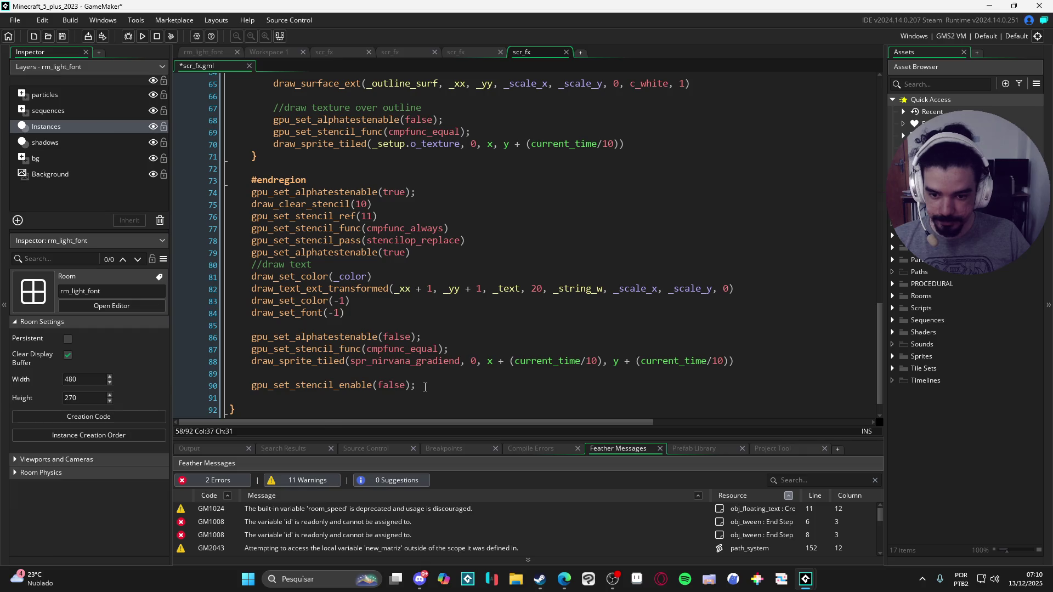
Add gpu_set_stencil_enable(false); as line 71, right after the draw_sprite_tiled call.
scroll(264, 373, up, 4)
click(666, 276)
key(Return)
text(gpu_set_stencil_enable(false);)
scroll(336, 291, down, 2)
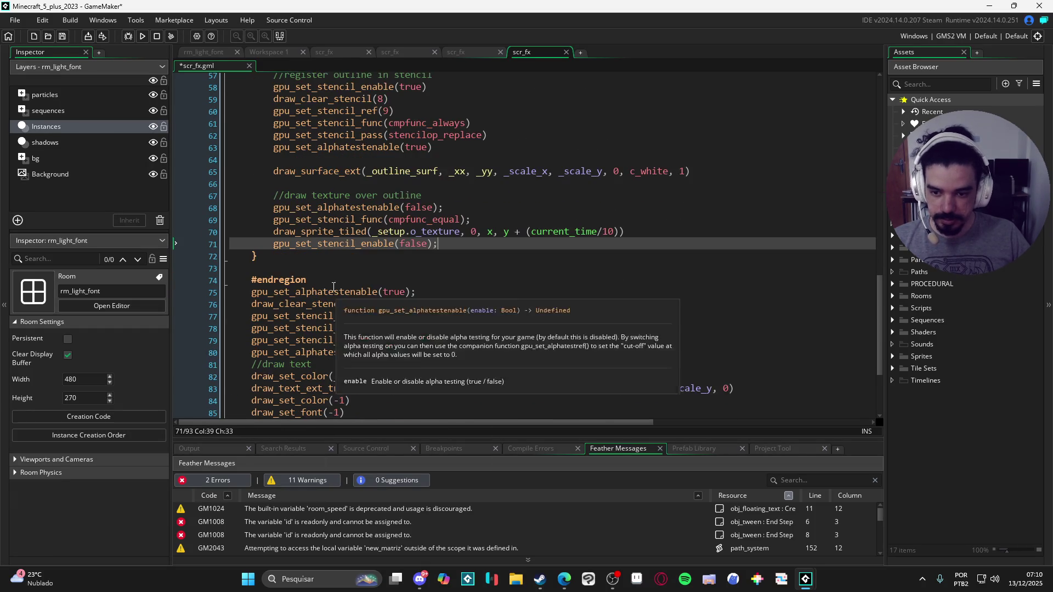
scroll(328, 282, up, 2)
scroll(308, 275, down, 2)
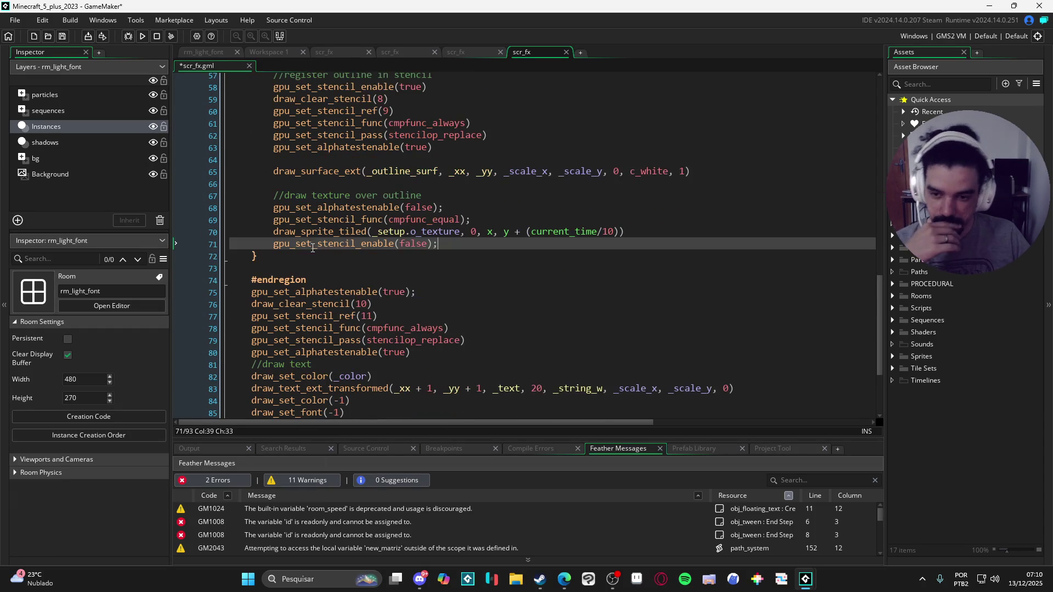
scroll(307, 274, up, 4)
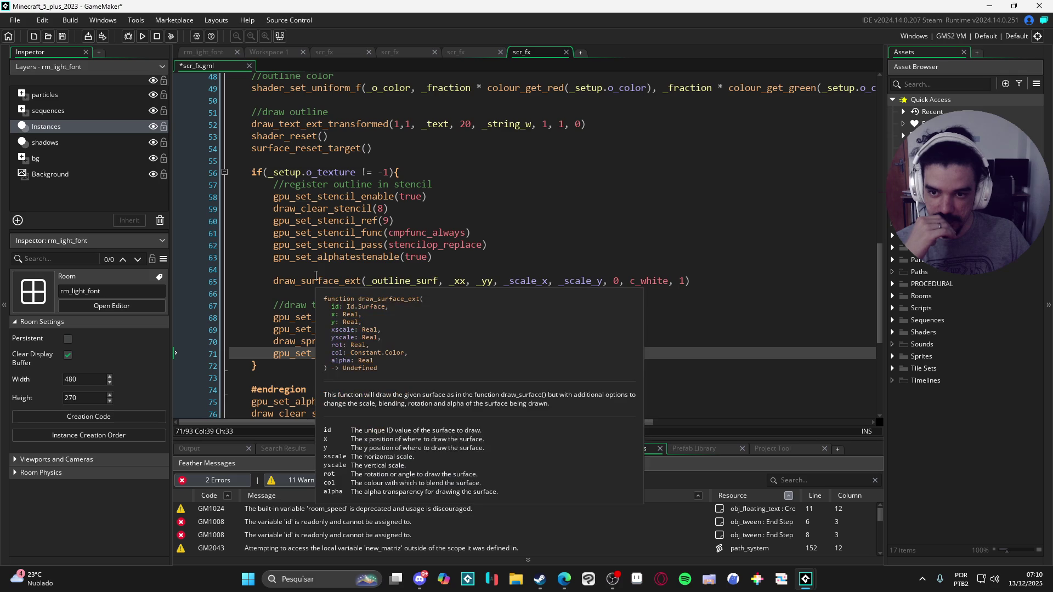
scroll(311, 312, down, 2)
scroll(321, 325, down, 2)
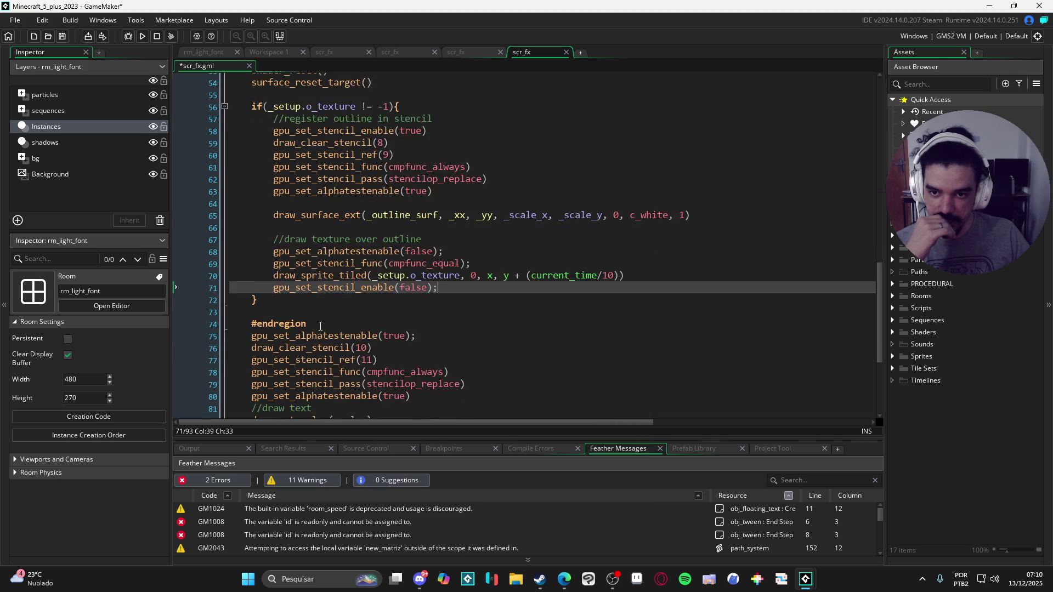
scroll(346, 303, down, 2)
scroll(351, 242, down, 2)
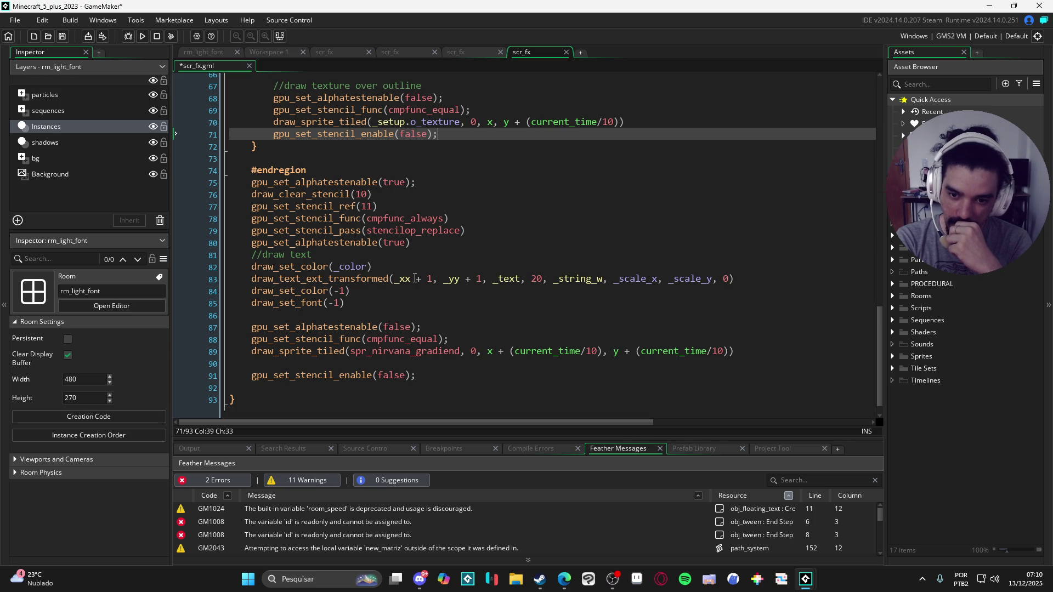
scroll(416, 279, up, 7)
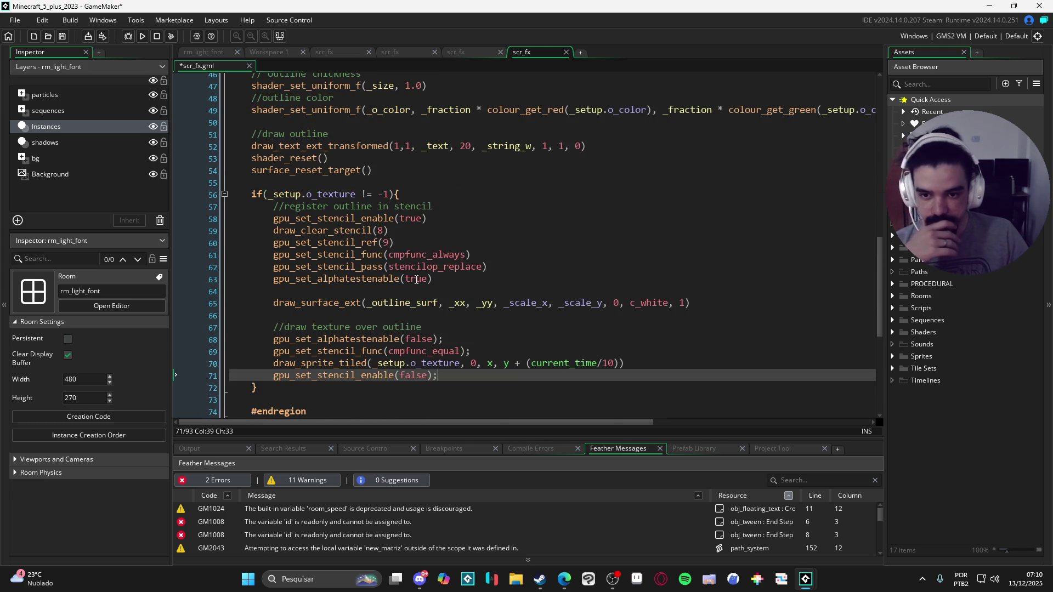
scroll(373, 258, up, 1)
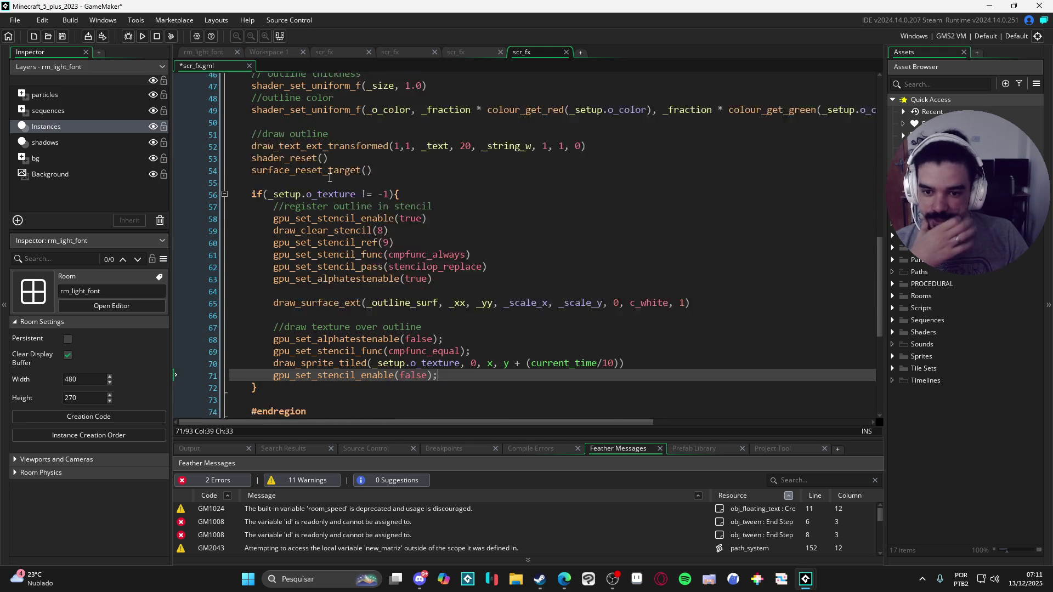
scroll(366, 247, down, 1)
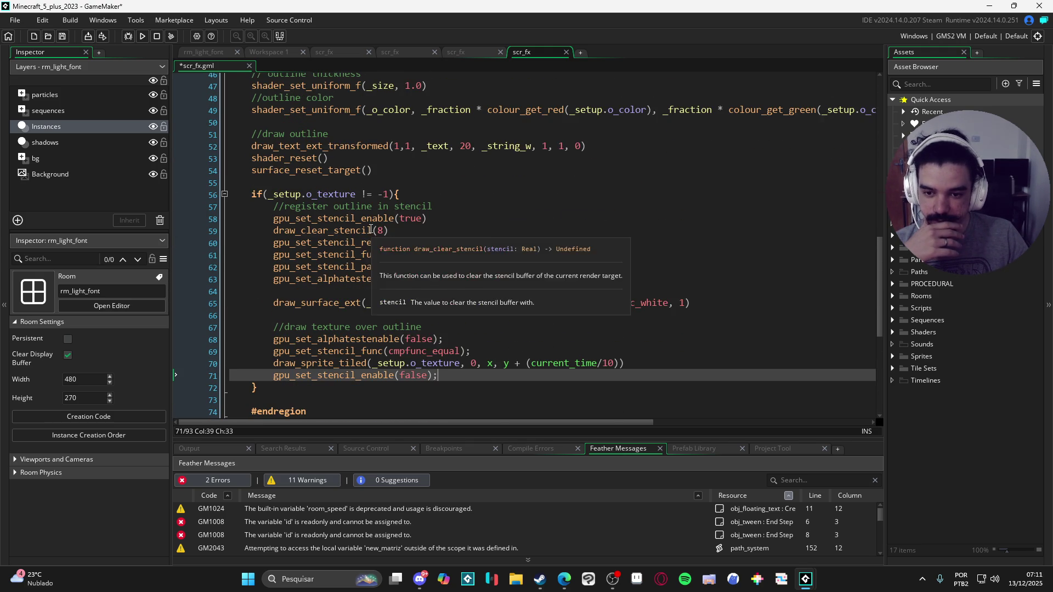
scroll(366, 242, up, 3)
scroll(500, 251, down, 2)
scroll(508, 247, down, 3)
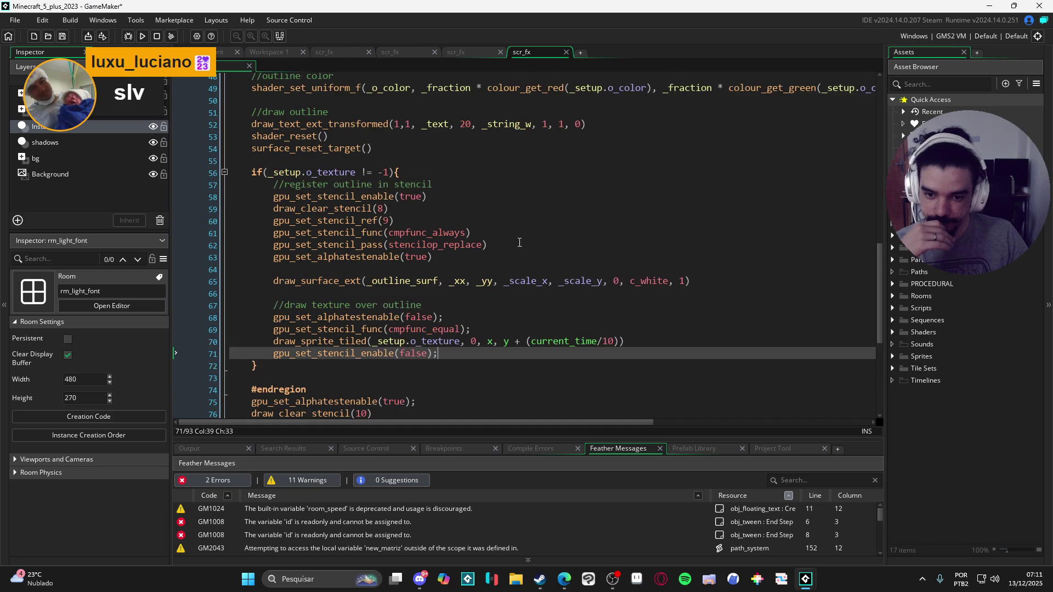
scroll(524, 236, up, 2)
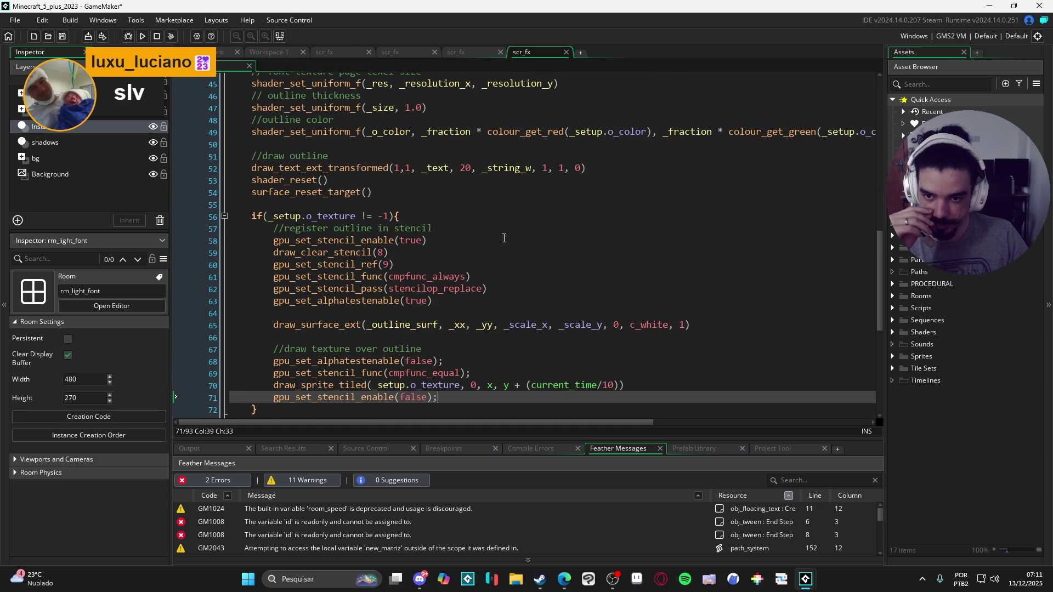
scroll(310, 250, down, 1)
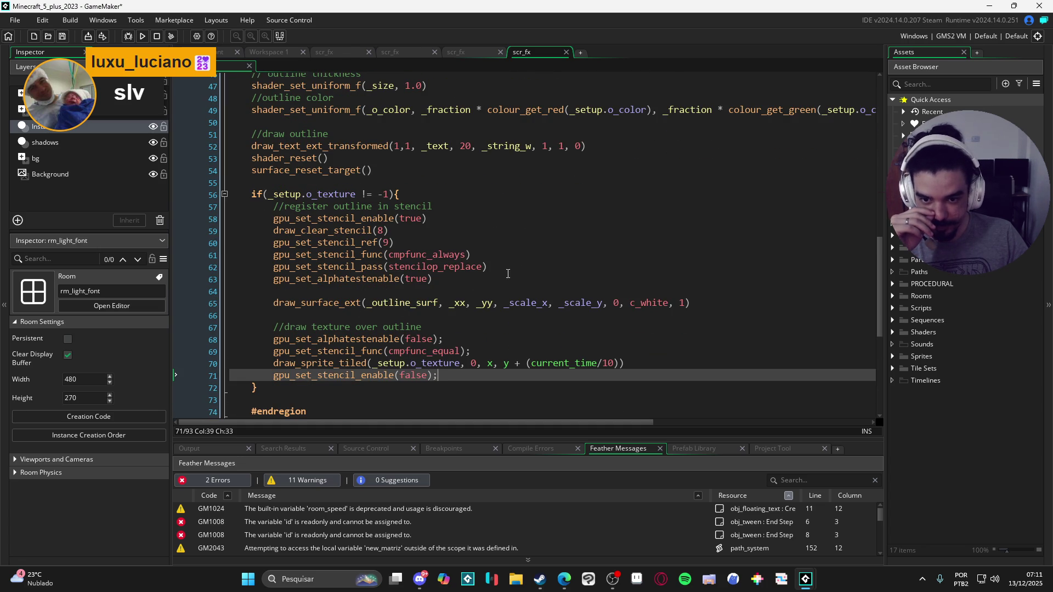
scroll(320, 202, up, 1)
scroll(366, 202, up, 2)
scroll(480, 269, down, 4)
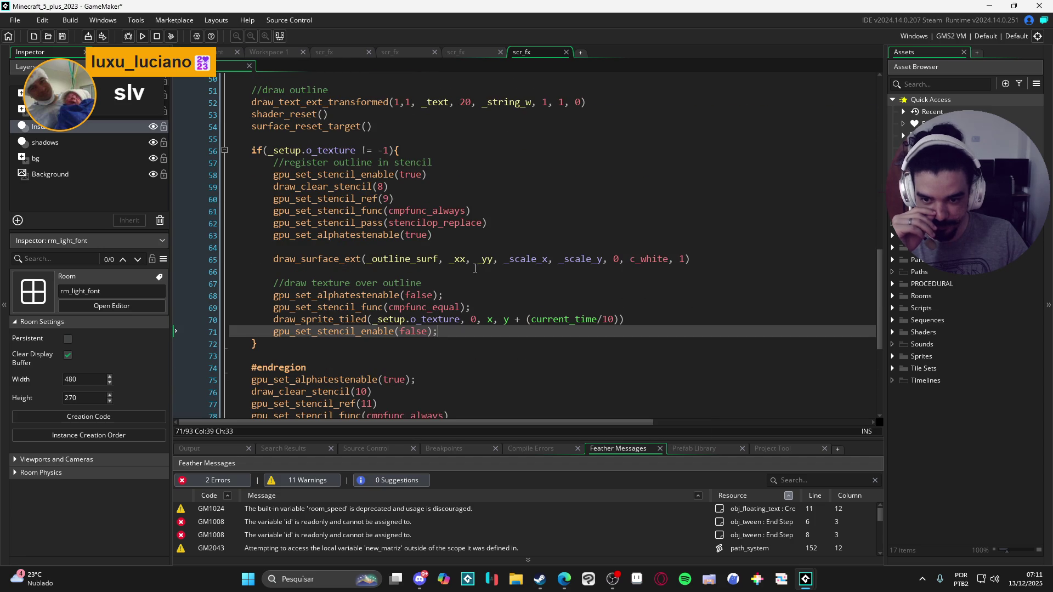
scroll(428, 258, down, 3)
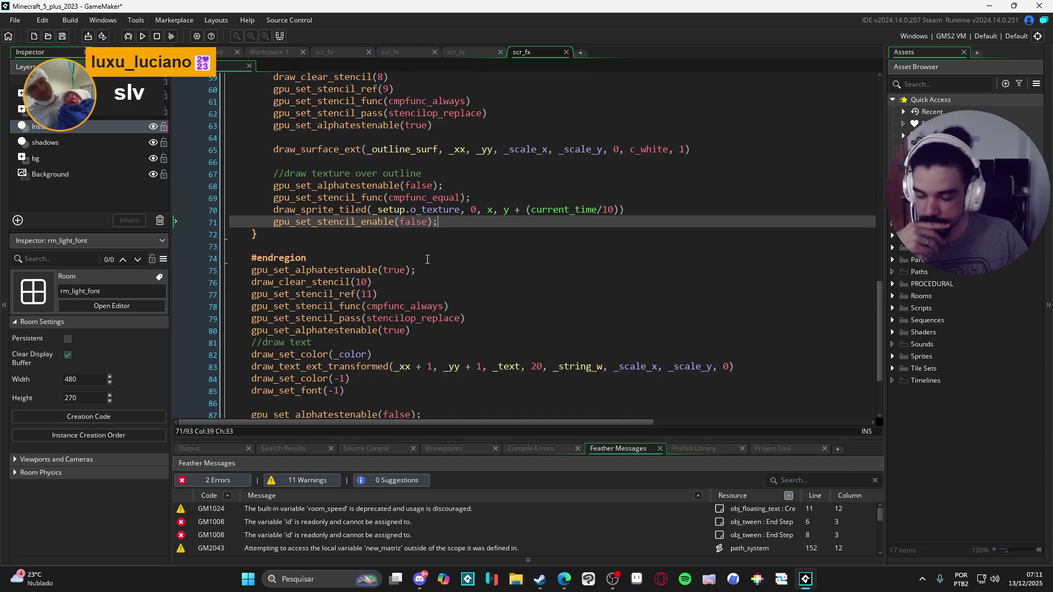
scroll(427, 259, down, 2)
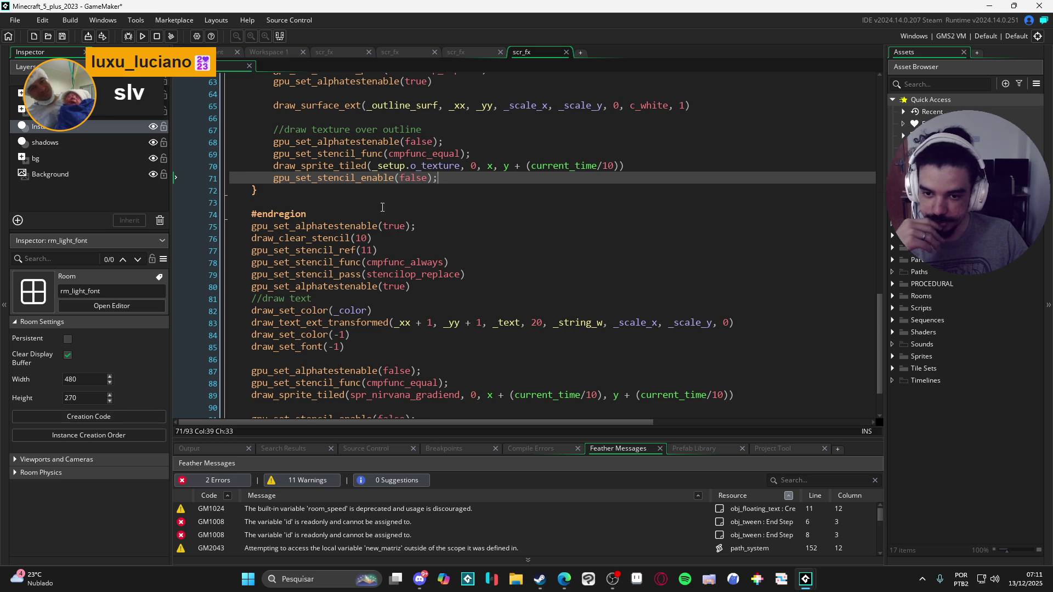
click(389, 226)
scroll(331, 209, up, 5)
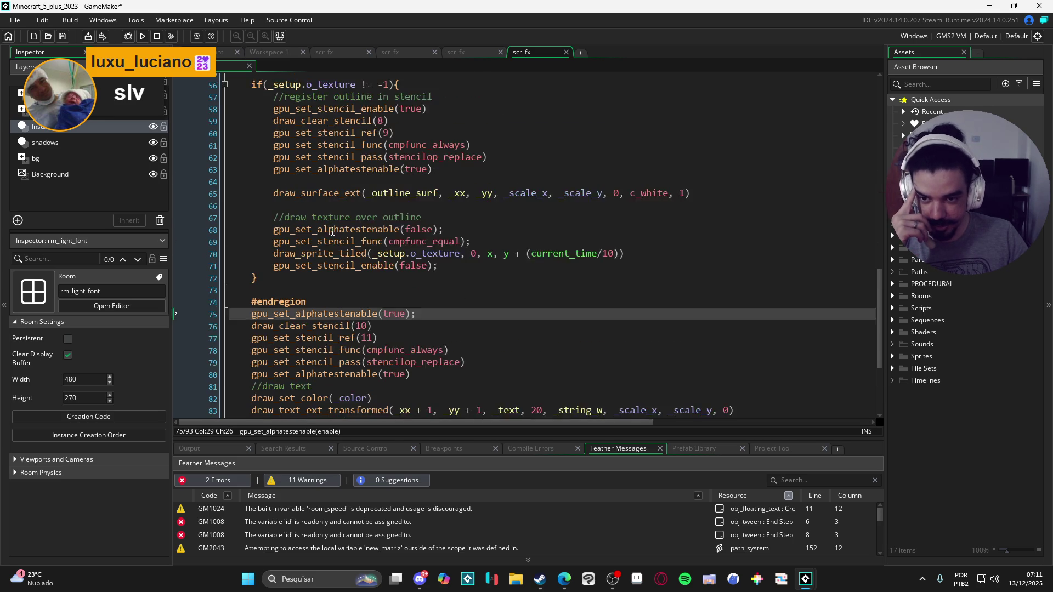
scroll(313, 267, down, 6)
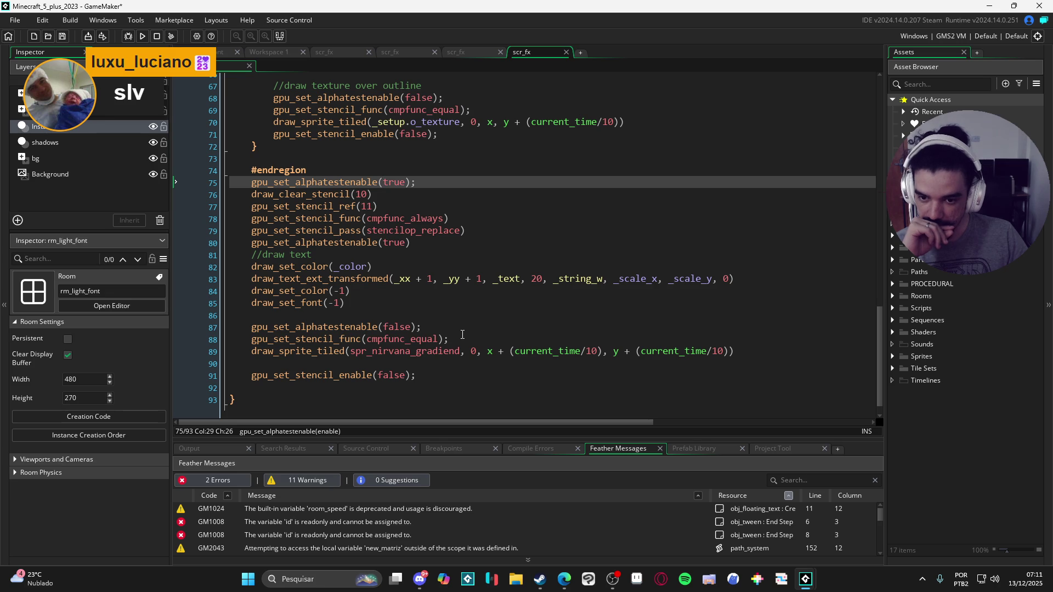
click(412, 167)
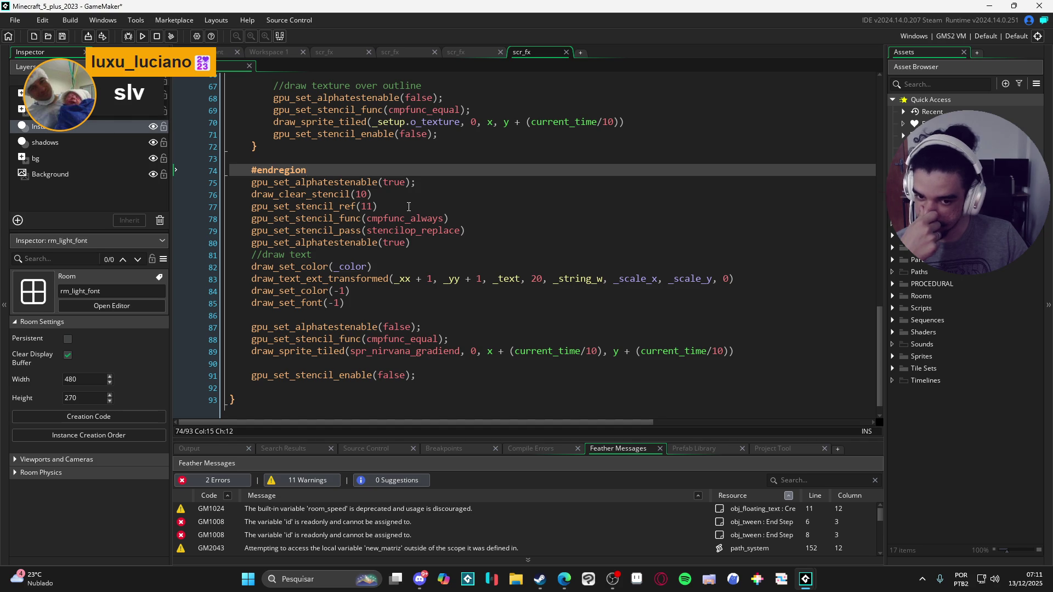
mouse_move(412, 219)
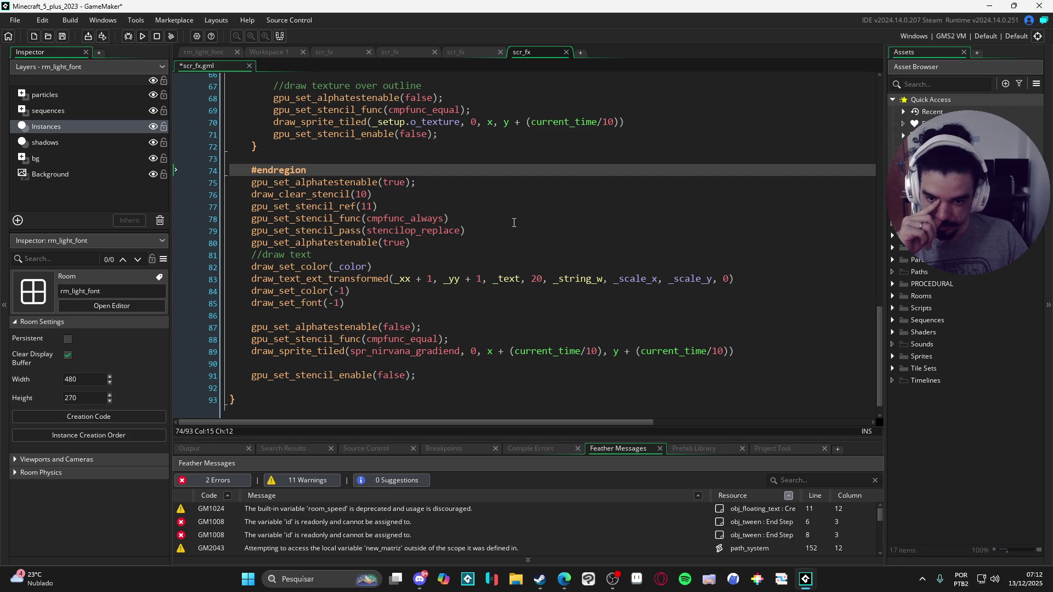
Replace the _color argument on line 82 with _setup.color.
click(366, 266)
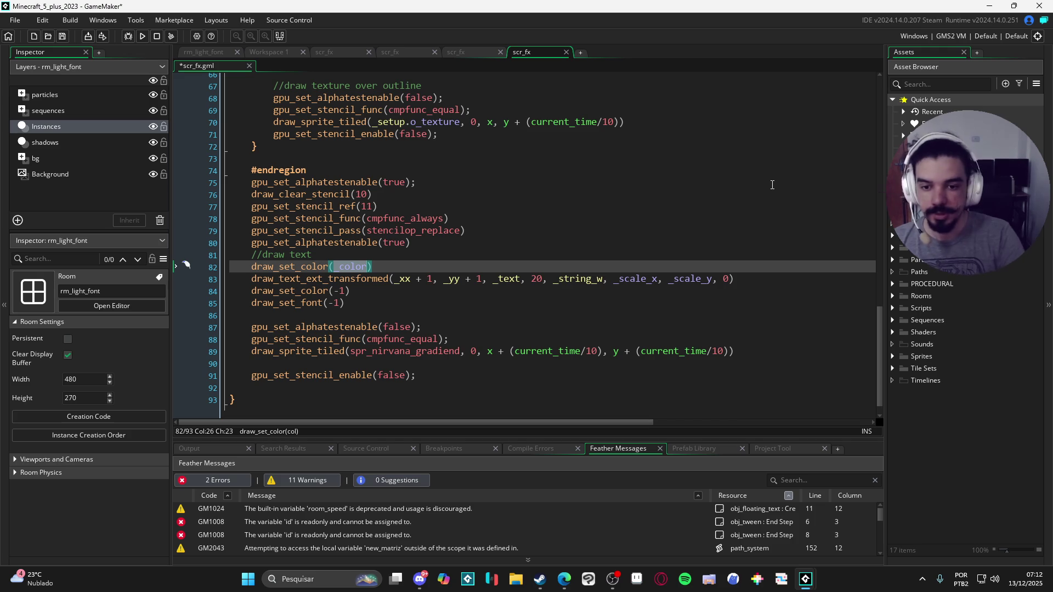
text(_setu)
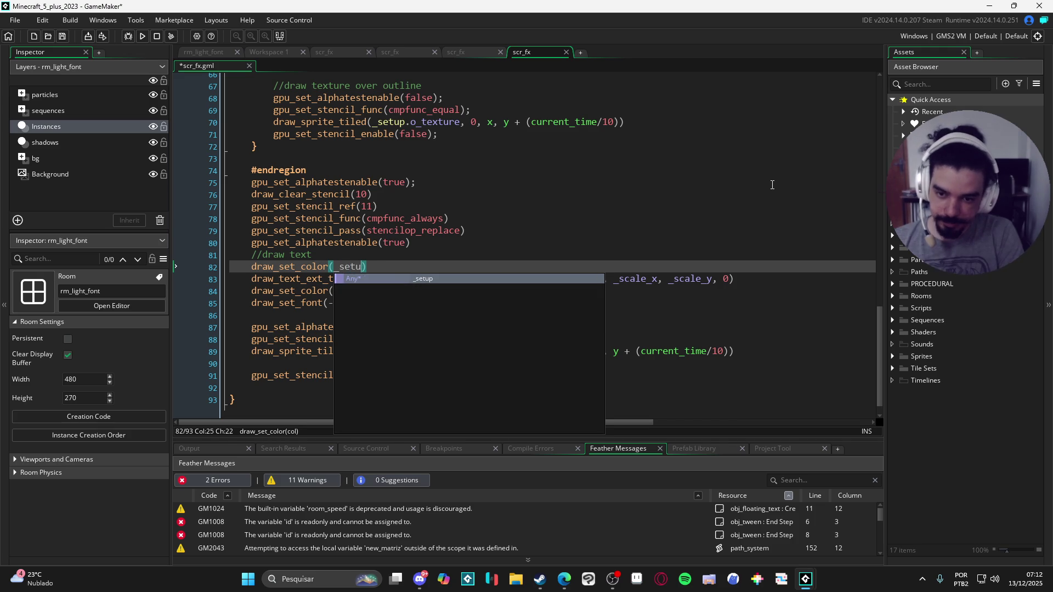
text(p.color)
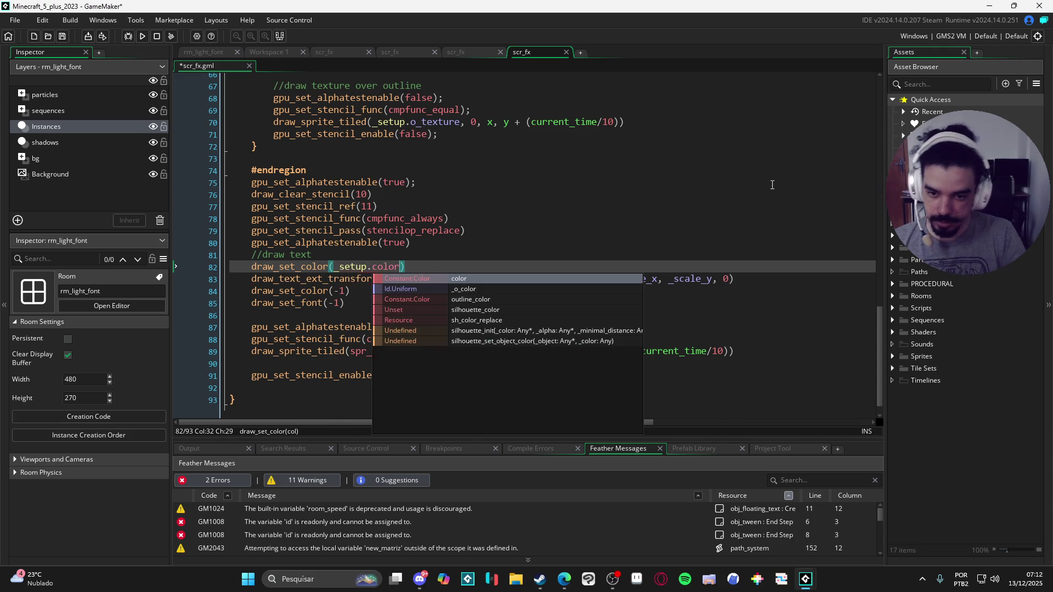
click(570, 232)
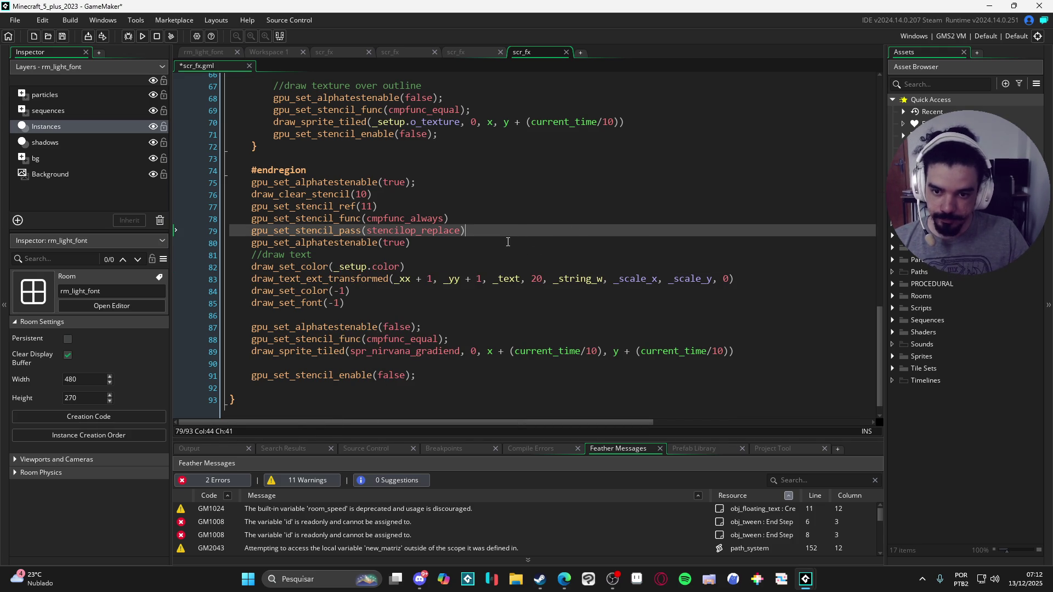
scroll(544, 270, up, 20)
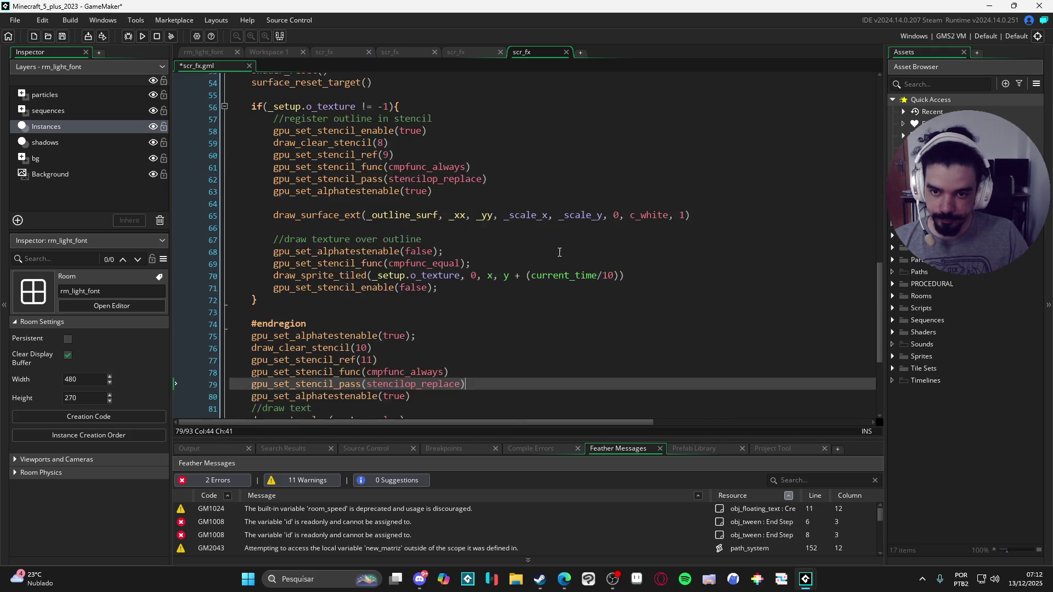
scroll(506, 235, up, 1)
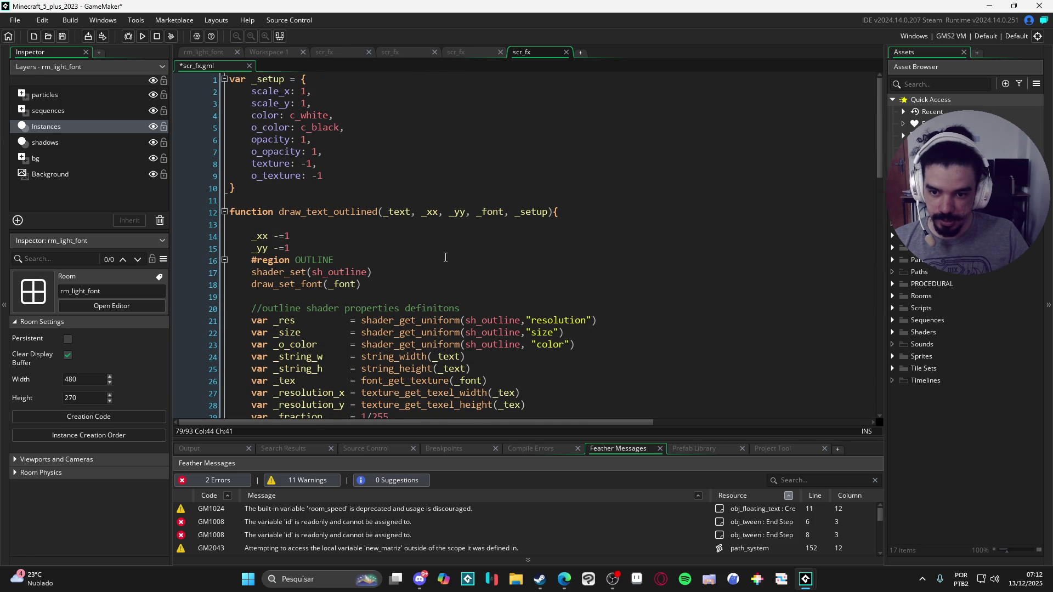
scroll(344, 288, down, 19)
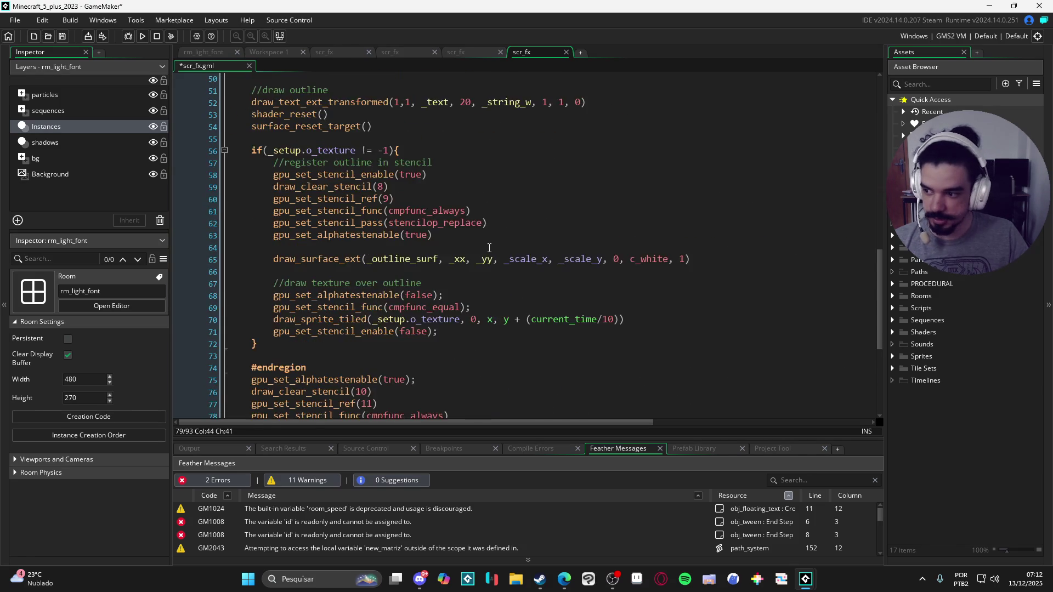
scroll(487, 249, down, 3)
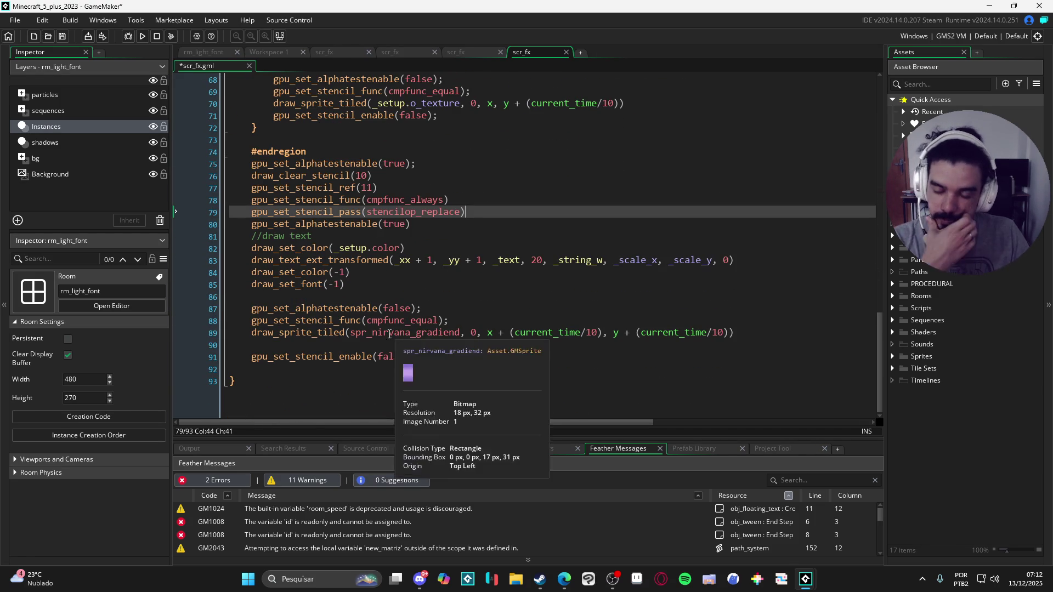
click(252, 237)
key(Return)
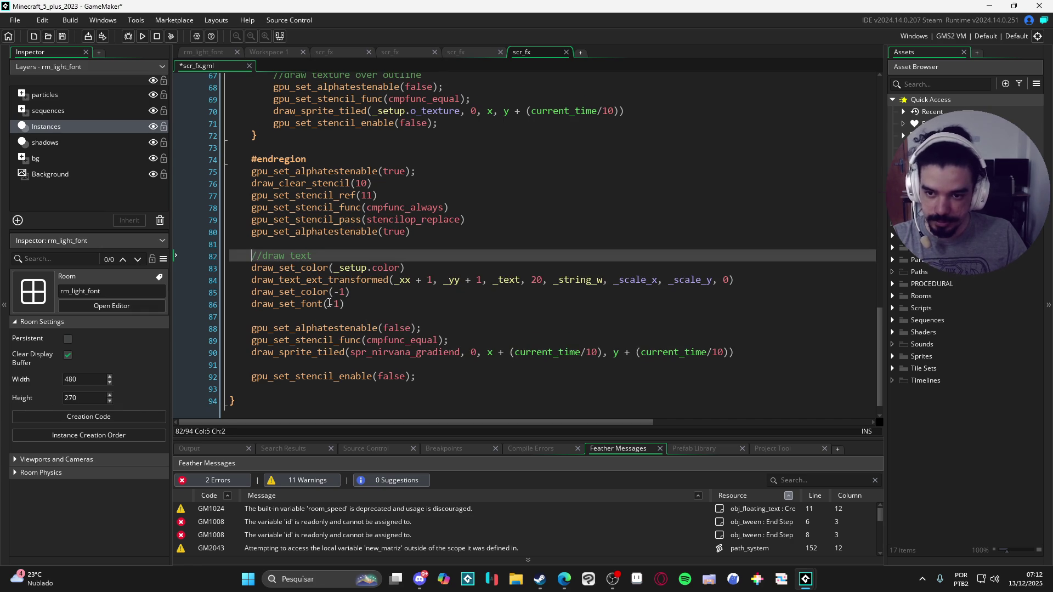
click(384, 163)
key(Return)
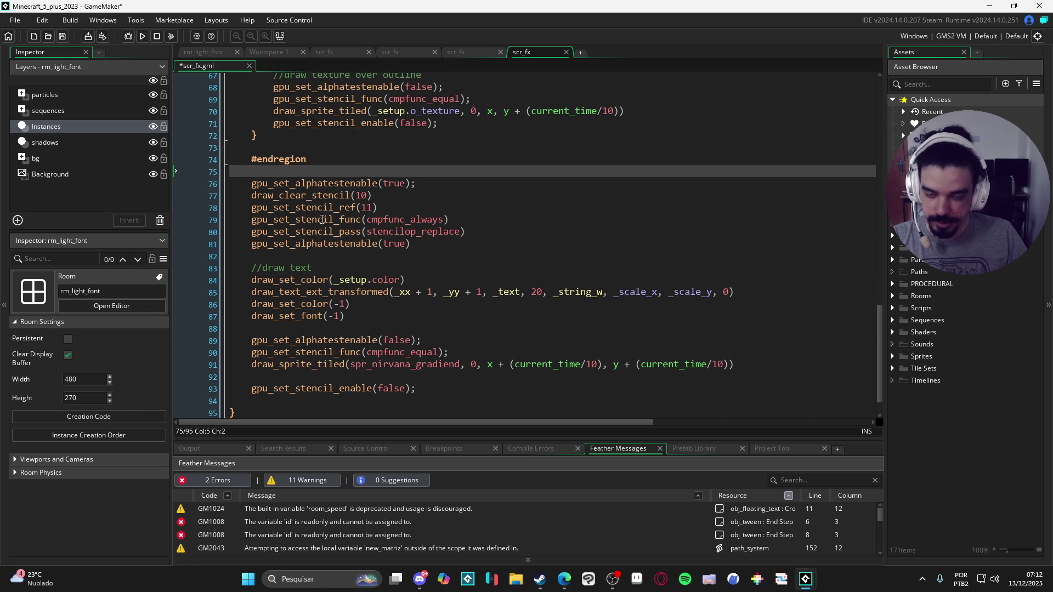
drag(252, 185, 469, 256)
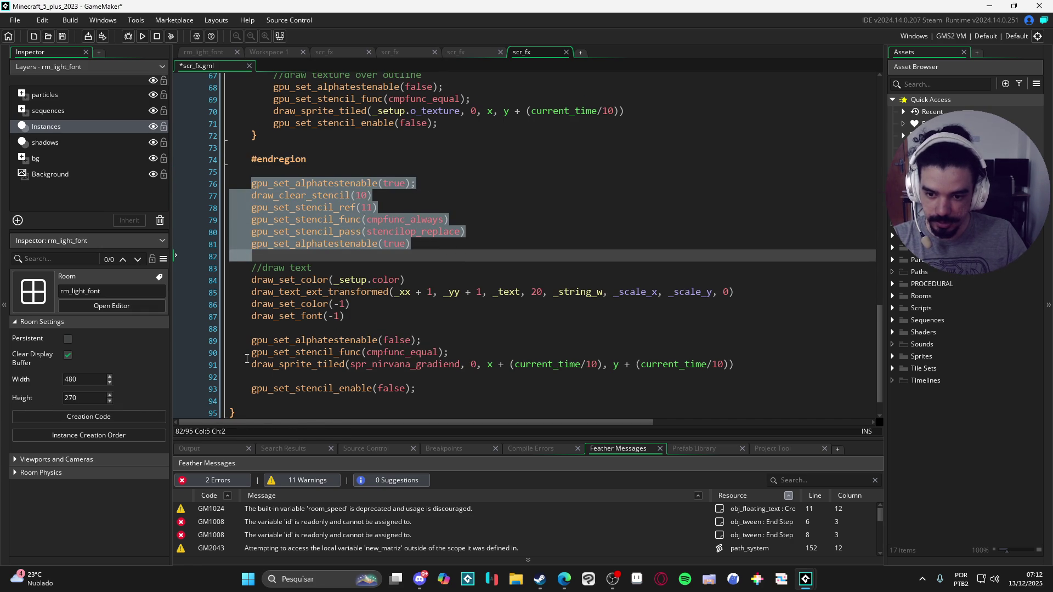
mouse_move(250, 340)
mouse_down()
mouse_move(535, 372)
mouse_move(475, 354)
mouse_up()
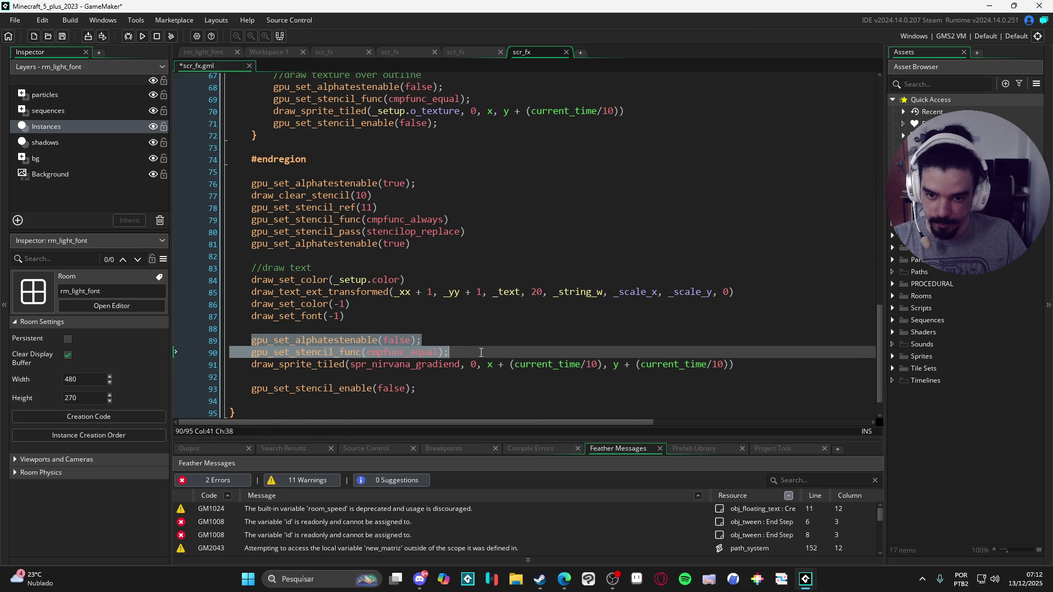
mouse_move(490, 349)
mouse_down()
mouse_move(686, 368)
mouse_move(664, 386)
mouse_move(719, 392)
mouse_move(487, 383)
mouse_up()
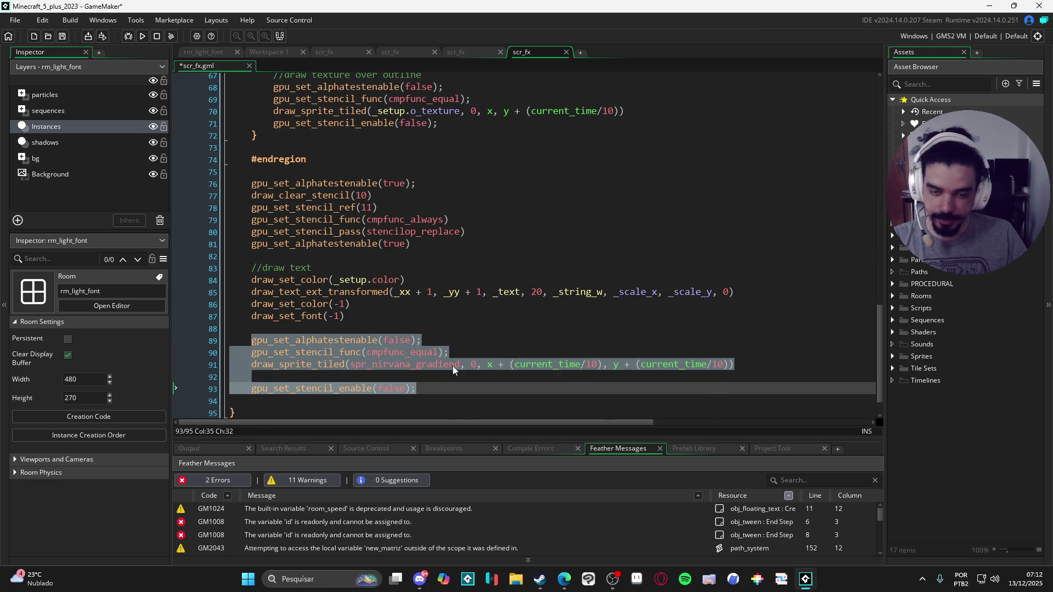
click(441, 334)
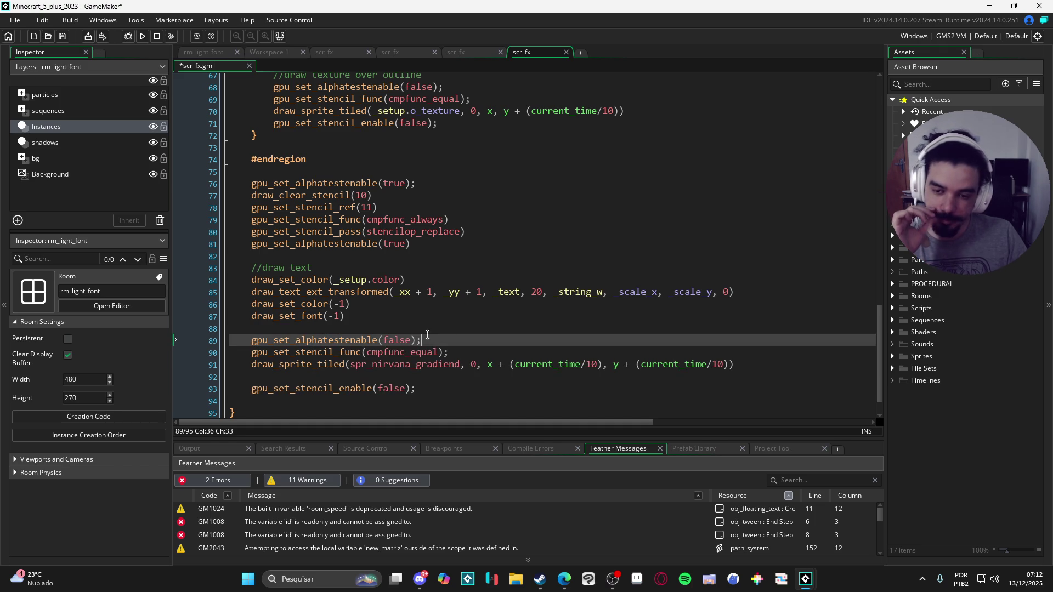
click(253, 181)
drag(253, 182, 412, 245)
drag(249, 328, 419, 360)
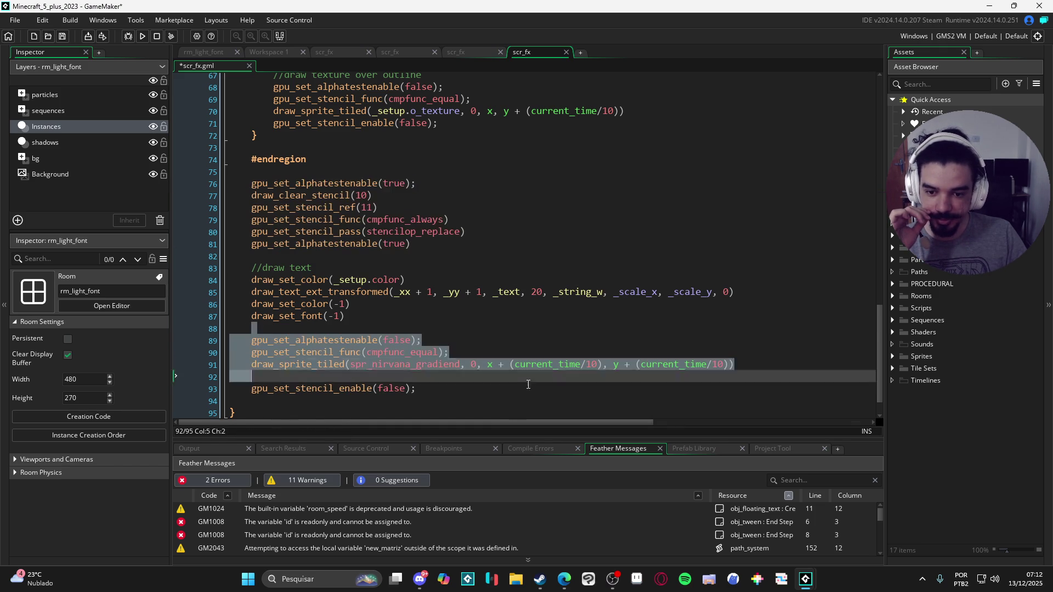
mouse_move(345, 316)
mouse_down()
mouse_move(252, 317)
mouse_move(279, 292)
mouse_move(239, 274)
mouse_move(402, 315)
mouse_up()
click(238, 274)
click(404, 317)
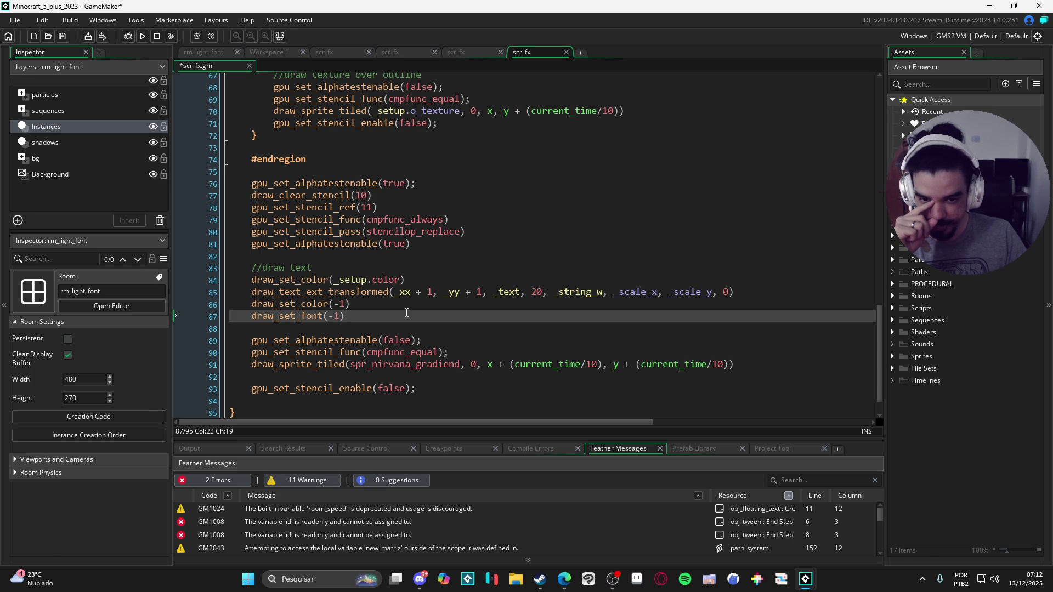
drag(251, 186, 448, 254)
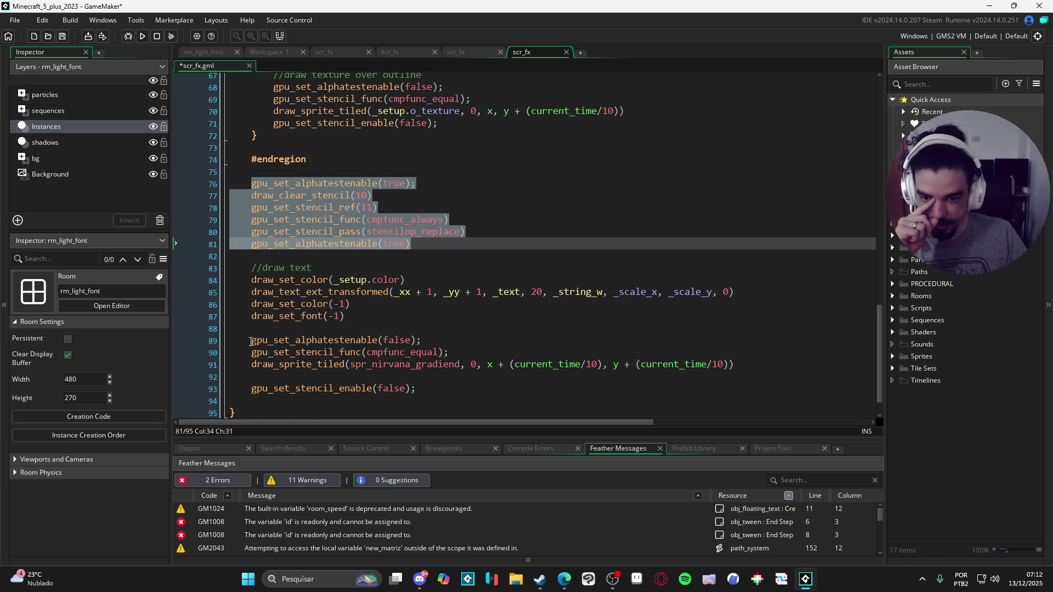
drag(250, 342, 417, 391)
click(485, 366)
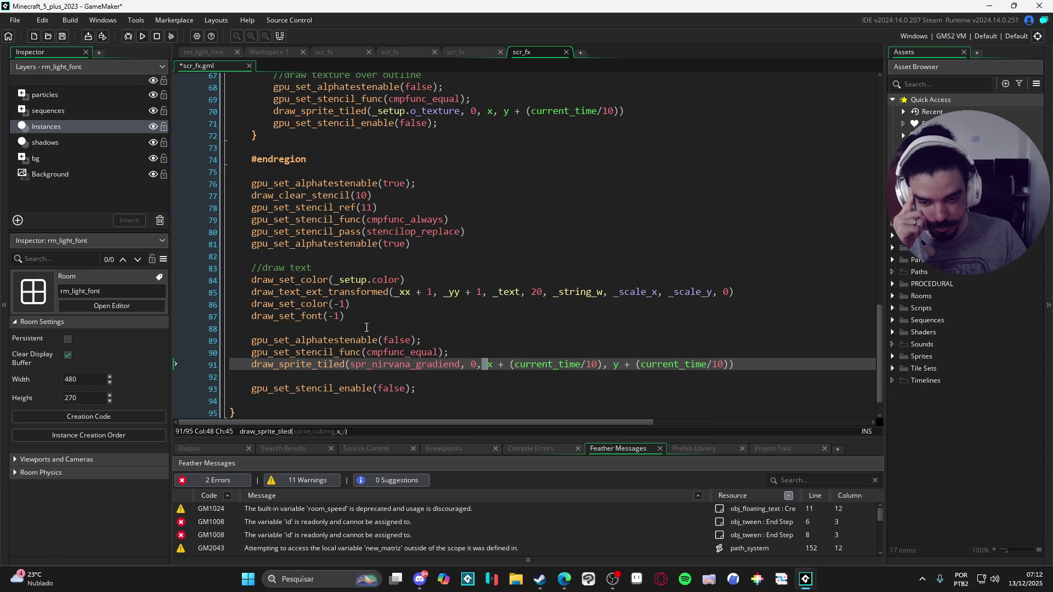
Delete the empty line 92 just before the stencil-disable call.
mouse_move(362, 338)
mouse_move(342, 352)
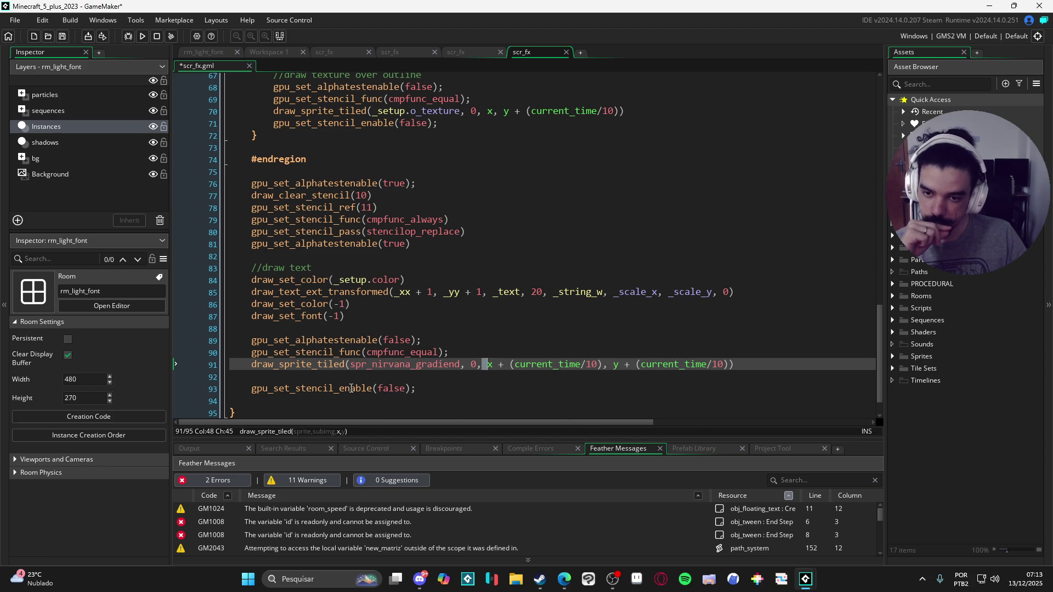
mouse_move(351, 389)
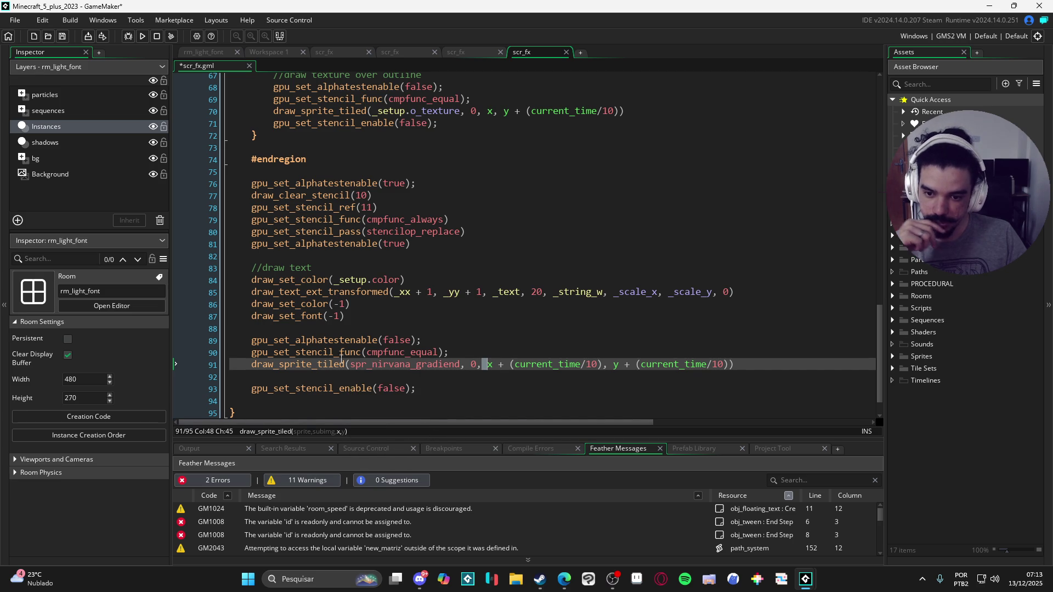
click(455, 341)
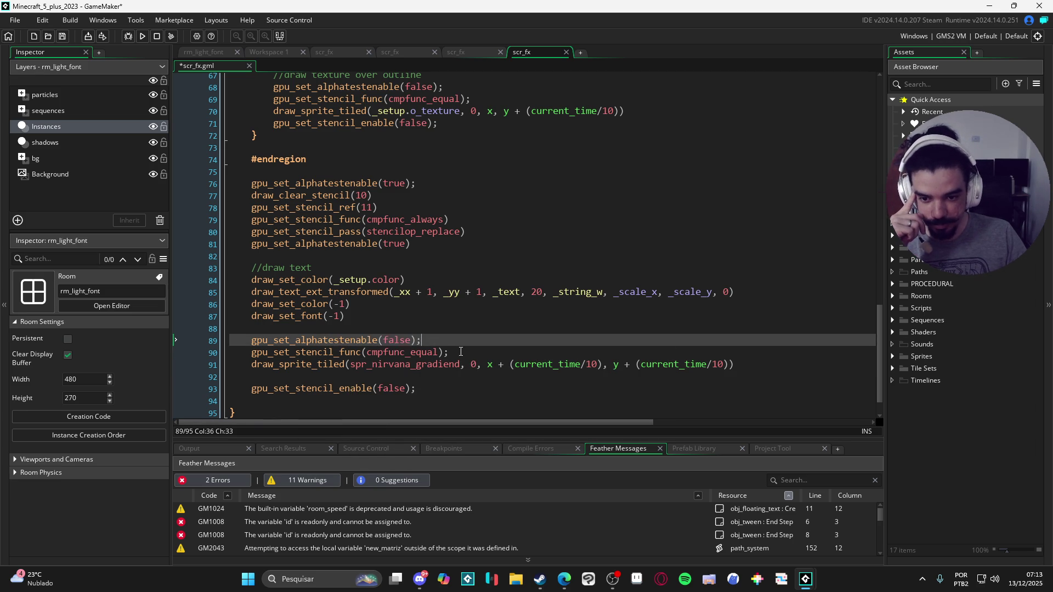
click(351, 352)
click(333, 365)
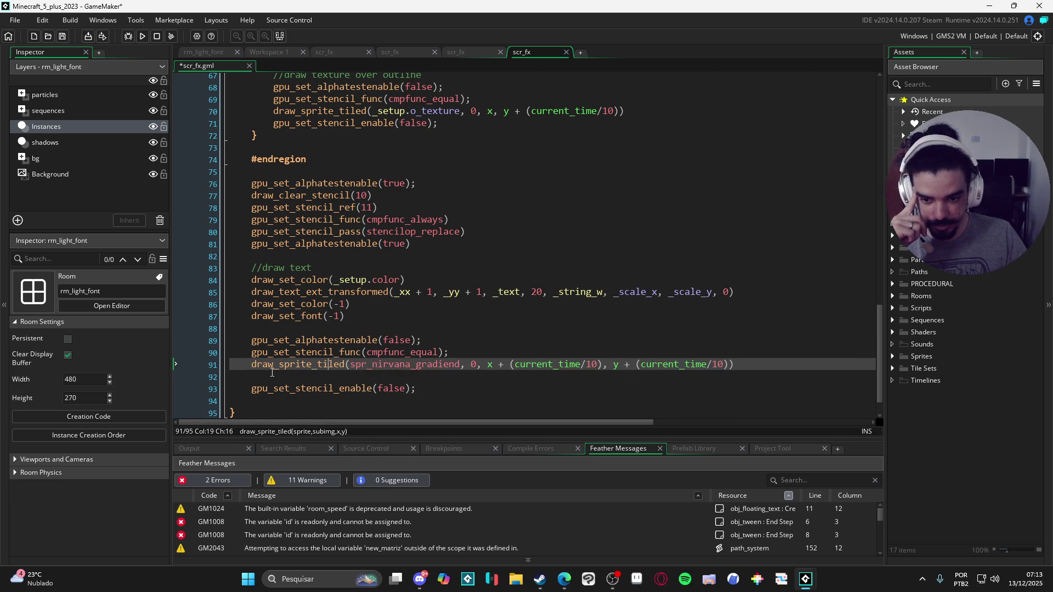
drag(252, 365, 735, 372)
click(433, 389)
click(417, 366)
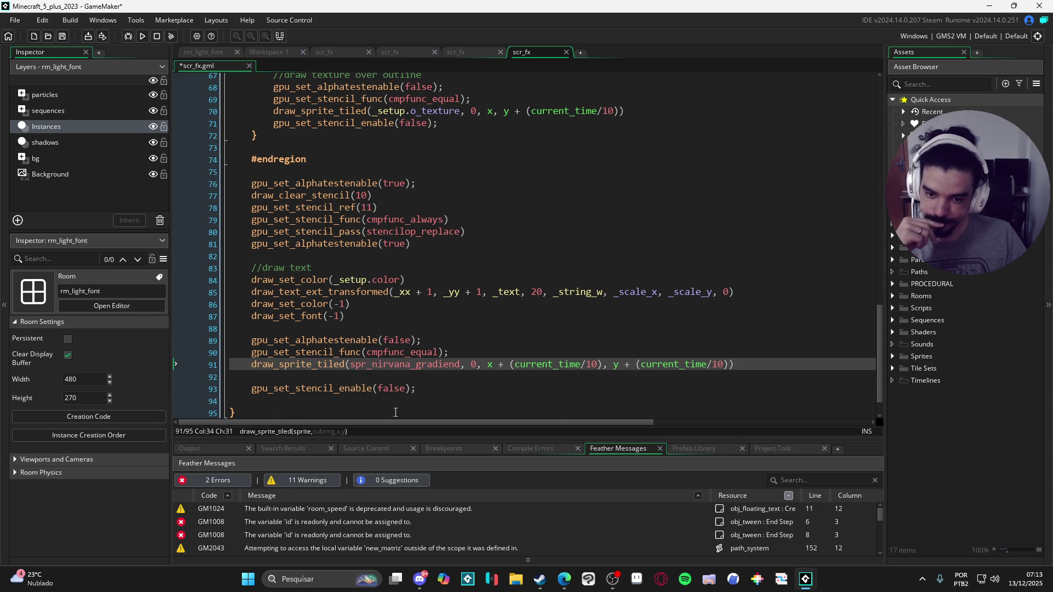
click(416, 382)
key(BackSpace)
Insert a new line 76 above gpu_set_alphatestenable(true) for the if statement.
click(384, 374)
click(345, 341)
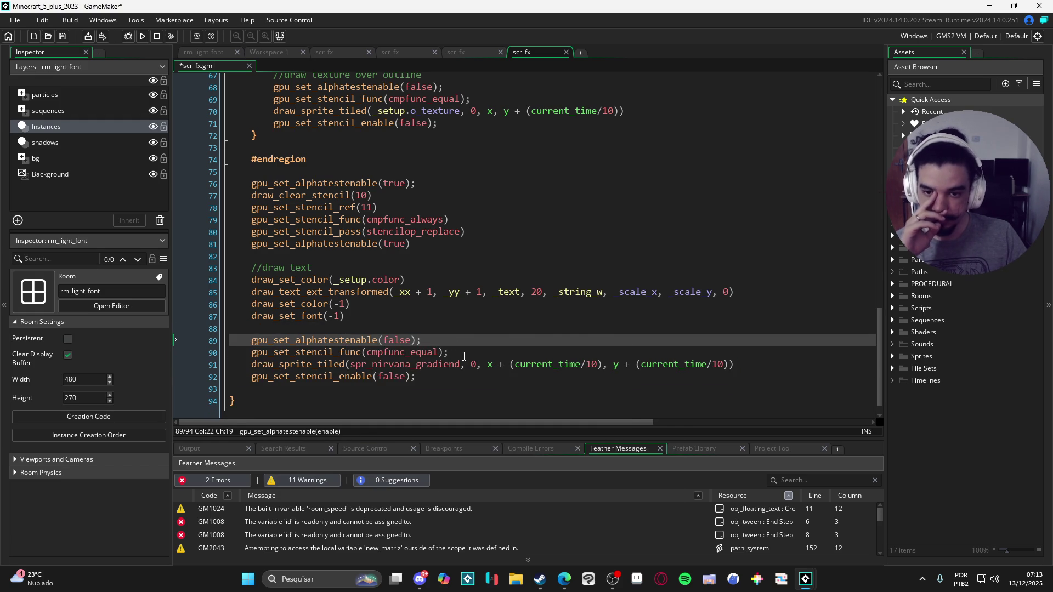
scroll(461, 351, up, 2)
scroll(438, 340, down, 3)
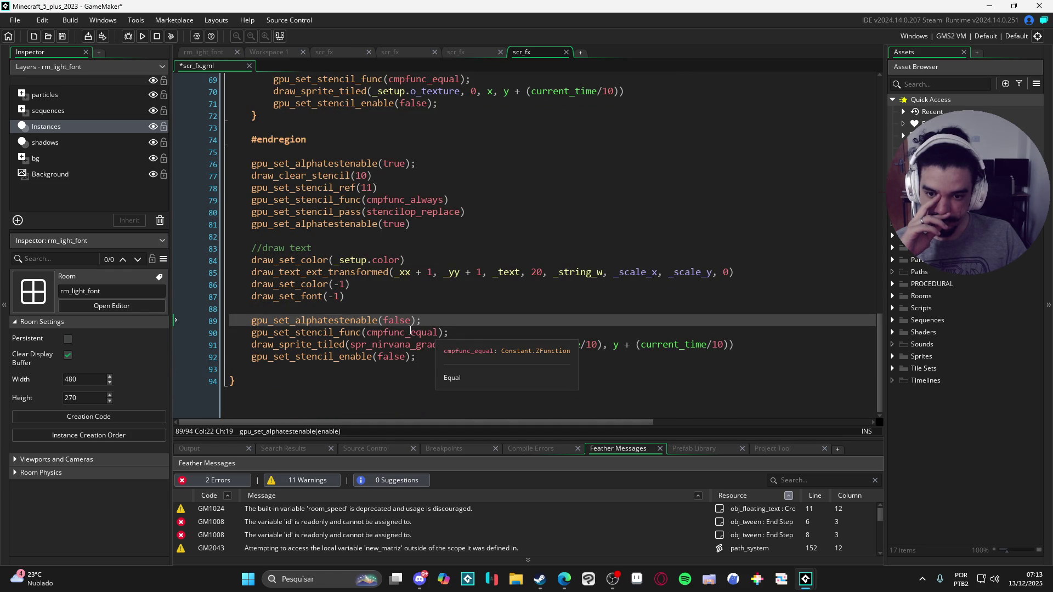
scroll(324, 208, up, 1)
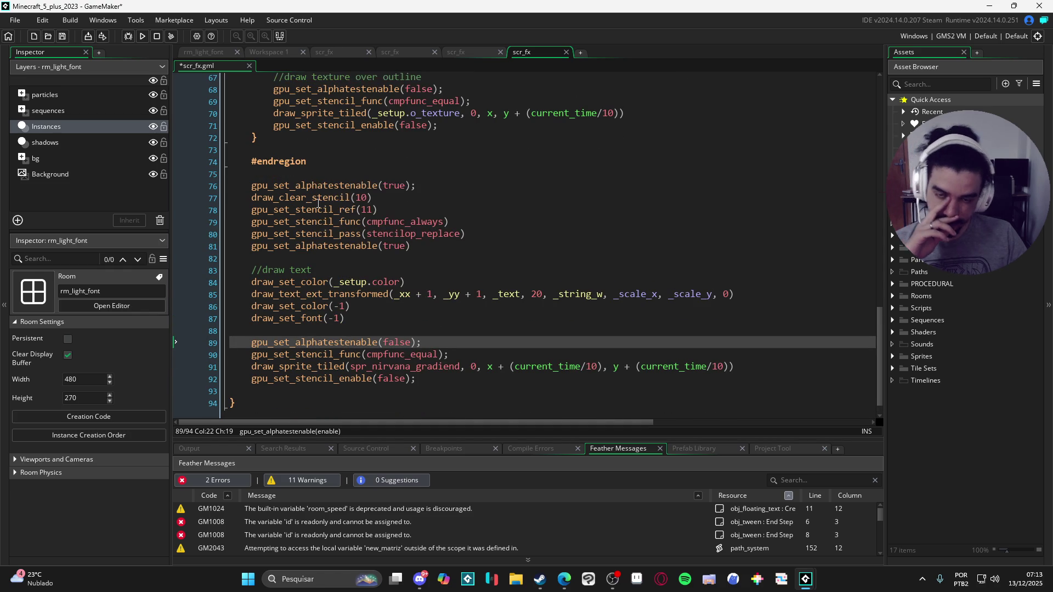
click(321, 177)
key(Return)
text(if()
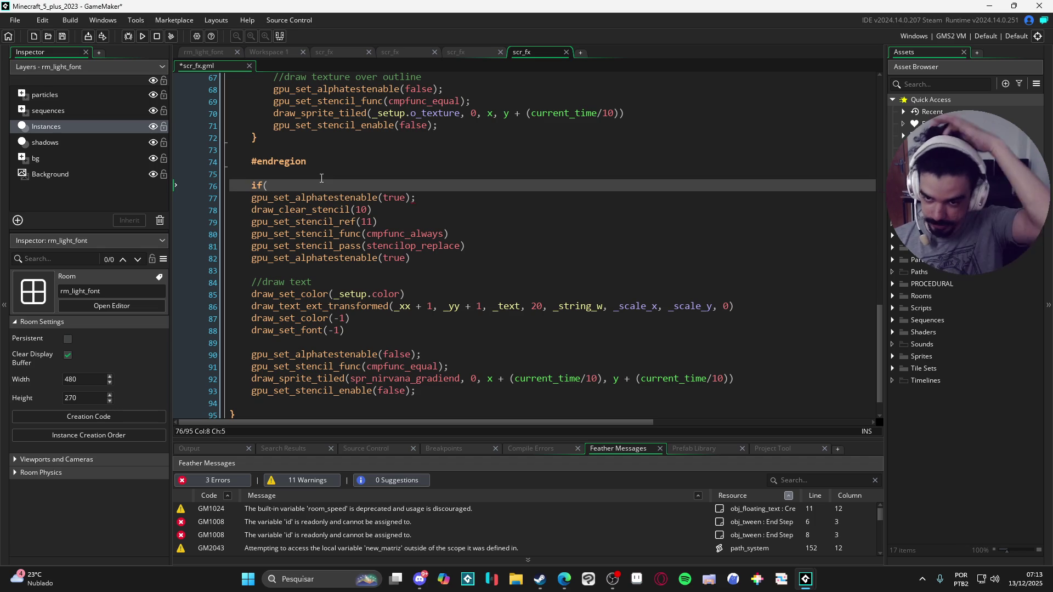
Indent lines 77–93 and wrap them in an if(_setup.texture){ … } block.
drag(245, 203, 253, 403)
key(Tab)
click(328, 177)
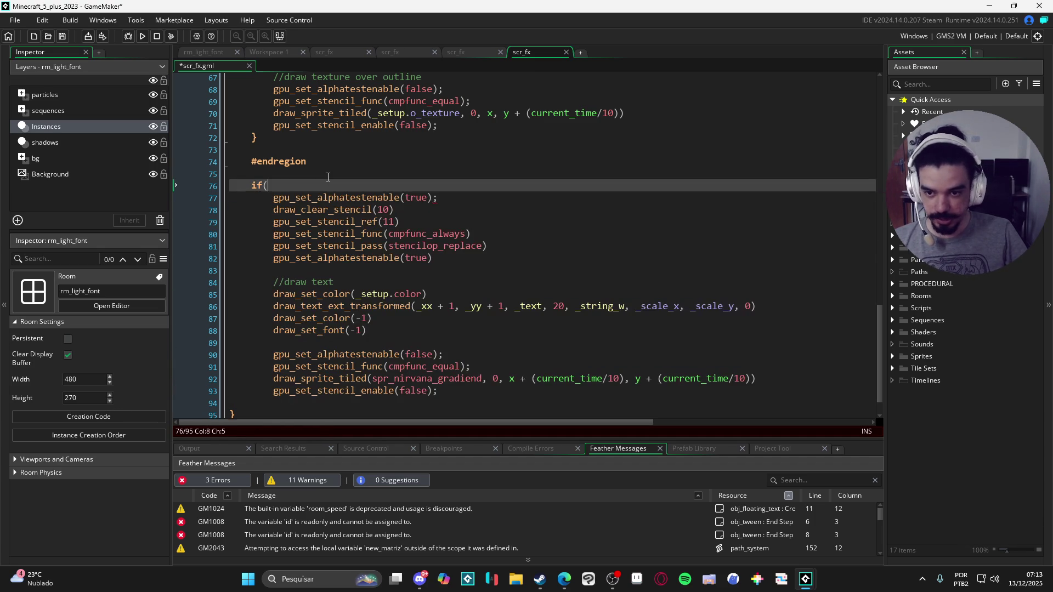
text(_setup)
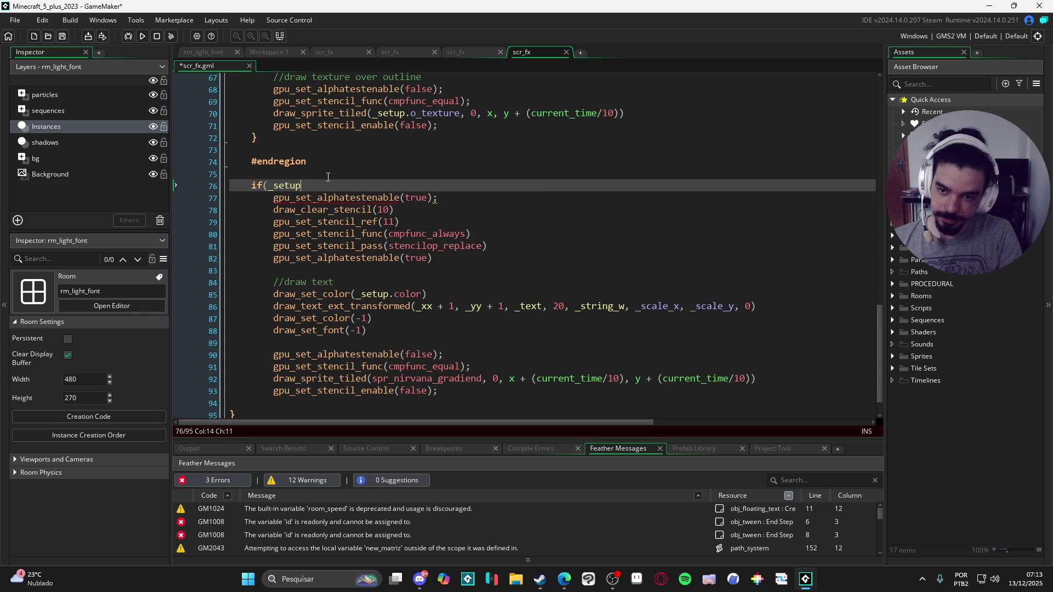
text(.texture)
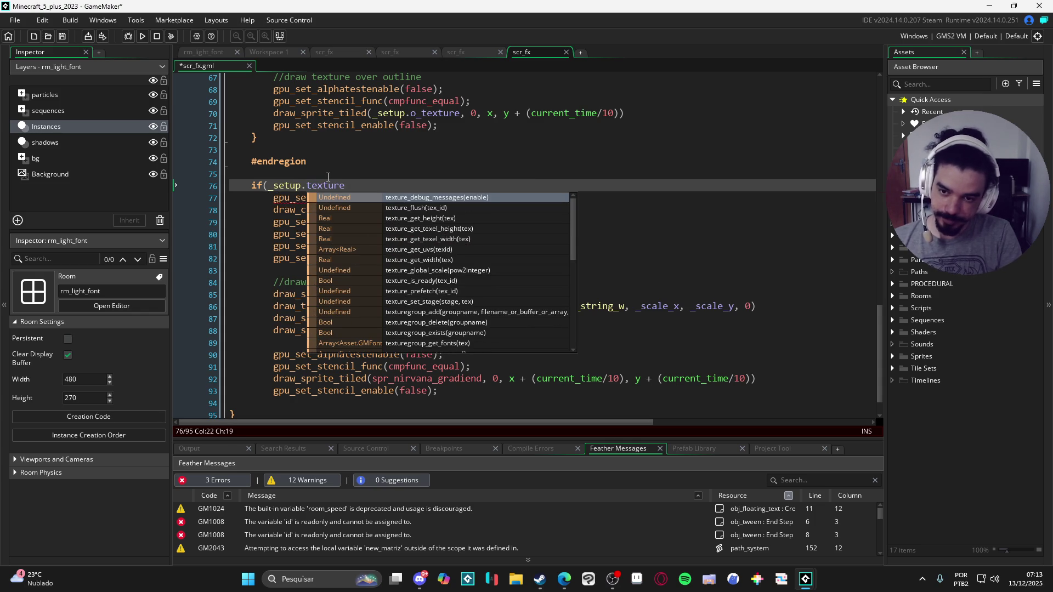
text(){)
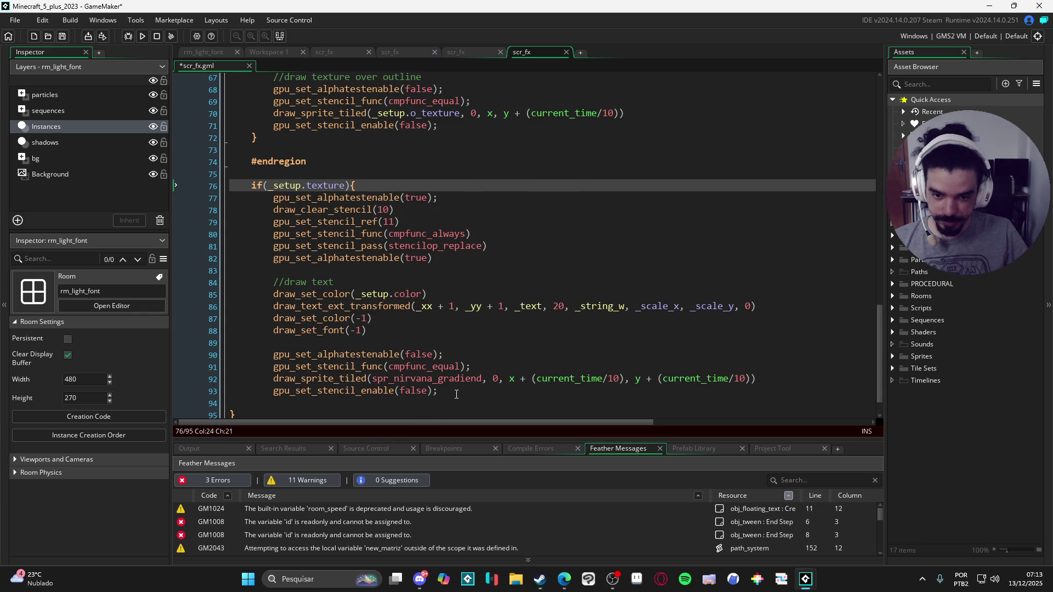
click(456, 395)
key(Return)
text(})
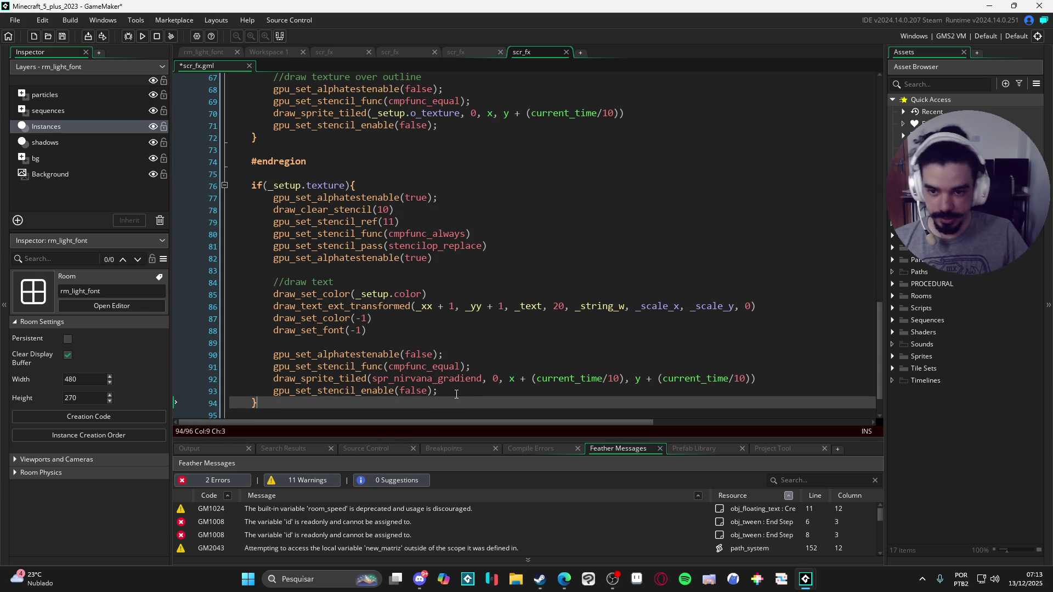
scroll(456, 395, down, 1)
Replace spr_nirvana_gradiend with _setup.texture in the draw_sprite_tiled call.
click(383, 184)
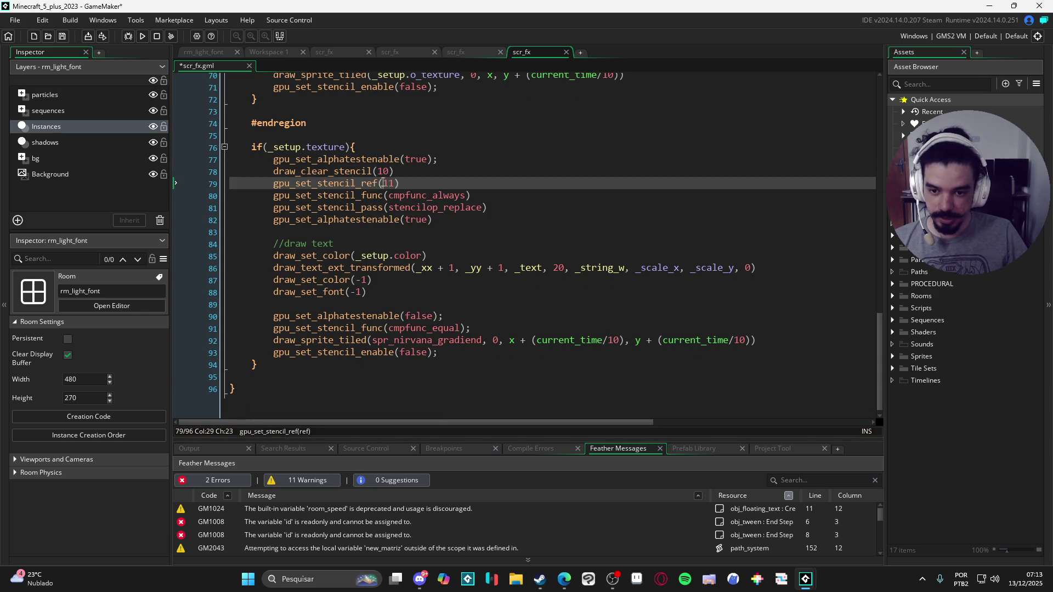
mouse_move(315, 184)
mouse_down()
mouse_move(329, 255)
mouse_move(447, 355)
mouse_up()
click(373, 292)
click(448, 355)
click(265, 374)
click(428, 341)
double_click(428, 340)
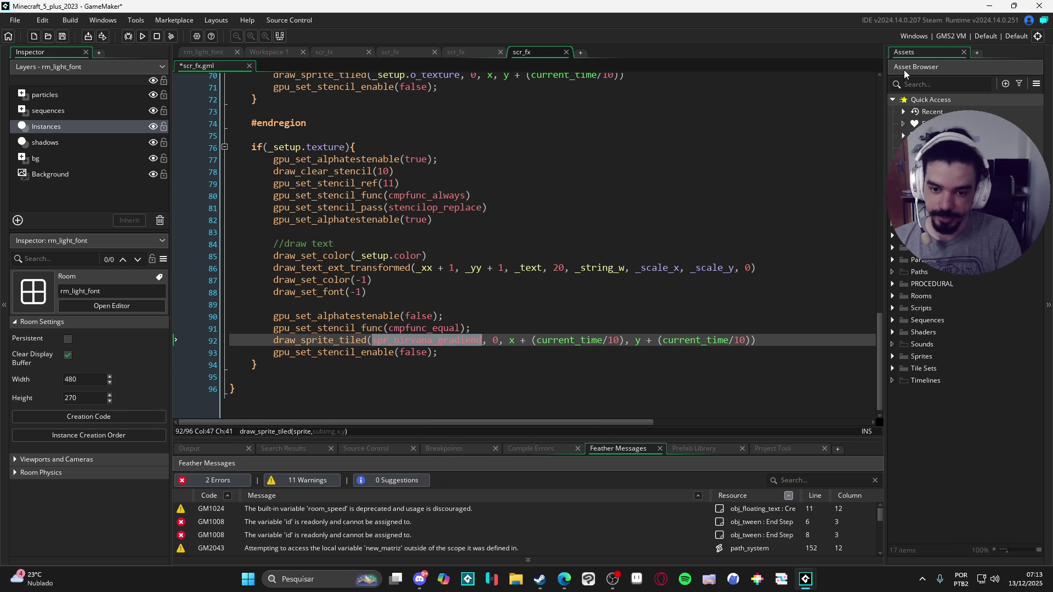
text(_setup.t)
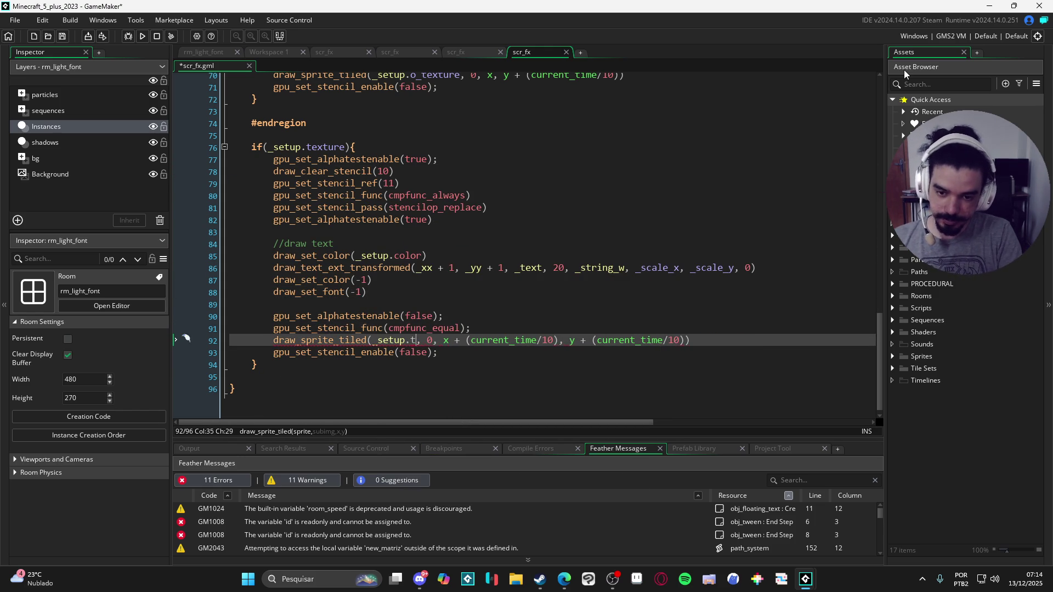
text(exture)
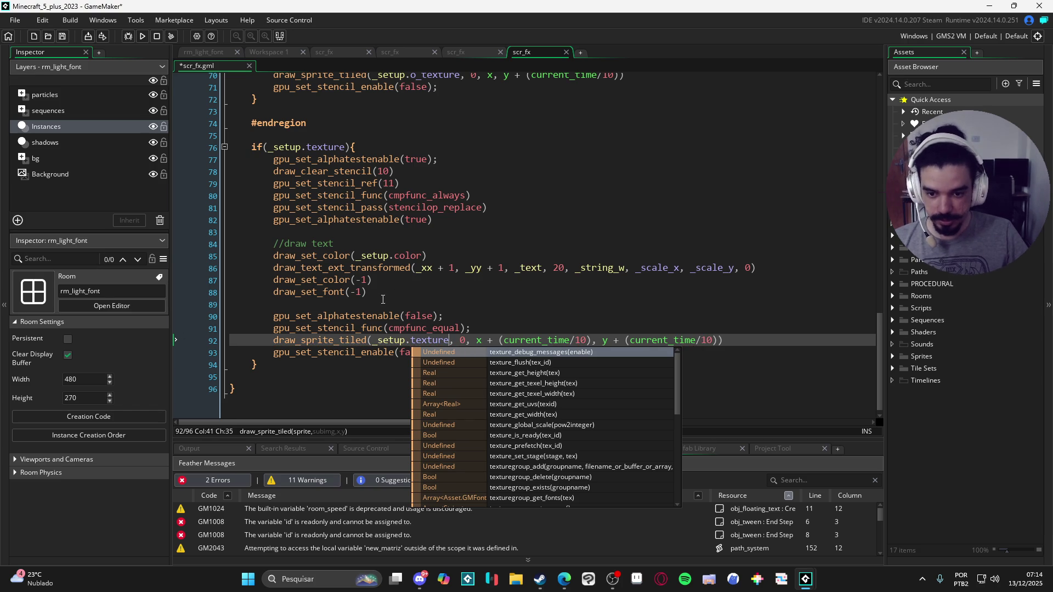
click(373, 305)
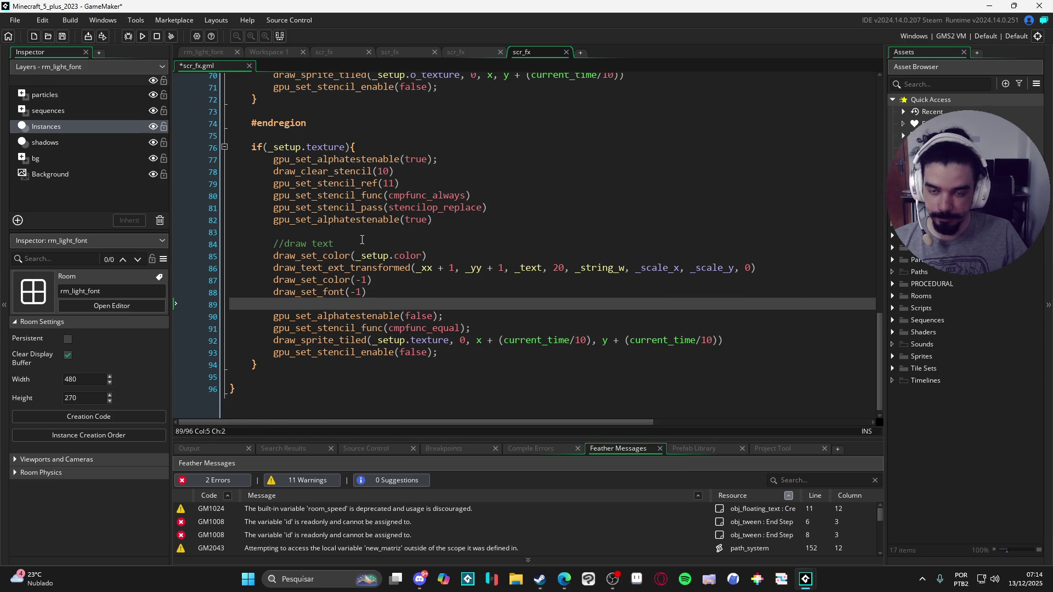
Complete the condition as _setup.texture != -1 and save scr_fx.
click(348, 148)
text(!= -1)
key(ctrl+s)
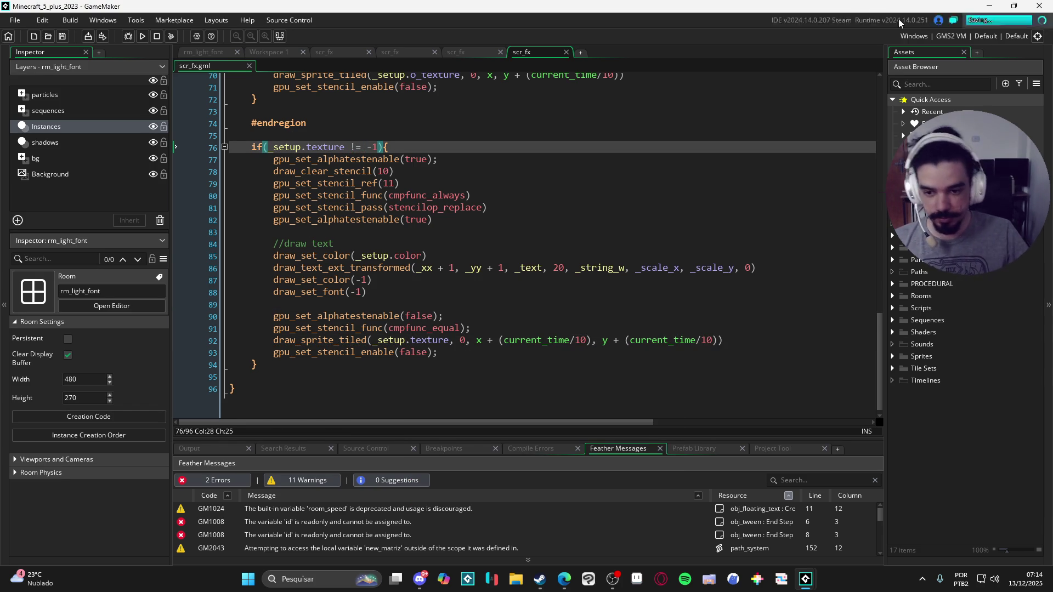
Add a return after the stencil-disable line inside the texture if block.
click(473, 353)
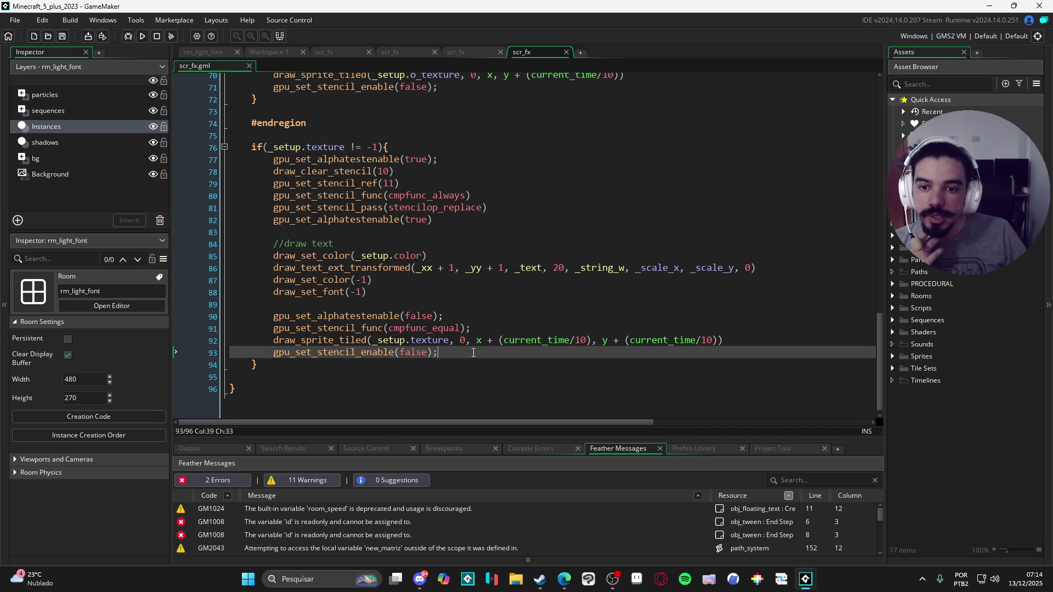
key(Return)
text(return)
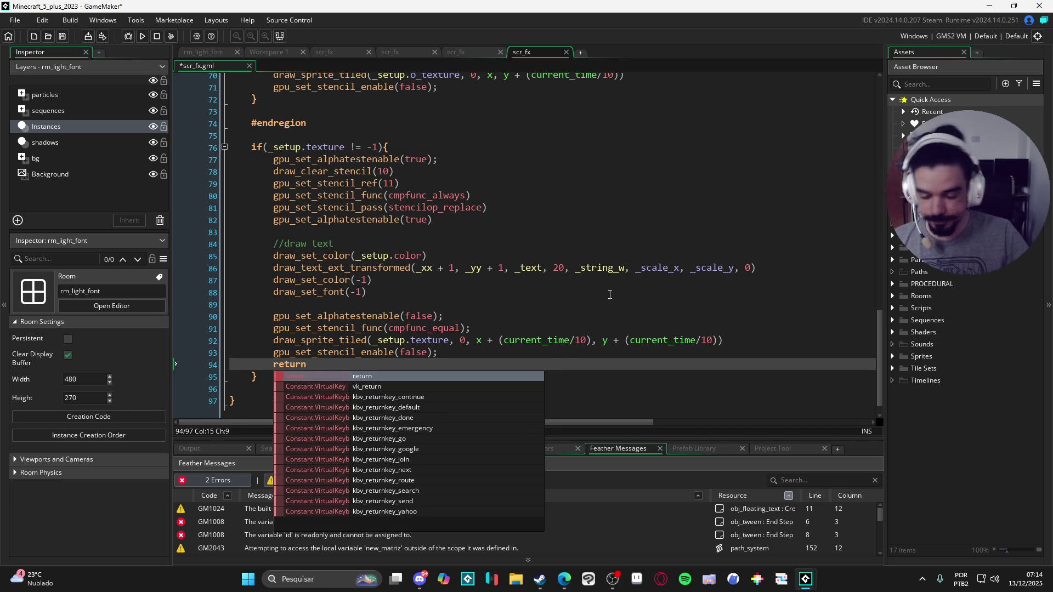
click(557, 267)
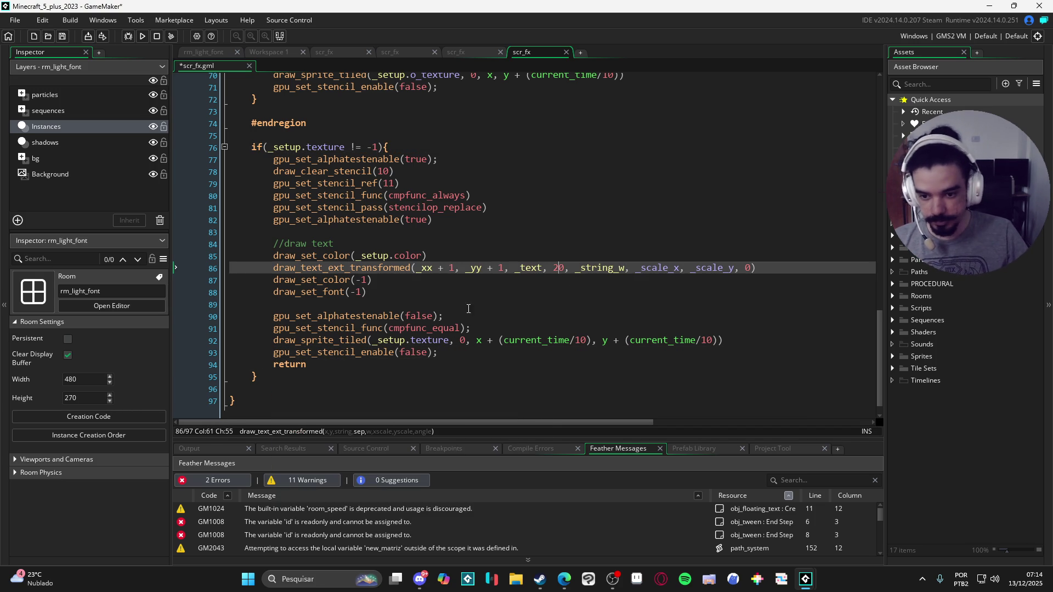
click(258, 376)
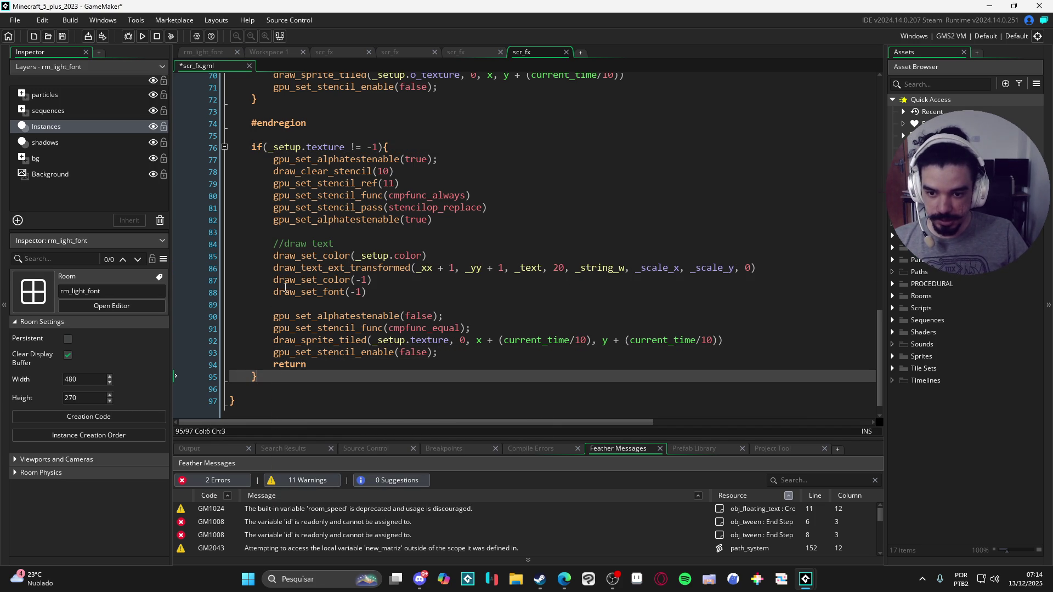
Make the text draw on line 86 use _setup.scale_x and _setup.scale_y.
drag(273, 244, 387, 294)
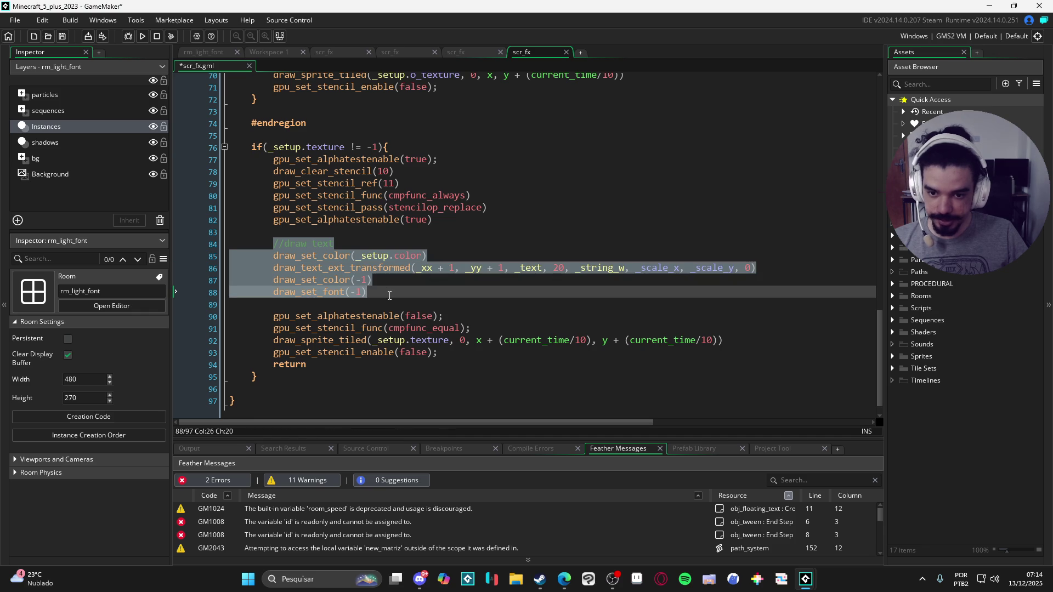
click(442, 254)
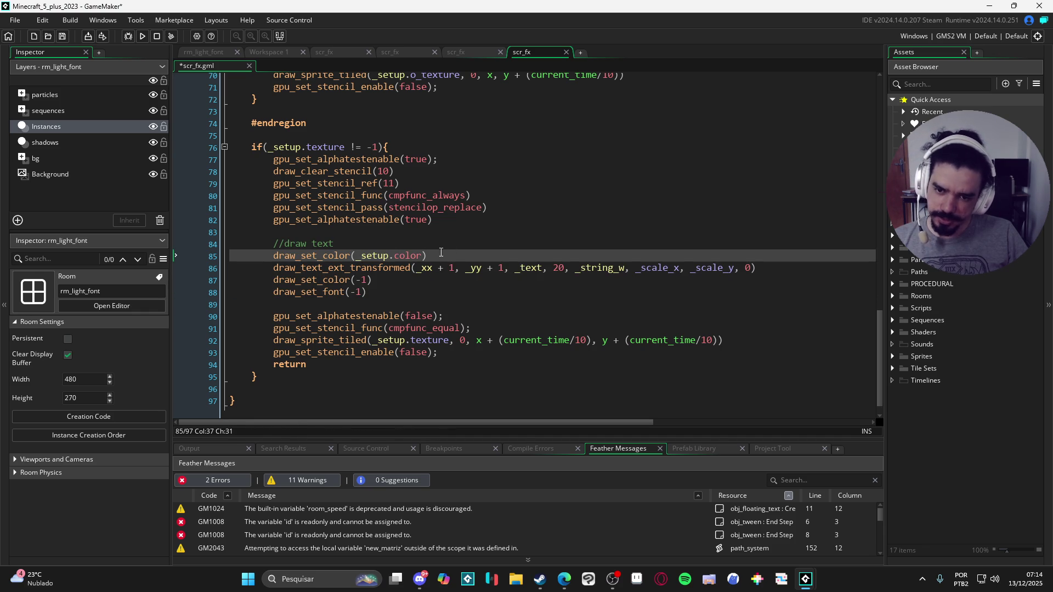
key(Up)
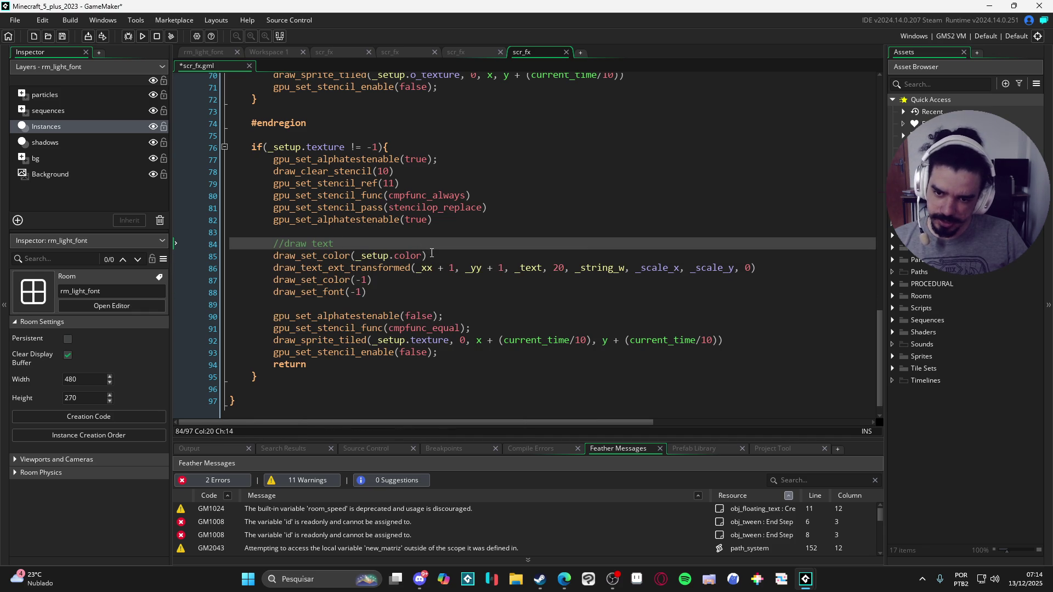
drag(432, 255, 276, 245)
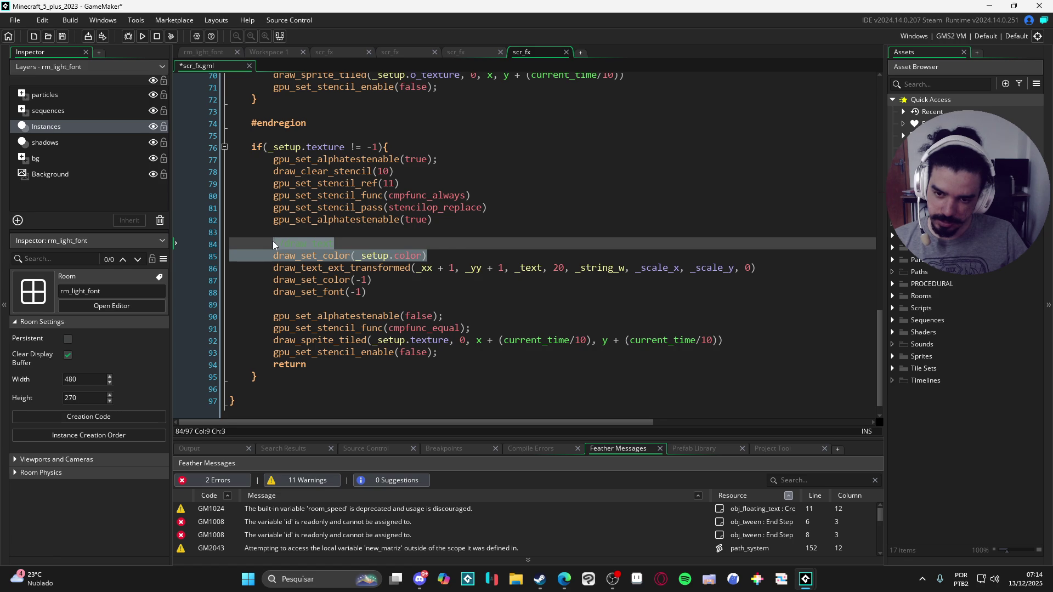
click(414, 232)
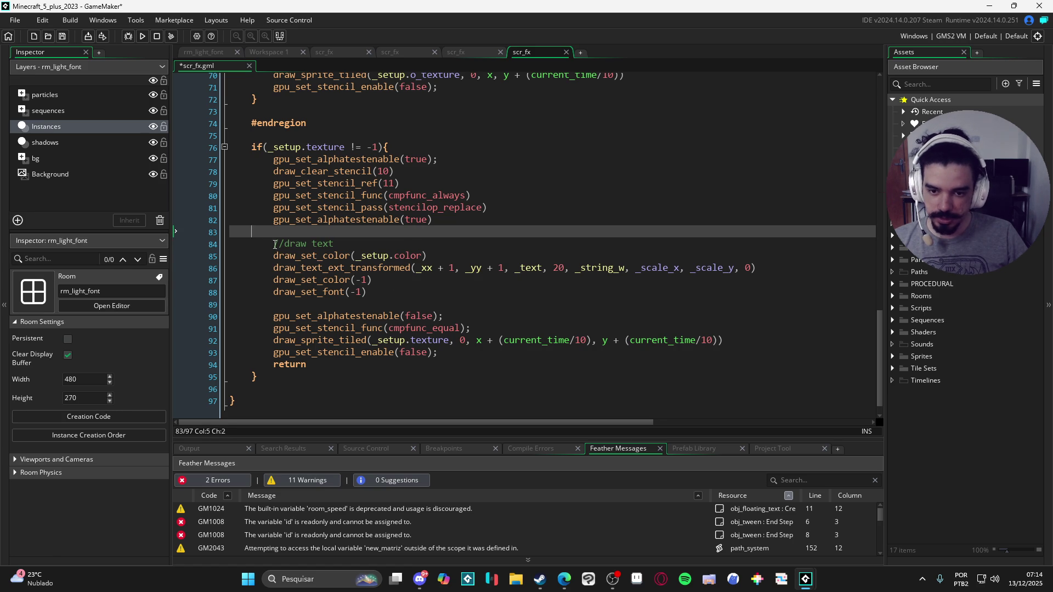
drag(275, 244, 636, 283)
key(Right)
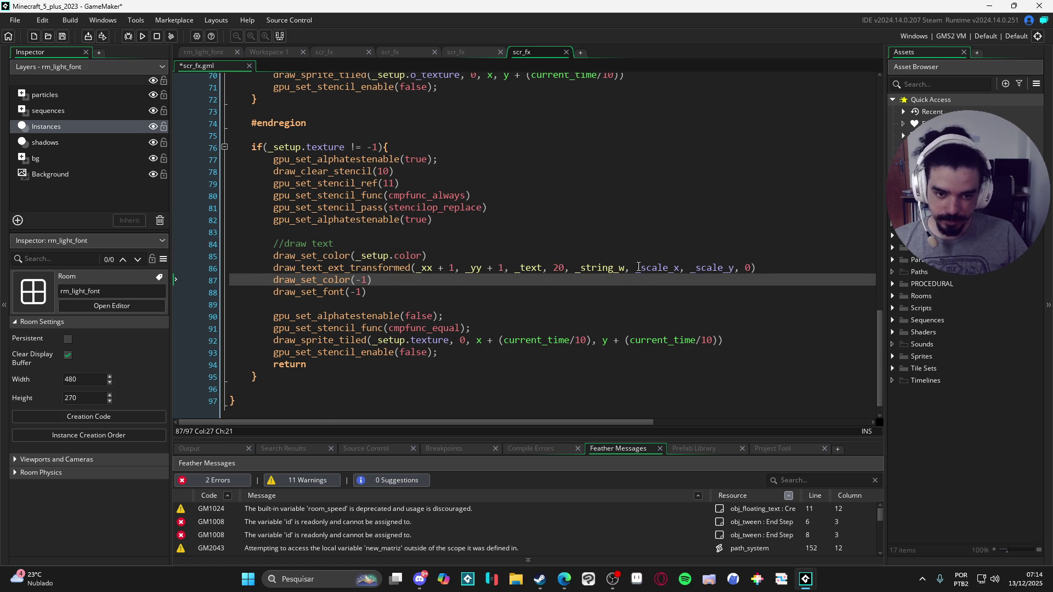
click(639, 267)
text(_setup.)
key(Delete)
key(ctrl+Right)
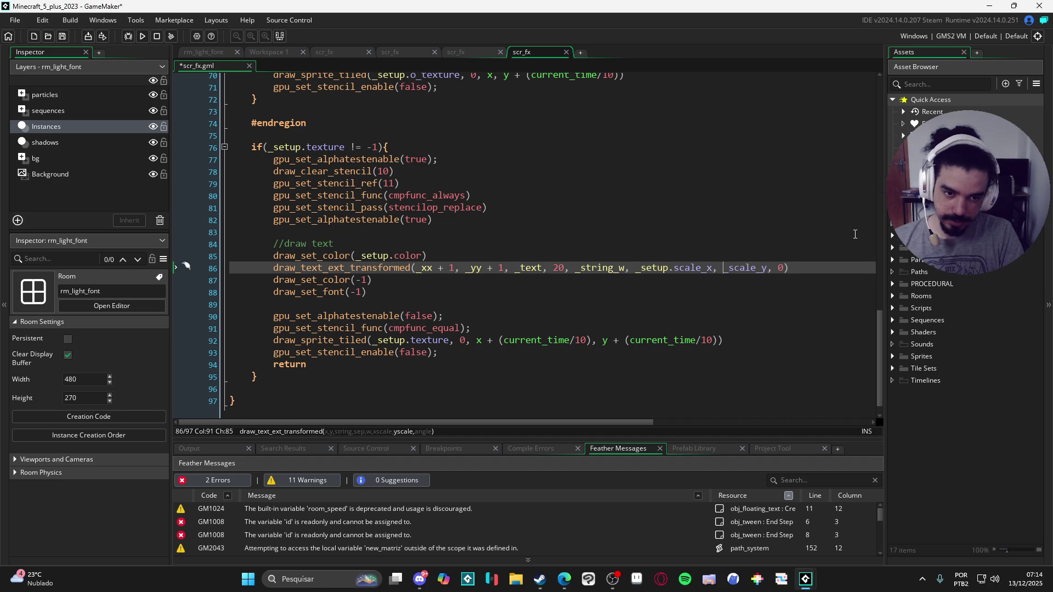
text(_setup.)
key(Delete)
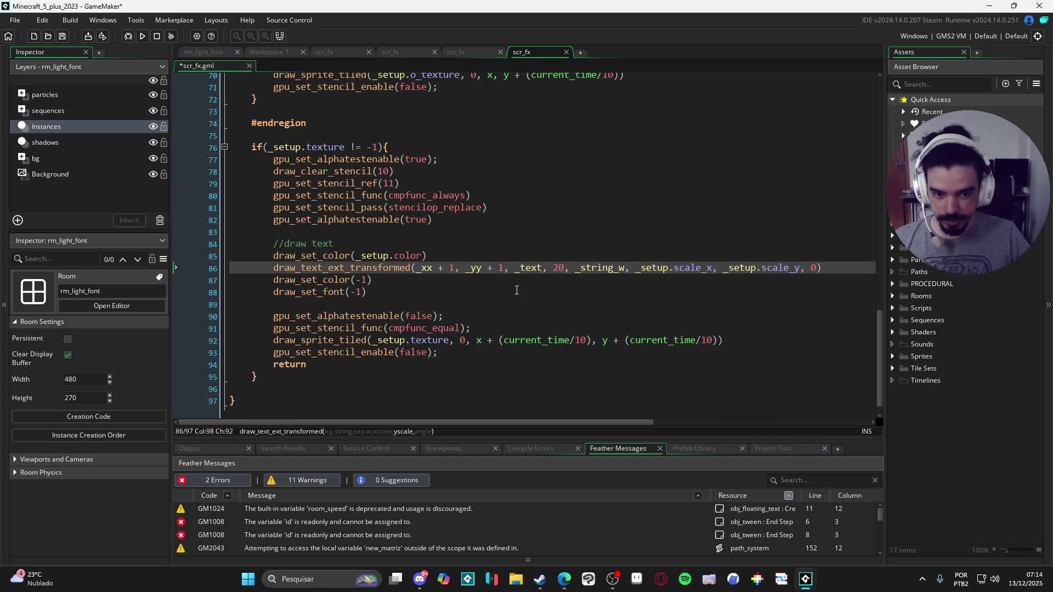
Close the texture if block with a brace after the return.
click(255, 376)
text(})
click(291, 369)
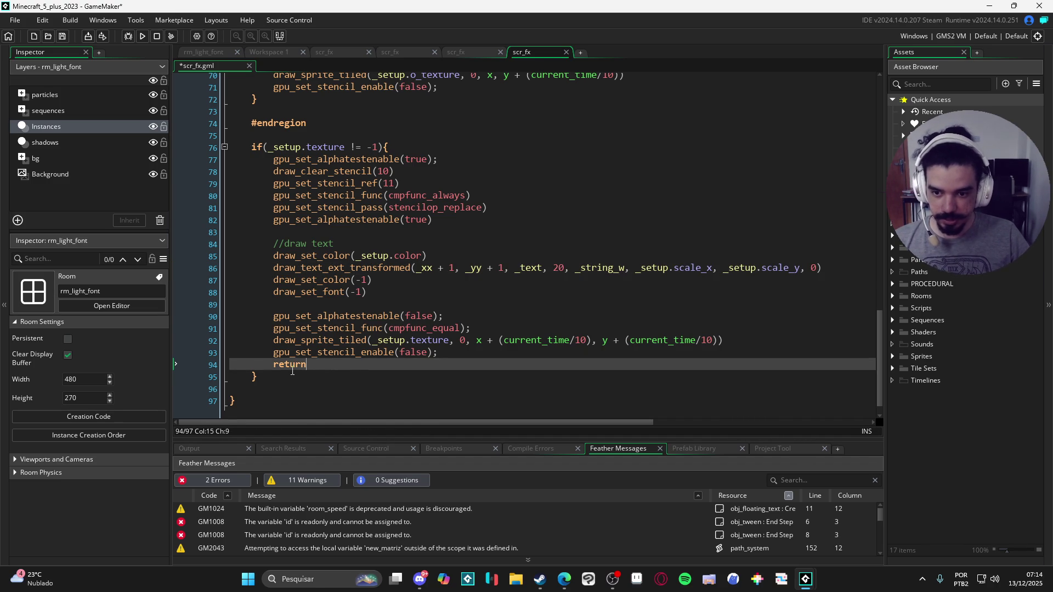
Copy the draw-text lines 84–88 and paste them below the if block.
mouse_move(273, 244)
mouse_down()
mouse_move(329, 246)
mouse_move(441, 291)
mouse_up()
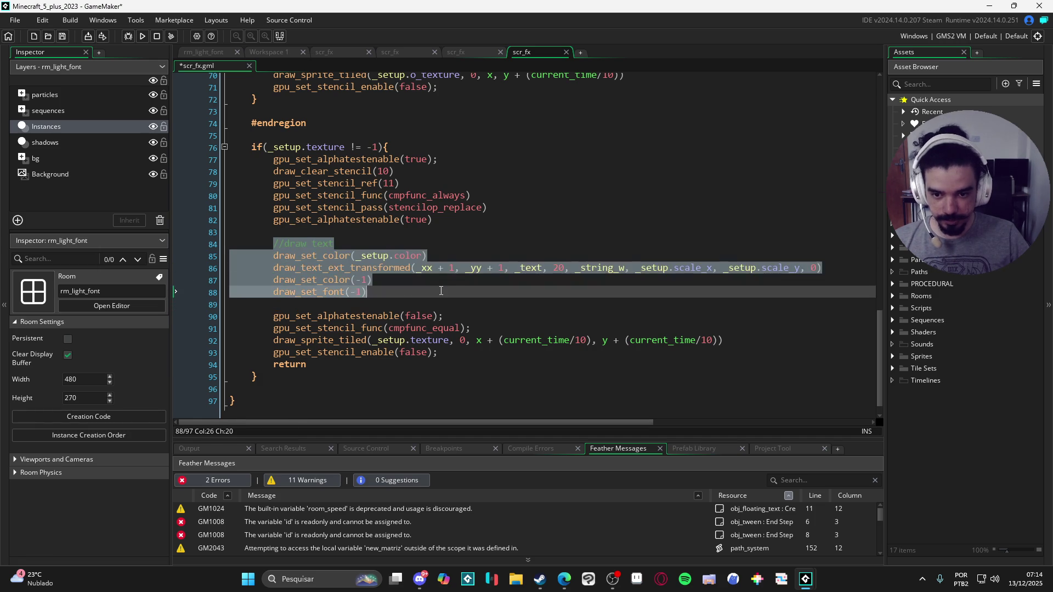
key(ctrl+c)
click(277, 374)
key(Return)
key(ctrl+v)
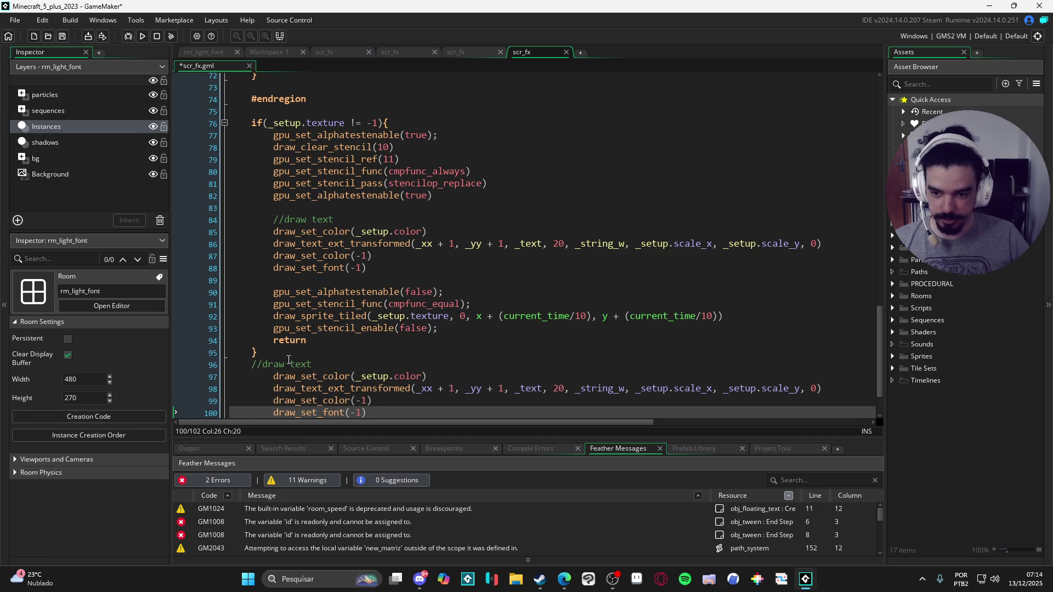
click(291, 365)
click(300, 352)
key(Return)
Unindent the pasted draw-text fallback and delete the empty trailing line.
scroll(329, 344, down, 2)
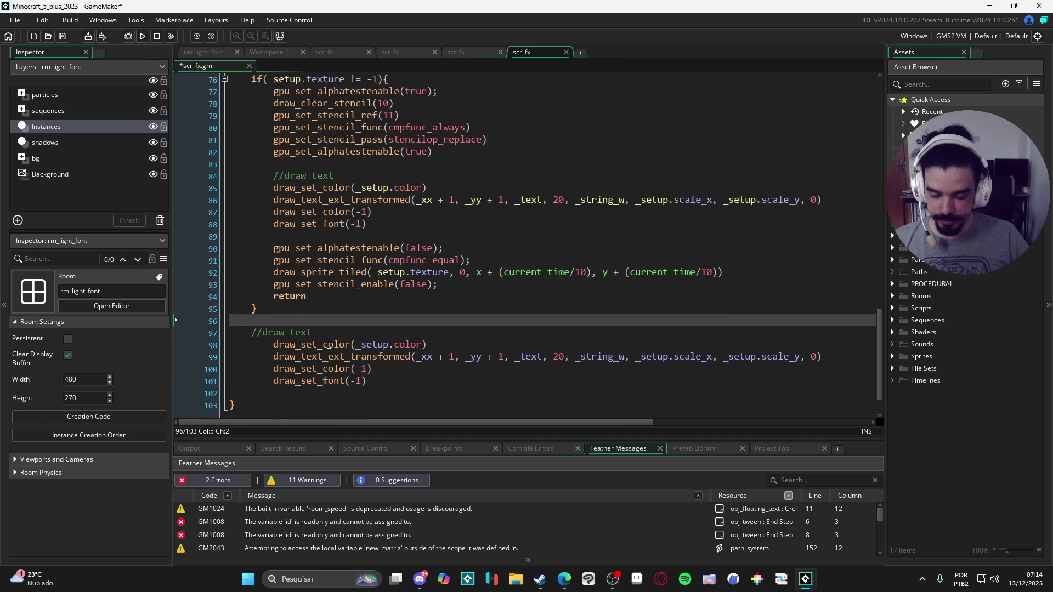
mouse_move(273, 328)
mouse_down()
mouse_move(658, 341)
mouse_move(409, 367)
mouse_up()
key(shift+Tab)
click(291, 373)
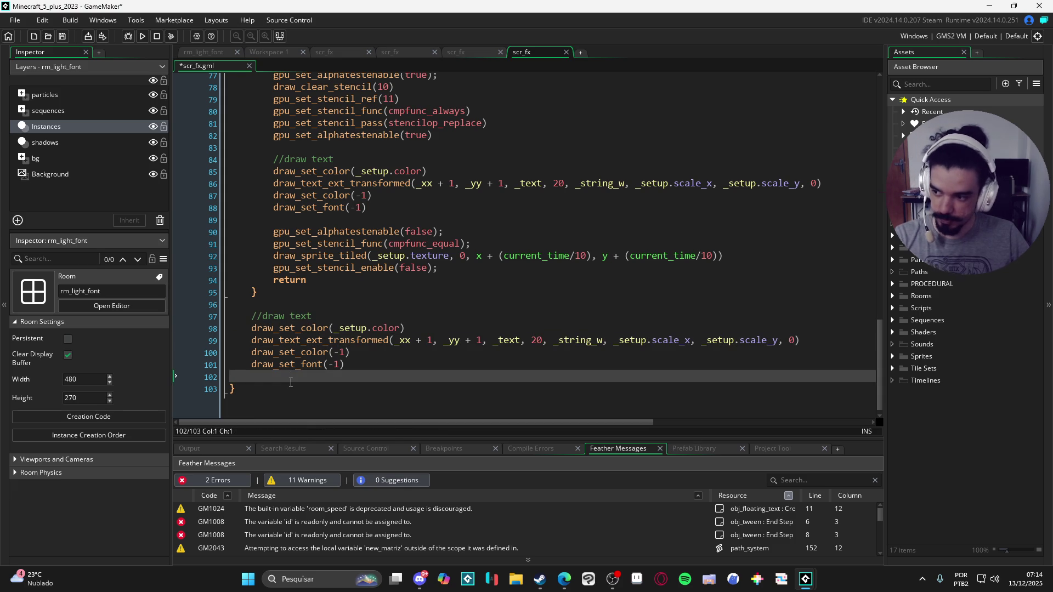
key(BackSpace)
scroll(370, 368, up, 11)
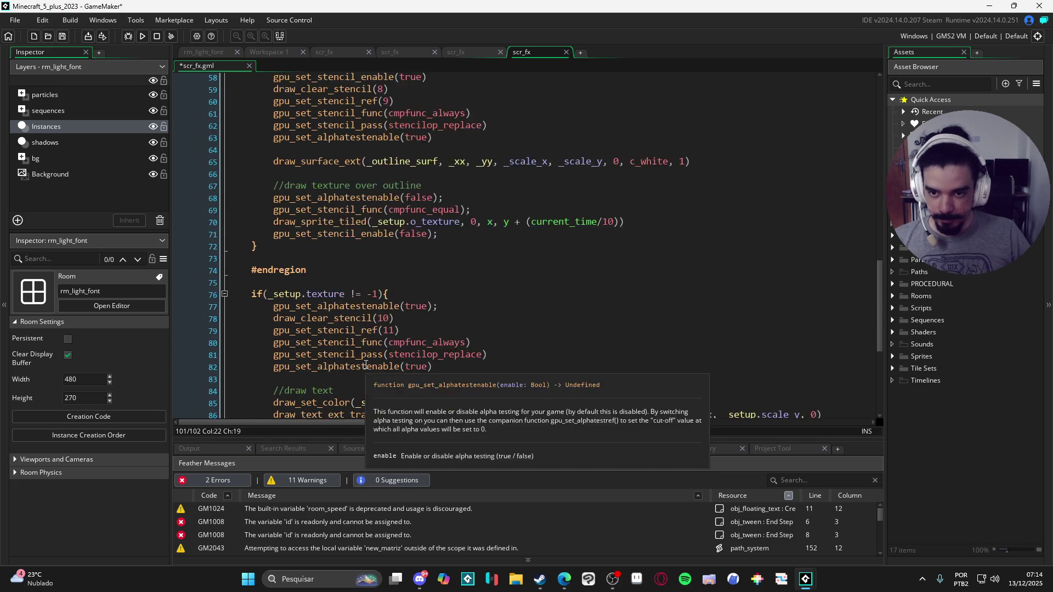
Delete the var _setup struct and the blank lines above draw_text_outlined.
scroll(373, 363, down, 3)
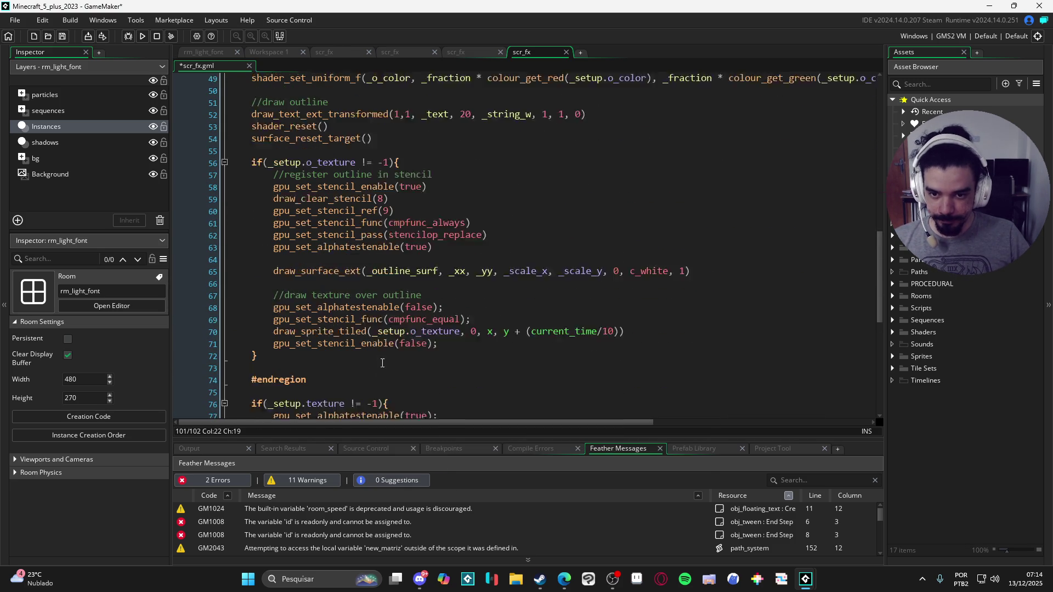
scroll(404, 364, up, 2)
scroll(409, 365, down, 2)
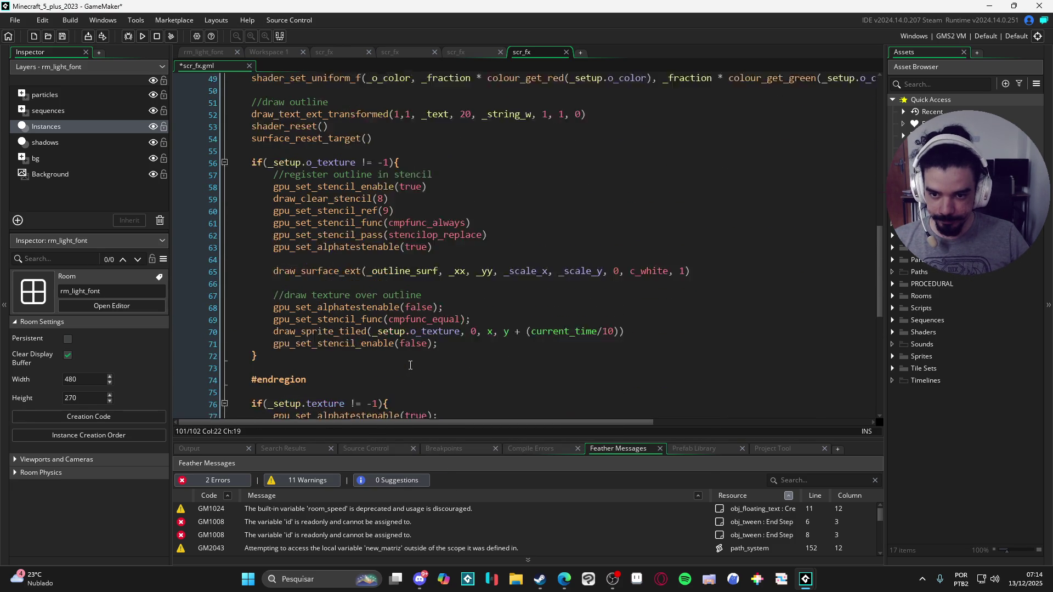
scroll(410, 365, up, 14)
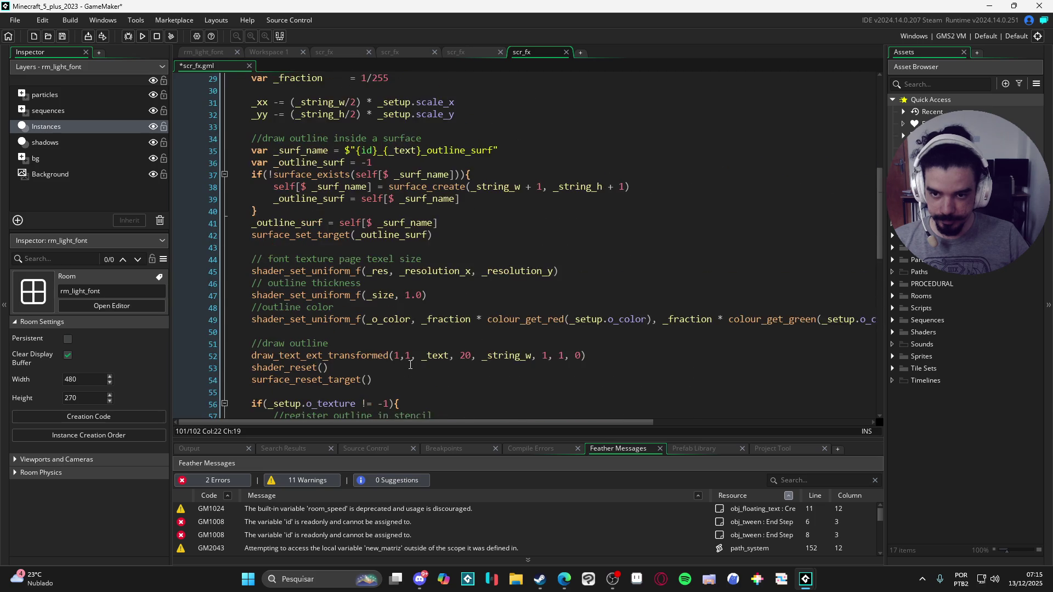
scroll(402, 361, up, 2)
scroll(412, 359, down, 17)
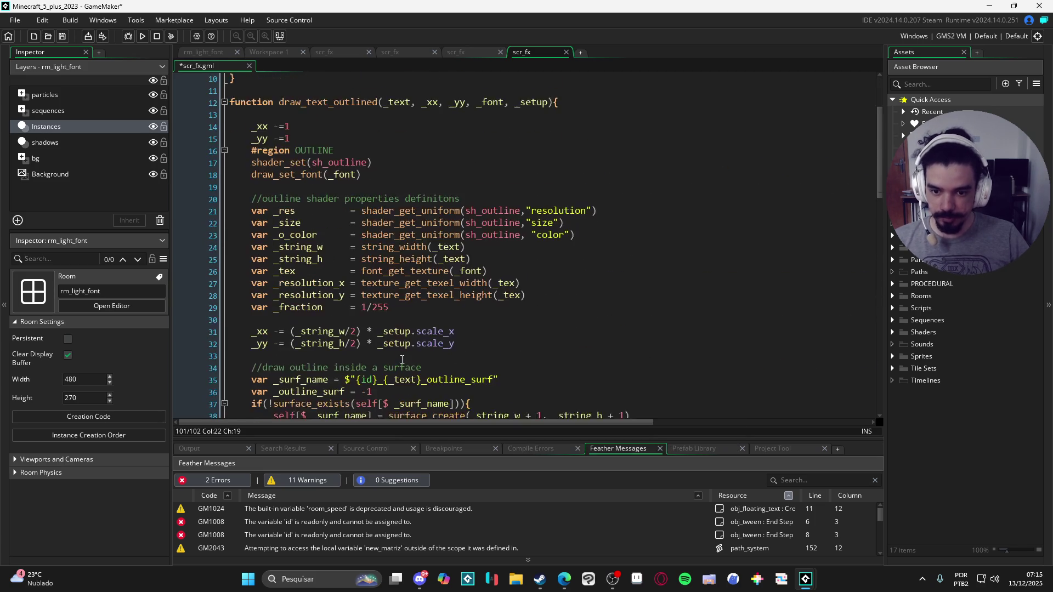
scroll(429, 354, down, 3)
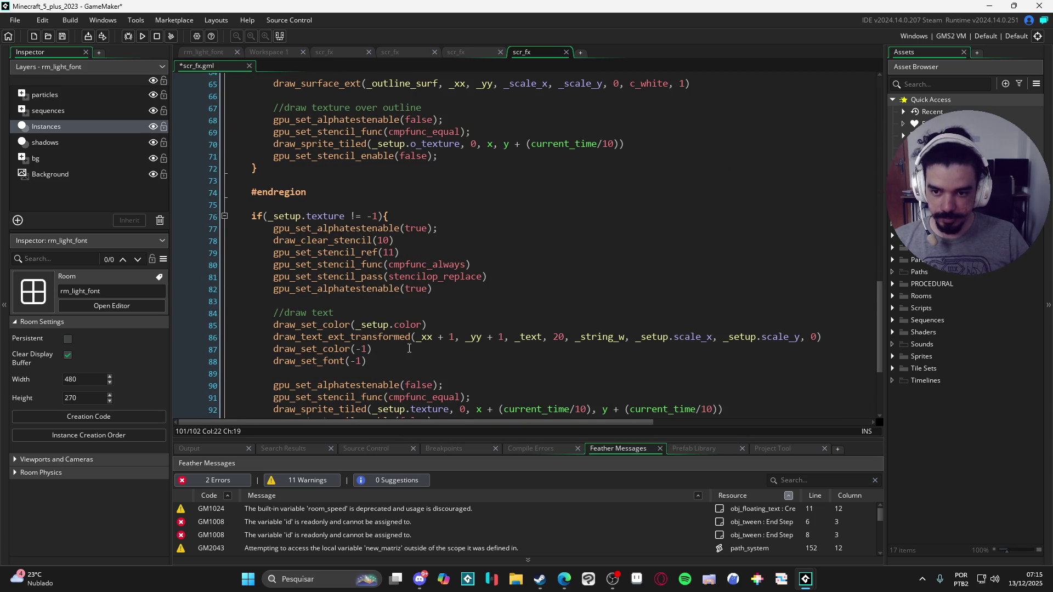
scroll(329, 373, down, 5)
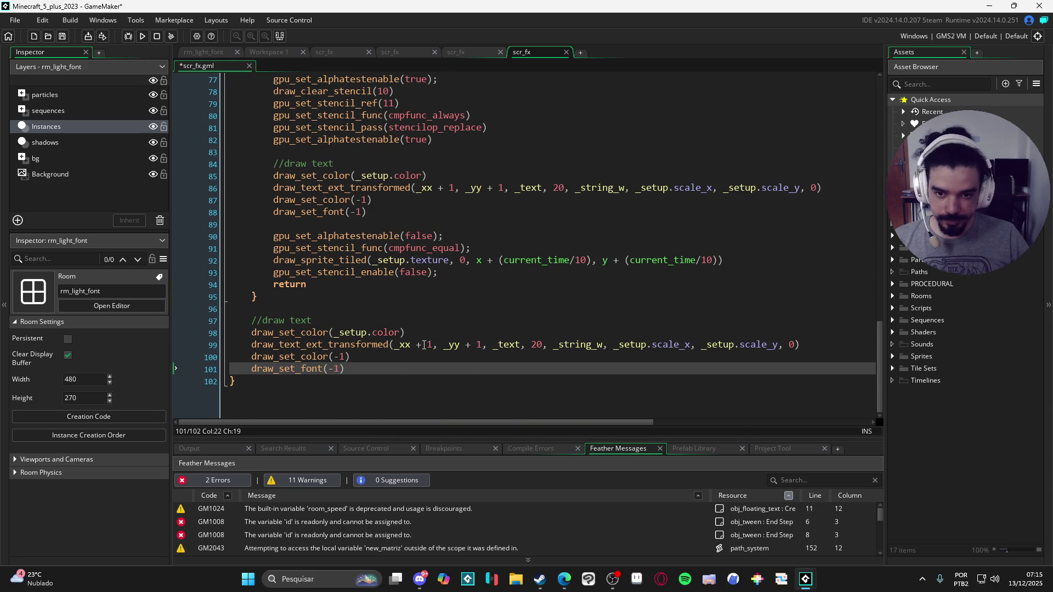
scroll(440, 324, up, 13)
scroll(440, 324, up, 13)
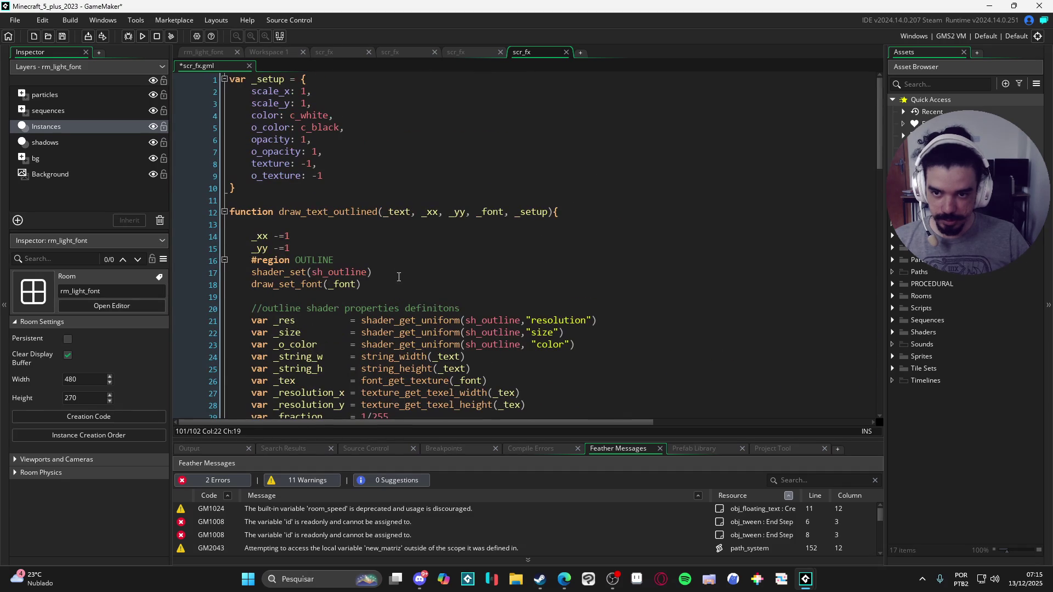
drag(247, 188, 196, 59)
key(ctrl+c)
key(BackSpace)
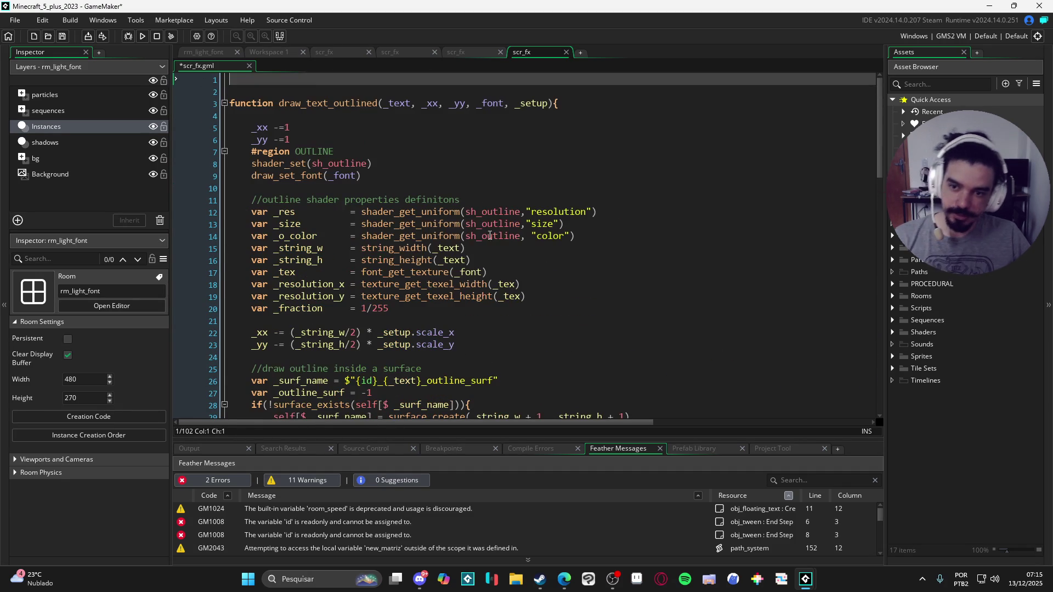
key(Down)
key(Down)
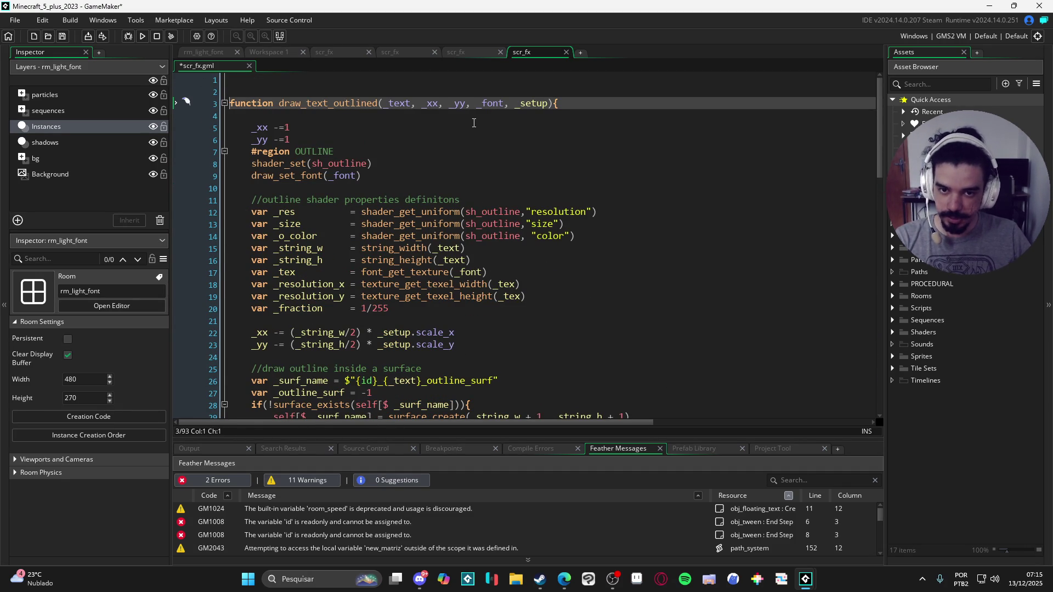
key(BackSpace)
key(BackSpace)
click(433, 188)
Save scr_fx and open obj_floating_text from the light_font > font folder.
key(ctrl+s)
click(893, 236)
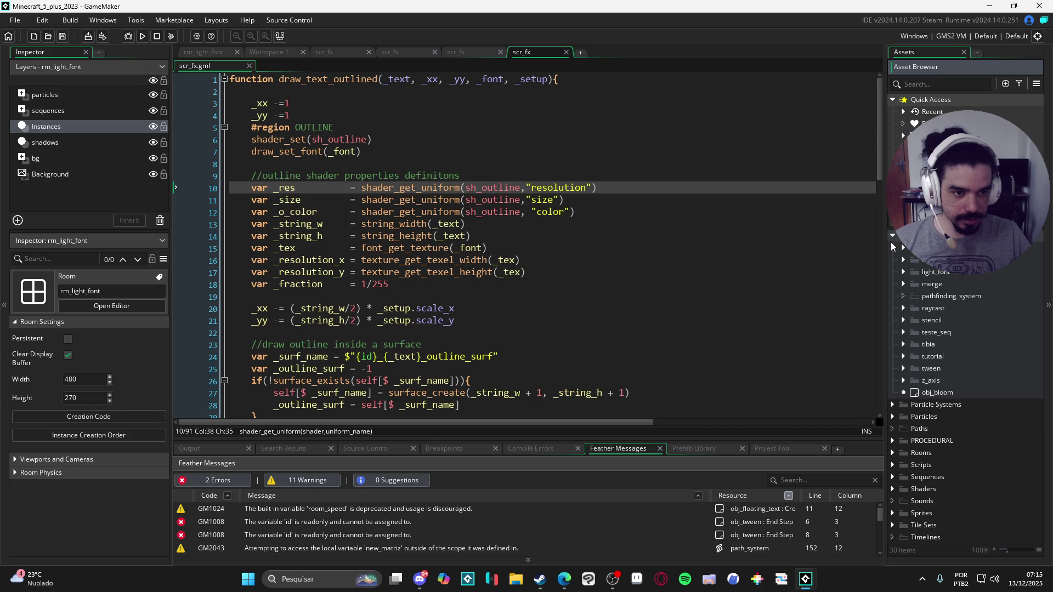
double_click(924, 272)
click(914, 296)
click(962, 308)
click(977, 321)
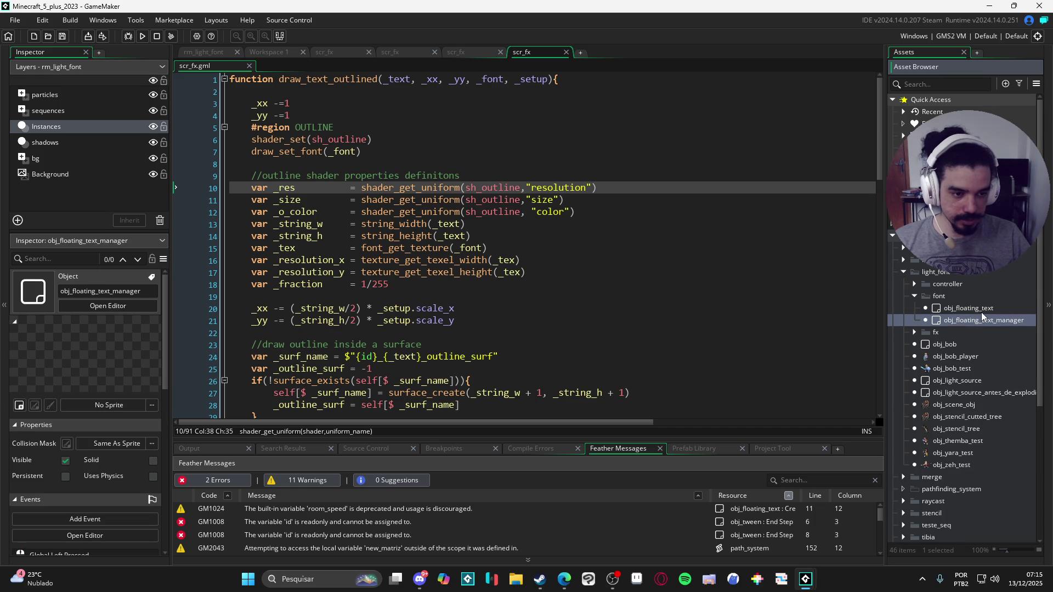
double_click(988, 308)
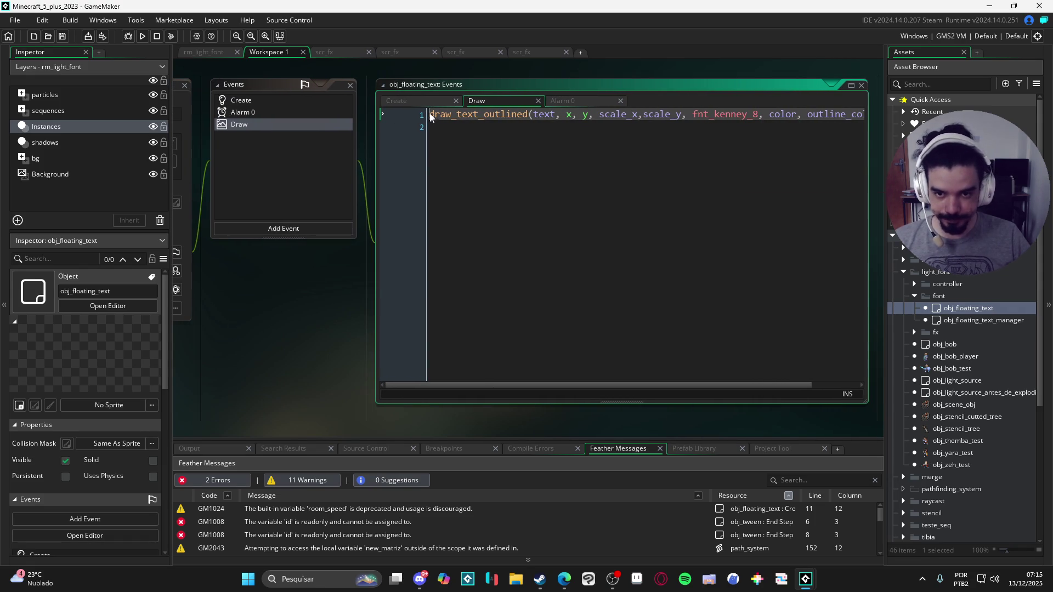
Paste the _setup struct on a new first line of the Draw event.
key(Return)
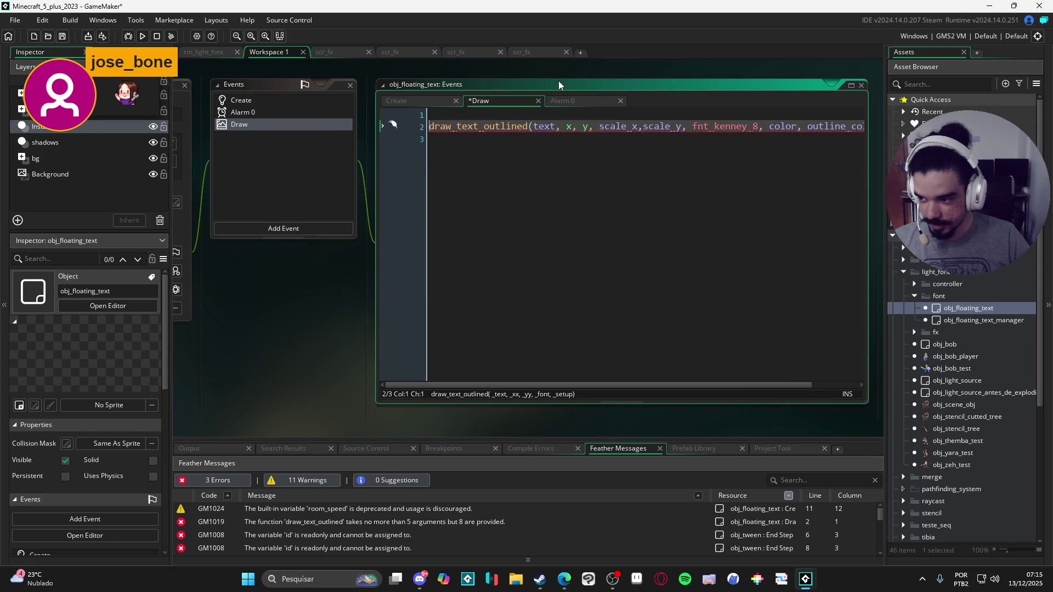
key(Up)
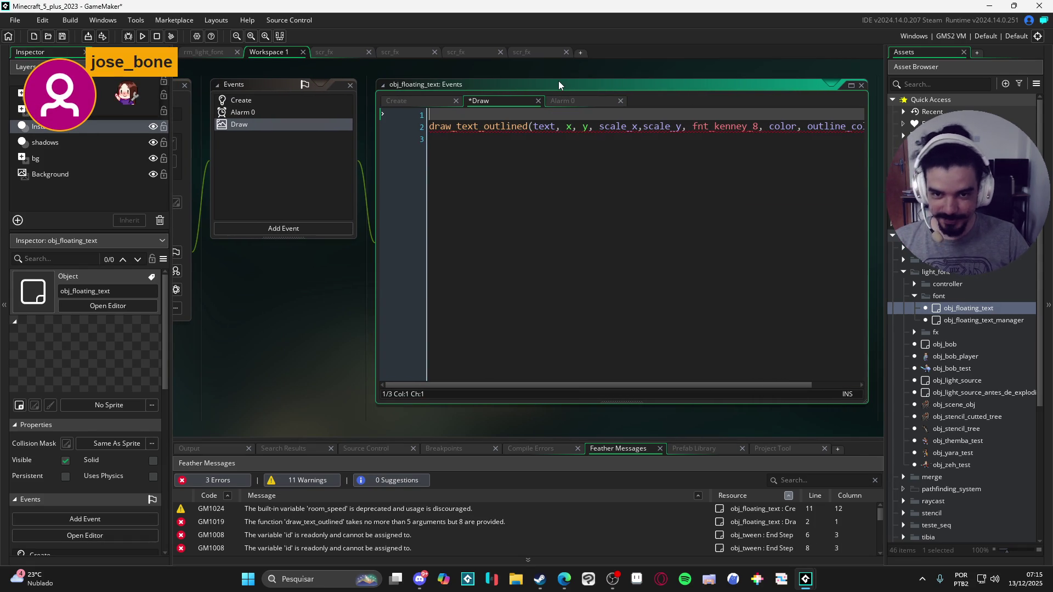
key(ctrl+v)
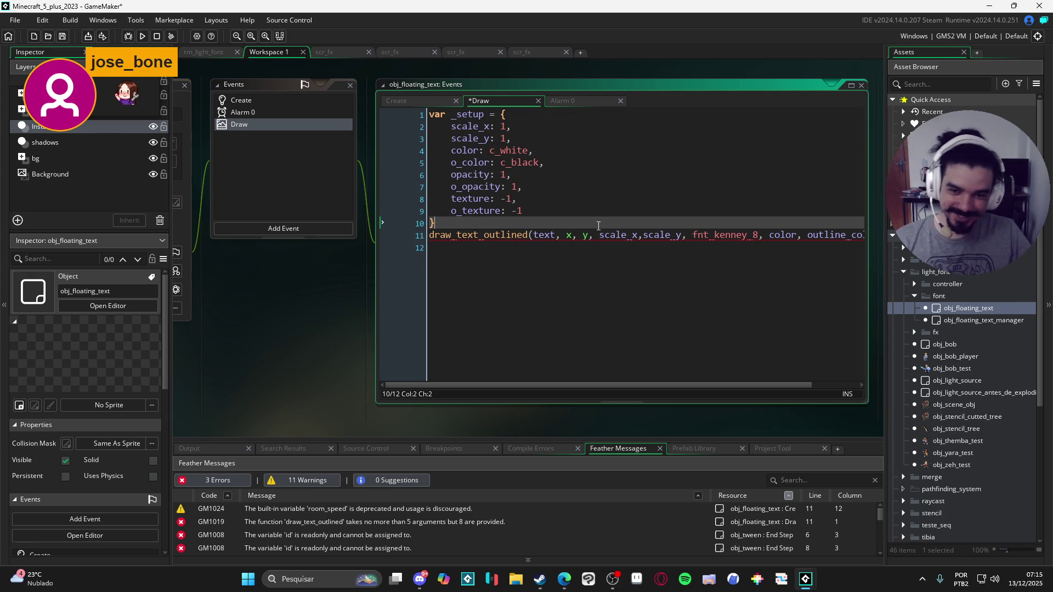
Remove scale_x, scale_y, color and outline_color from draw_text_outlined, passing _setup after fnt_kenney_8.
key(Return)
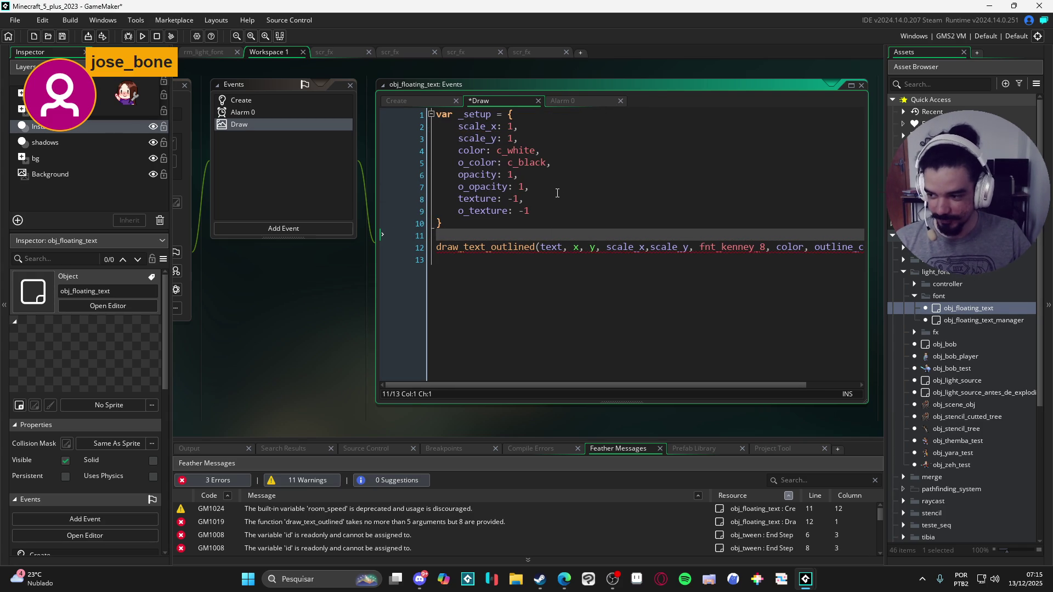
drag(684, 90, 685, 89)
click(518, 150)
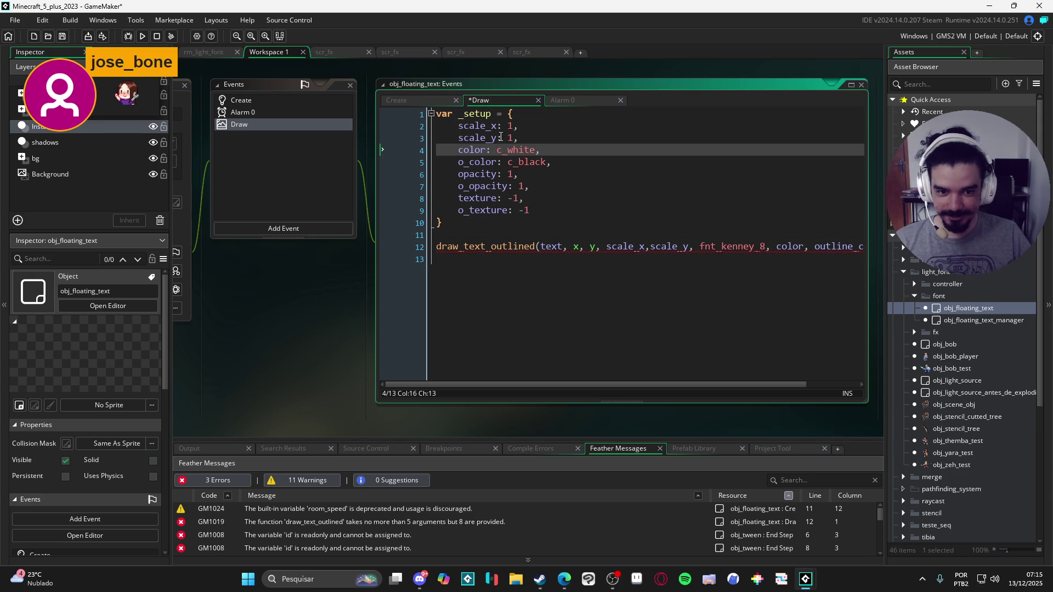
click(487, 117)
click(606, 248)
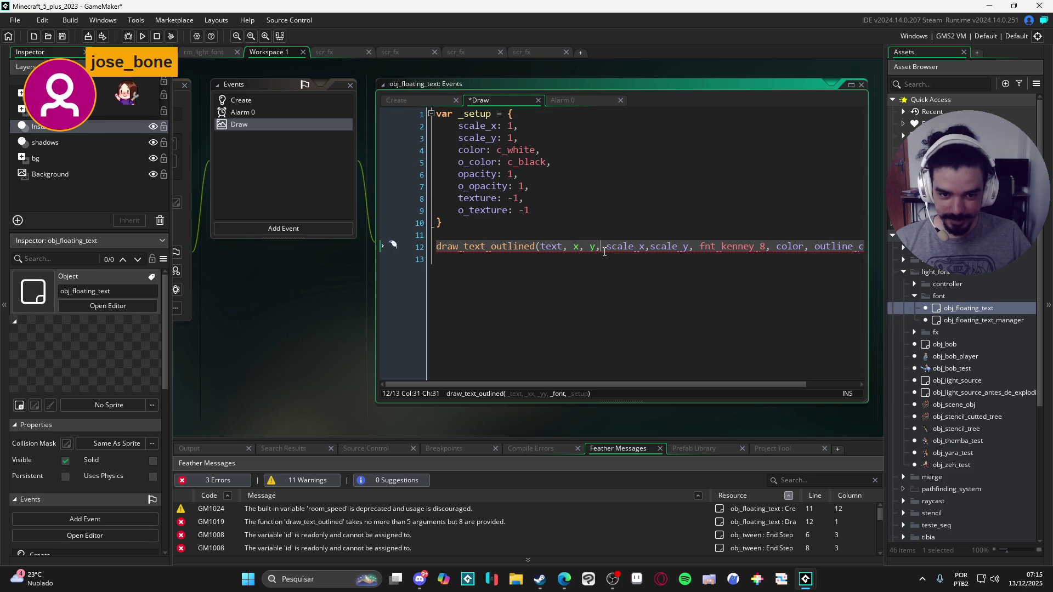
key(Right)
drag(605, 248, 699, 248)
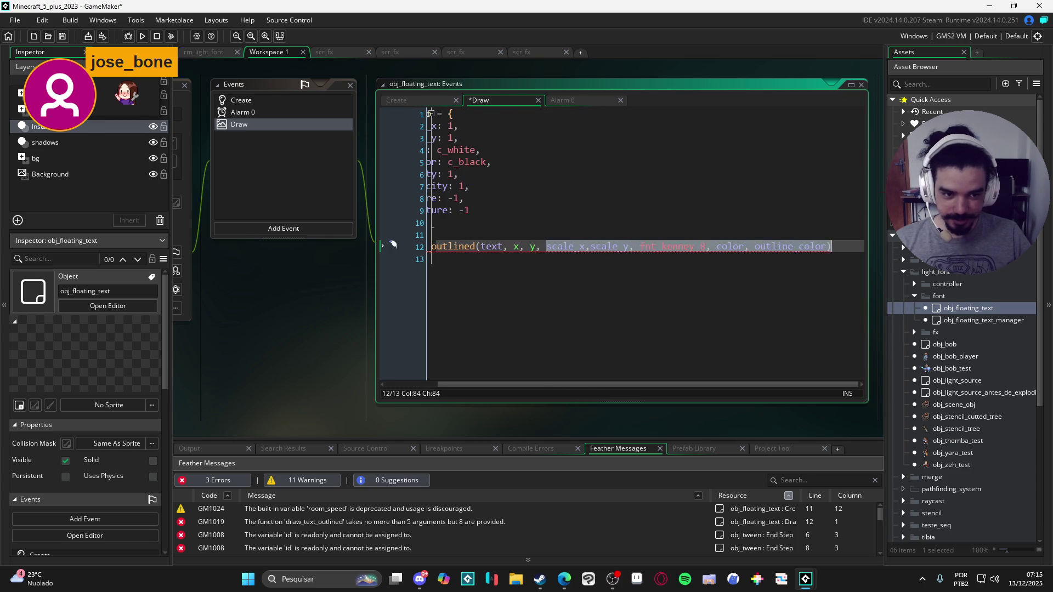
key(BackSpace)
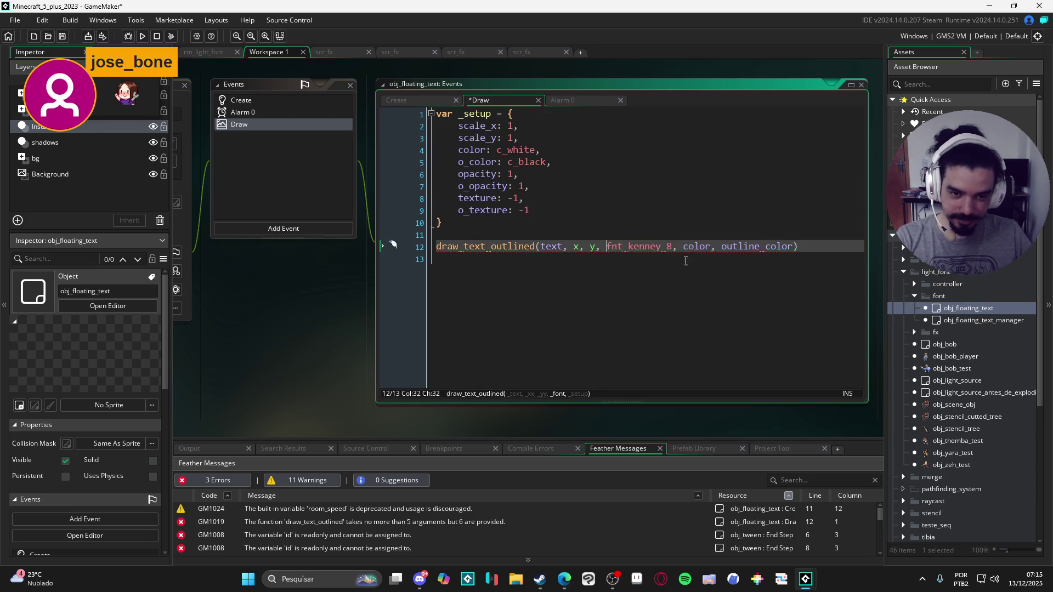
drag(683, 247, 792, 251)
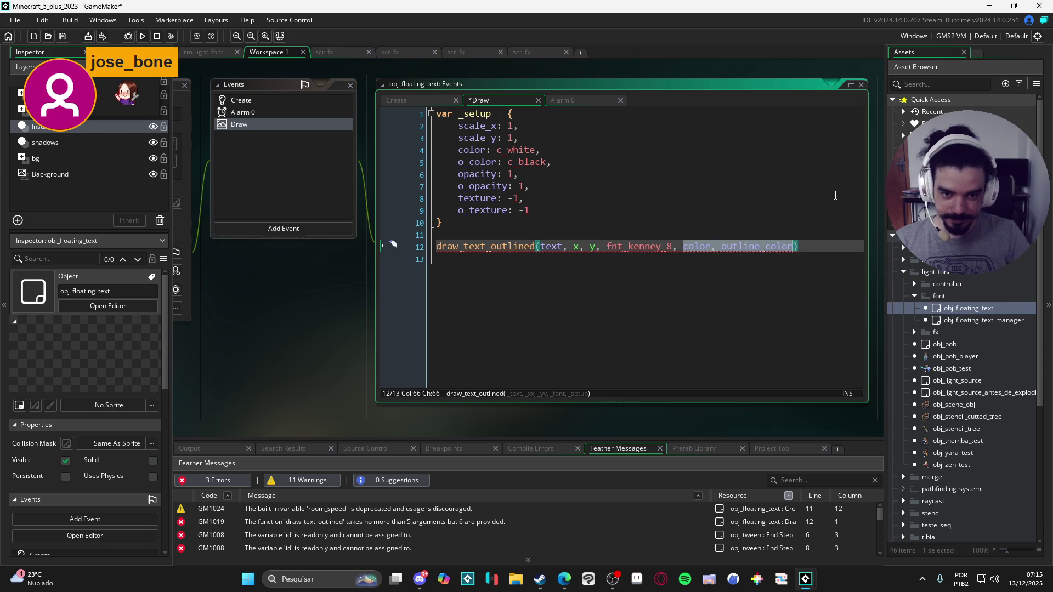
key(BackSpace)
text(_se)
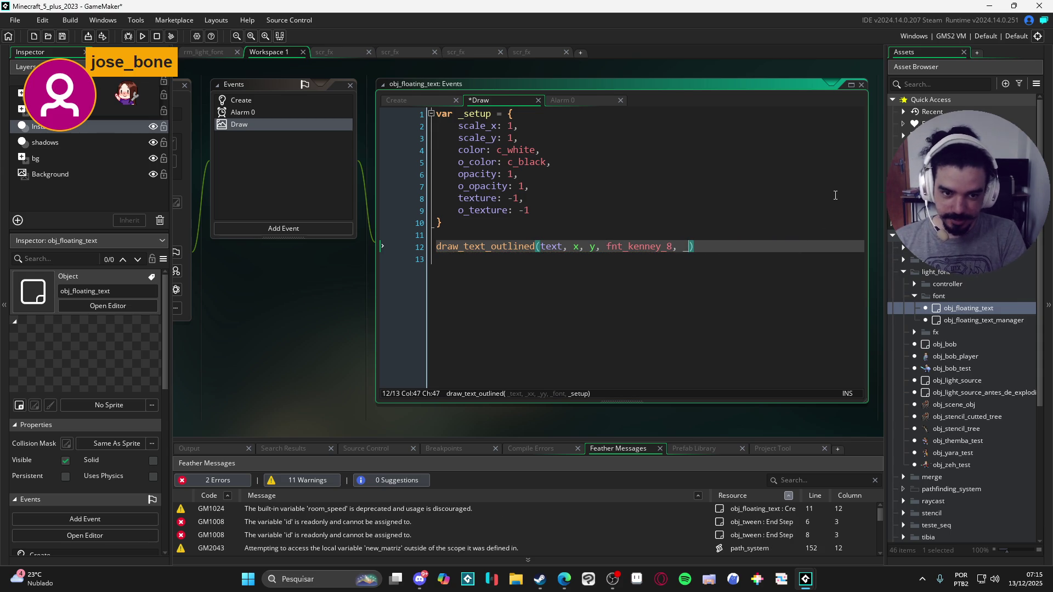
text(tup)
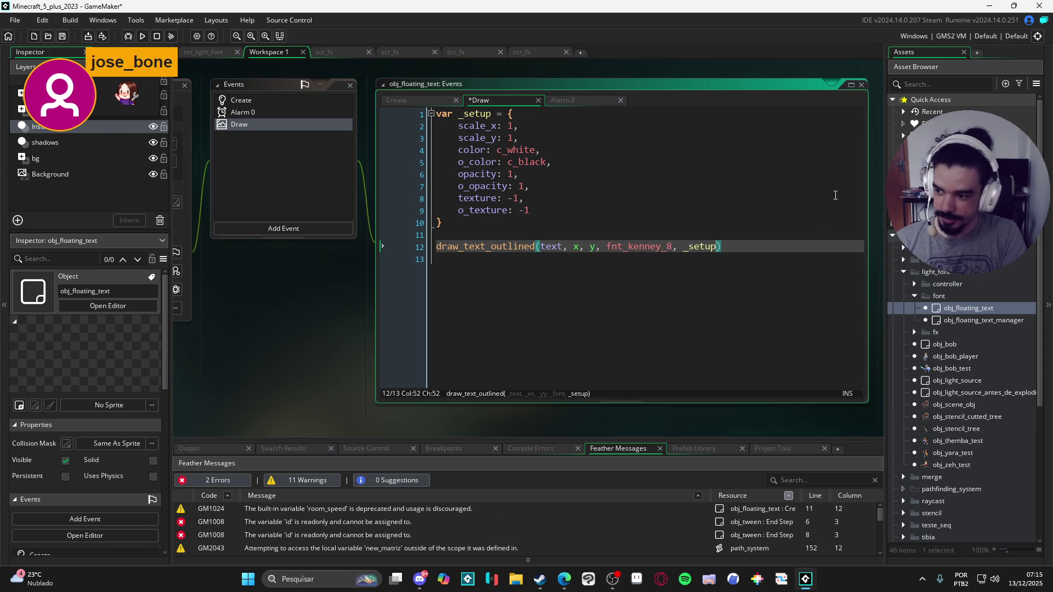
Reduce the scale_x and scale_y entries in _setup to shorthand, dropping their fixed values.
click(557, 248)
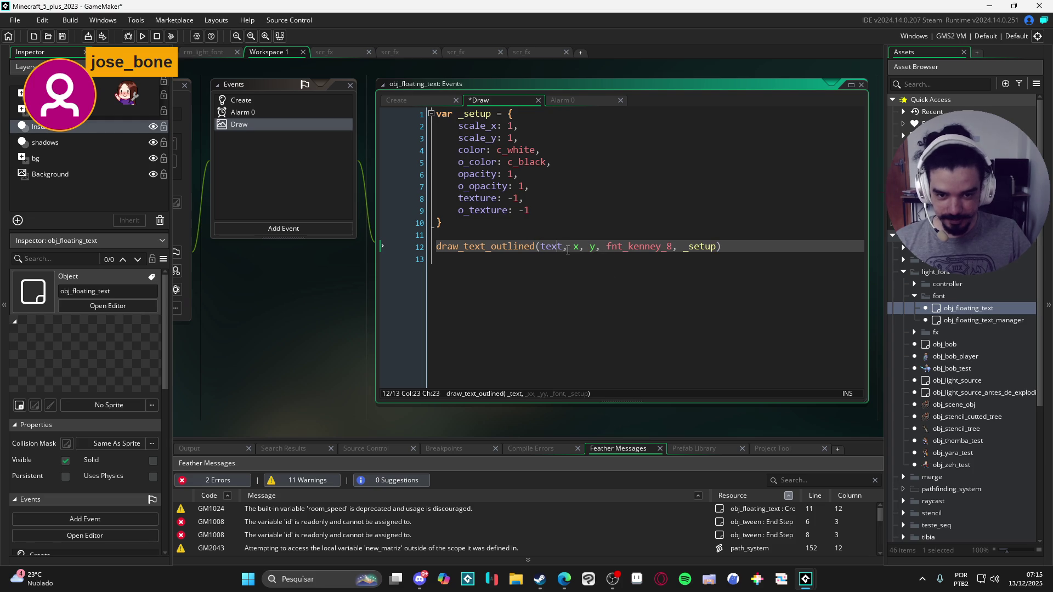
click(519, 126)
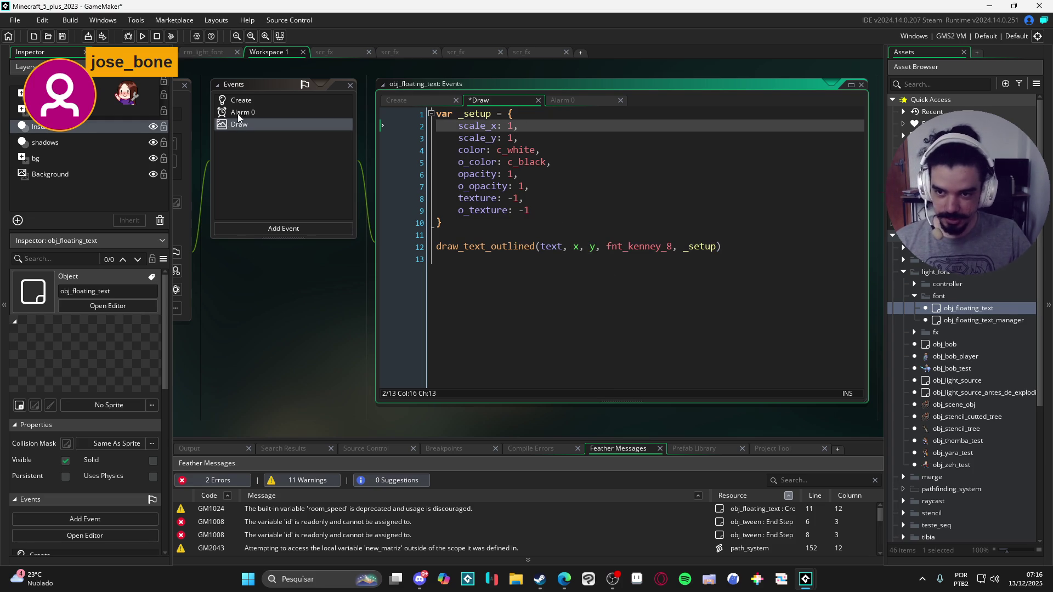
click(233, 101)
click(257, 126)
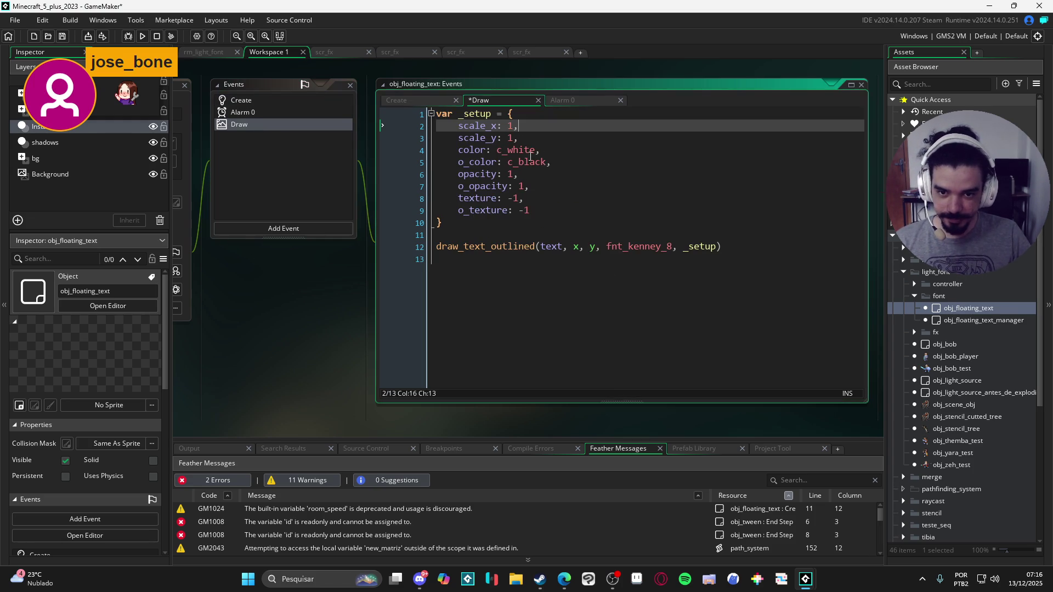
key(BackSpace)
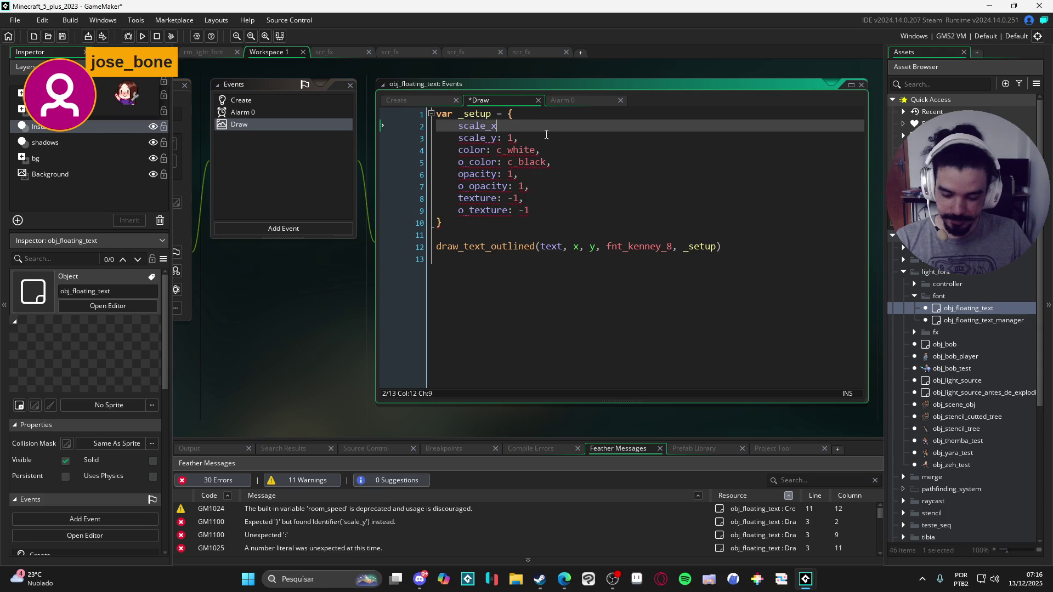
text(,)
click(546, 142)
key(BackSpace)
key(BackSpace)
key(BackSpace)
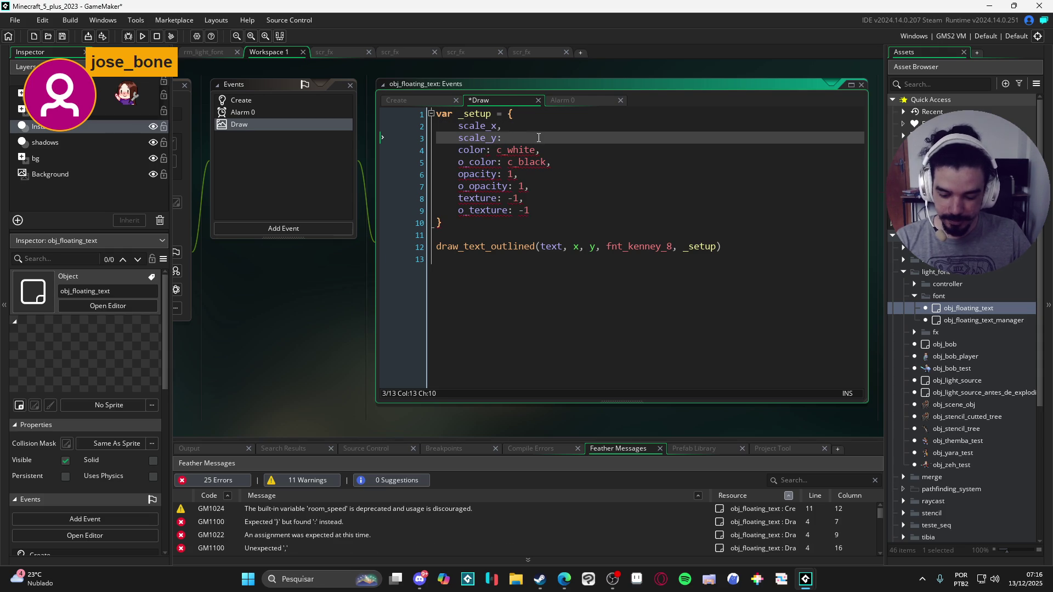
Remove the fixed white value from _setup's color entry so it uses the instance's color.
text(,)
click(552, 162)
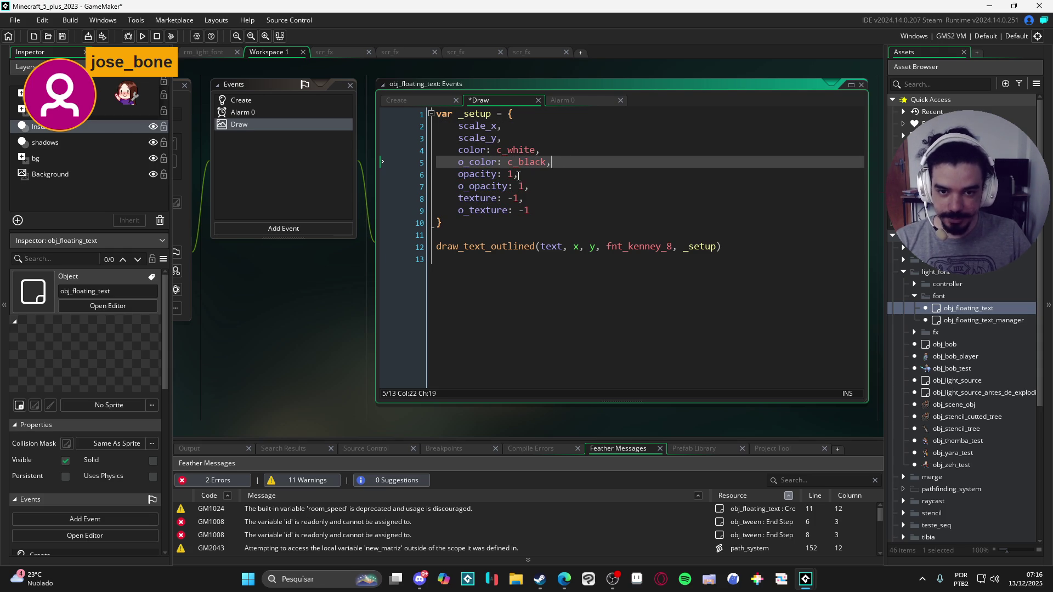
click(286, 103)
click(274, 127)
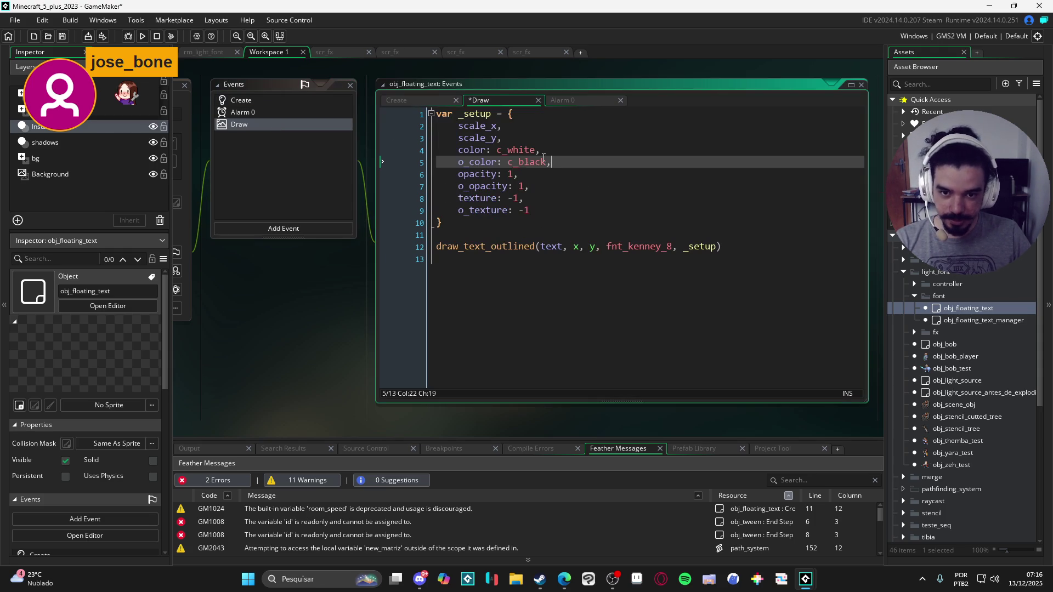
click(554, 149)
key(BackSpace)
key(BackSpace)
key(BackSpace)
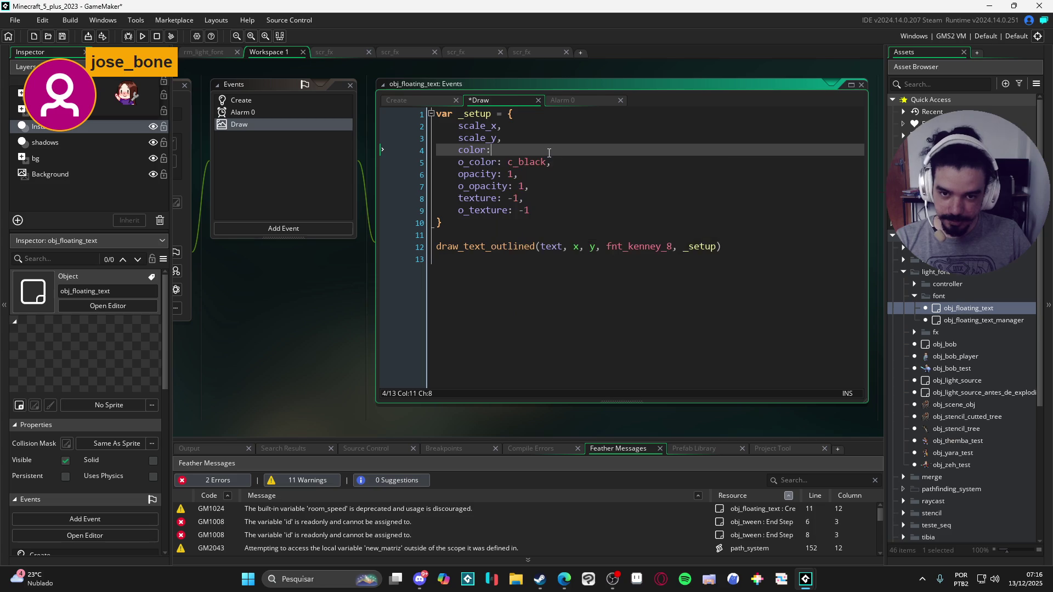
text(,)
click(535, 146)
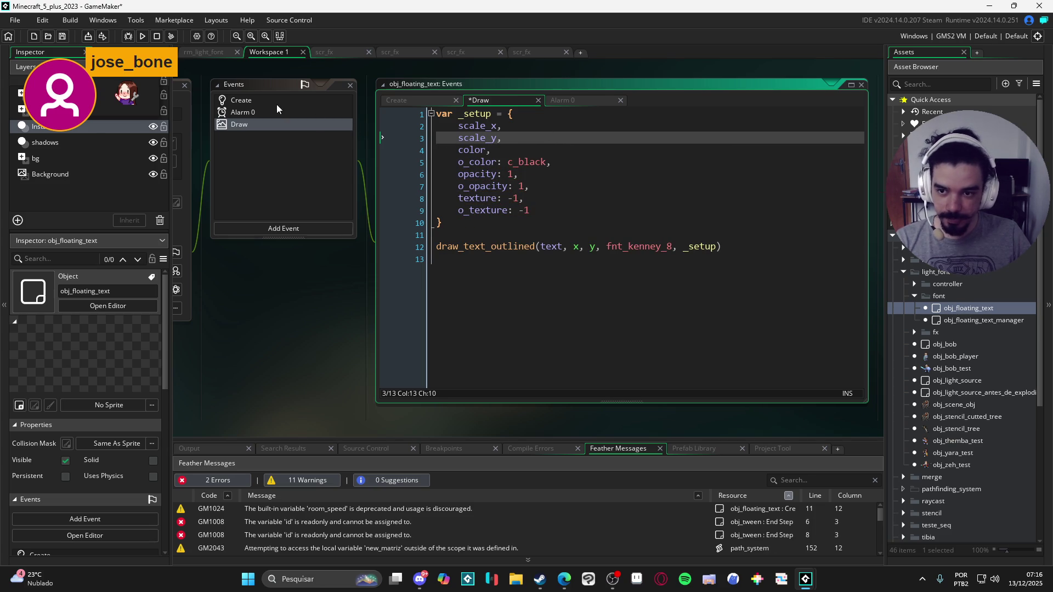
click(278, 104)
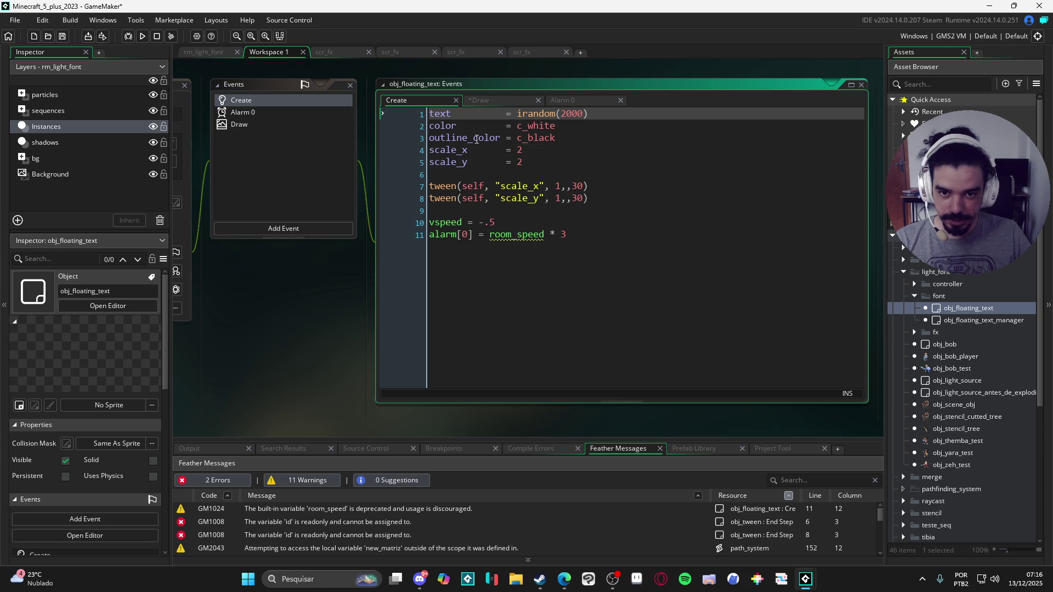
Rename outline_color to o_color in Create and shorten _setup's 'o_color: c_black,' to 'o_color,'.
click(468, 138)
key(BackSpace)
key(BackSpace)
key(BackSpace)
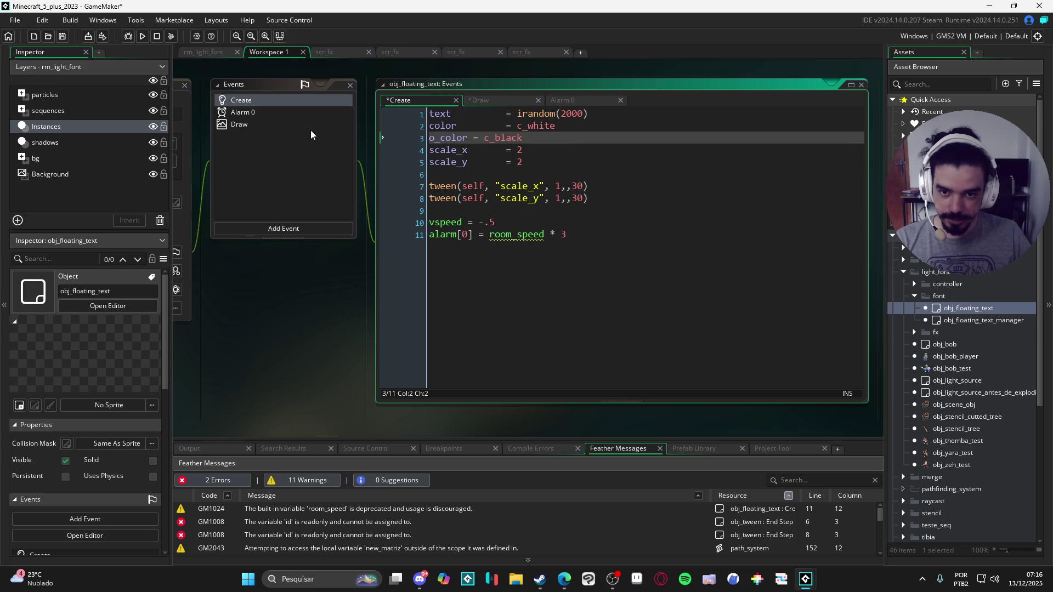
click(269, 127)
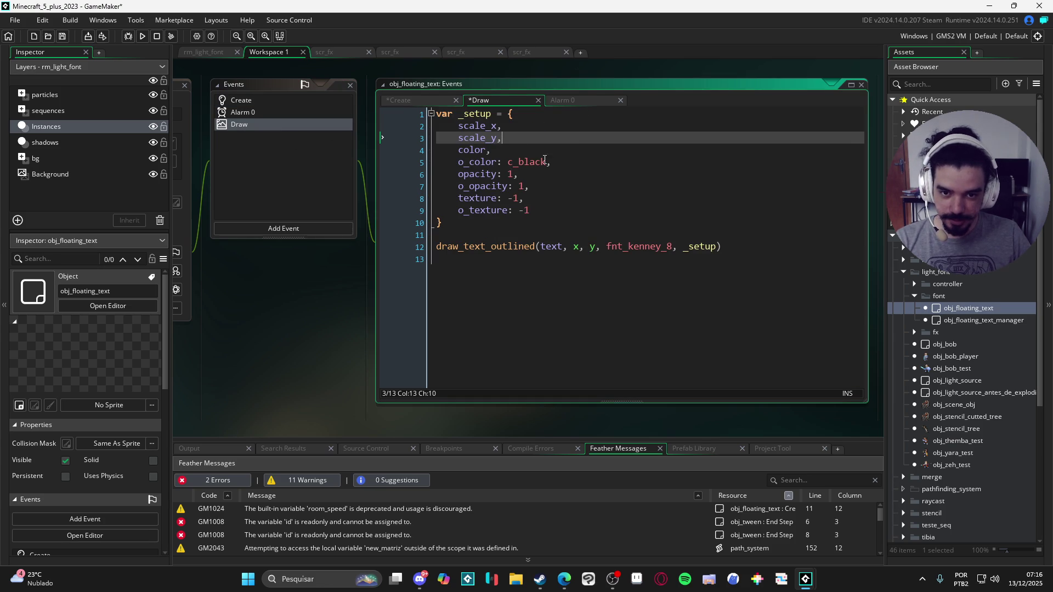
drag(548, 162, 498, 162)
text(,)
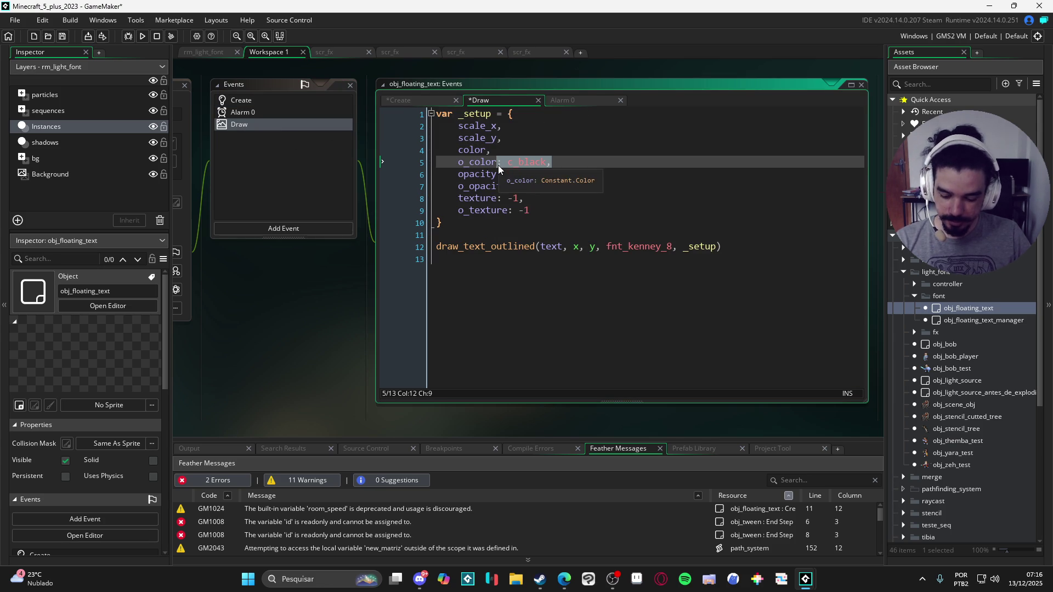
click(299, 102)
click(260, 127)
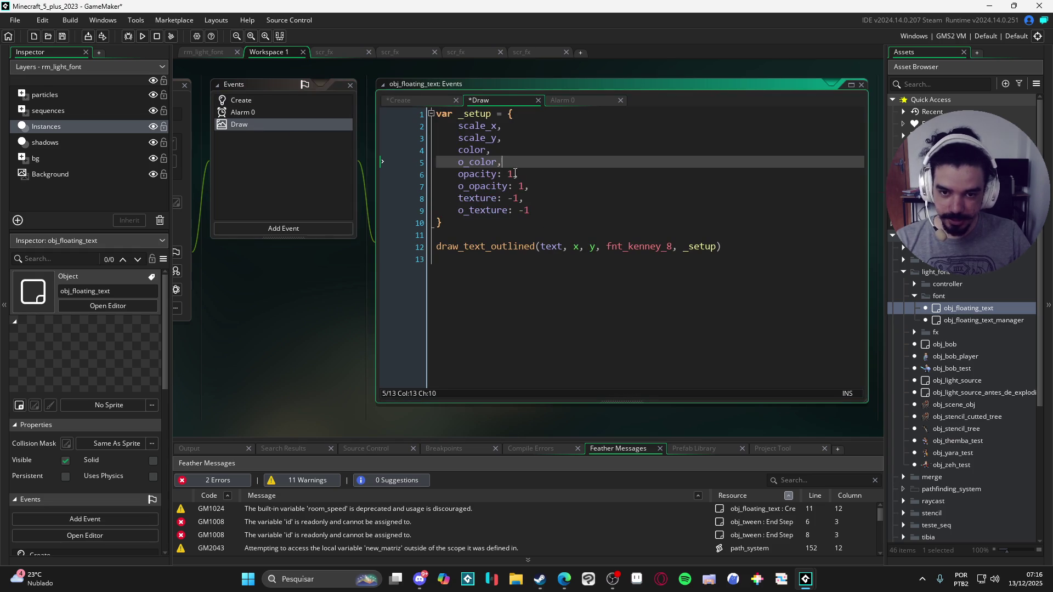
Step through and tidy the opacity and o_texture entries of the _setup struct.
key(Down)
key(Left)
key(Down)
key(Delete)
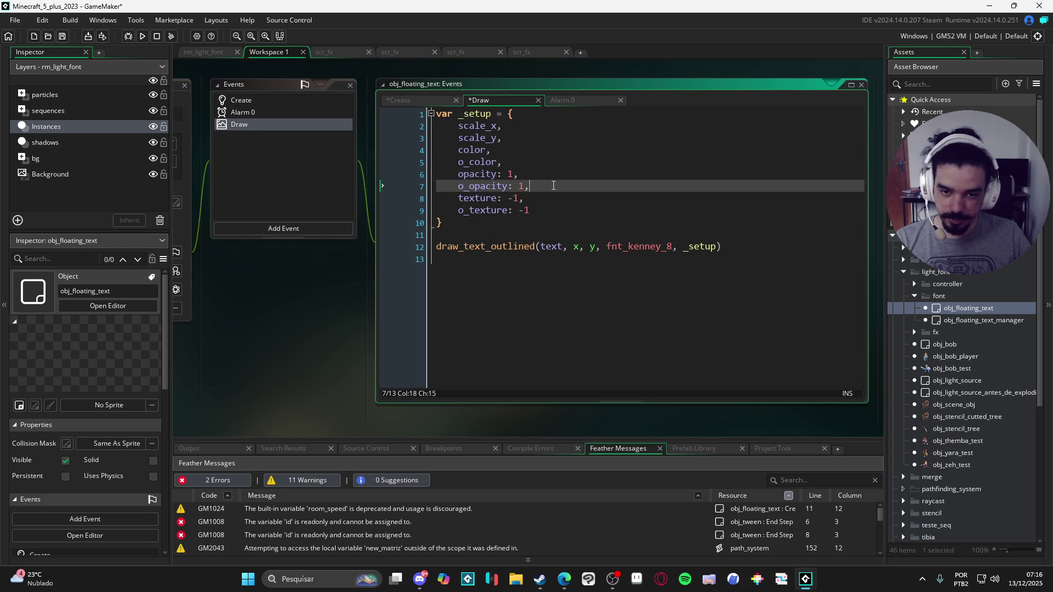
key(Down)
key(Right)
click(545, 214)
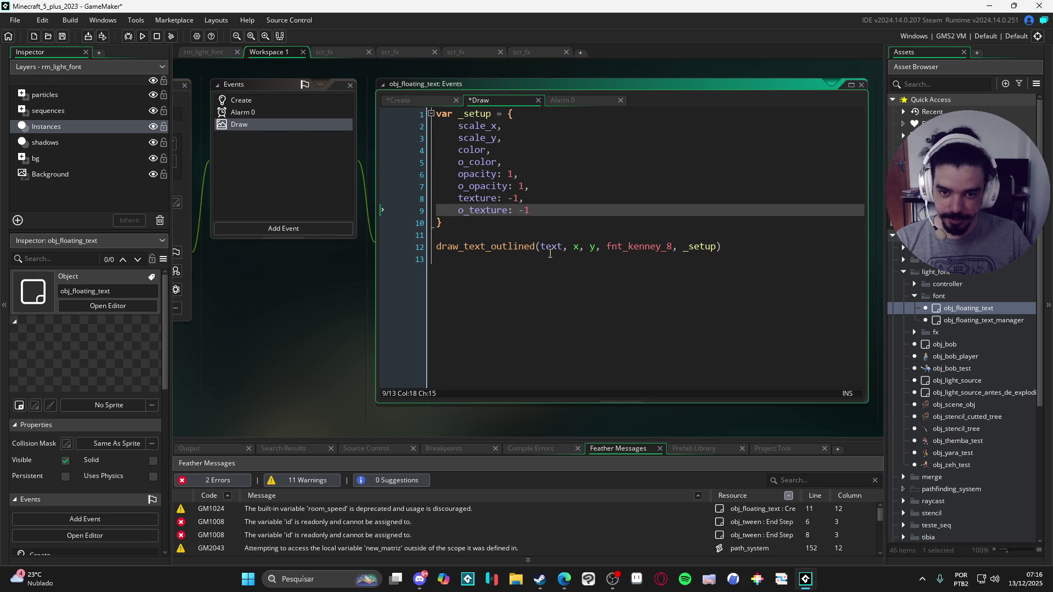
click(530, 272)
click(549, 210)
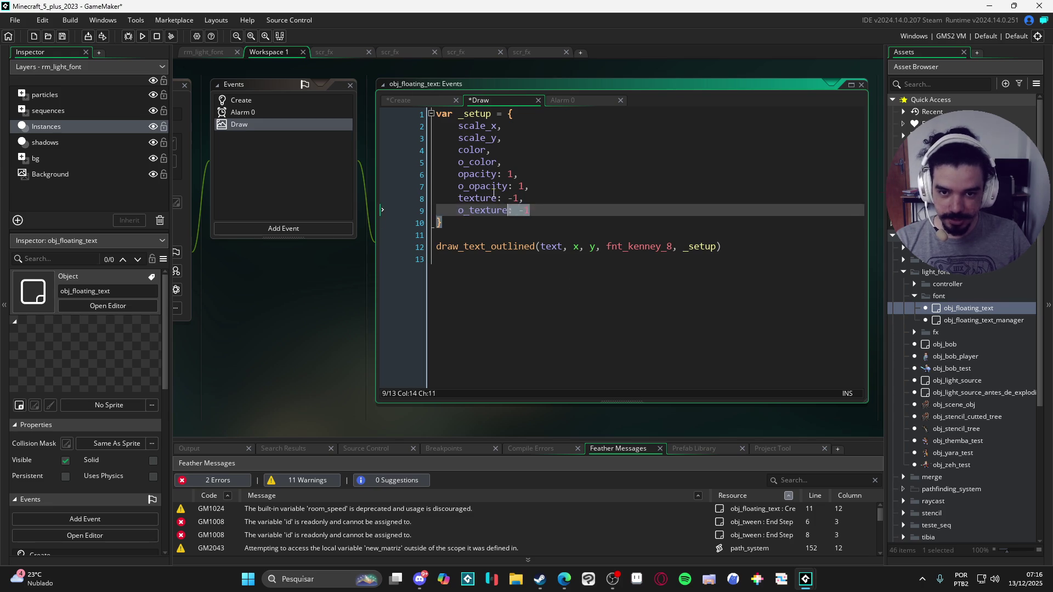
key(Down)
key(Down)
key(Down)
click(513, 210)
click(289, 100)
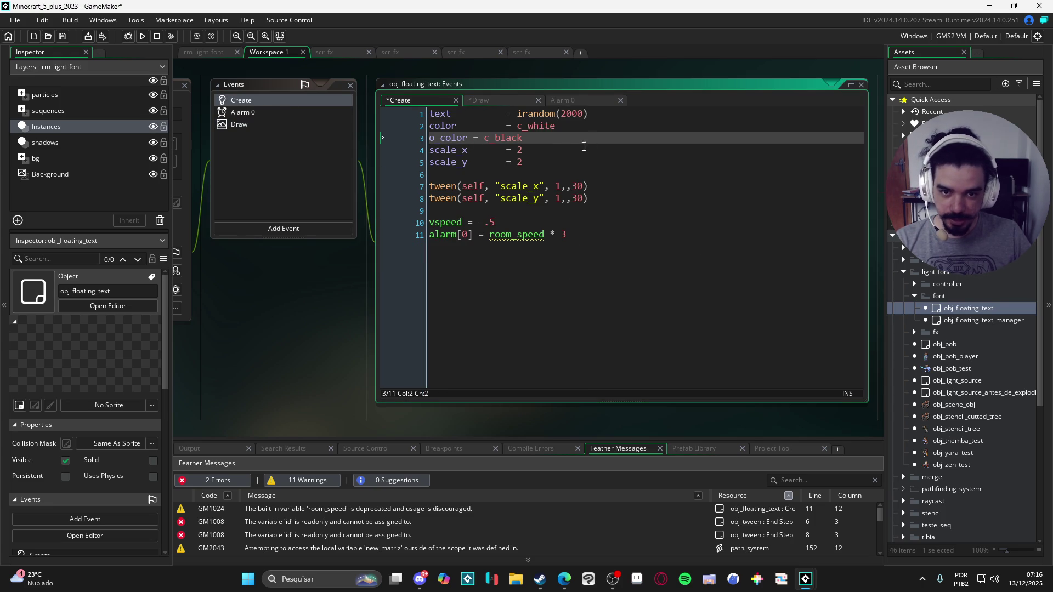
Adjust spacing in Create so the o_color and text assignments line up.
click(469, 138)
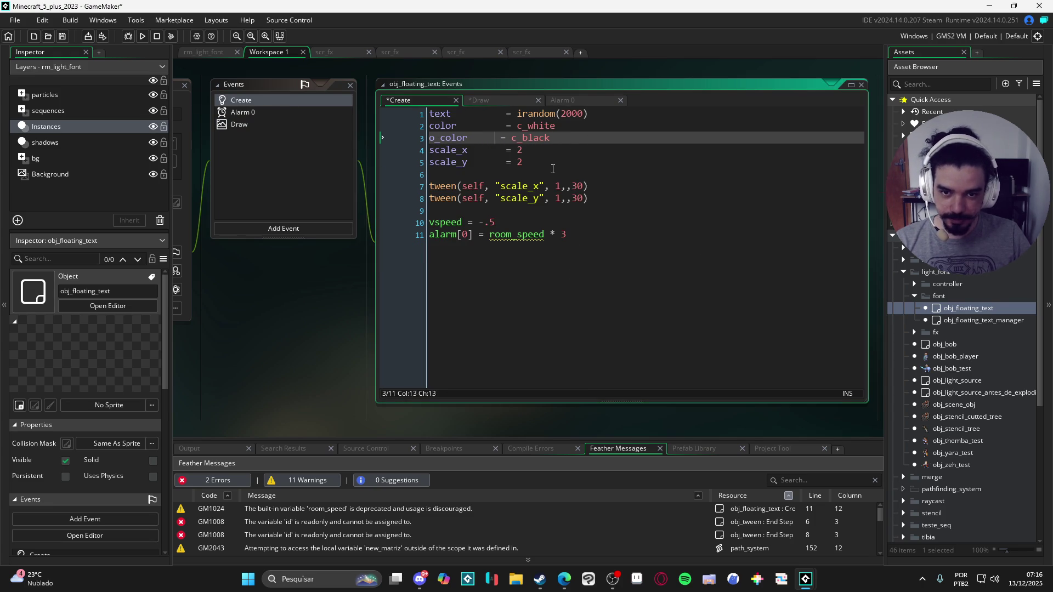
key(BackSpace)
key(BackSpace)
key(BackSpace)
key(Insert)
key(Delete)
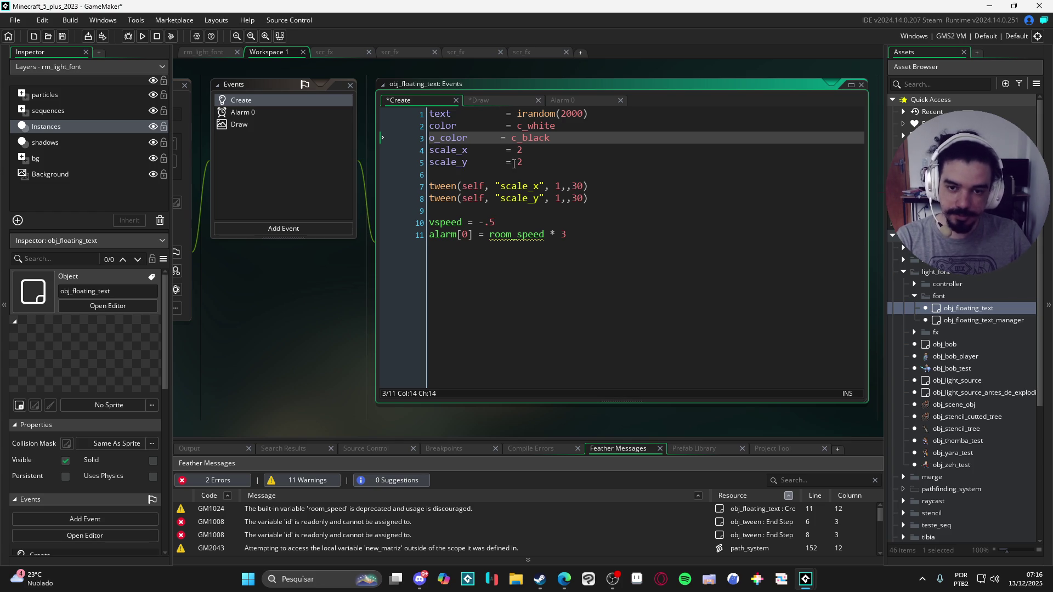
click(503, 127)
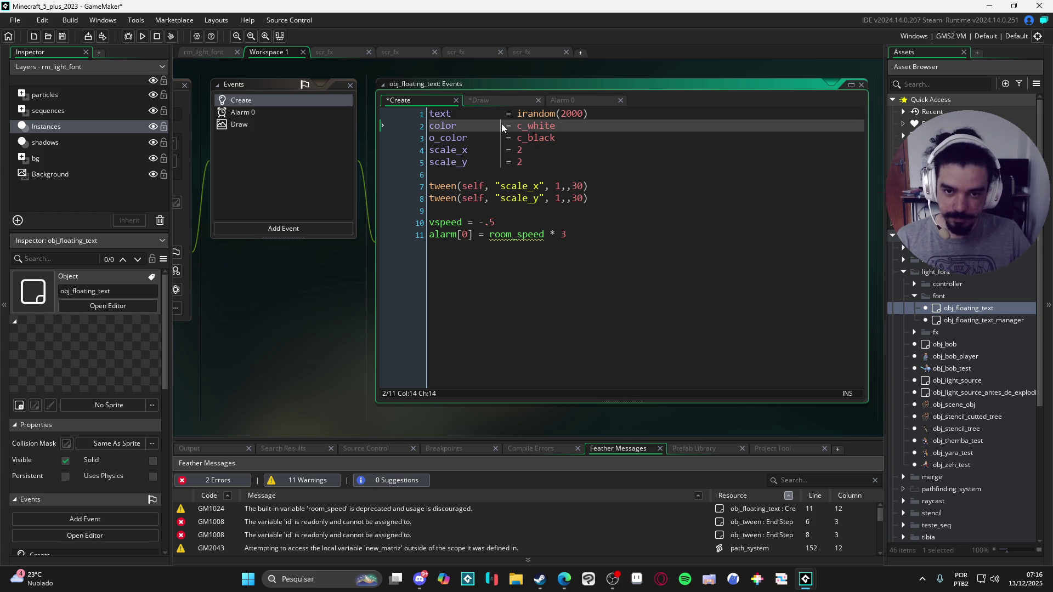
click(502, 117)
key(BackSpace)
key(BackSpace)
key(BackSpace)
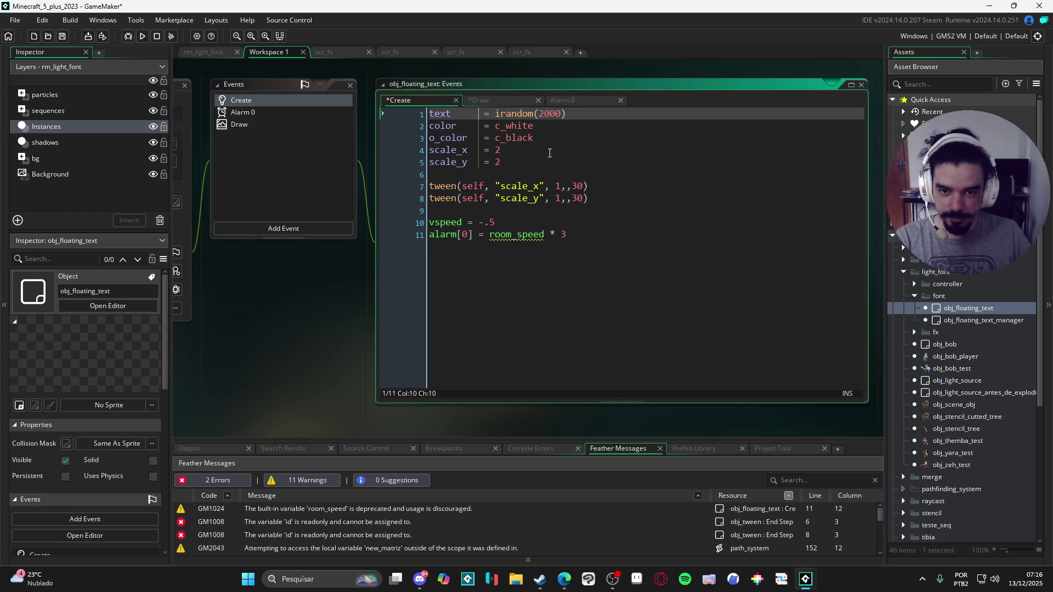
key(Down)
key(Down)
key(Down)
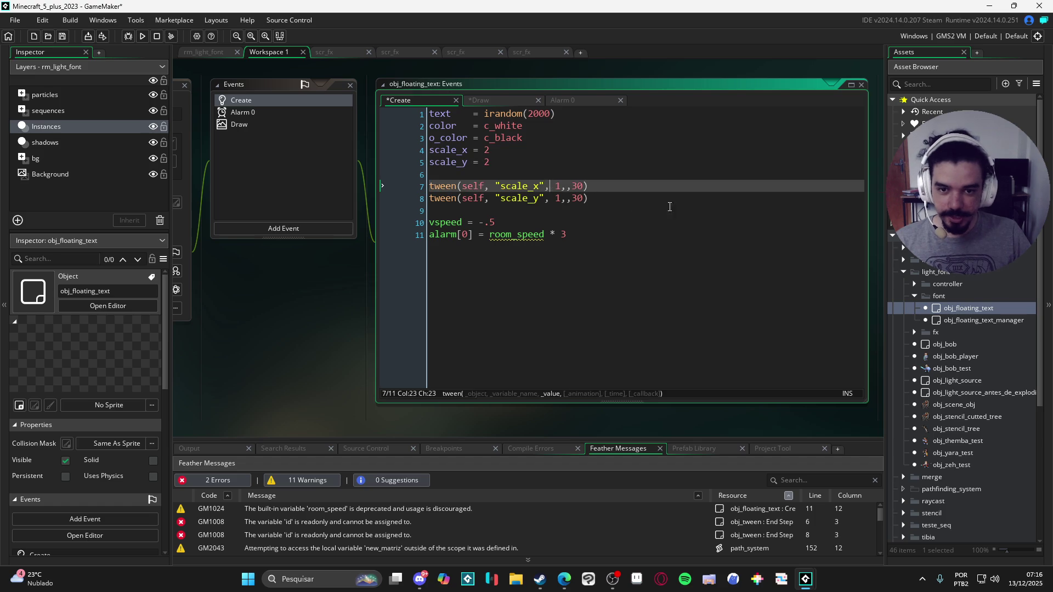
key(End)
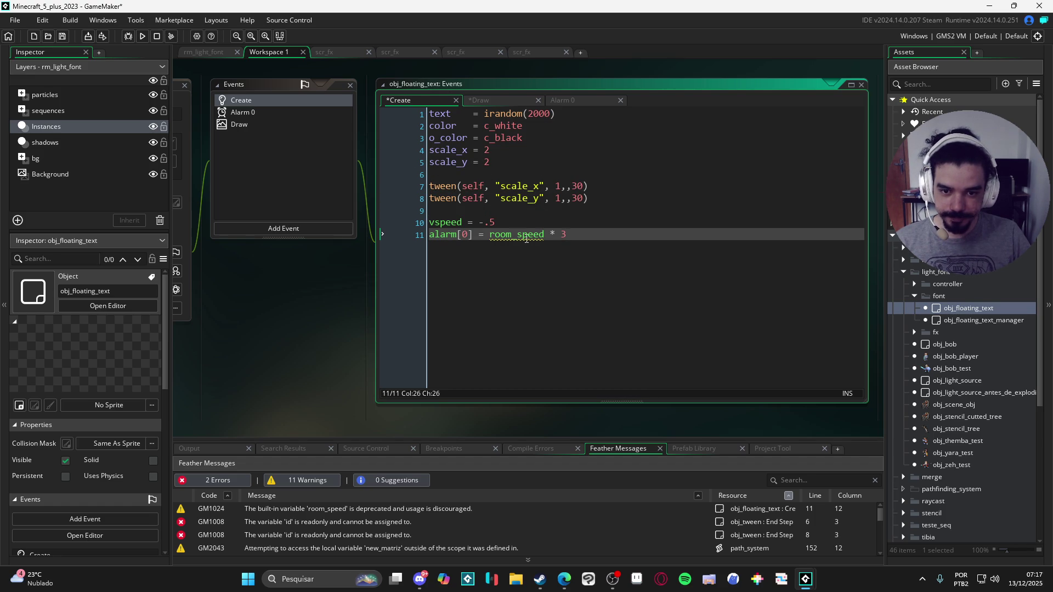
Review the Alarm 0 and Draw events, save, and delete Draw's empty trailing line 13.
click(269, 123)
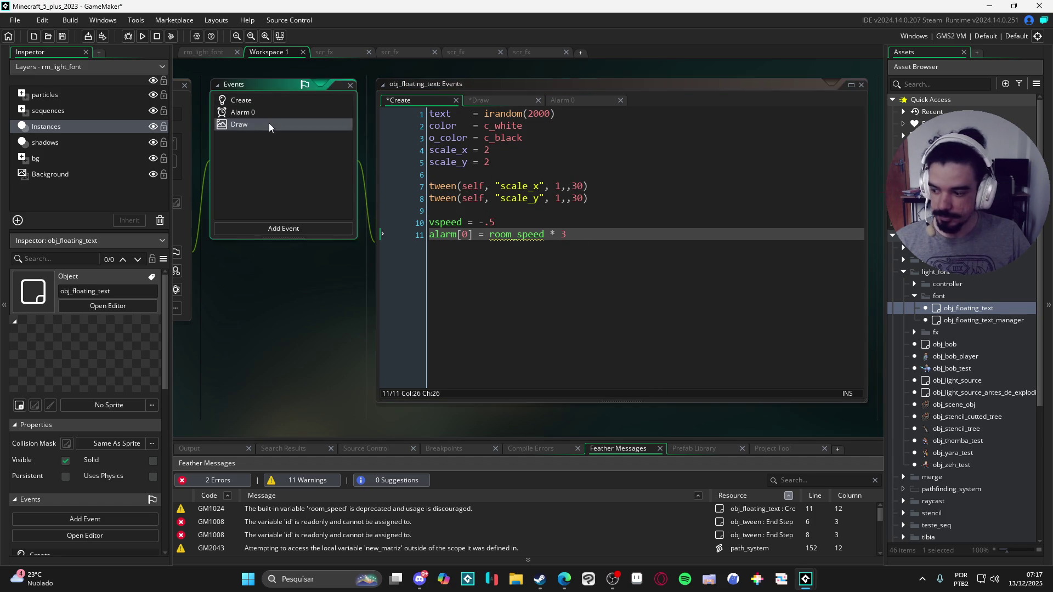
click(276, 101)
click(277, 112)
click(278, 124)
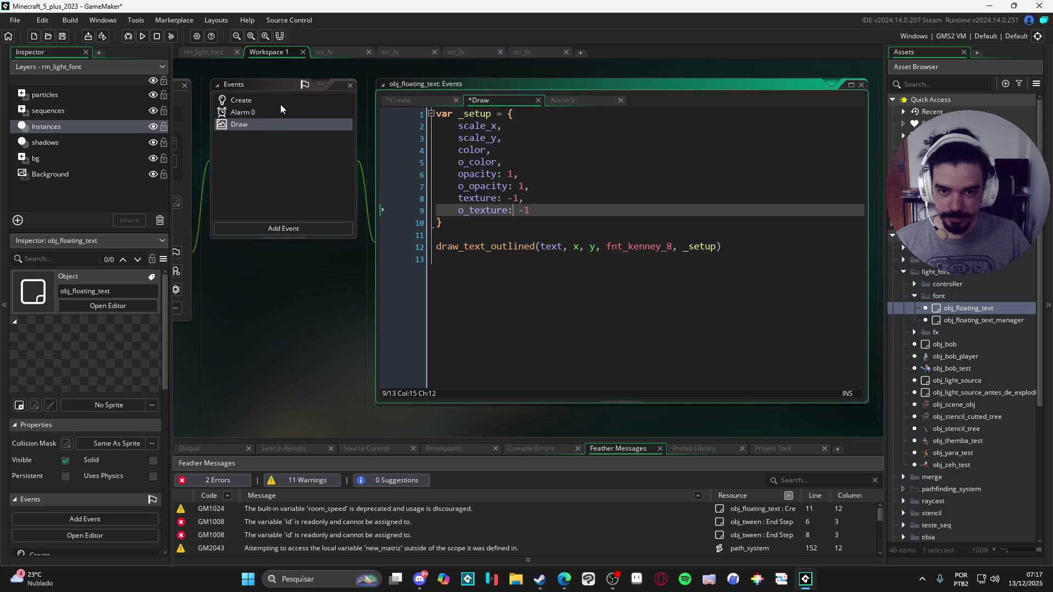
click(601, 235)
key(ctrl+s)
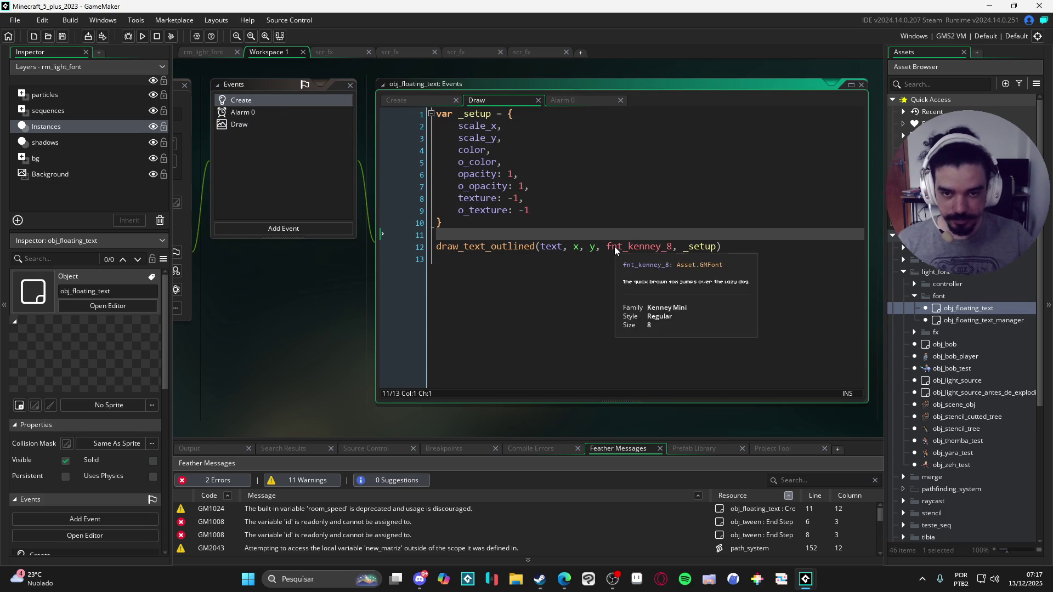
click(581, 246)
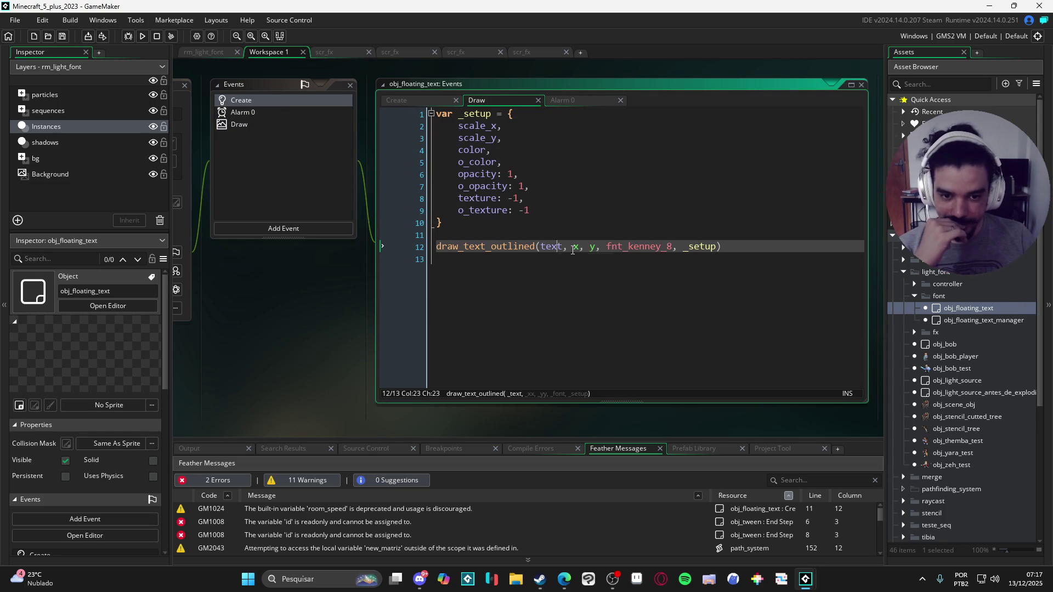
key(Down)
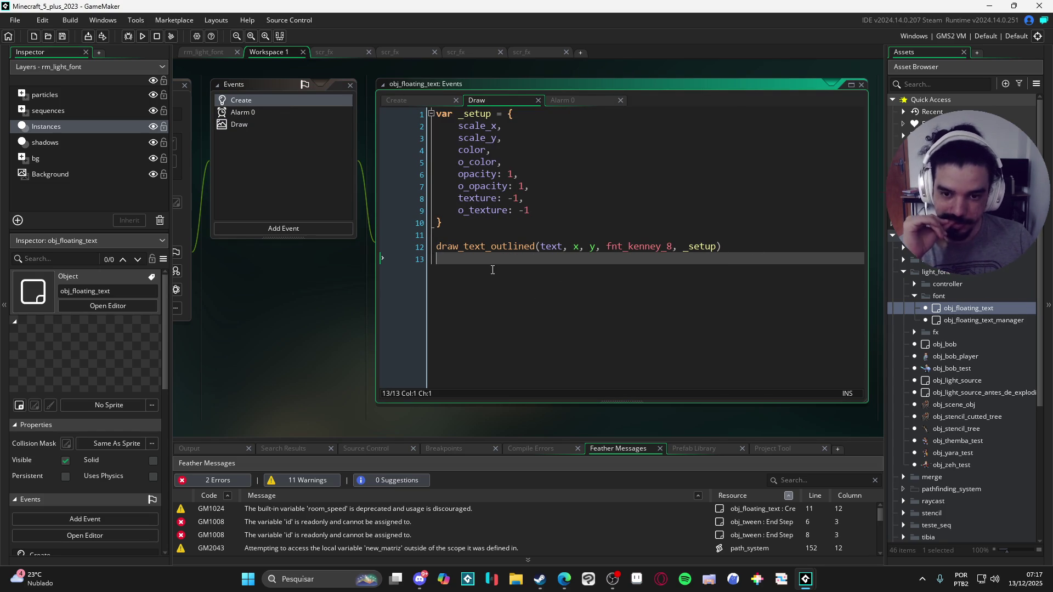
key(BackSpace)
Recheck the Create, Alarm 0 and Draw code, then build and run the game with F5.
click(267, 101)
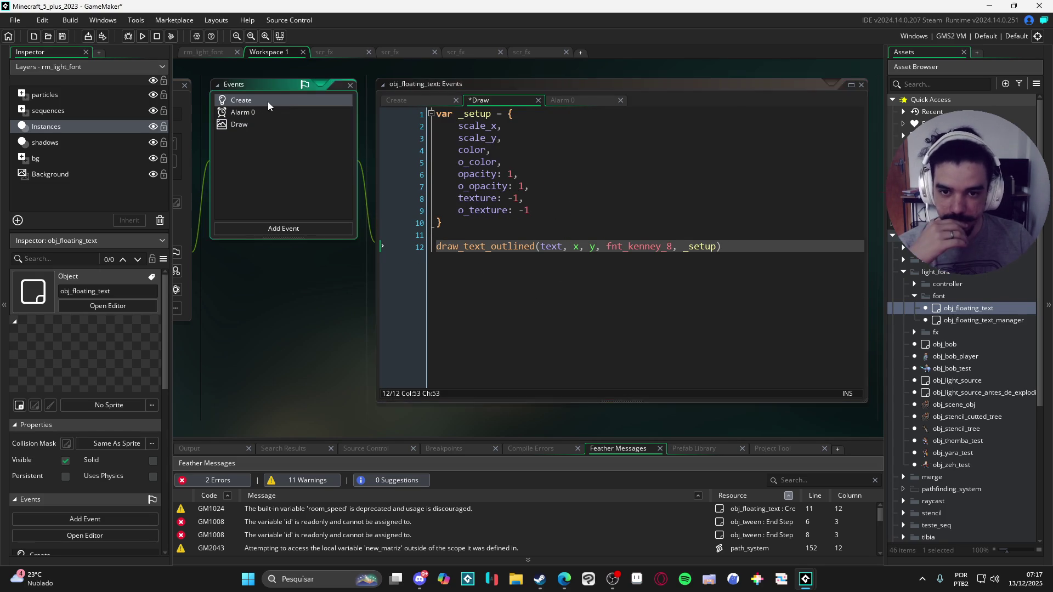
click(514, 137)
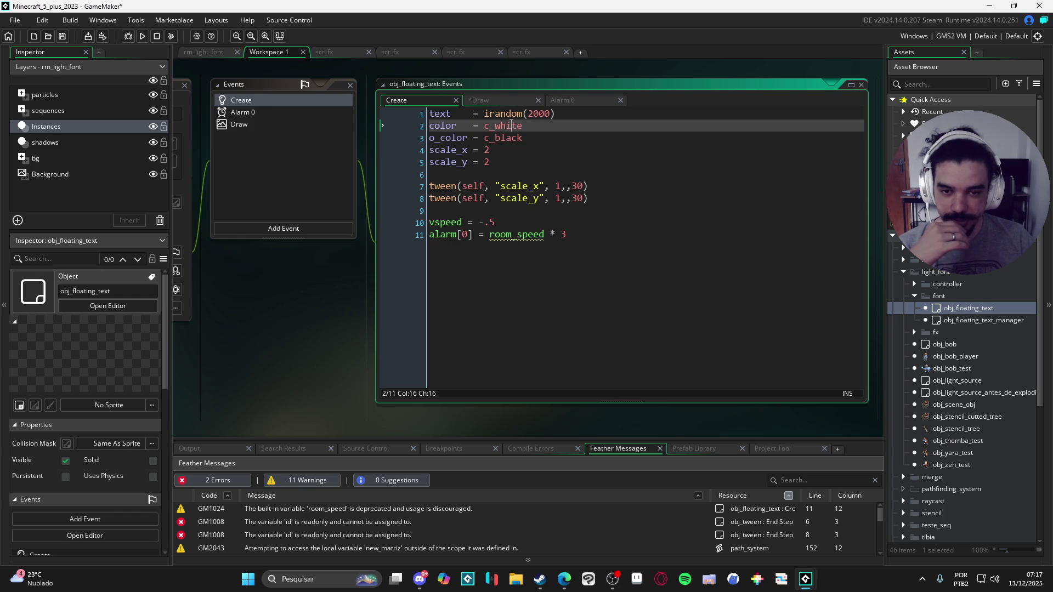
click(265, 116)
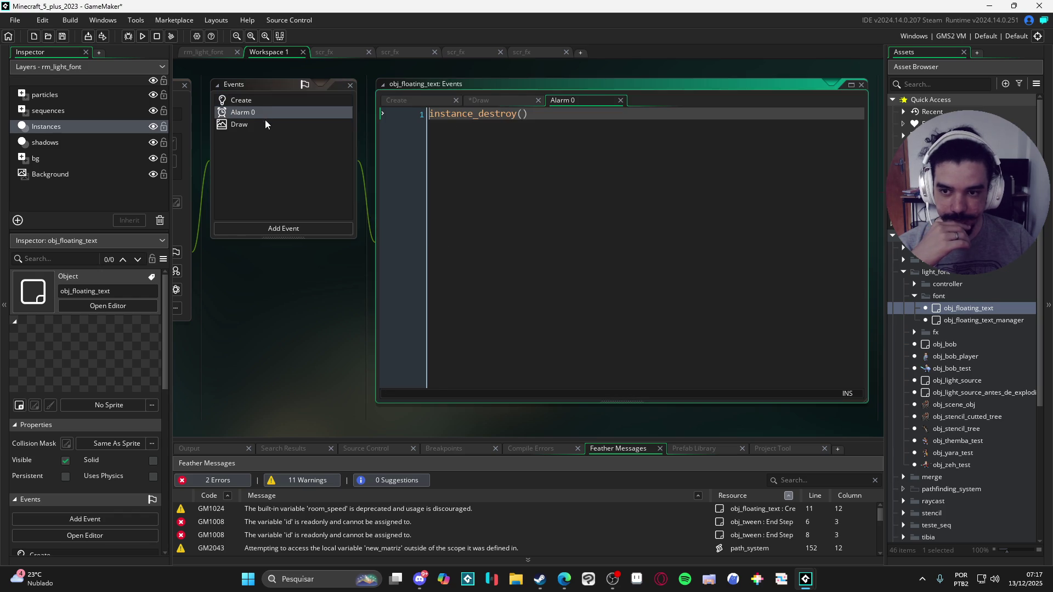
click(265, 124)
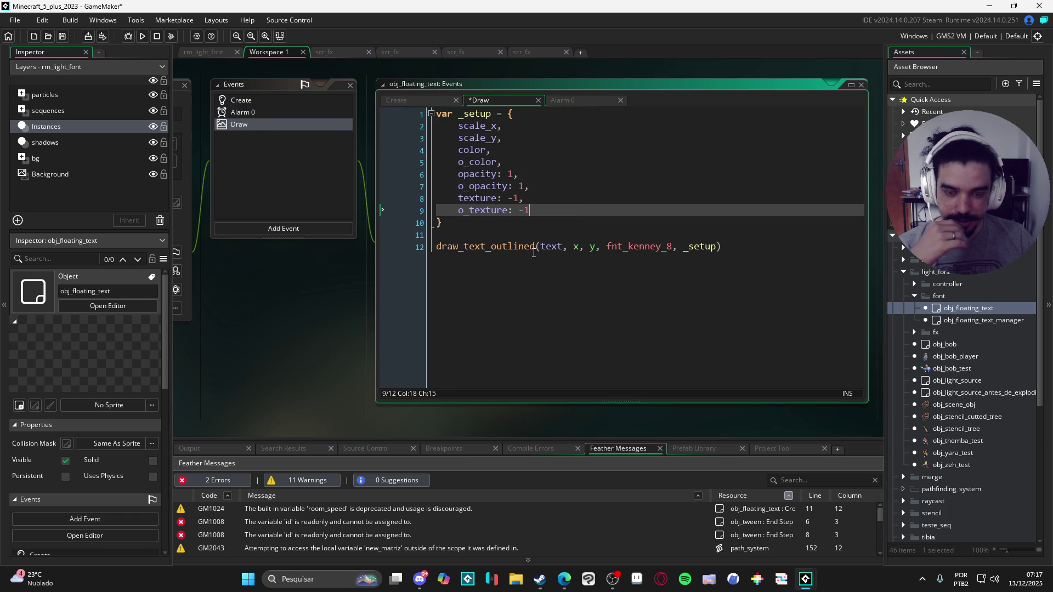
click(683, 248)
key(F5)
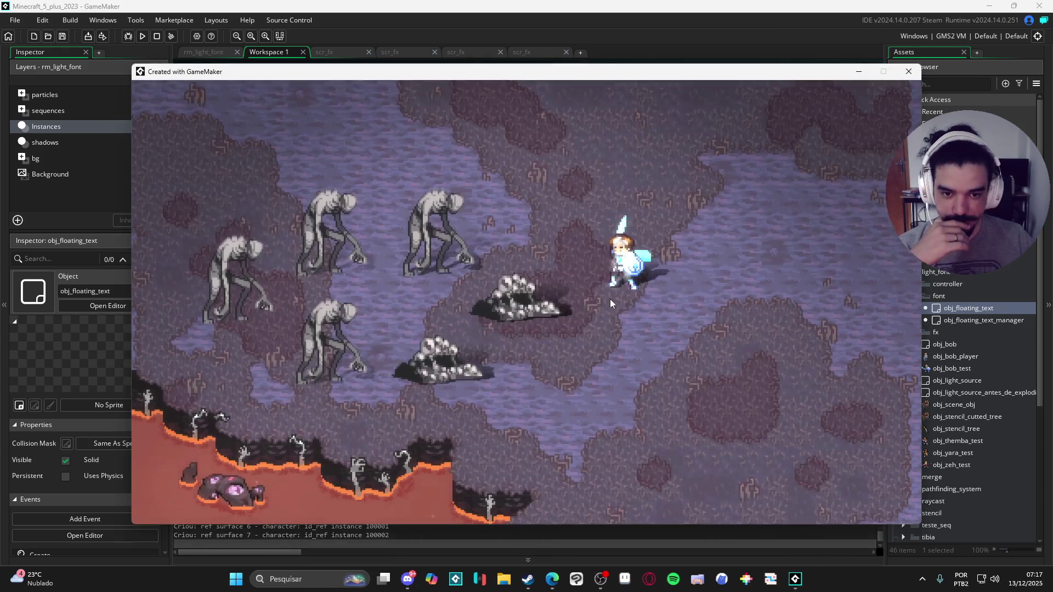
click(523, 207)
click(729, 255)
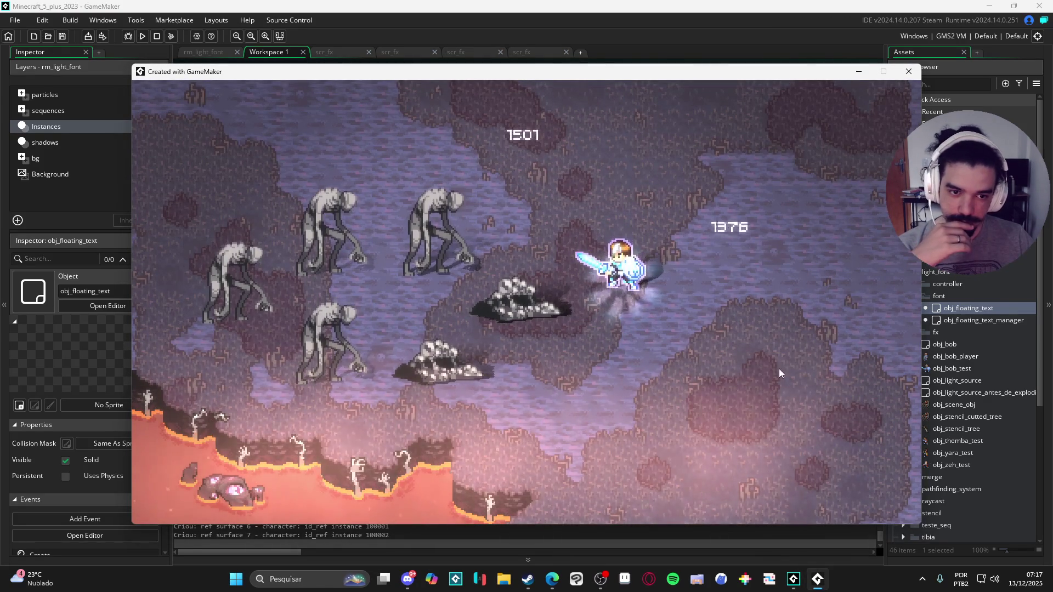
click(778, 369)
click(561, 403)
click(749, 244)
click(527, 214)
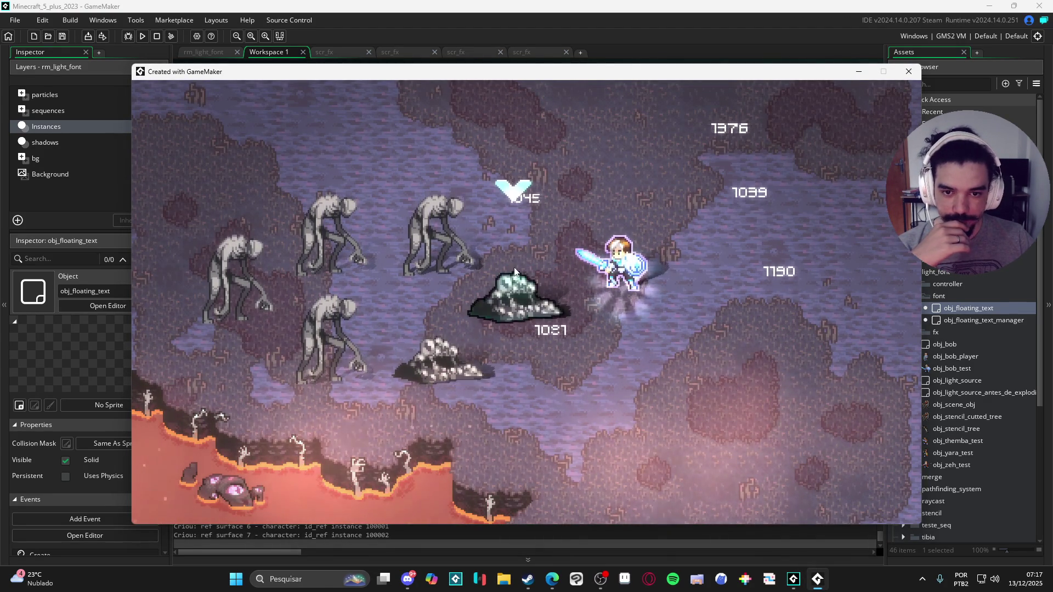
click(359, 165)
click(706, 373)
click(798, 263)
click(798, 384)
click(611, 431)
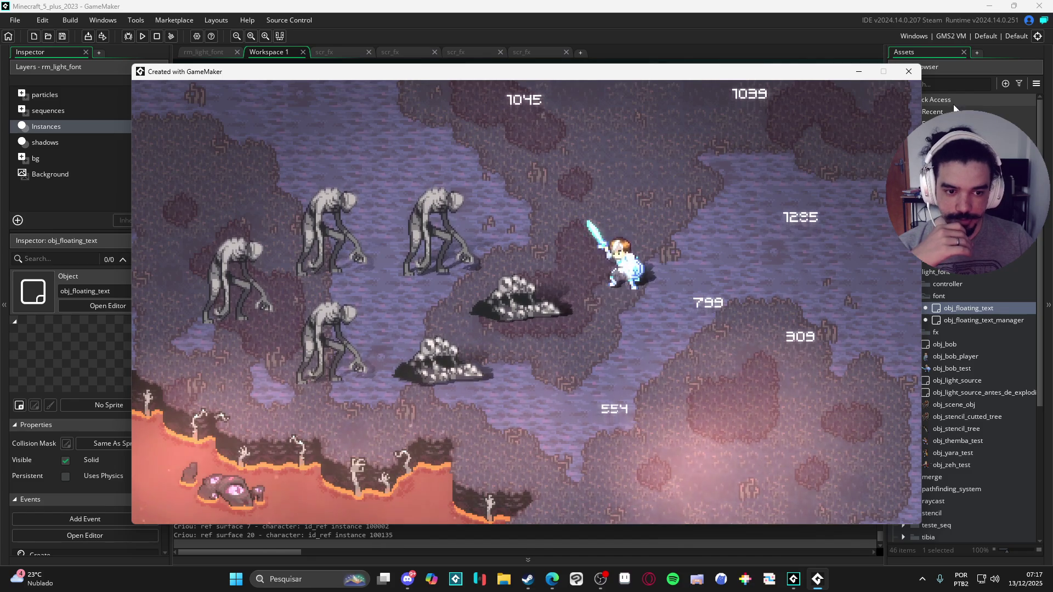
click(909, 71)
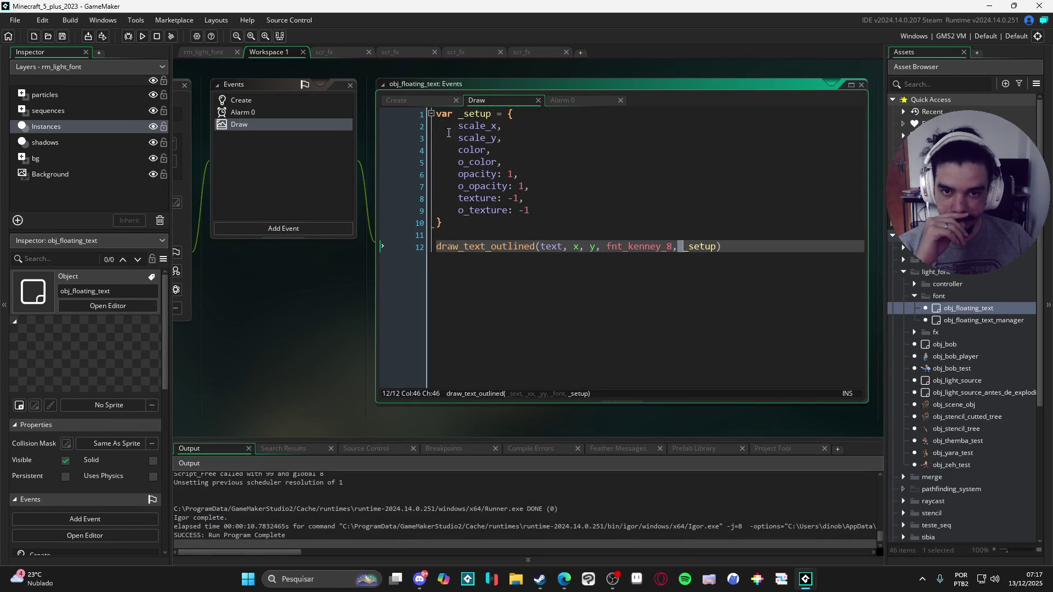
middle_click(483, 247)
scroll(461, 127, down, 10)
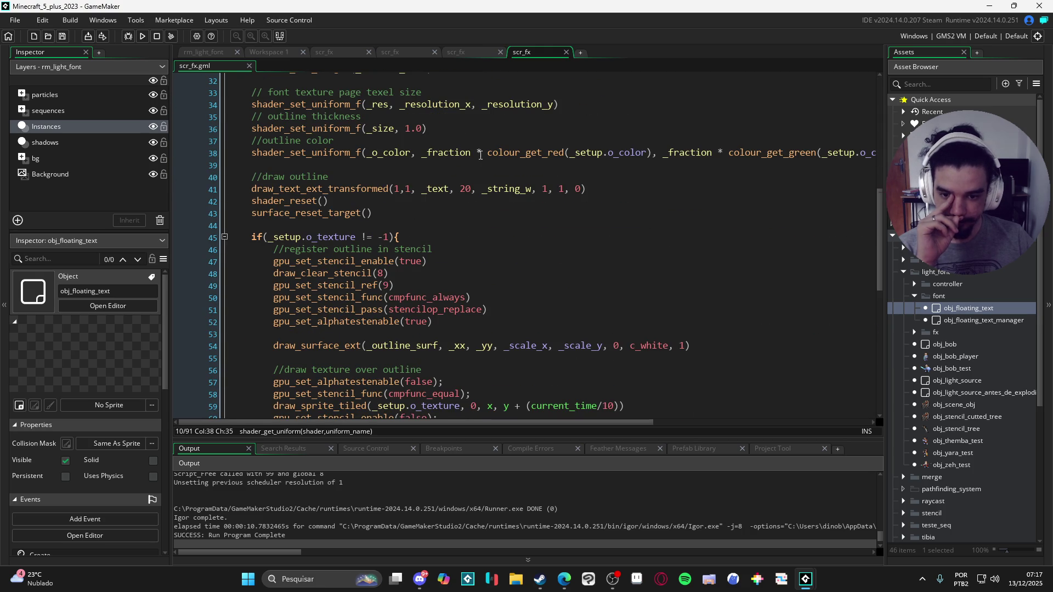
scroll(480, 155, down, 2)
scroll(479, 155, up, 6)
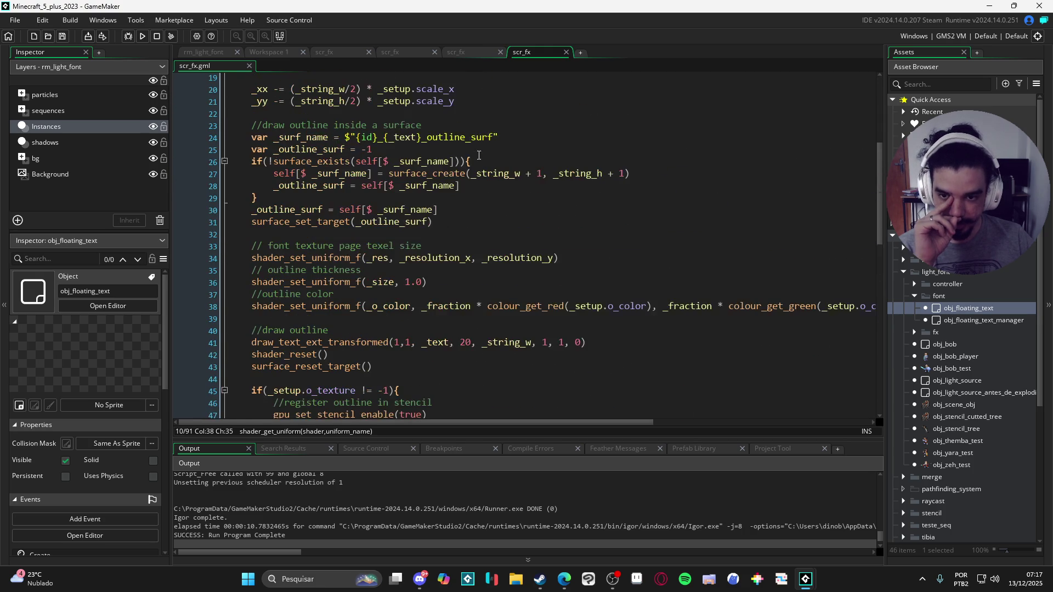
scroll(479, 156, down, 6)
scroll(315, 192, up, 8)
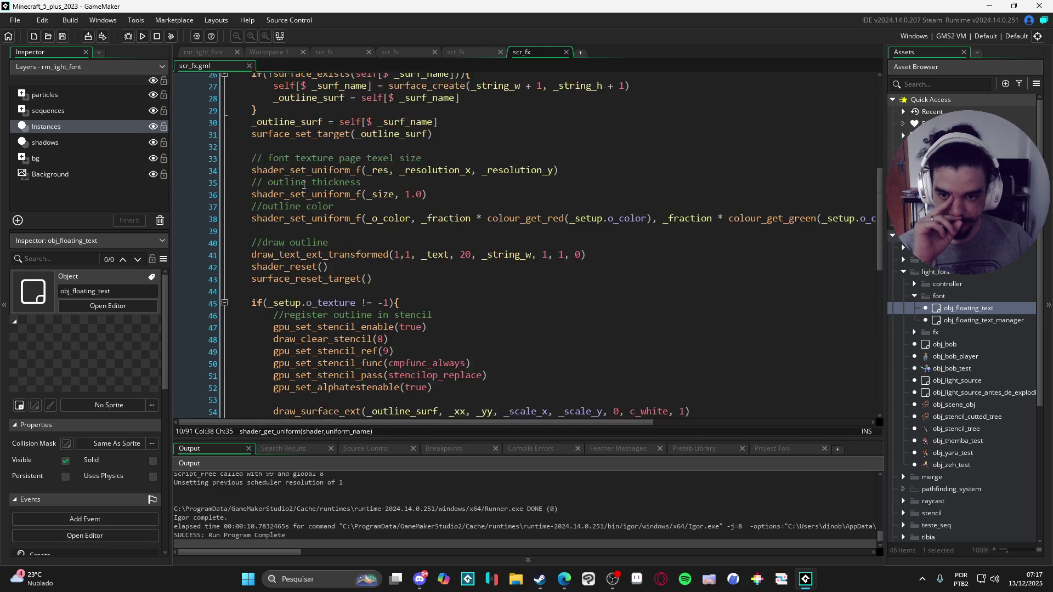
scroll(315, 192, up, 4)
scroll(335, 193, down, 10)
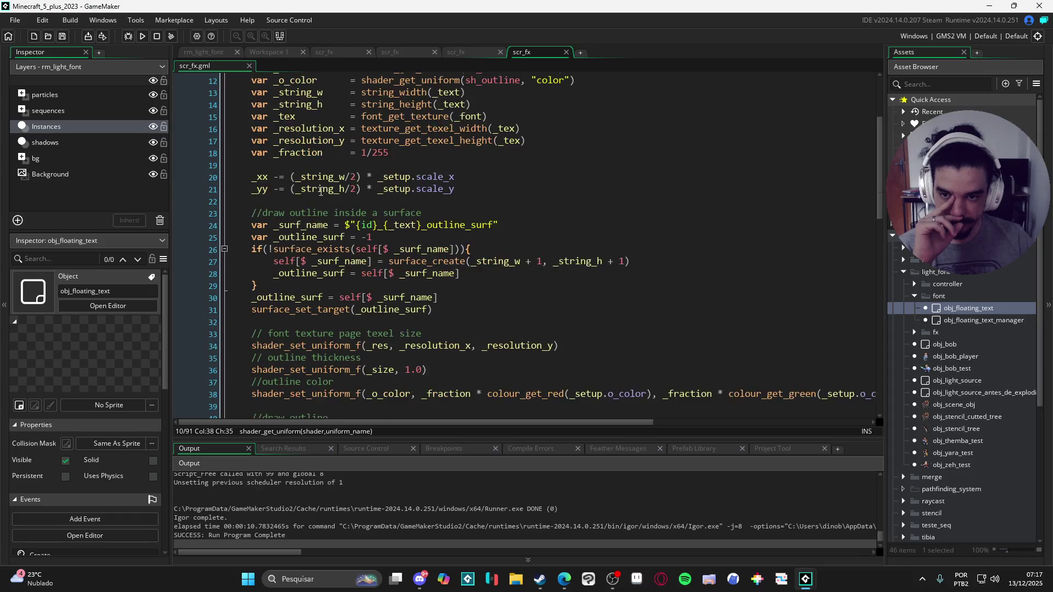
scroll(335, 194, down, 2)
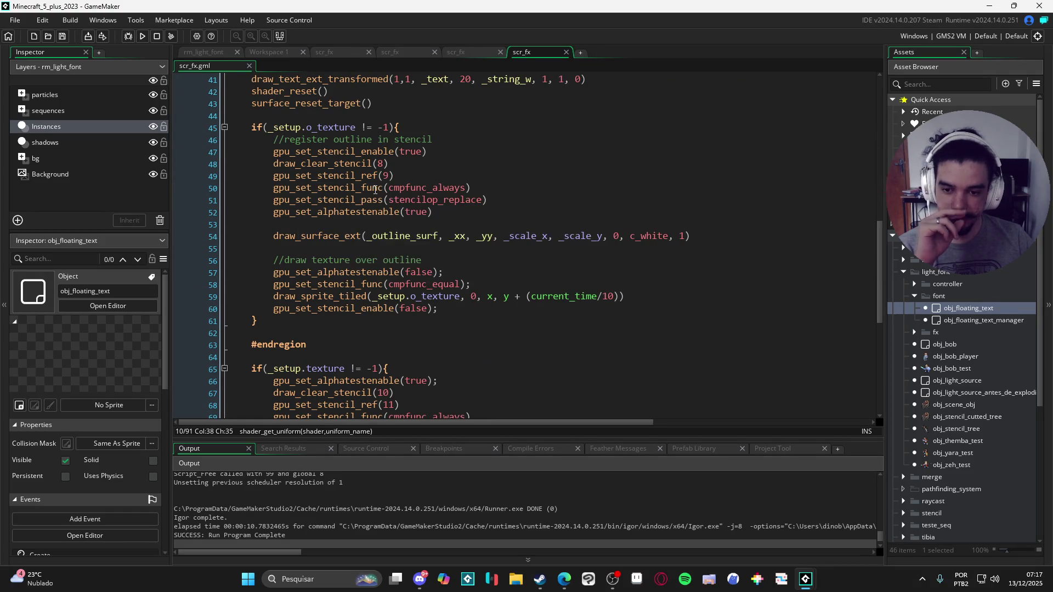
scroll(391, 199, up, 2)
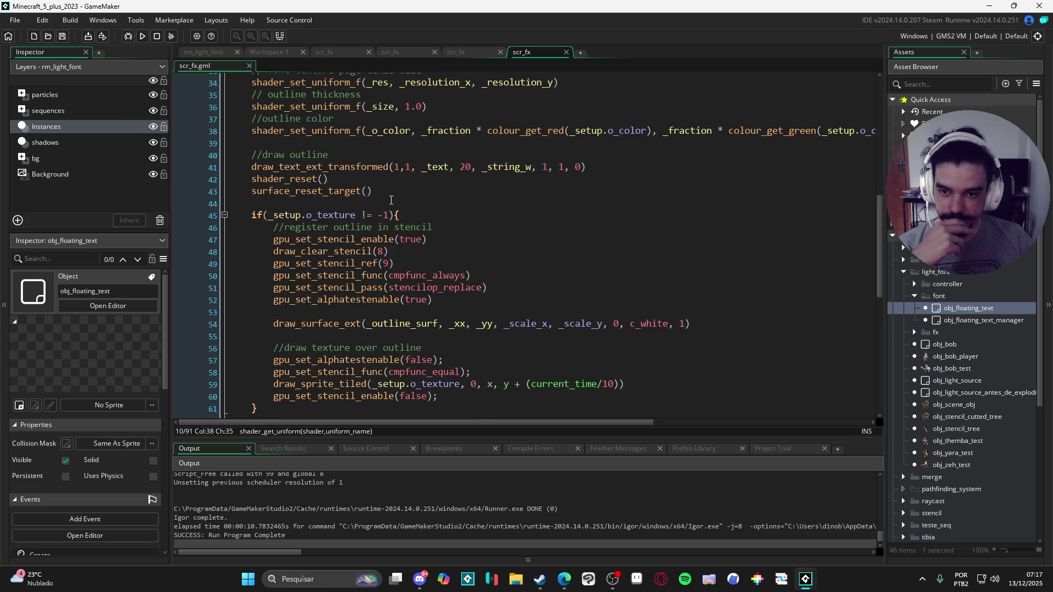
scroll(387, 200, up, 1)
scroll(401, 194, down, 2)
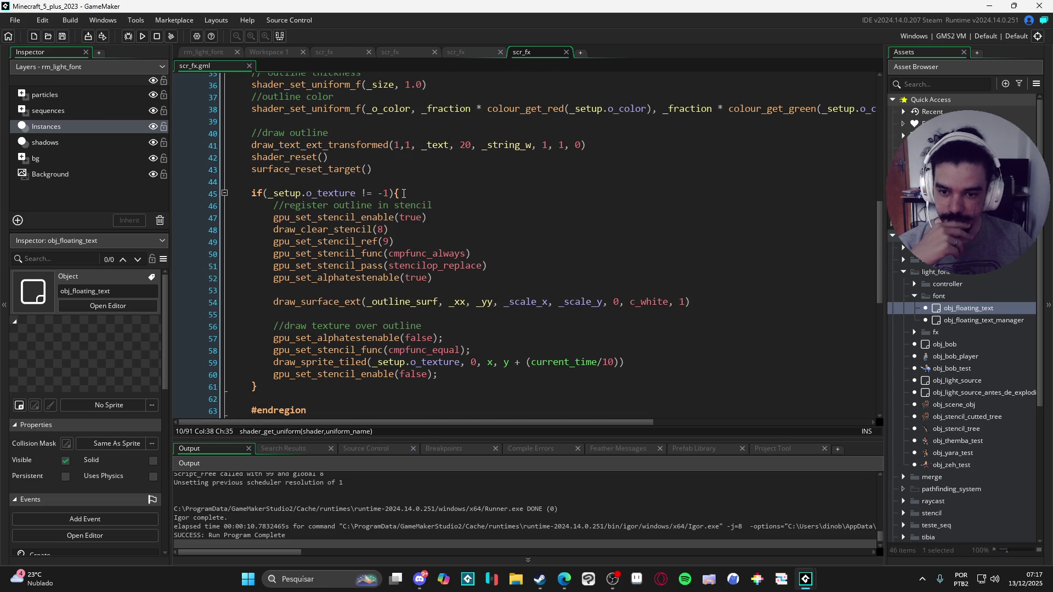
scroll(620, 302, down, 1)
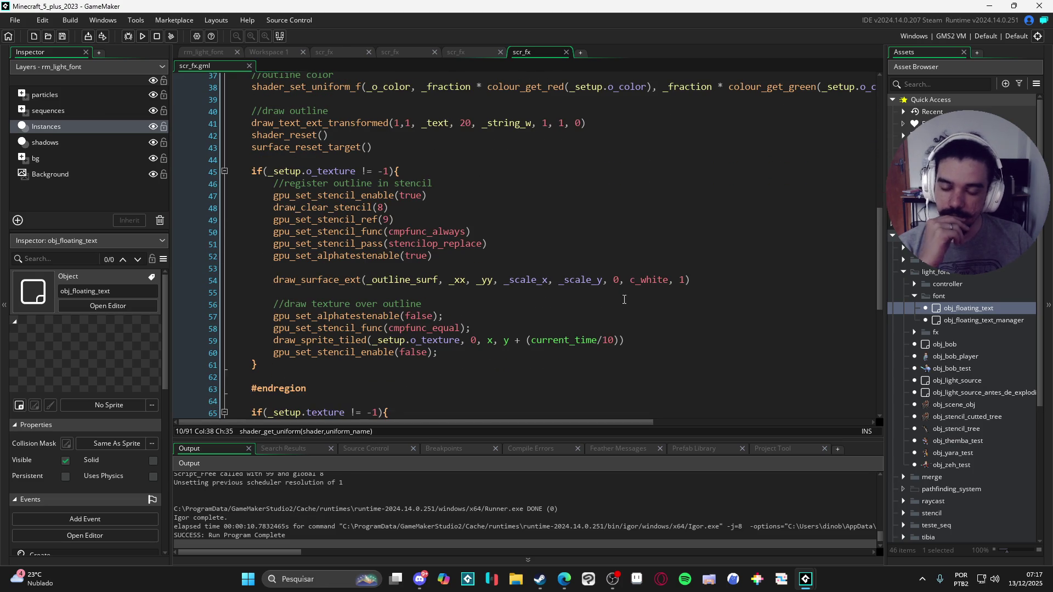
drag(693, 281, 692, 285)
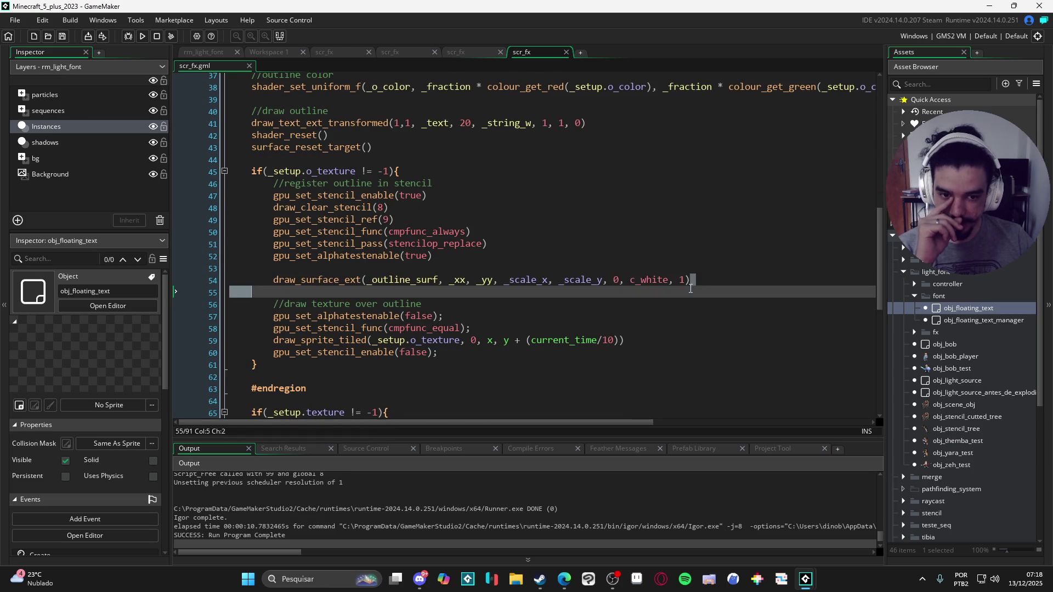
mouse_move(508, 355)
mouse_down()
mouse_move(256, 316)
mouse_move(253, 305)
mouse_up()
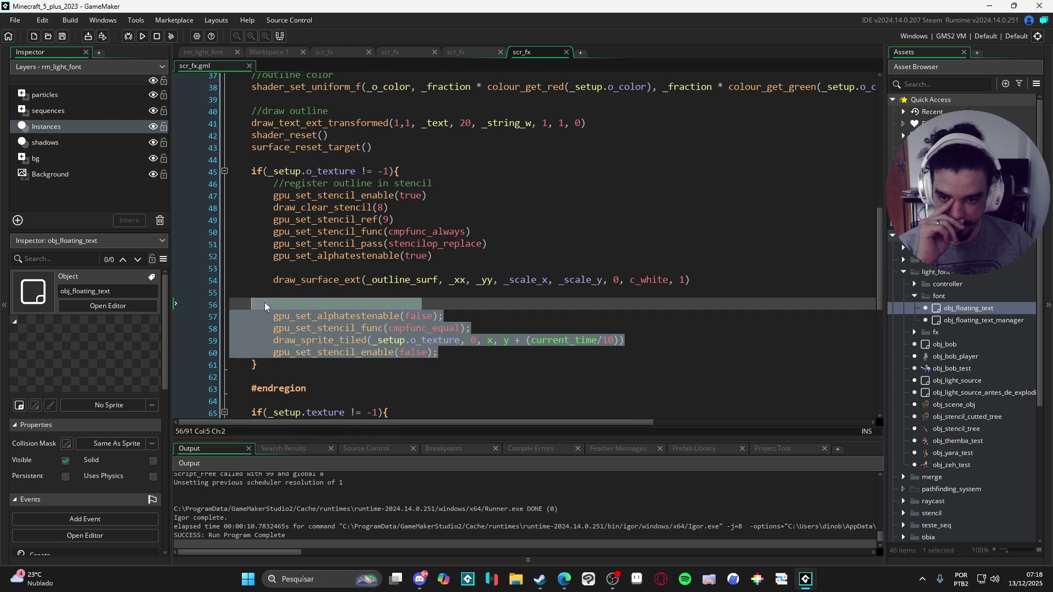
click(476, 353)
scroll(390, 237, down, 2)
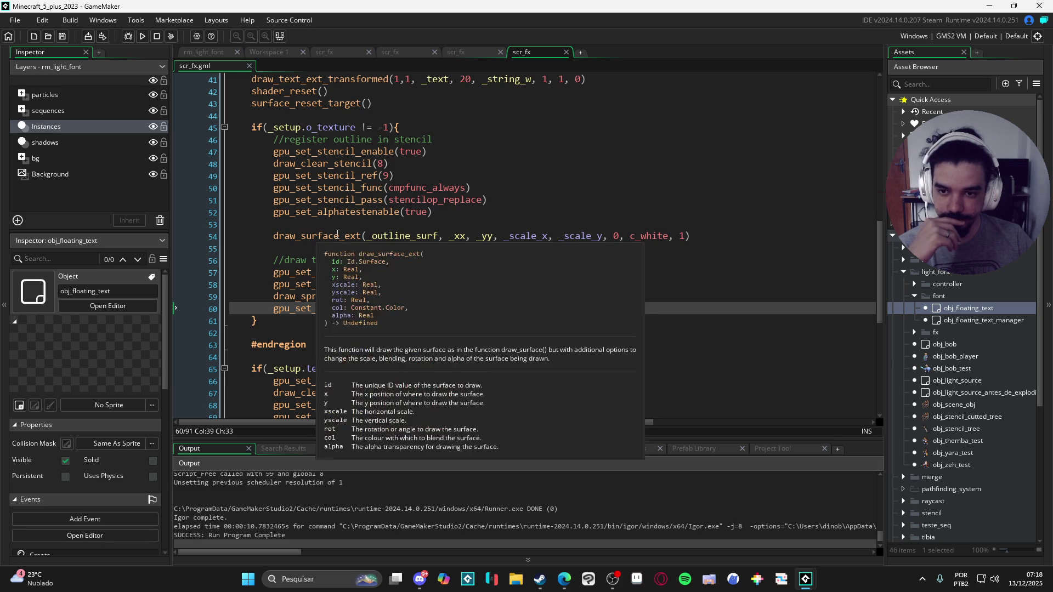
scroll(524, 236, down, 7)
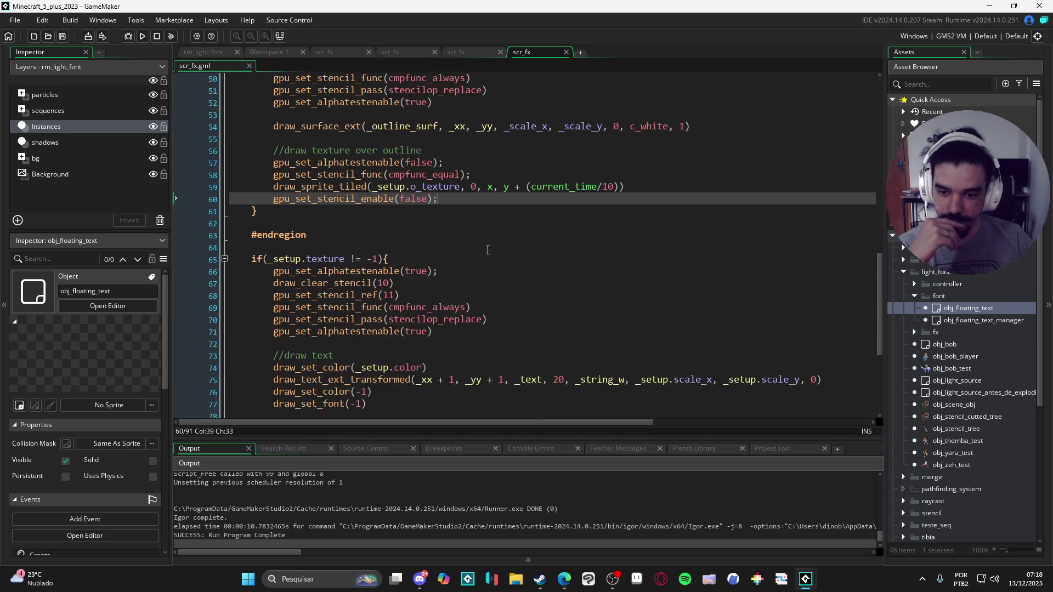
scroll(390, 296, up, 10)
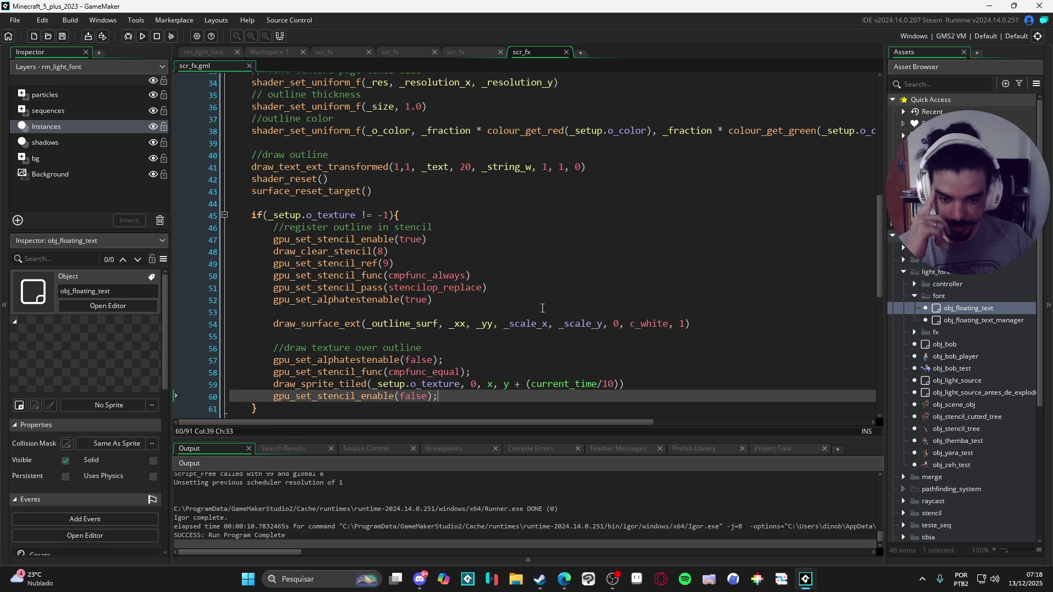
scroll(378, 165, down, 1)
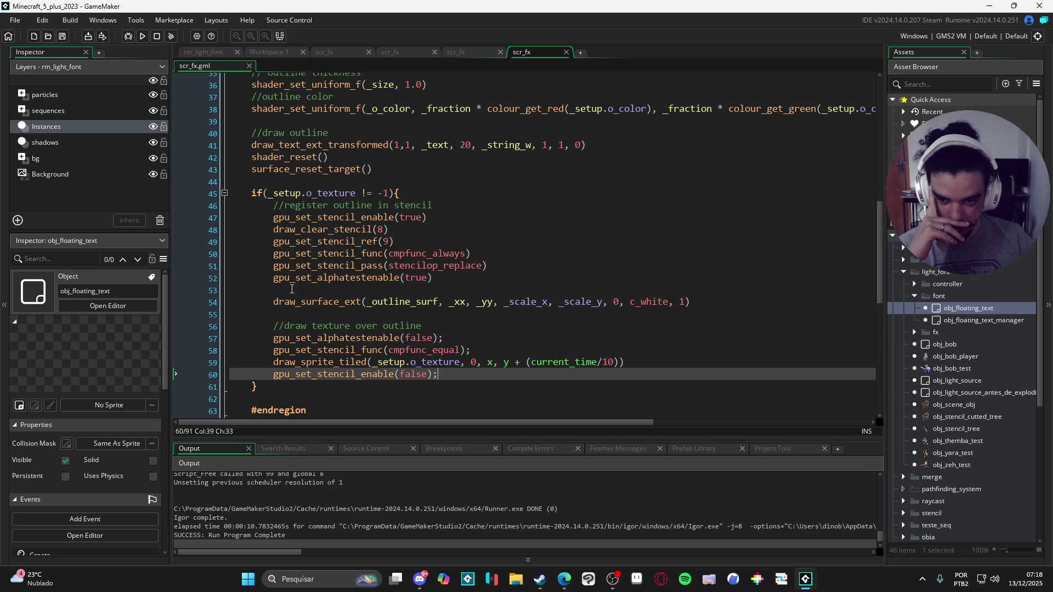
scroll(292, 289, down, 6)
scroll(325, 384, down, 3)
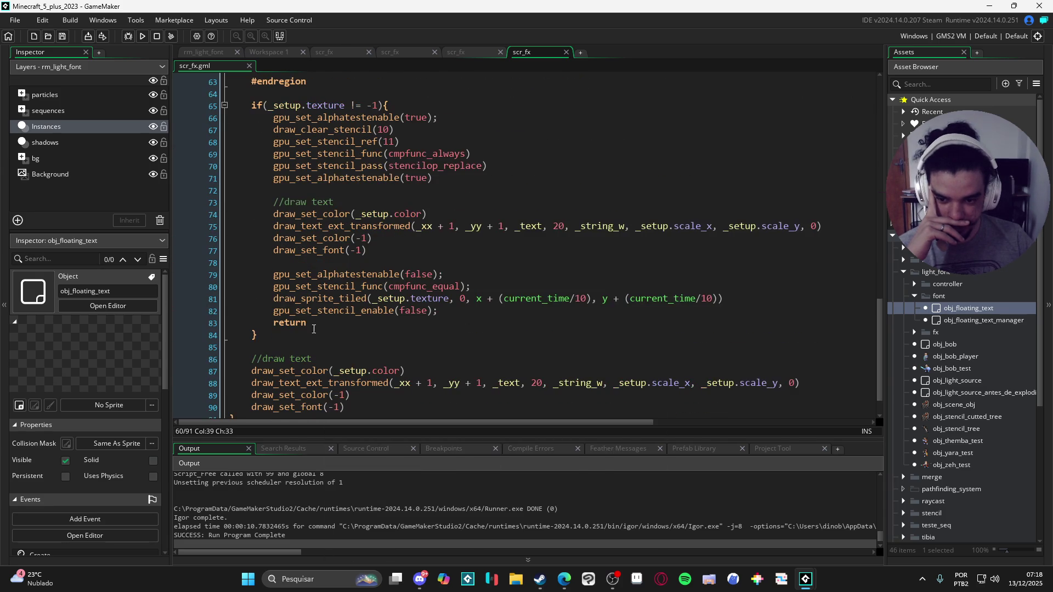
drag(307, 394, 251, 394)
scroll(266, 346, up, 6)
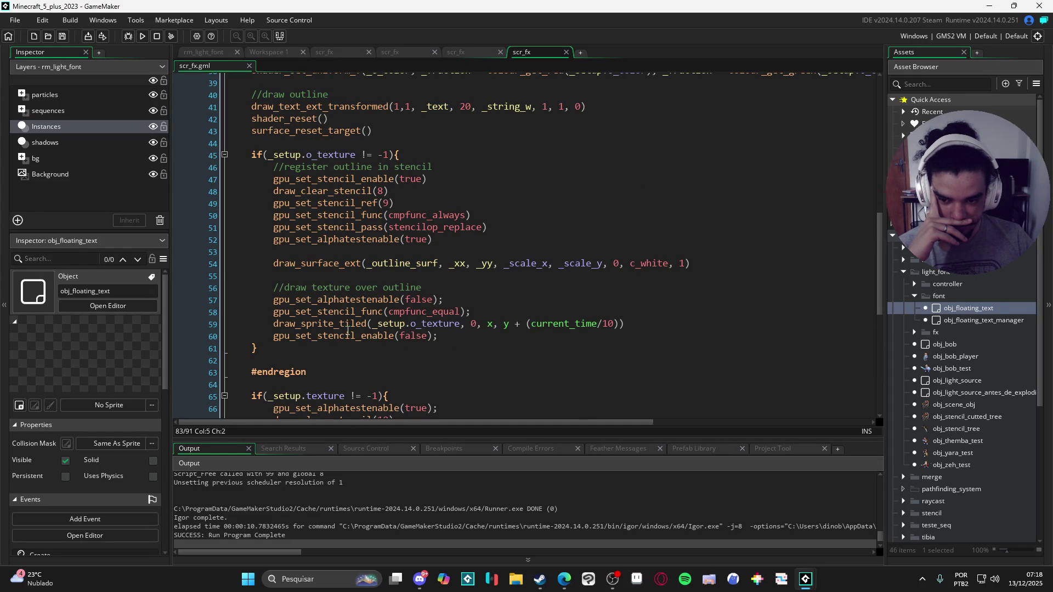
Add an empty 'else {' branch after the o_texture if-block.
mouse_move(311, 333)
click(303, 352)
text(els)
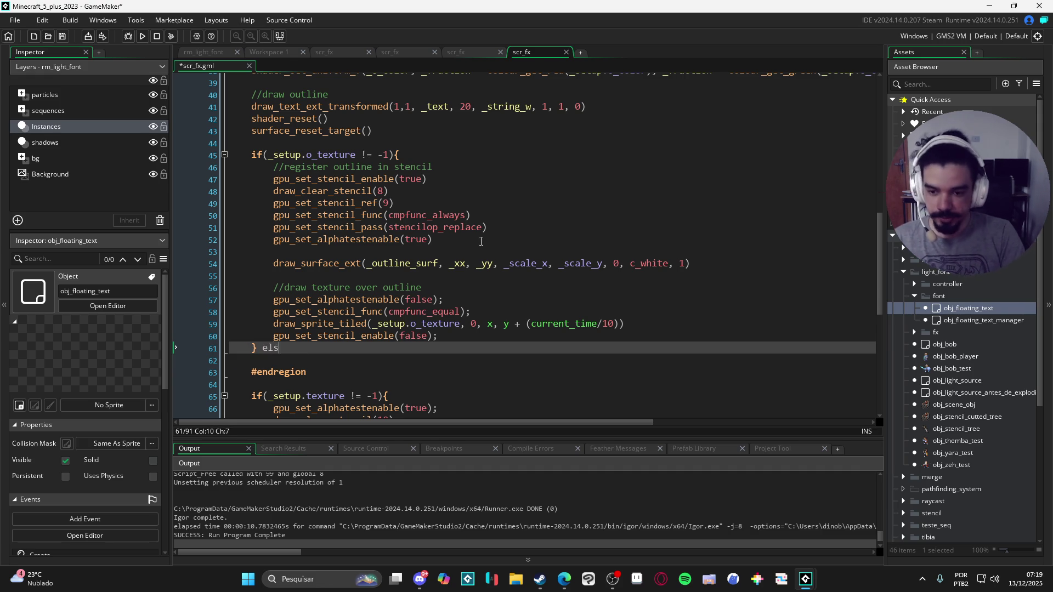
text(e {)
key(Return)
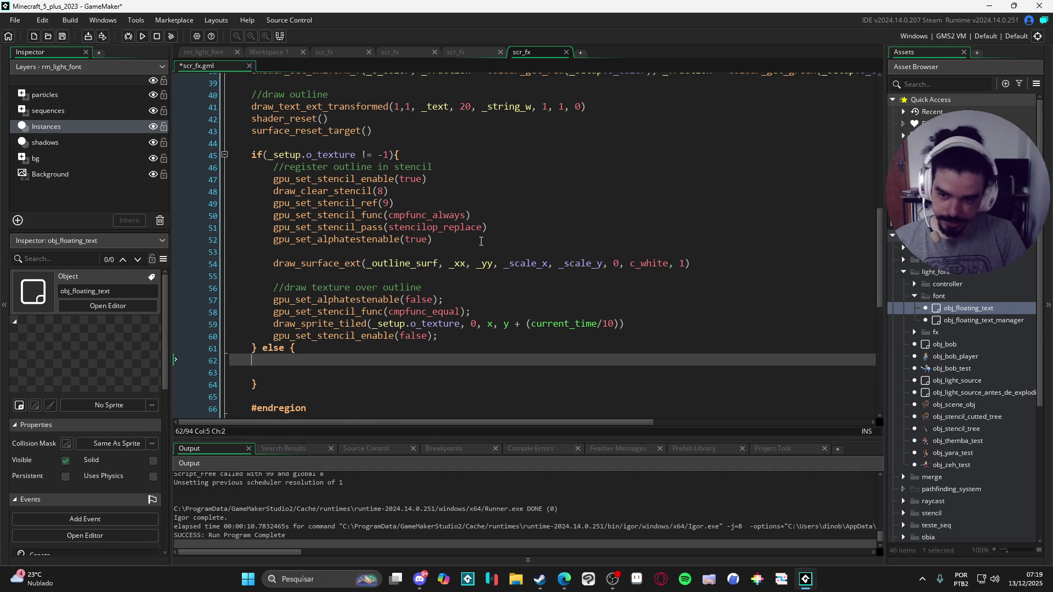
key(Tab)
scroll(305, 172, down, 2)
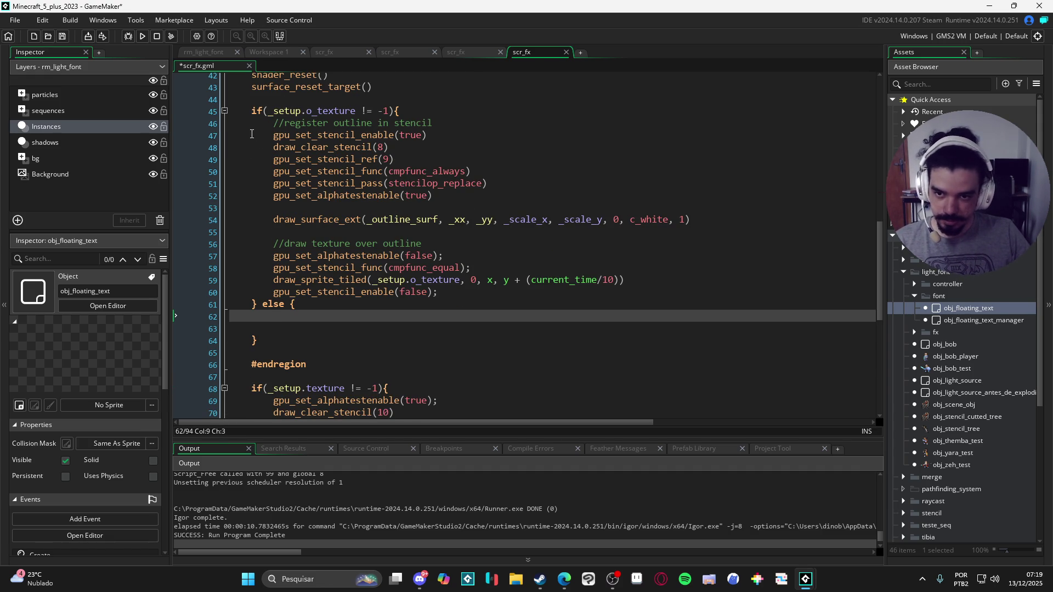
Copy the stencil and texture-tiling code into the else branch and remove the extra blank line.
drag(273, 219, 754, 220)
click(331, 171)
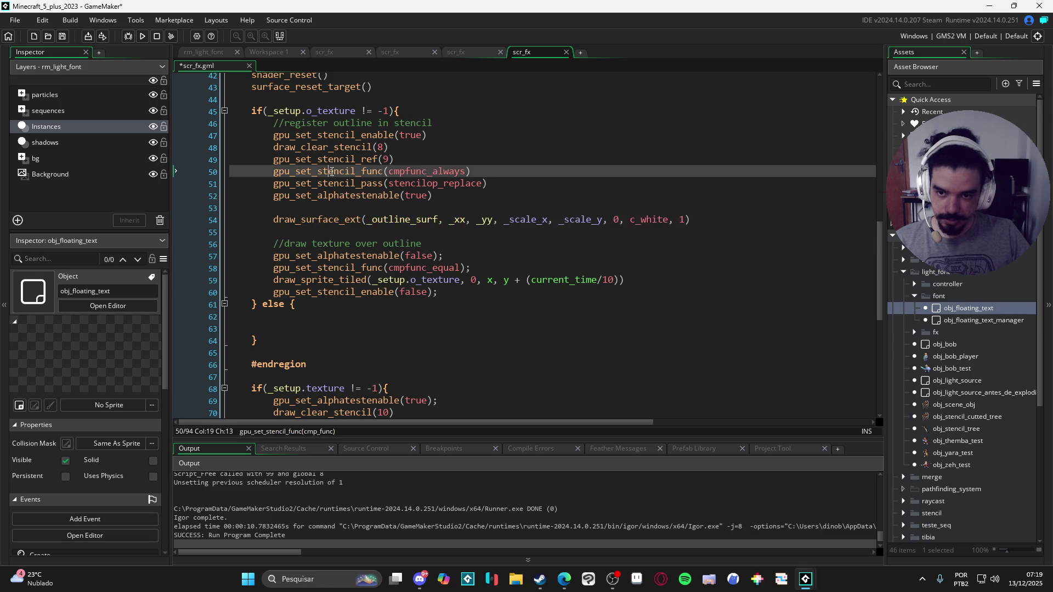
mouse_move(263, 129)
mouse_down()
mouse_move(483, 184)
mouse_move(672, 292)
mouse_up()
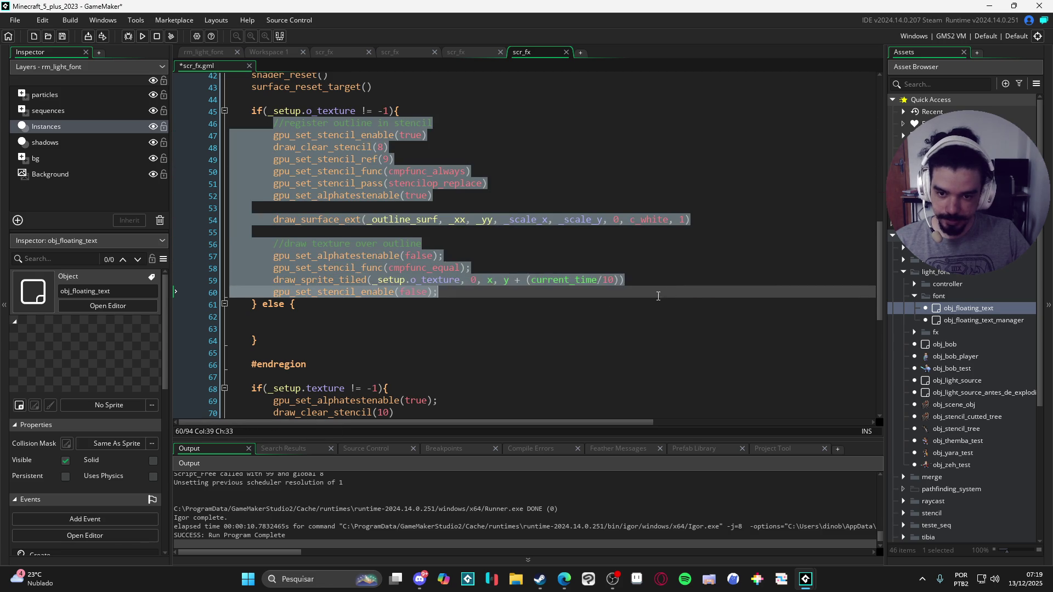
key(ctrl+c)
click(290, 321)
key(ctrl+v)
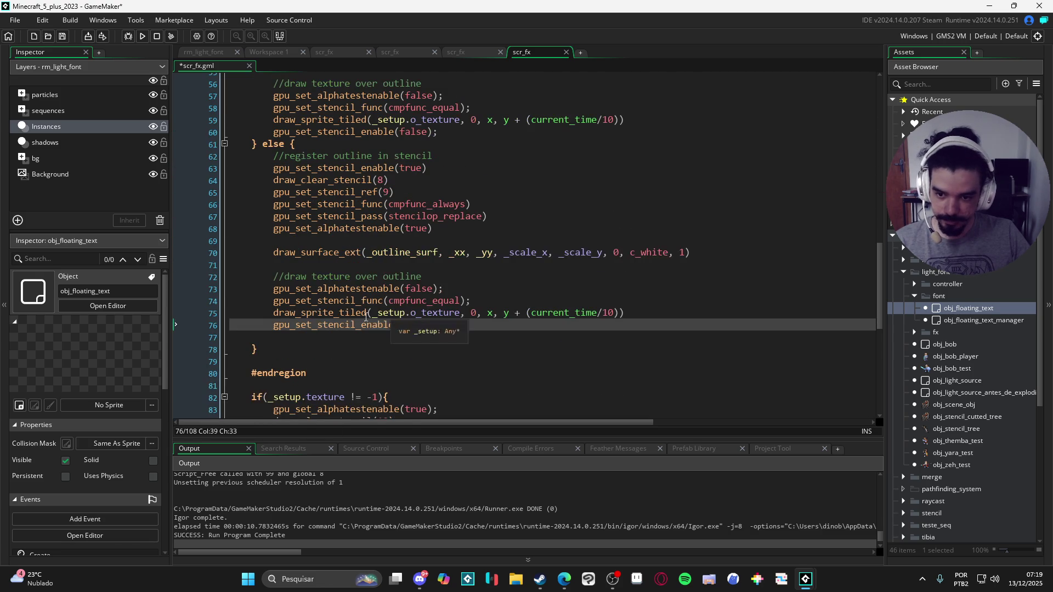
click(276, 337)
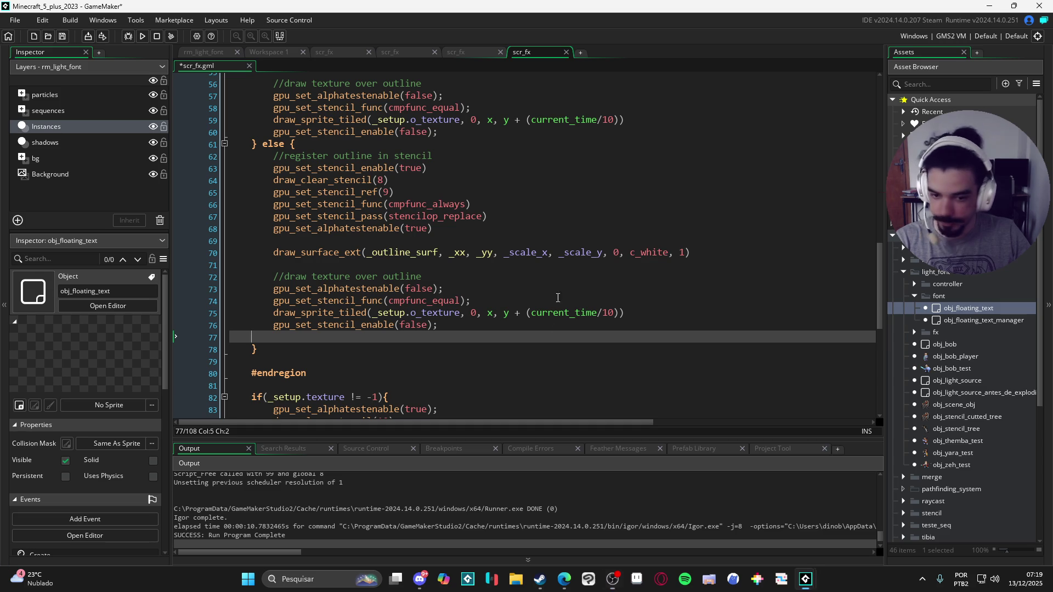
key(BackSpace)
Select the stencil setup lines in the original if branch.
scroll(412, 272, up, 1)
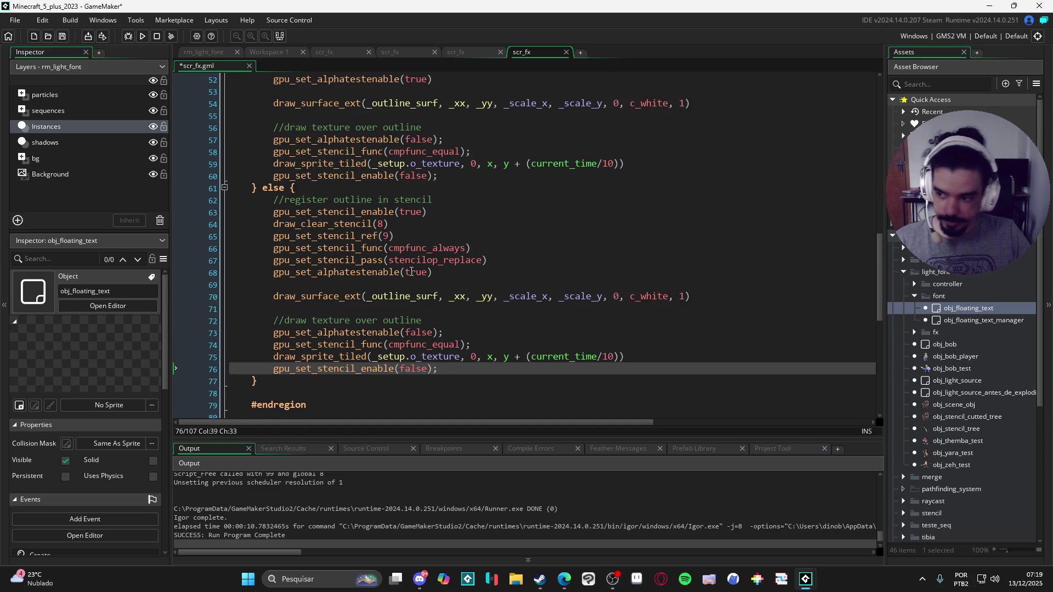
scroll(384, 274, up, 4)
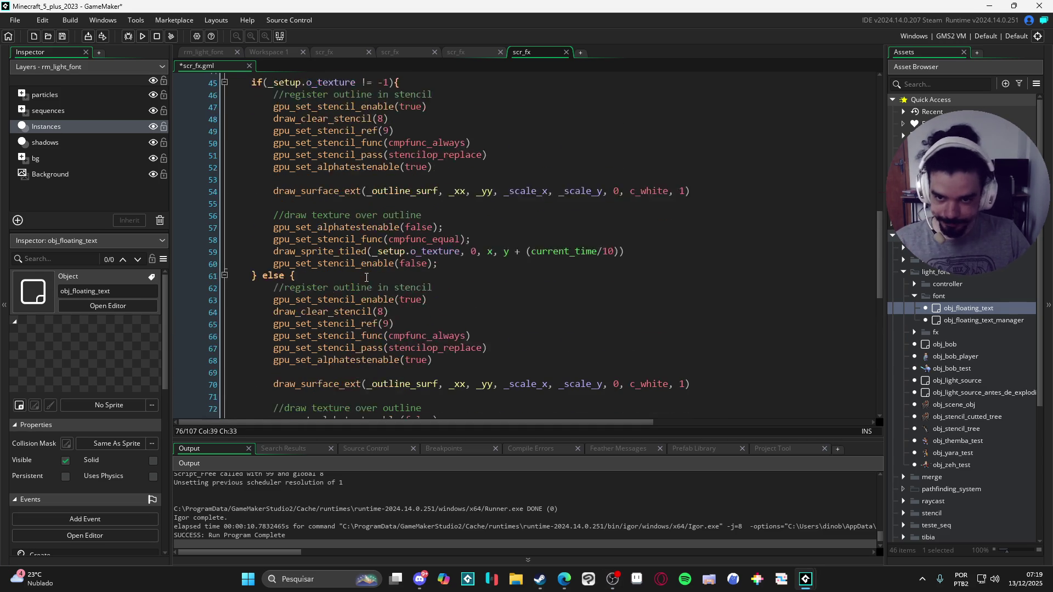
scroll(366, 278, down, 4)
scroll(360, 247, up, 3)
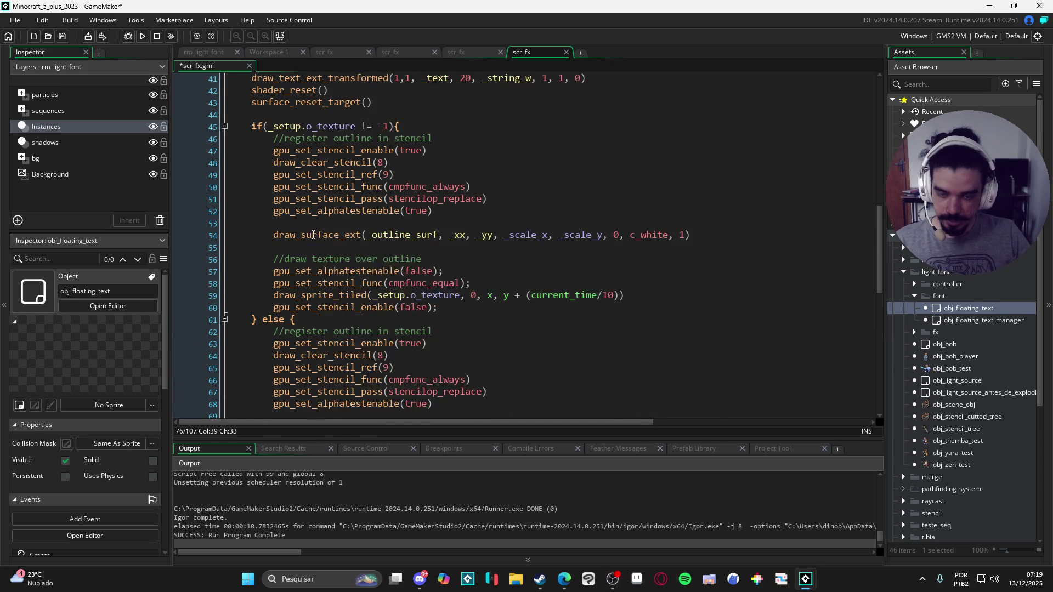
mouse_move(356, 219)
mouse_down()
mouse_move(236, 187)
mouse_move(215, 150)
mouse_move(224, 142)
mouse_up()
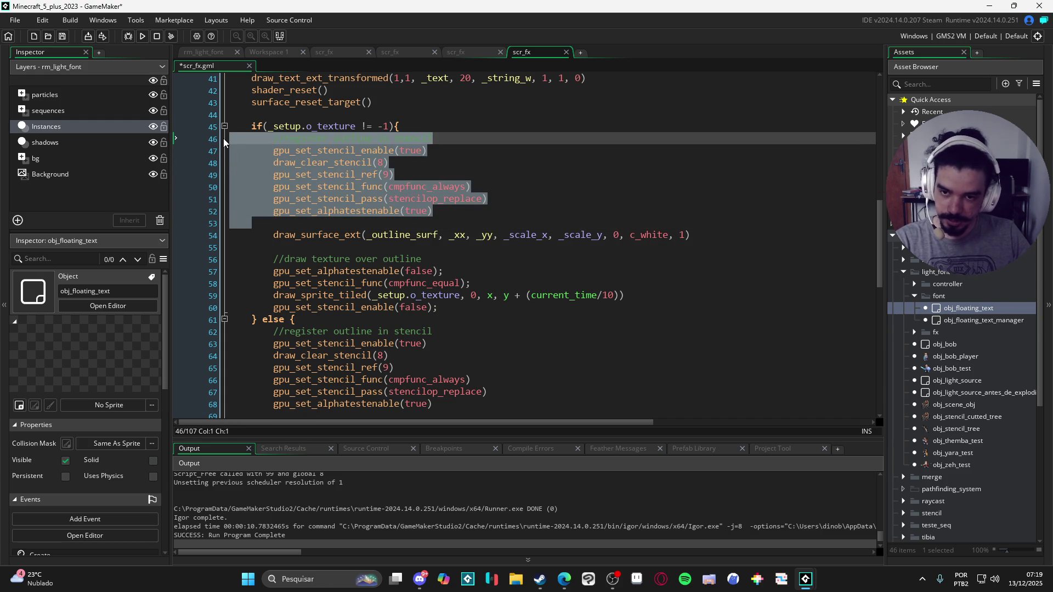
Delete the stencil setup and tiled-texture lines from the if branch and clear leftover blank lines.
key(Delete)
drag(439, 223, 228, 174)
key(Delete)
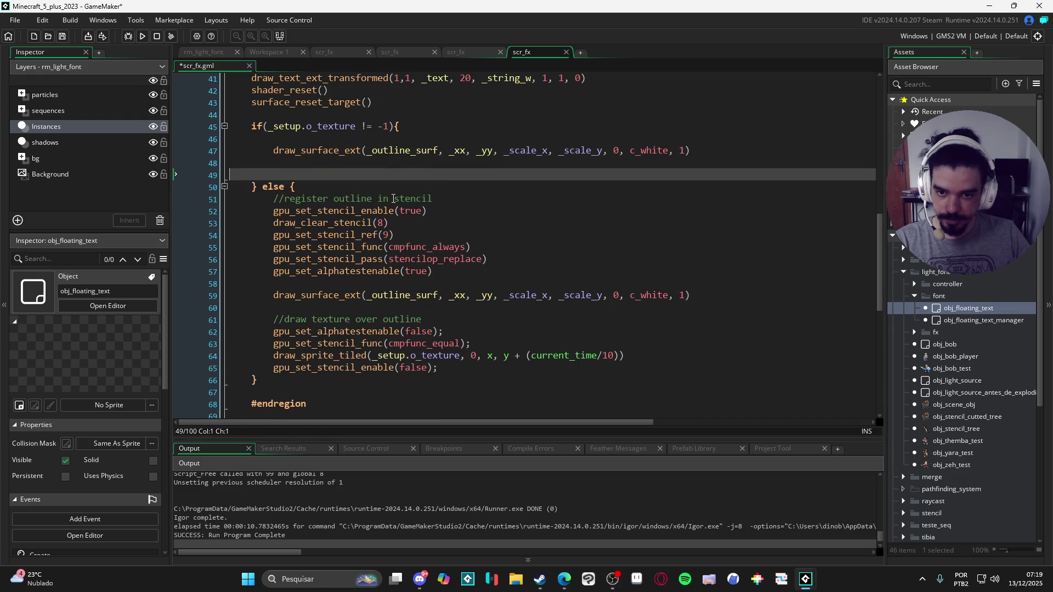
scroll(388, 196, up, 3)
key(BackSpace)
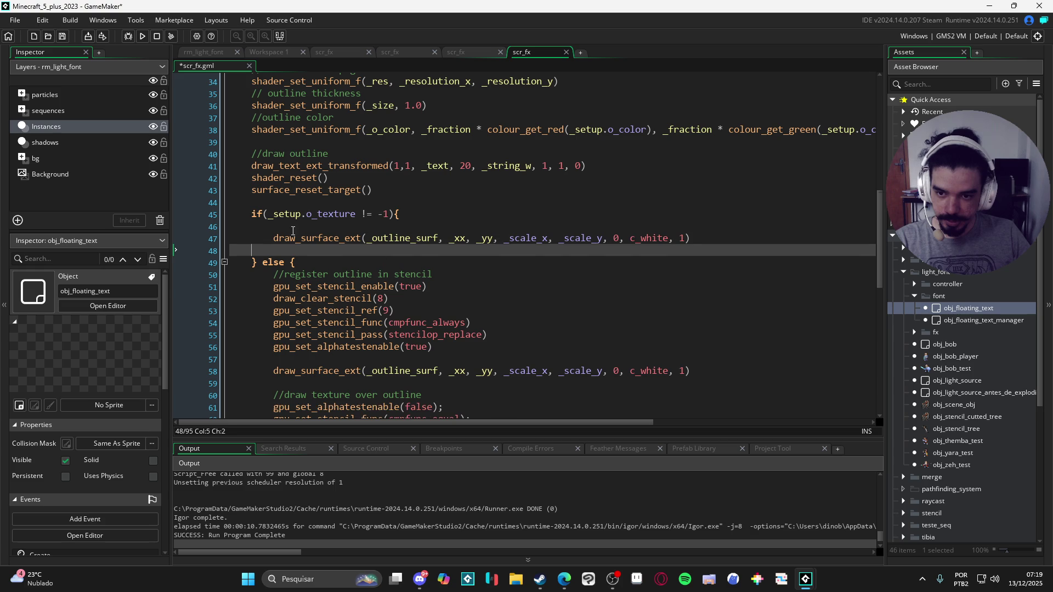
key(Up)
key(Up)
key(BackSpace)
scroll(426, 242, up, 4)
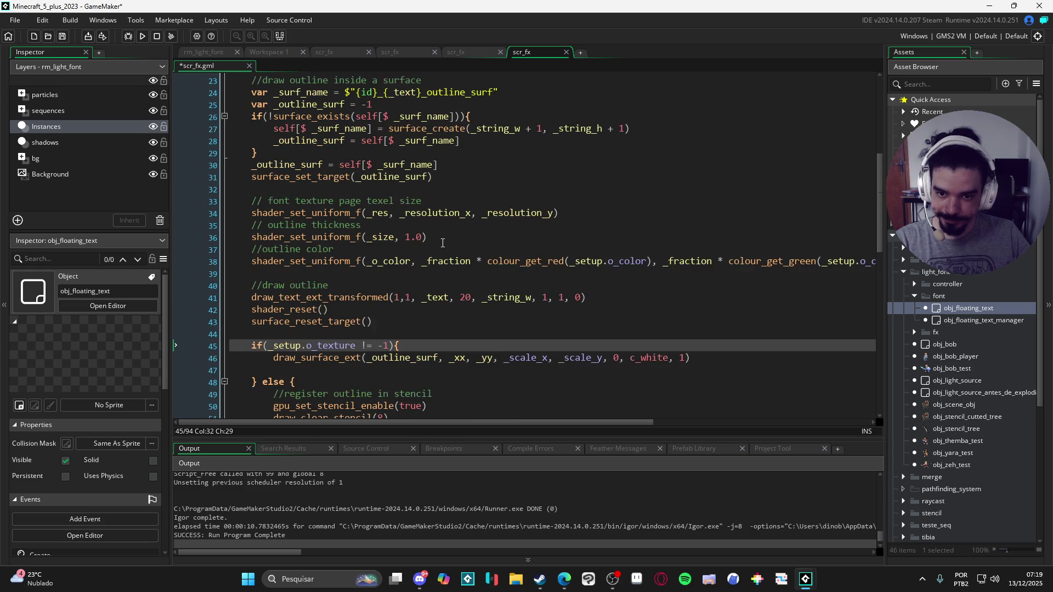
scroll(446, 242, down, 3)
click(310, 280)
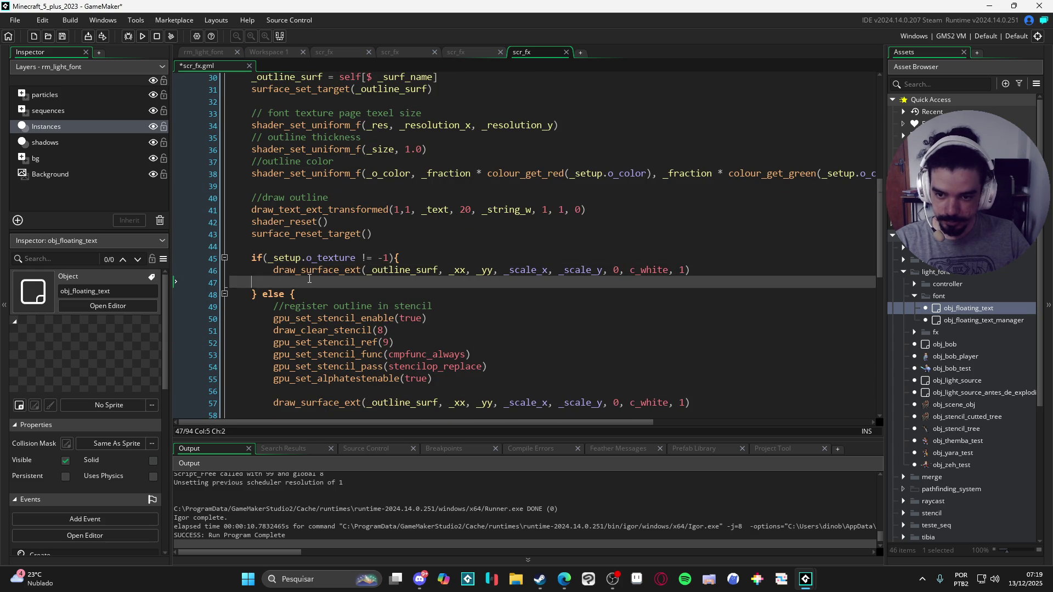
key(BackSpace)
Check the remaining draw_surface_ext argument list in the if branch.
click(351, 269)
scroll(419, 271, up, 3)
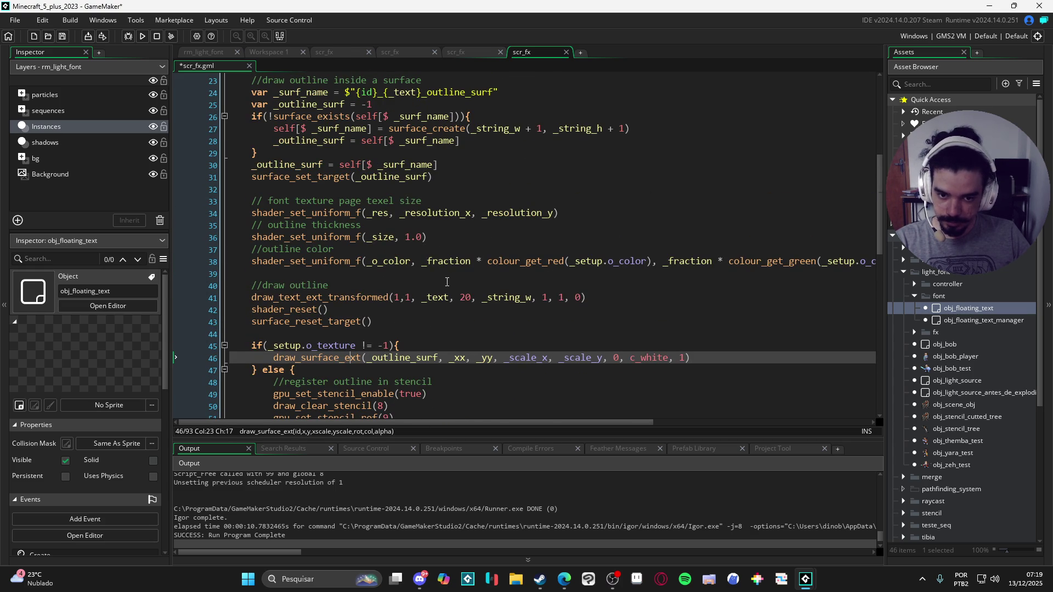
scroll(468, 285, down, 5)
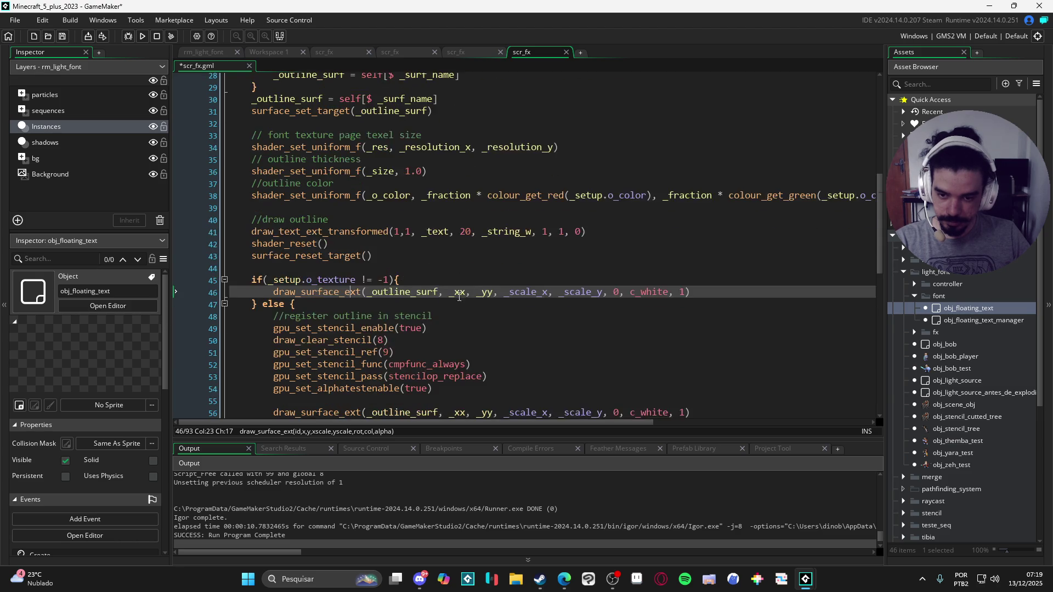
mouse_move(341, 288)
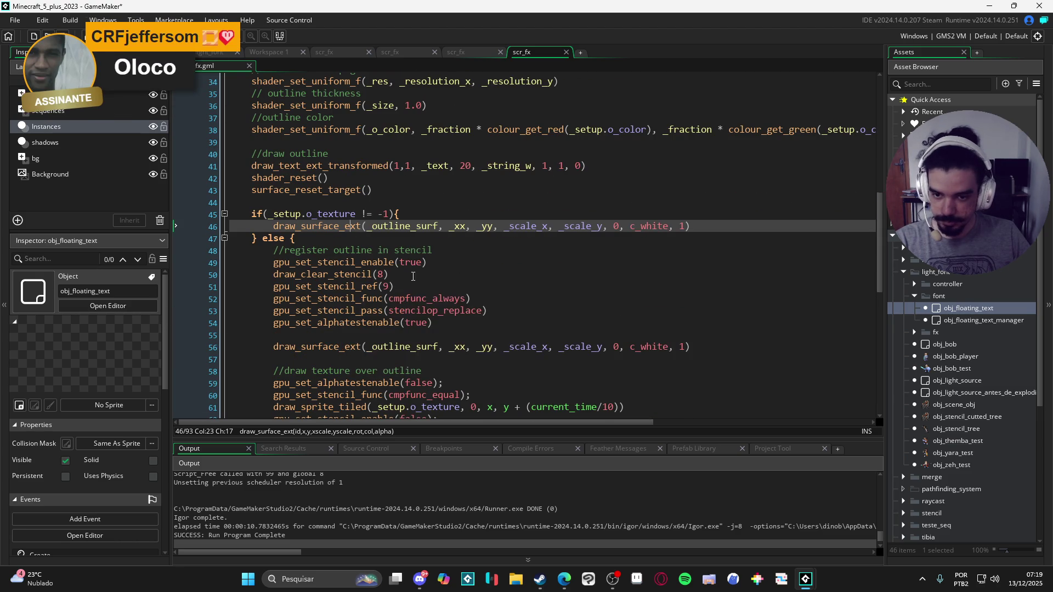
scroll(352, 233, down, 2)
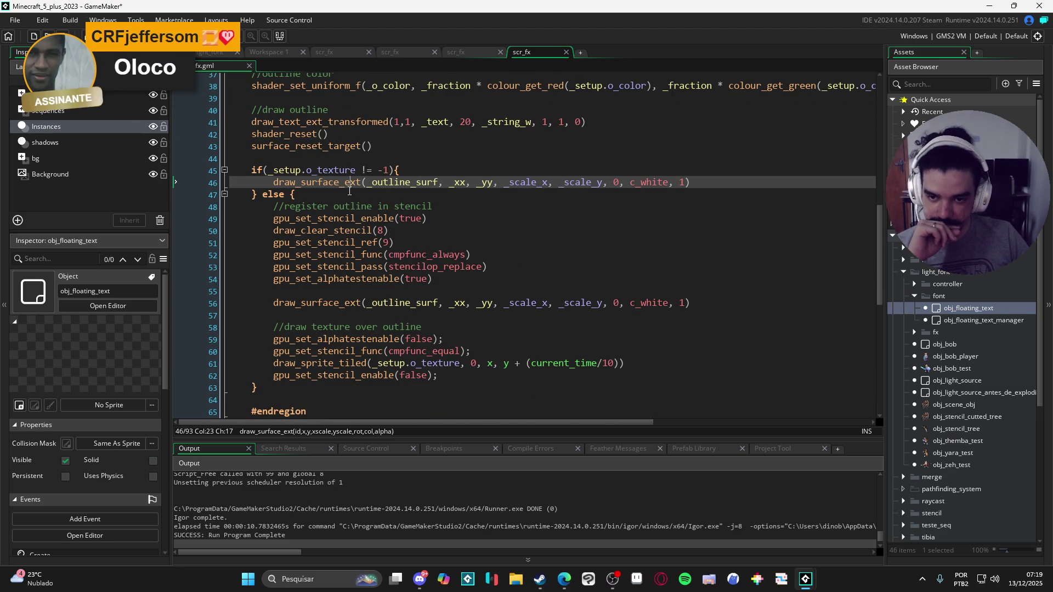
Inspect the outline surface and tiled texture calls now in the else branch.
click(348, 199)
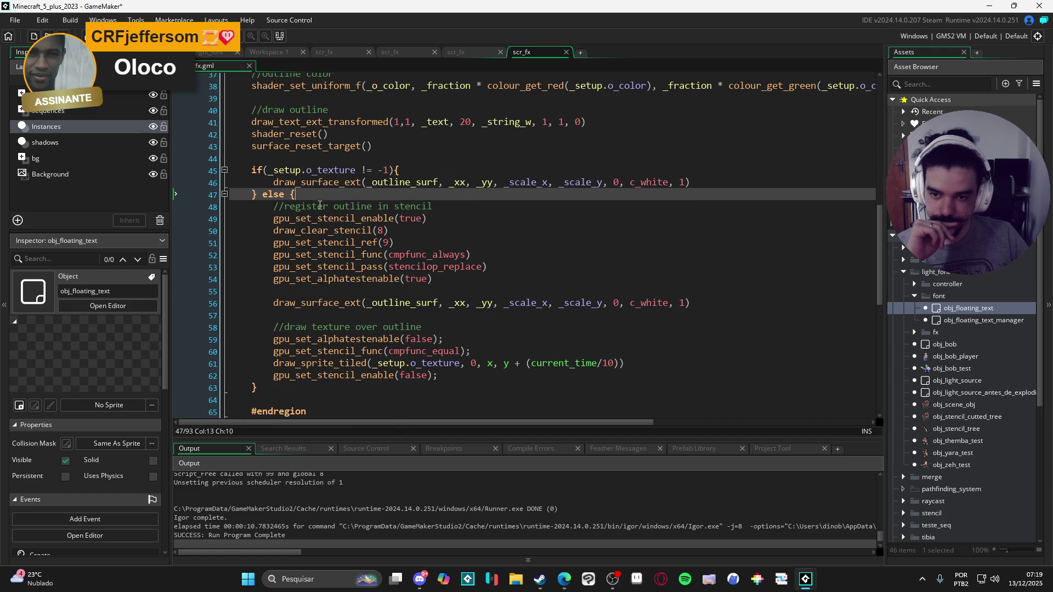
scroll(317, 204, down, 3)
scroll(317, 203, up, 2)
drag(274, 185, 384, 264)
click(446, 287)
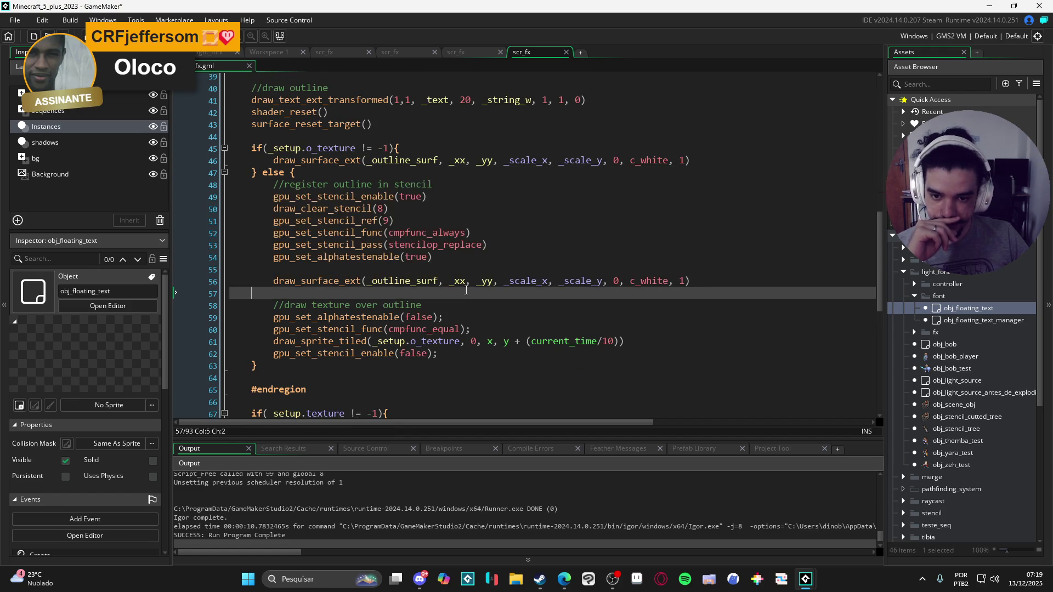
click(302, 280)
drag(305, 297, 602, 342)
click(602, 341)
scroll(395, 326, up, 2)
scroll(395, 326, down, 2)
scroll(502, 315, up, 3)
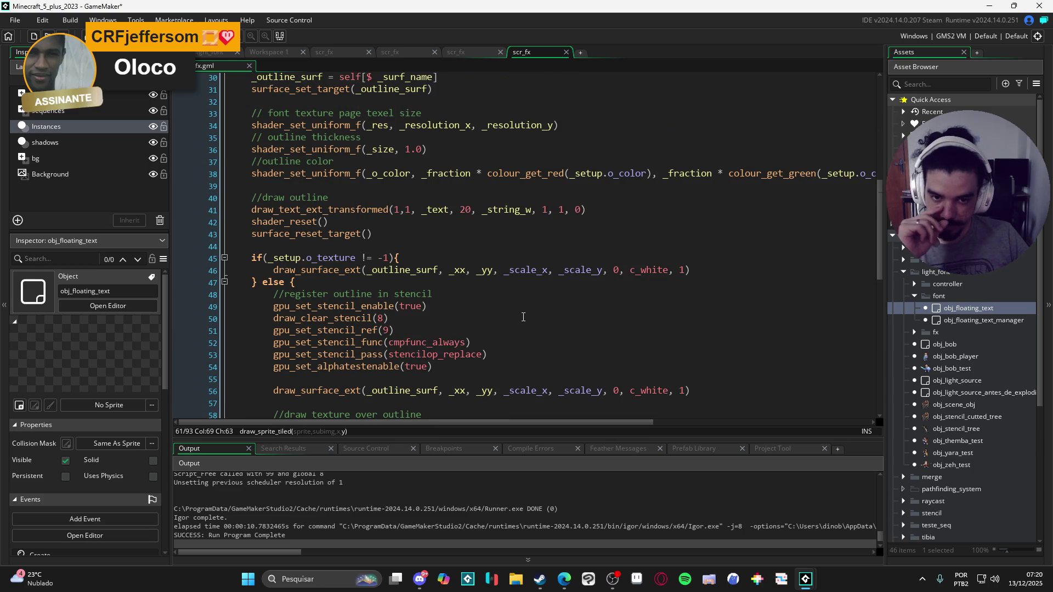
click(552, 271)
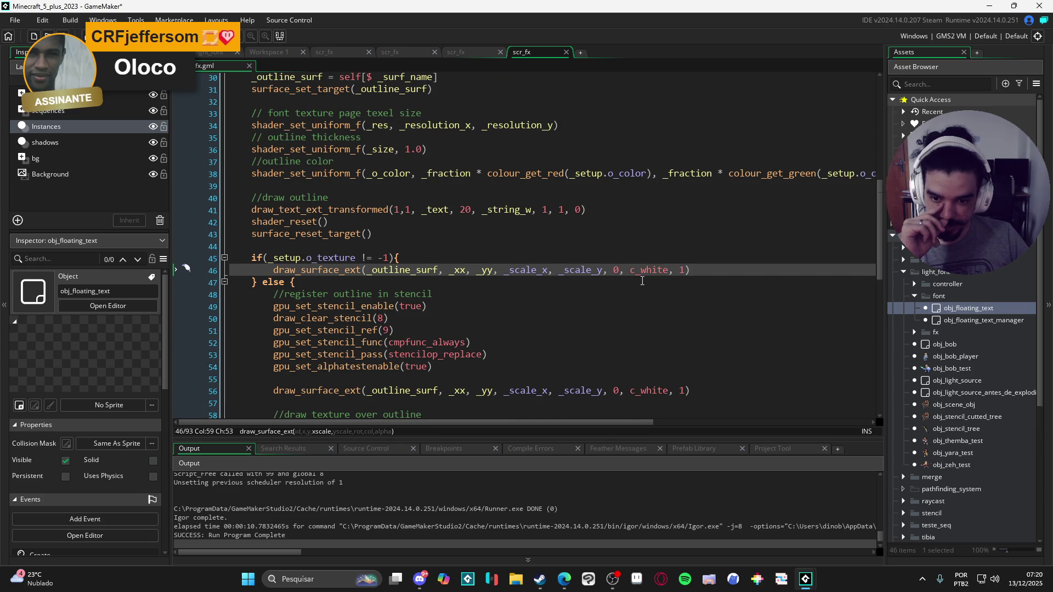
Replace the draw_surface_ext alpha value 1 on line 46 with _setup.o_opacity.
click(680, 270)
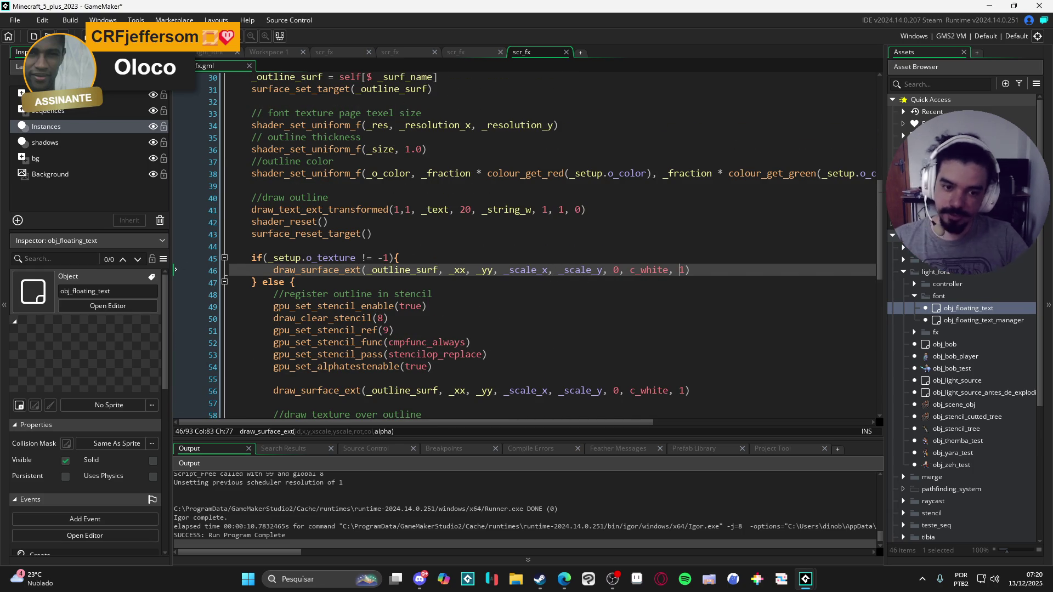
key(Delete)
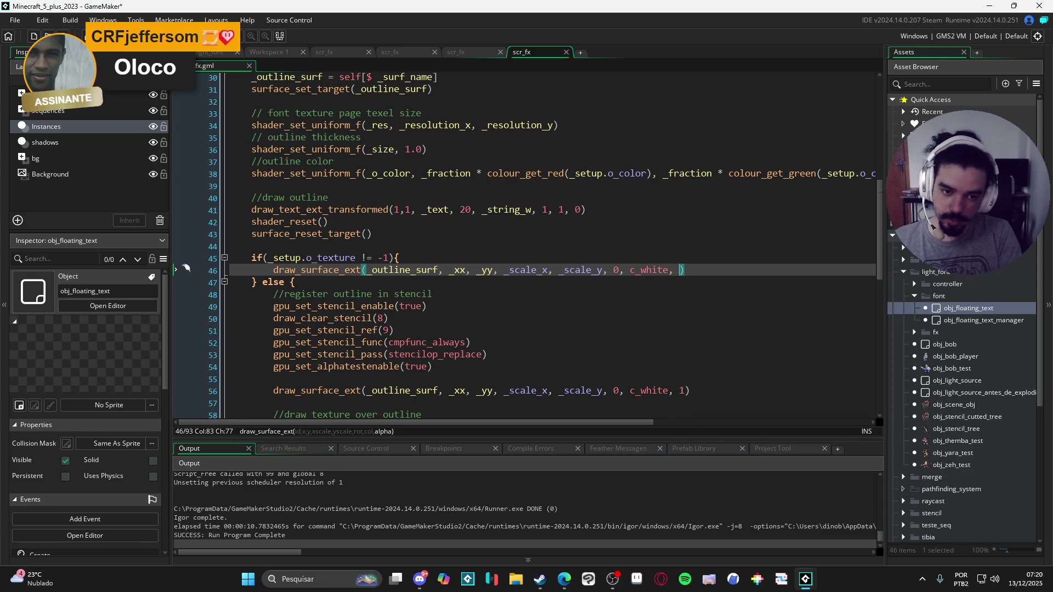
text(_setup.o)
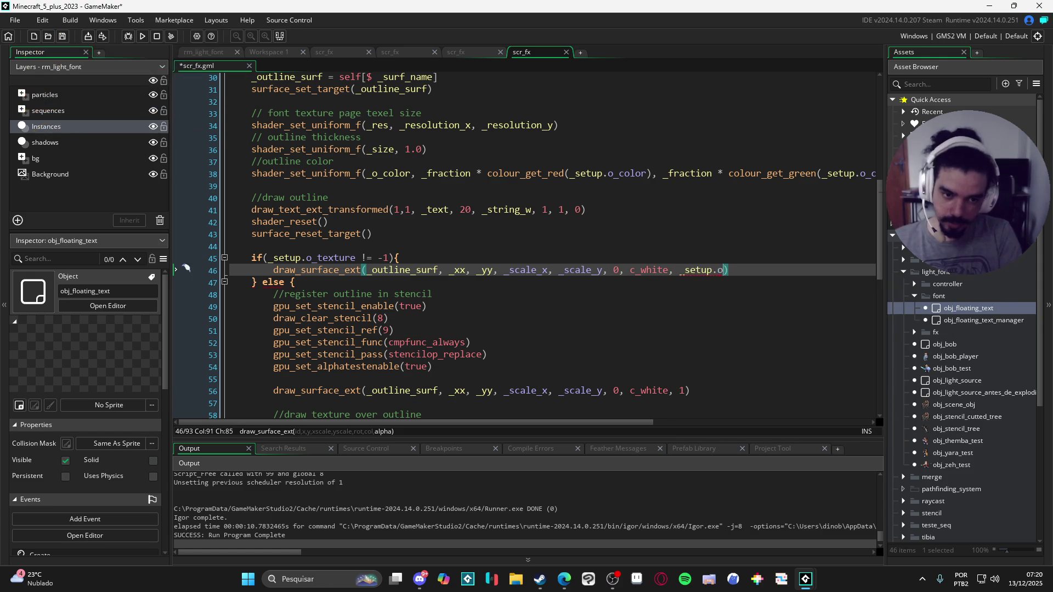
text(_)
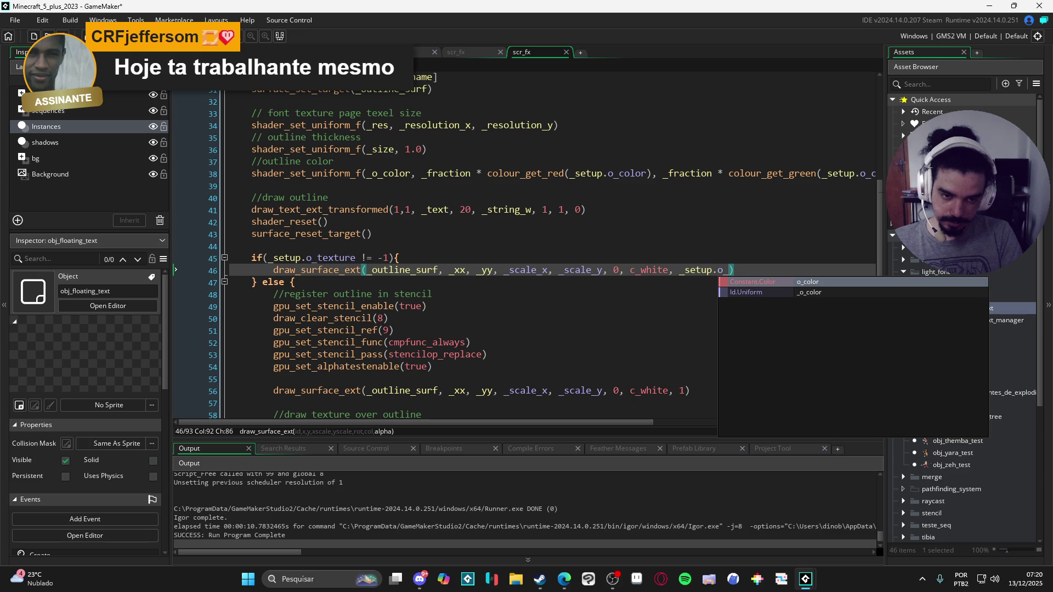
text(al)
key(BackSpace)
key(BackSpace)
text(opacit)
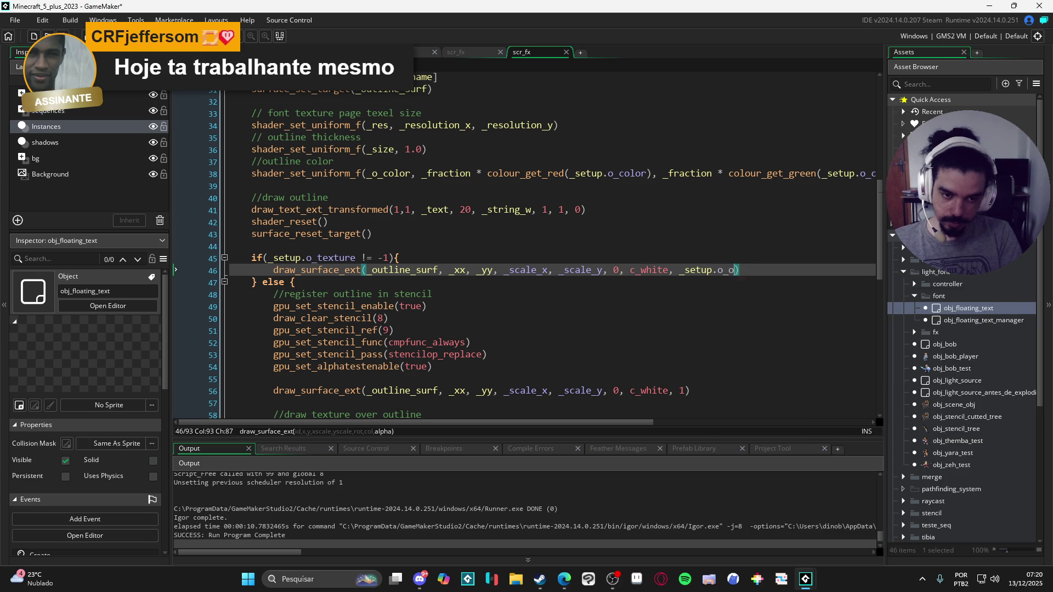
text(y)
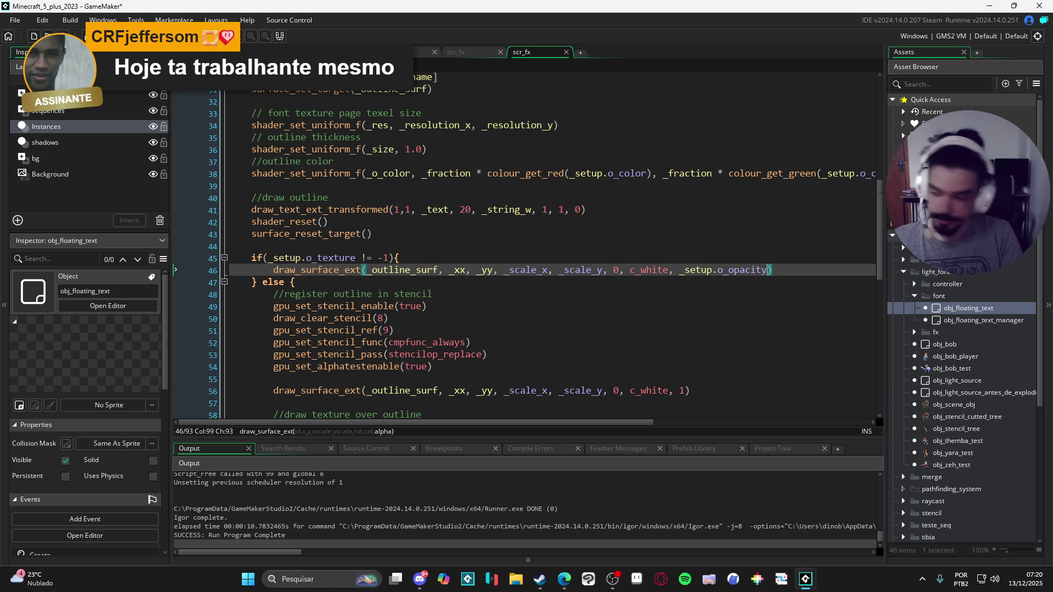
click(646, 255)
click(618, 284)
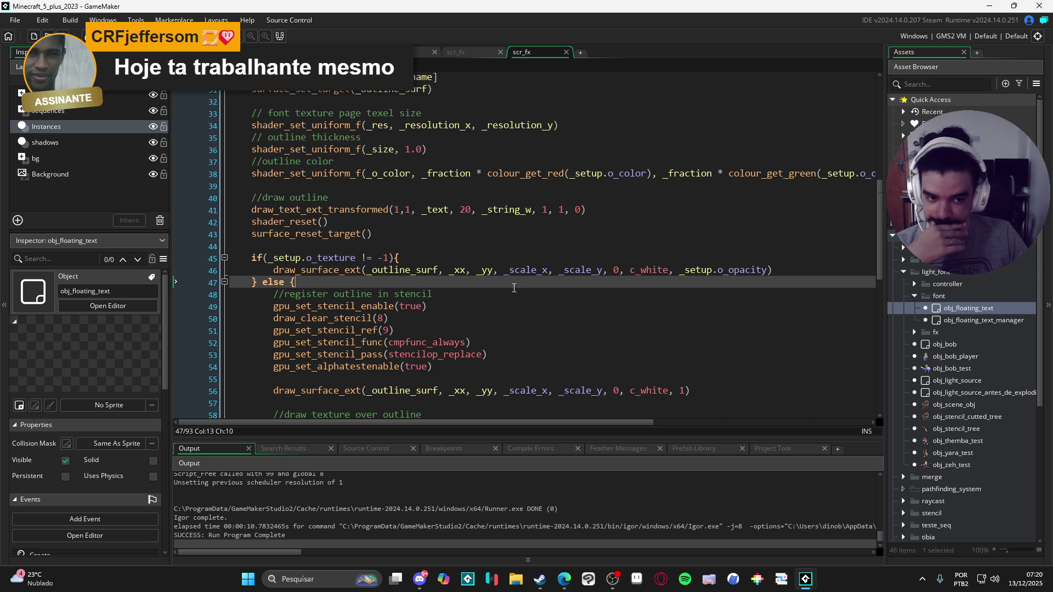
scroll(516, 289, down, 2)
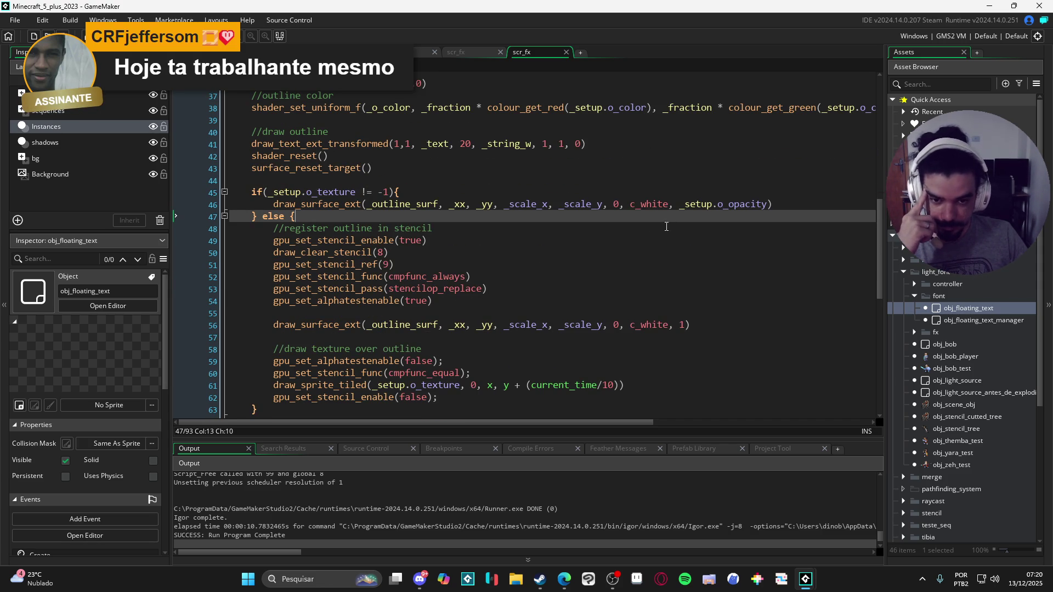
scroll(510, 225, up, 1)
On line 46, change _scale_x and _scale_y to _setup.scale_x and _setup.scale_y.
scroll(509, 224, down, 1)
scroll(509, 223, up, 1)
click(505, 226)
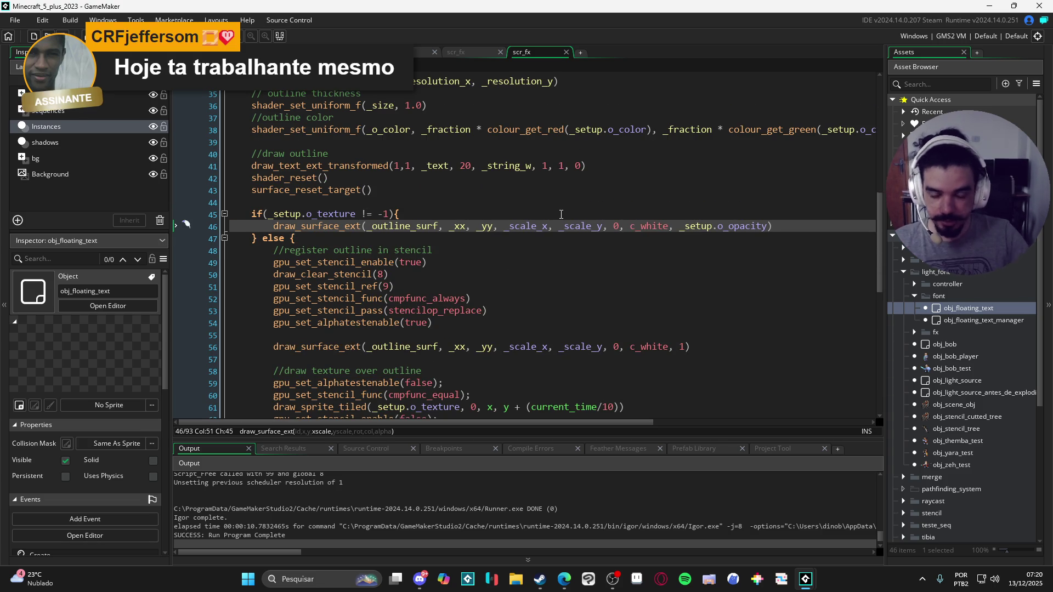
text(_setup)
key(Delete)
text(.)
key(ctrl+shift+Left)
key(ctrl+shift+Left)
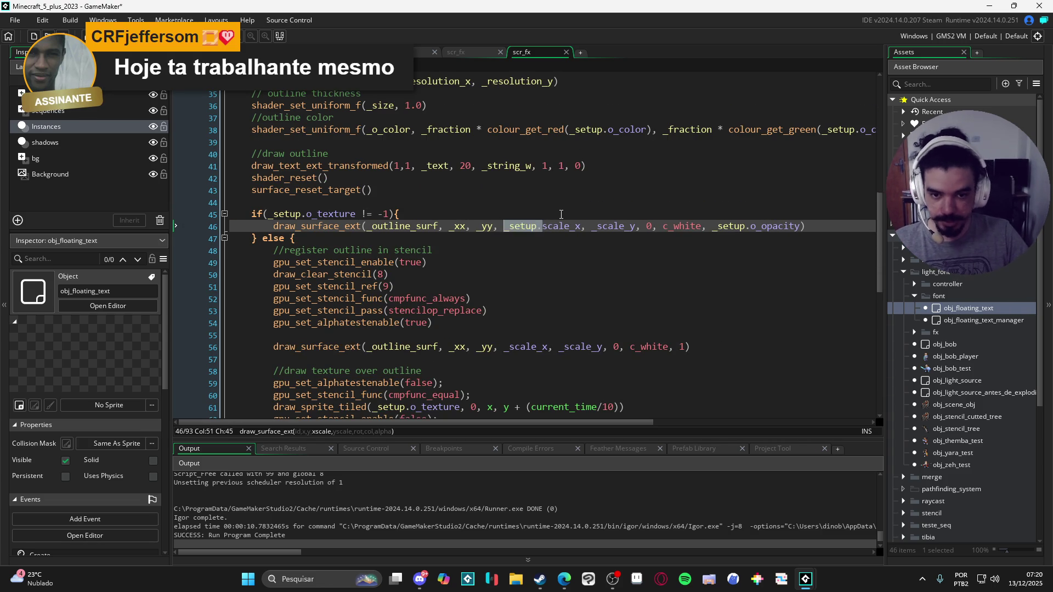
key(ctrl+c)
click(592, 232)
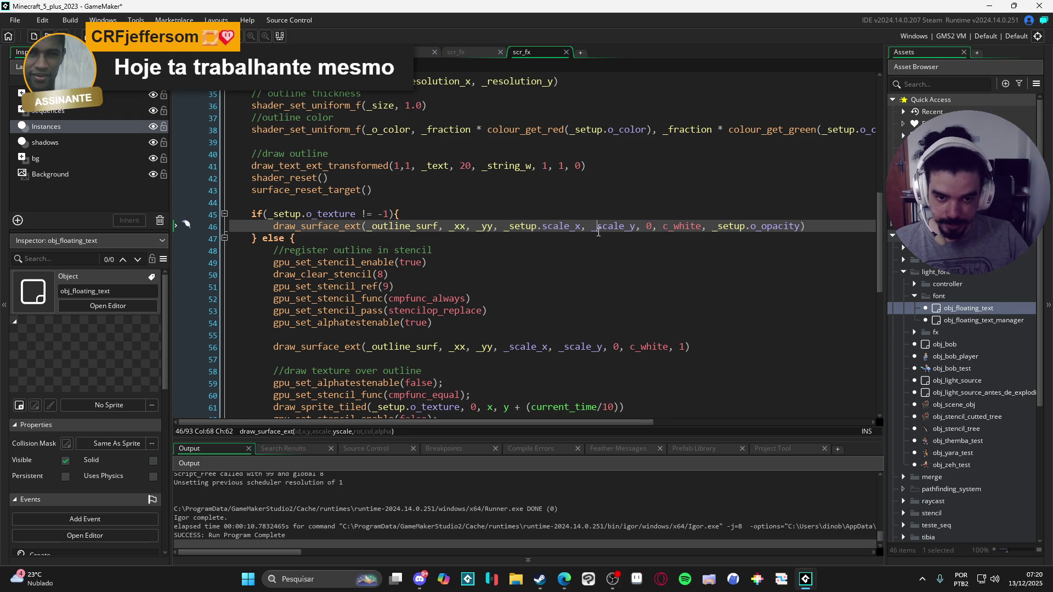
key(Delete)
key(ctrl+v)
Apply the same _setup.scale_x and _setup.scale_y replacement on line 56.
scroll(546, 281, down, 2)
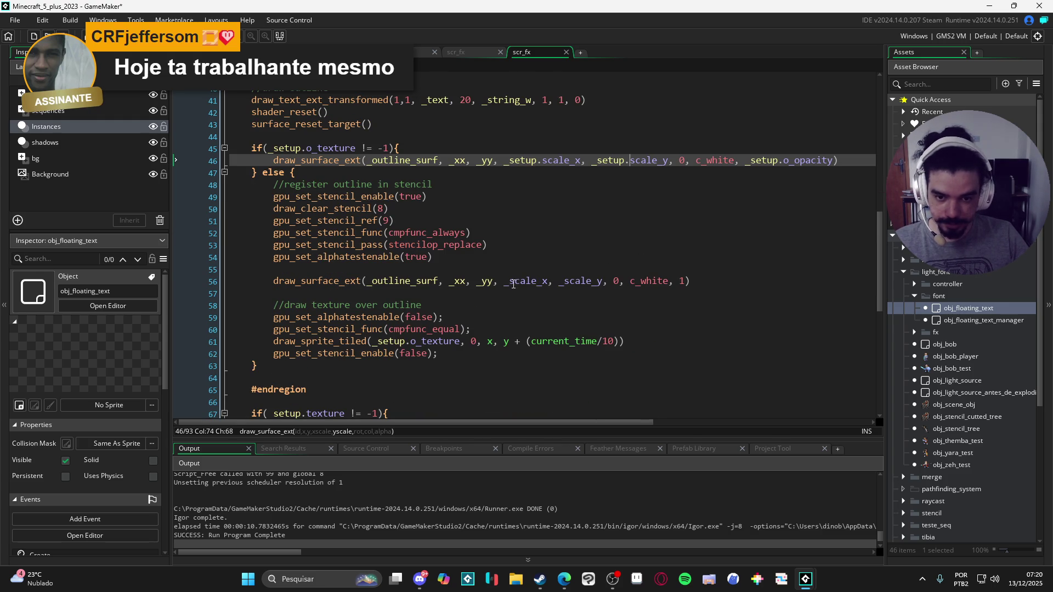
click(503, 284)
key(Delete)
key(ctrl+v)
click(595, 281)
key(BackSpace)
key(ctrl+v)
Scroll through scr_fx and move to the end of the outline colour comment.
key(Down)
key(Down)
key(Down)
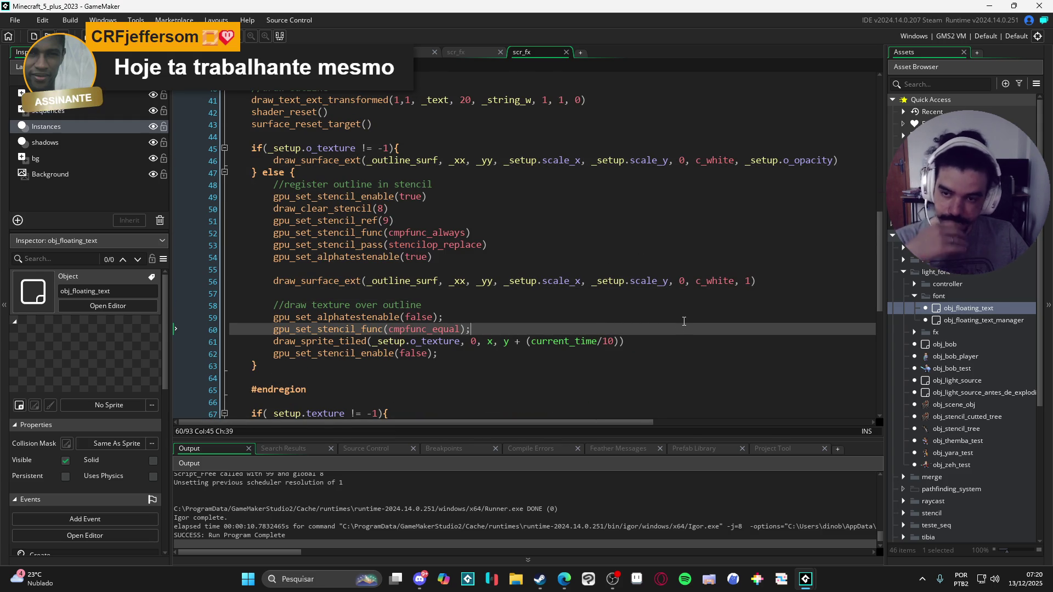
scroll(684, 321, down, 3)
scroll(247, 320, up, 5)
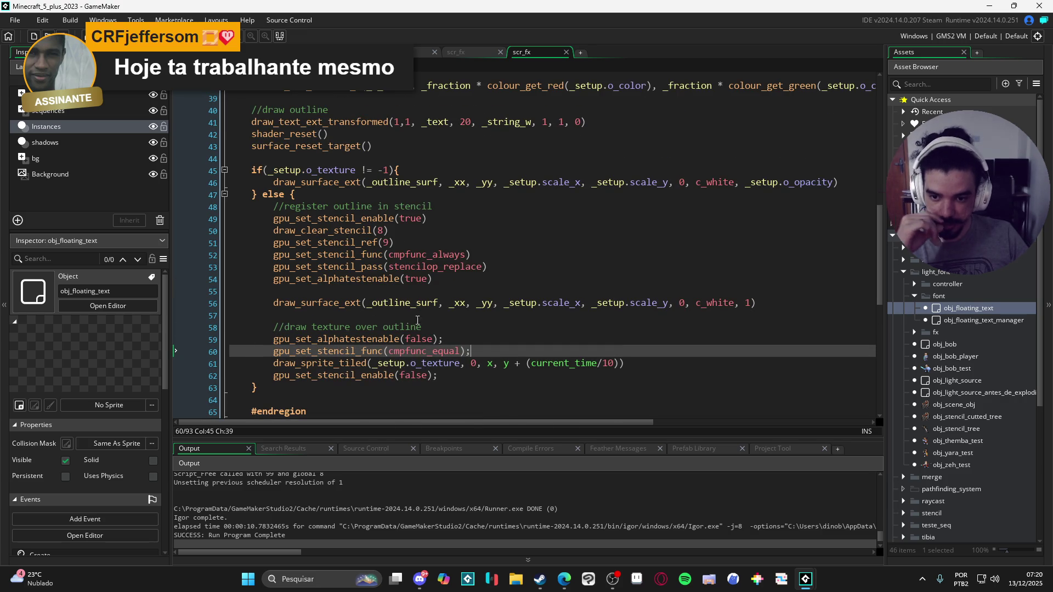
scroll(248, 312, up, 4)
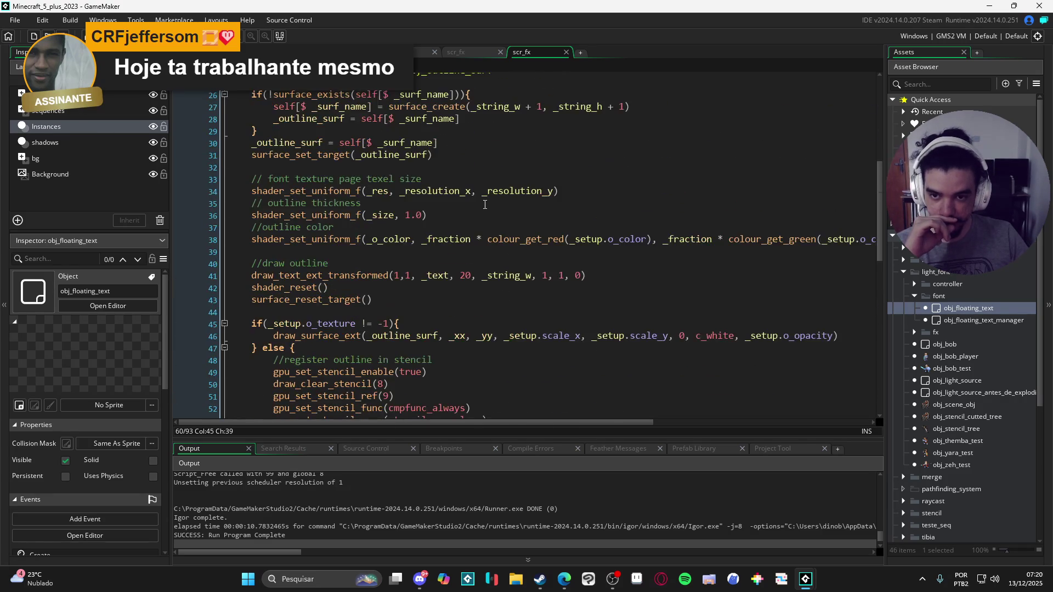
scroll(484, 205, down, 8)
scroll(493, 213, up, 4)
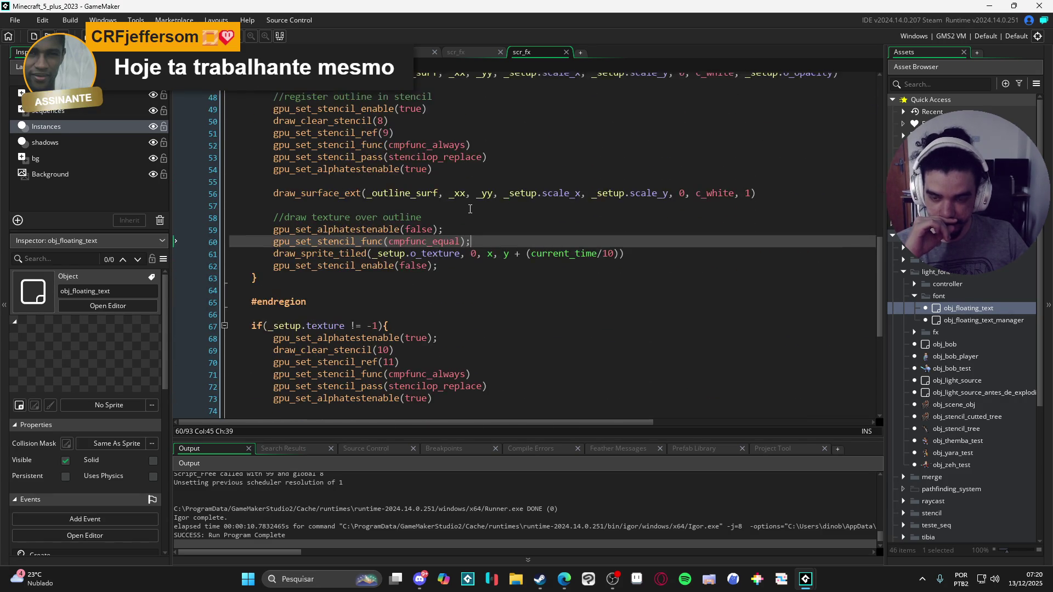
scroll(492, 213, up, 3)
scroll(511, 225, down, 12)
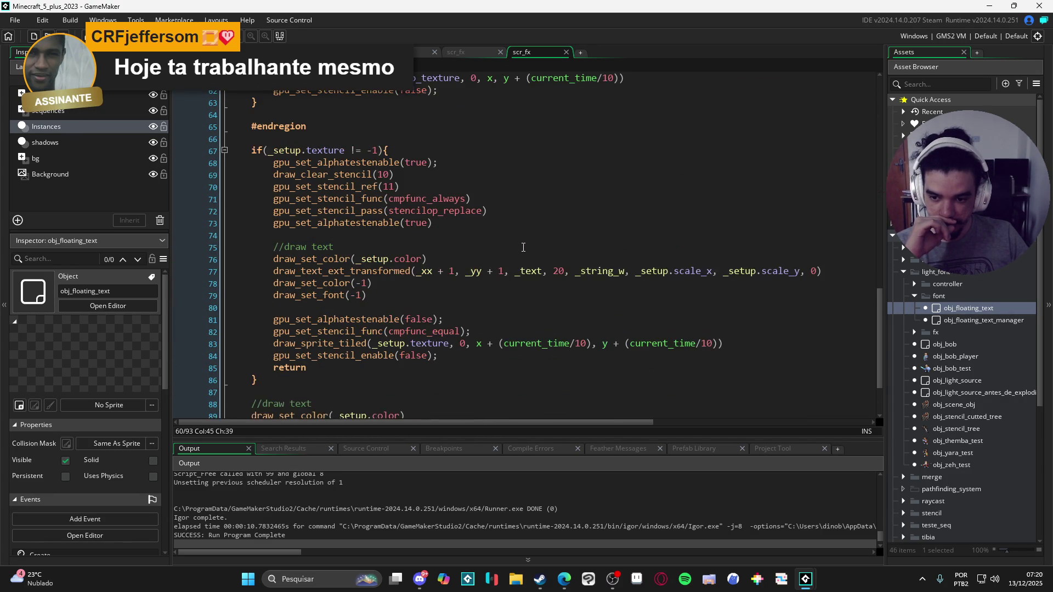
scroll(531, 241, up, 12)
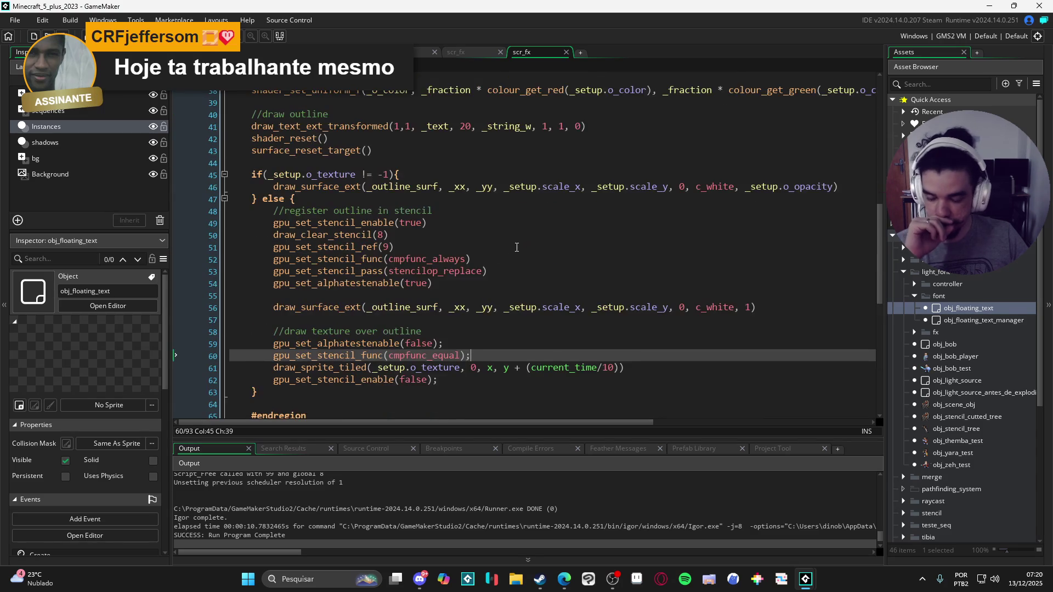
scroll(511, 258, up, 2)
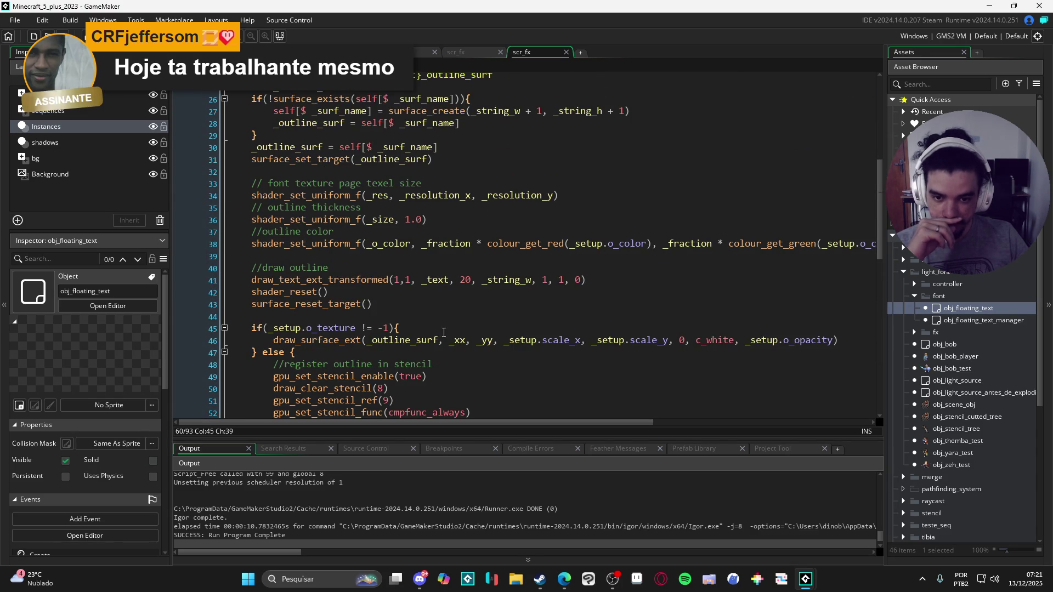
click(406, 282)
click(543, 352)
scroll(548, 329, down, 2)
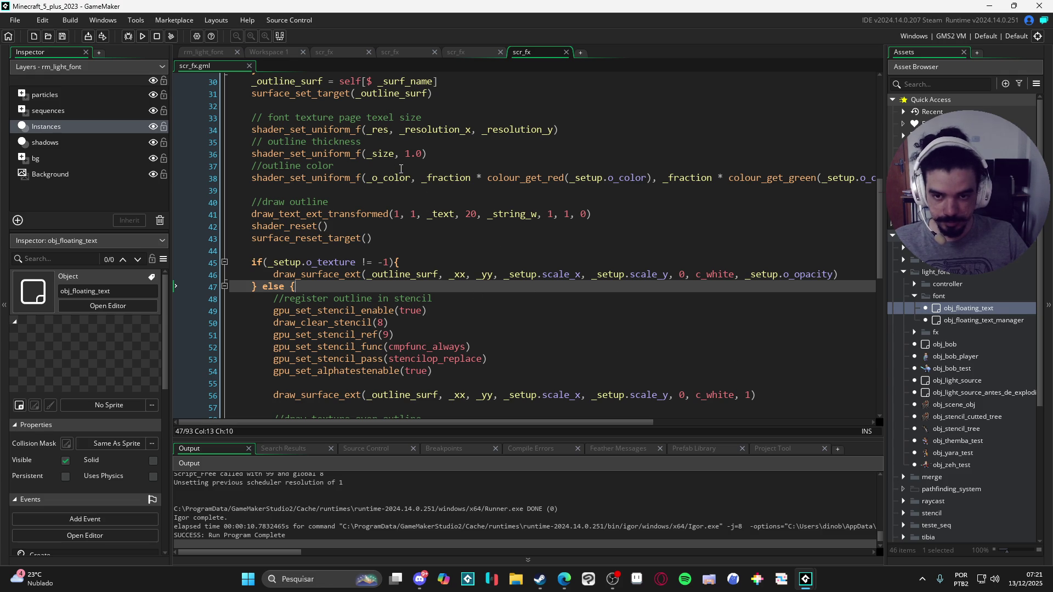
click(421, 164)
key(Return)
text(var _r =)
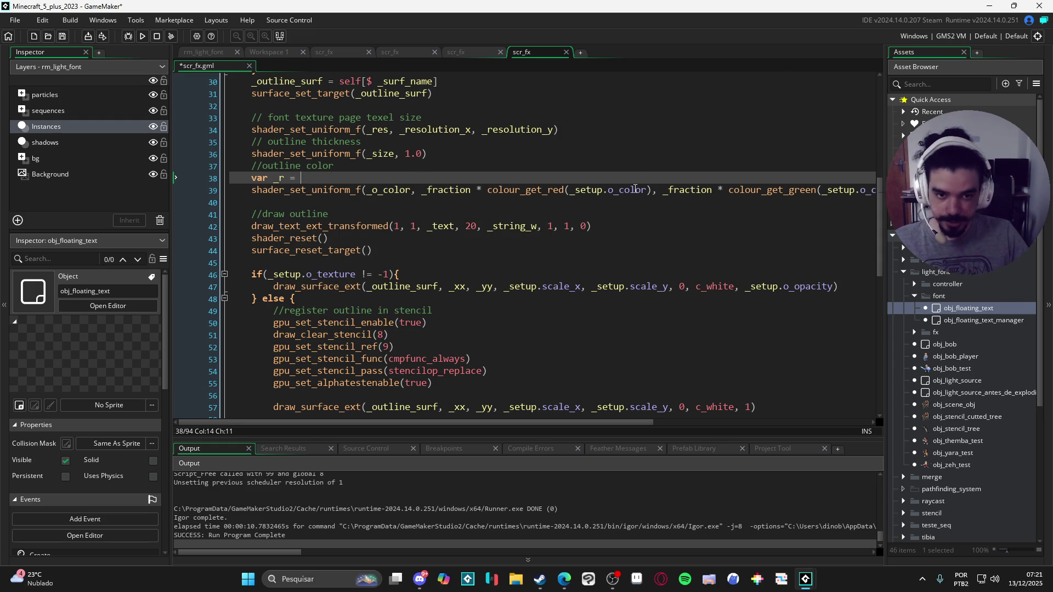
click(651, 193)
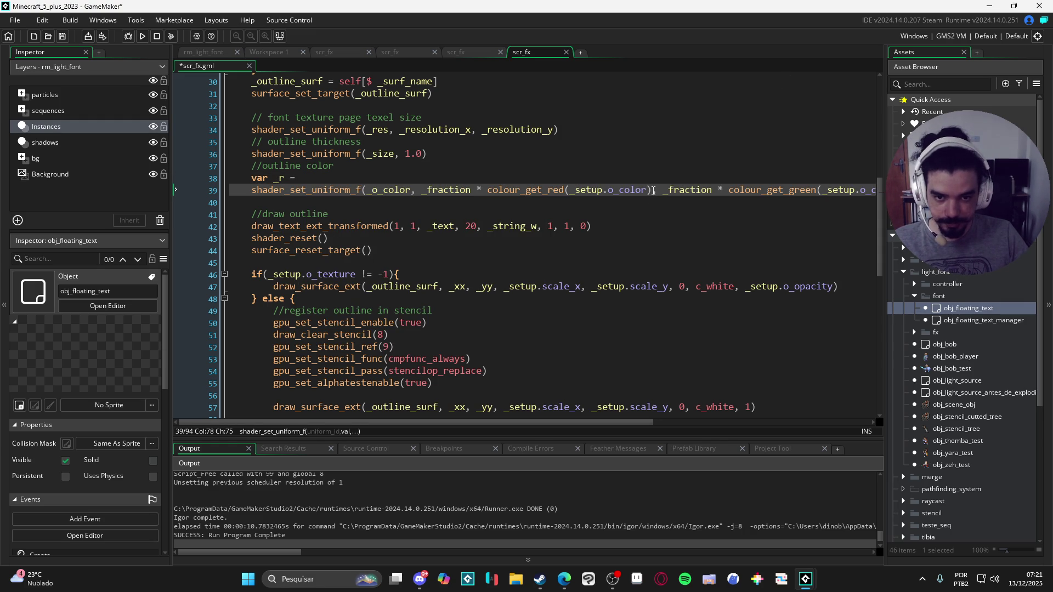
drag(653, 191, 421, 196)
key(ctrl+x)
key(Up)
key(ctrl+v)
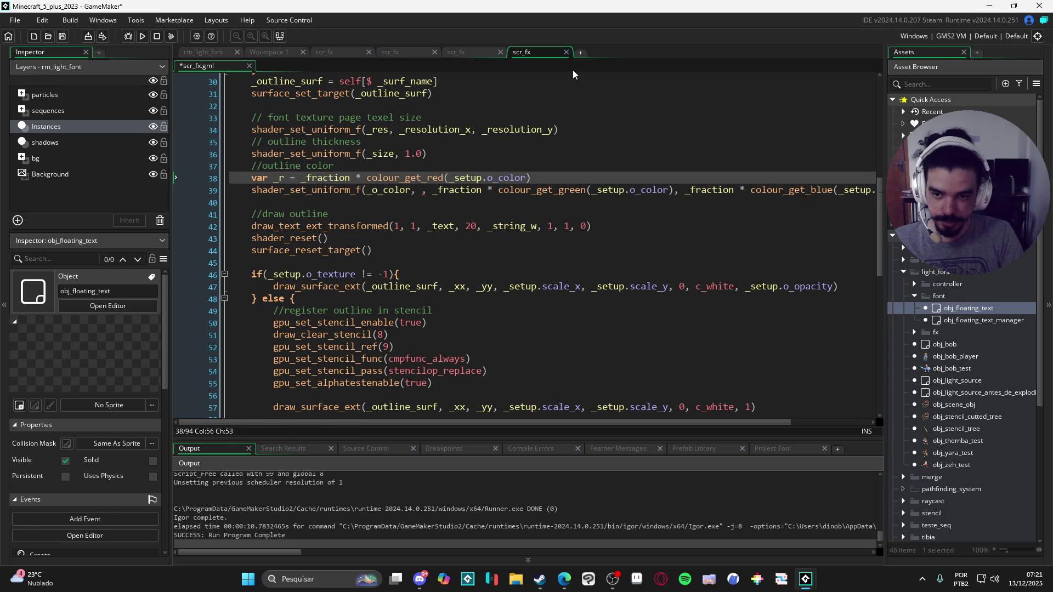
key(Return)
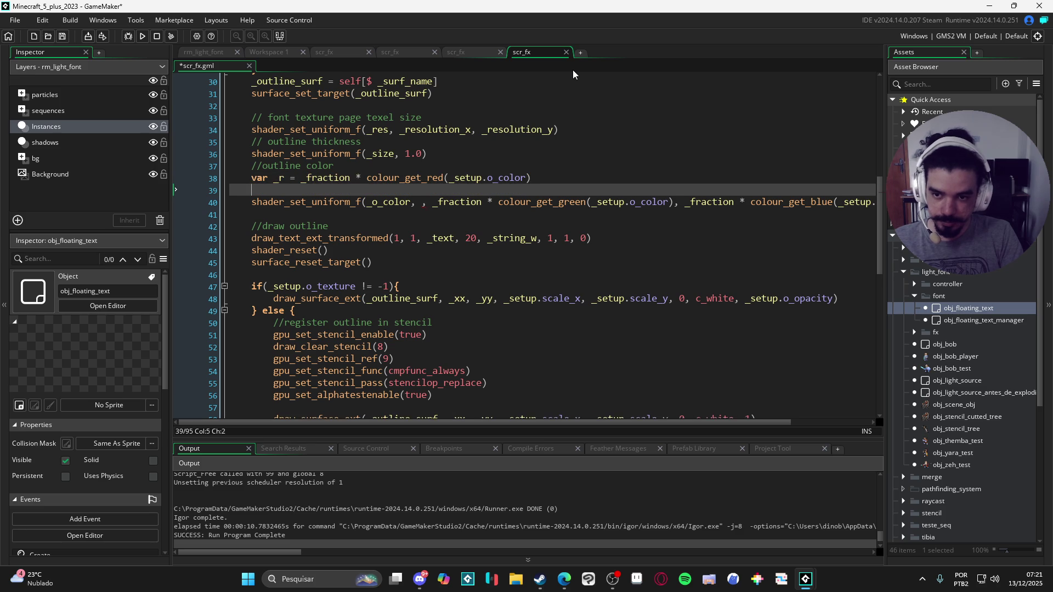
text(var_g =)
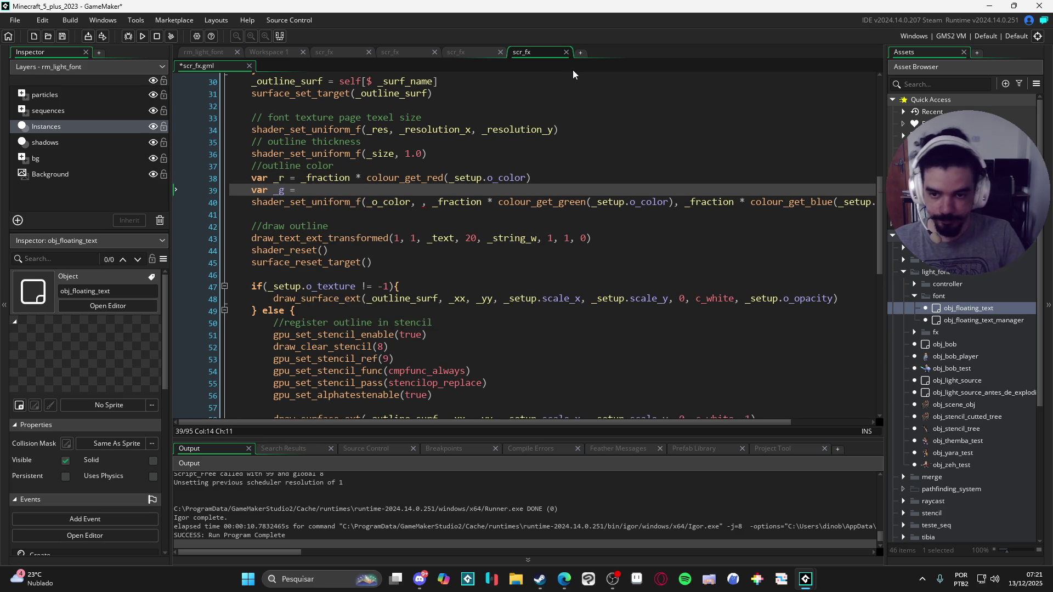
click(422, 202)
text(_r)
click(438, 202)
drag(444, 202, 683, 202)
key(ctrl+x)
click(326, 189)
key(ctrl+v)
double_click(279, 190)
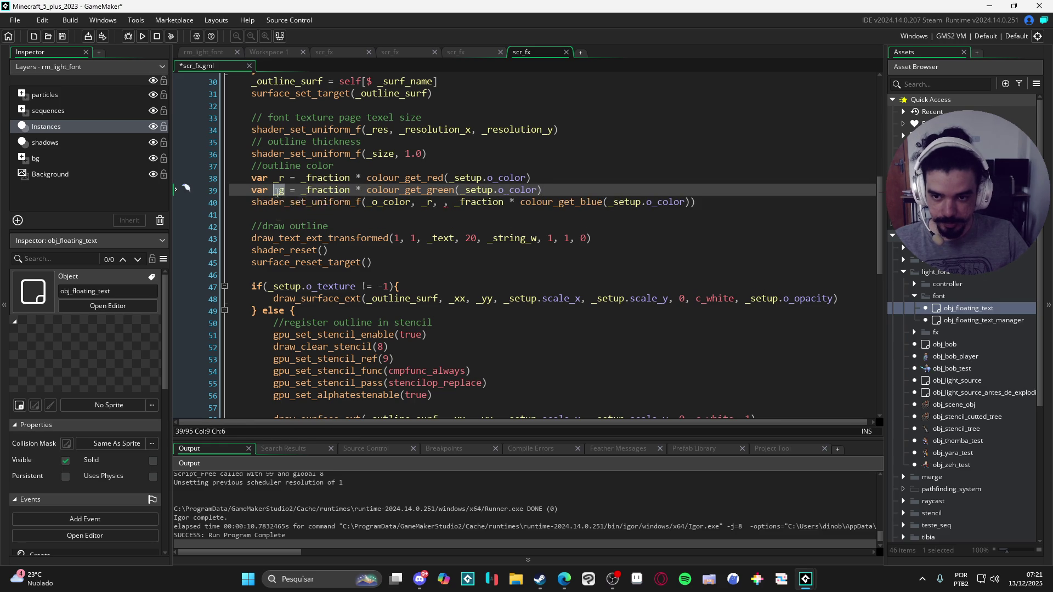
key(ctrl+c)
click(447, 202)
key(ctrl+v)
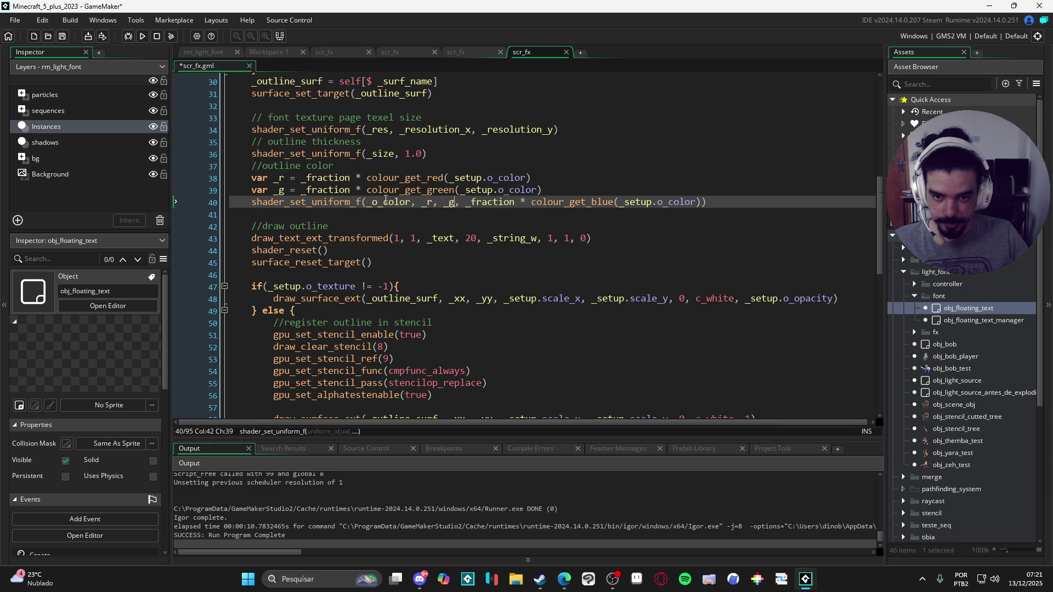
click(569, 192)
key(Return)
text(var _b)
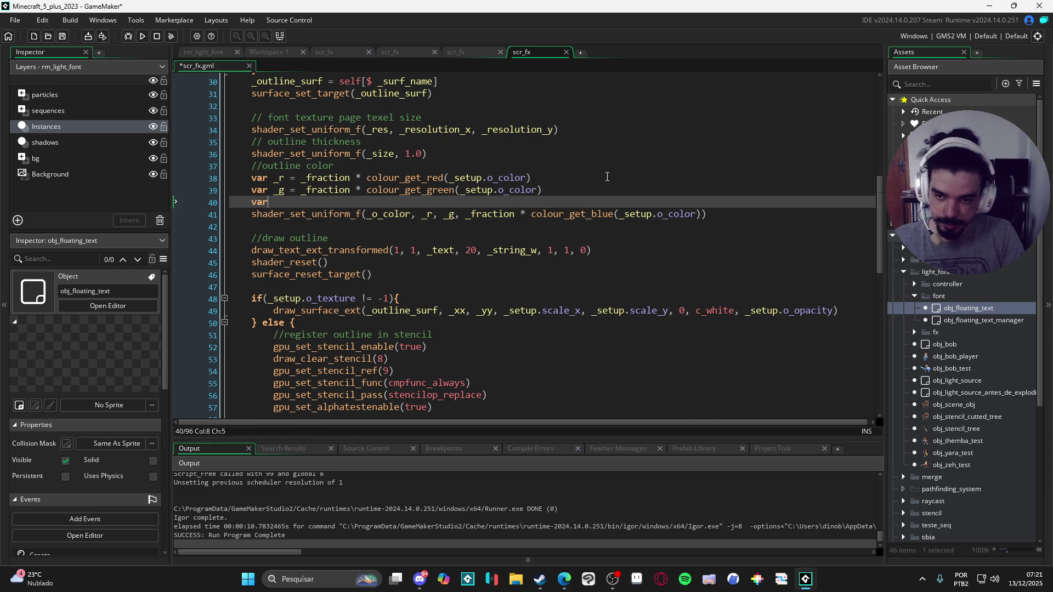
drag(466, 214, 700, 216)
key(ctrl+x)
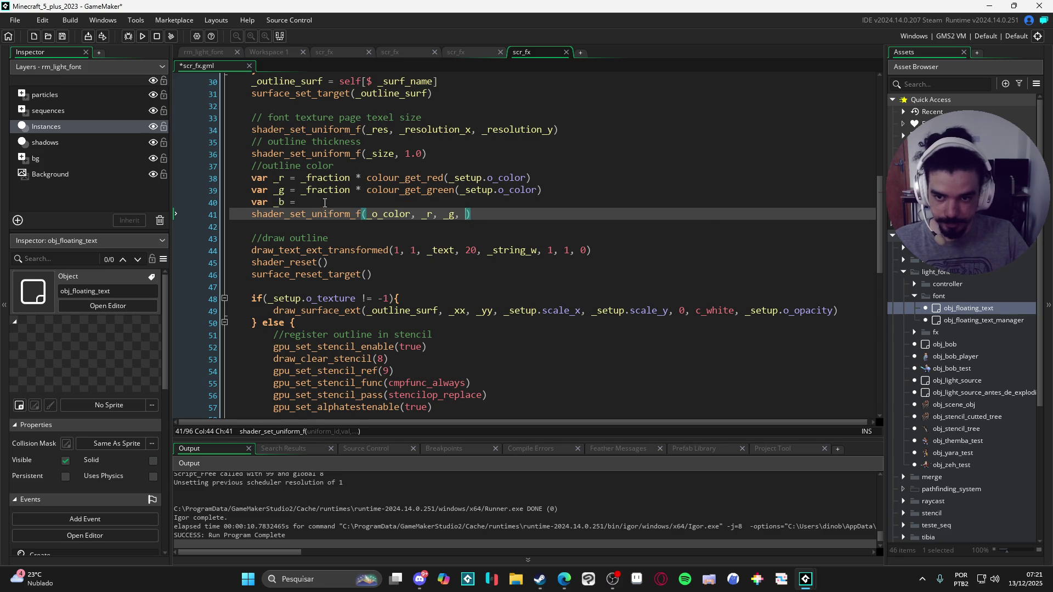
click(329, 204)
key(ctrl+v)
double_click(279, 203)
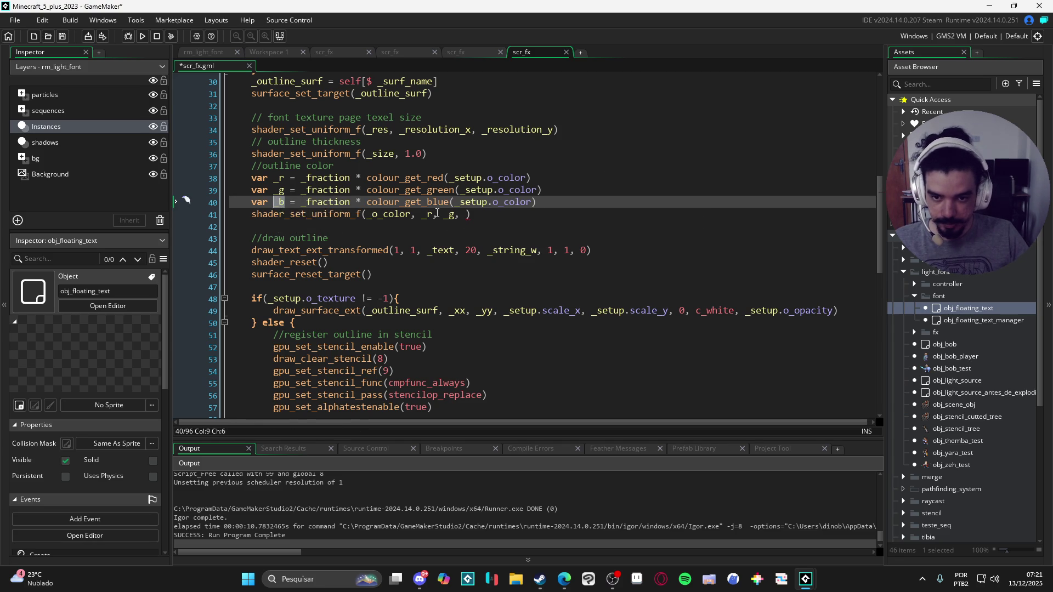
key(ctrl+c)
click(467, 215)
key(ctrl+v)
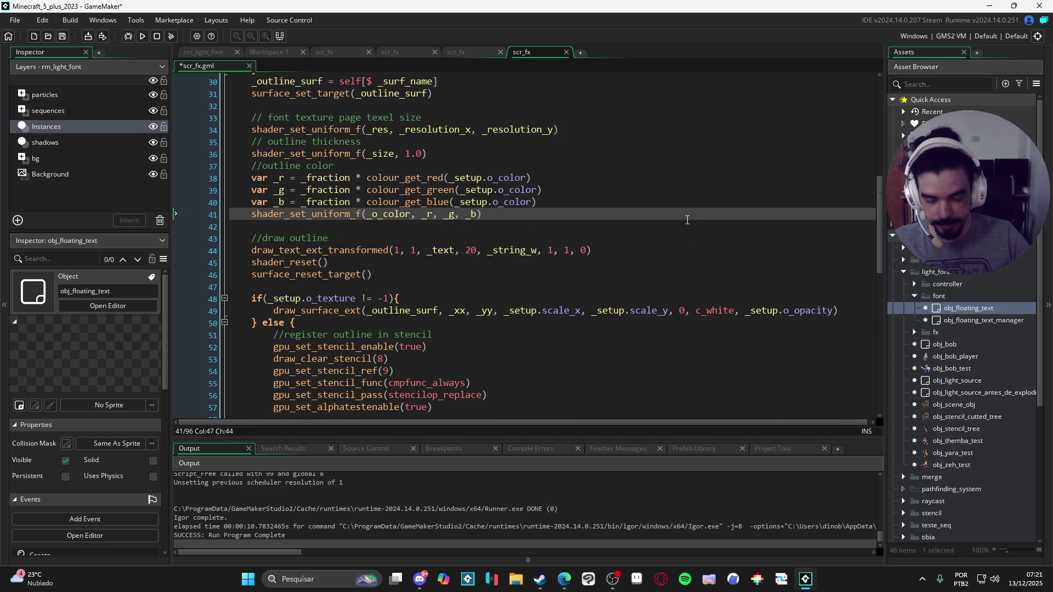
click(437, 250)
click(479, 279)
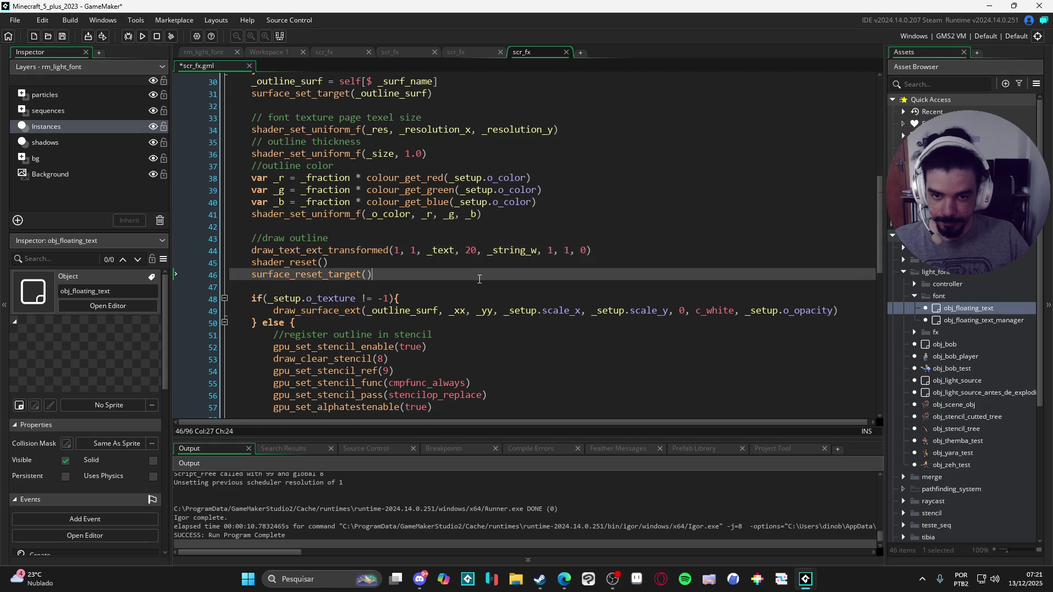
click(568, 251)
key(ctrl+s)
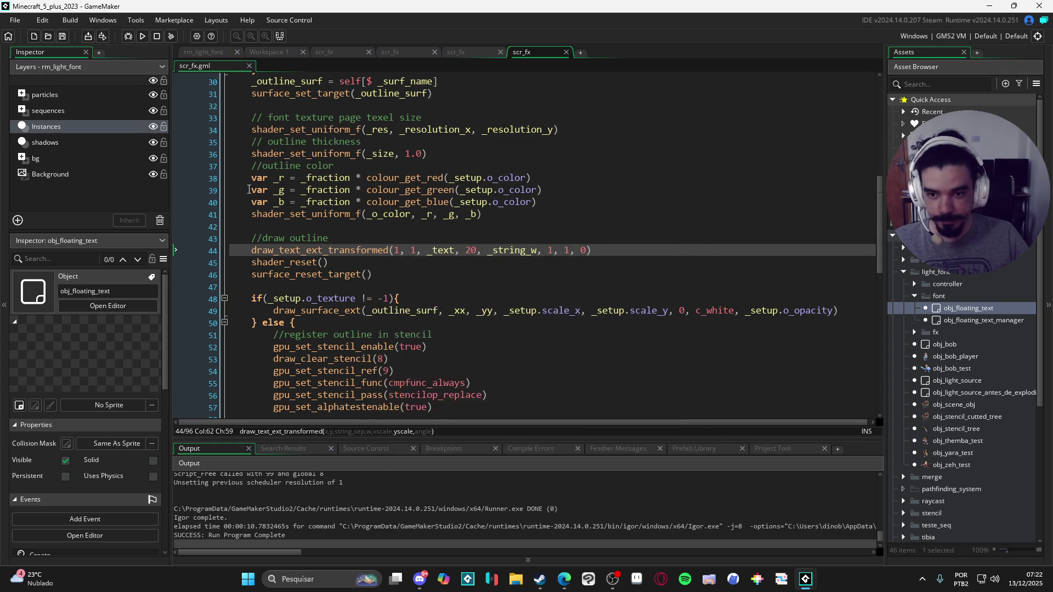
scroll(482, 269, down, 2)
scroll(461, 257, up, 1)
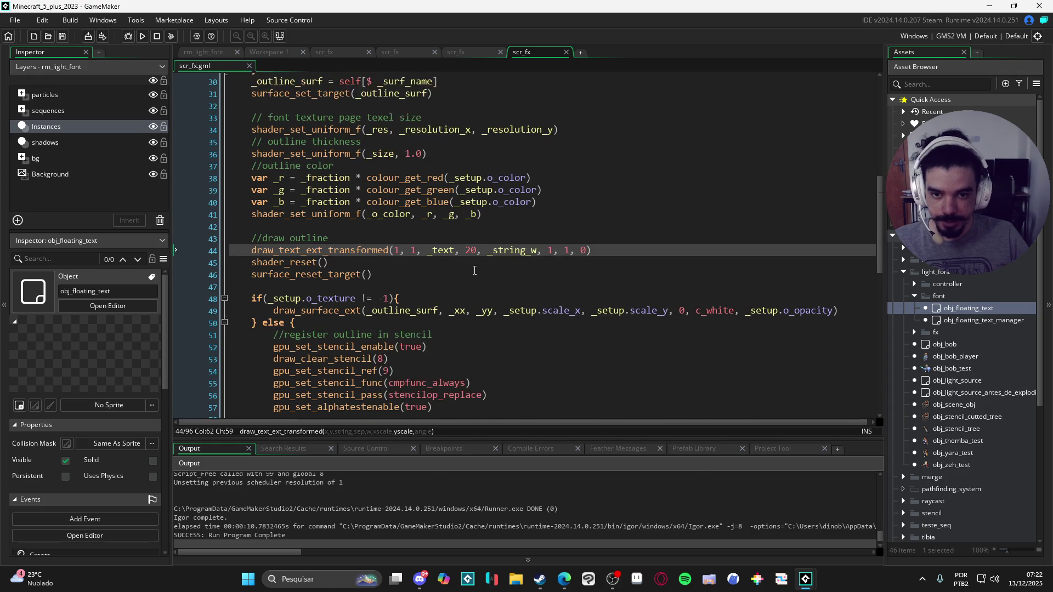
scroll(455, 253, down, 4)
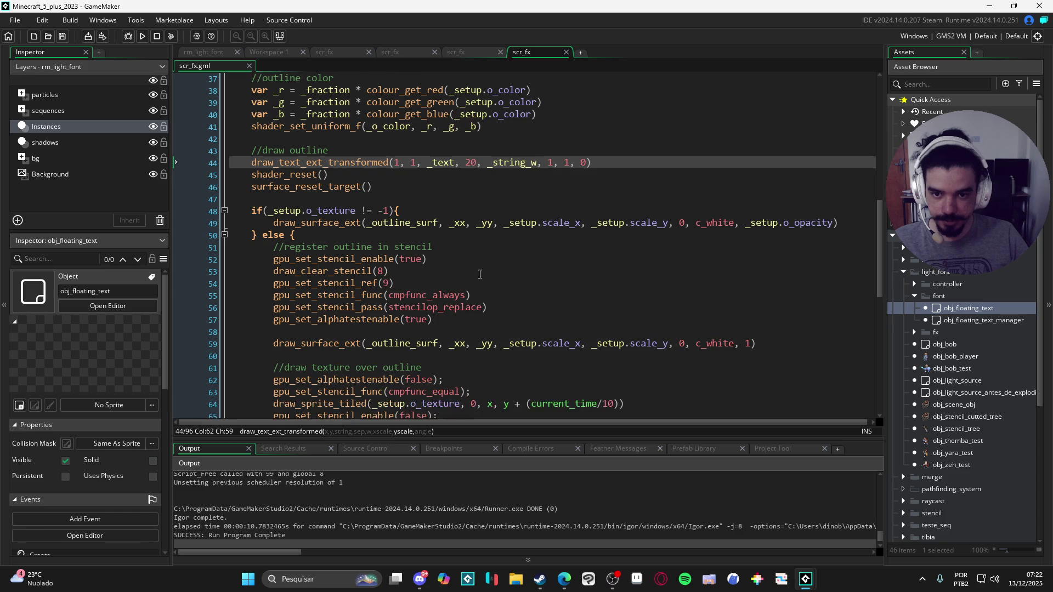
scroll(527, 286, up, 2)
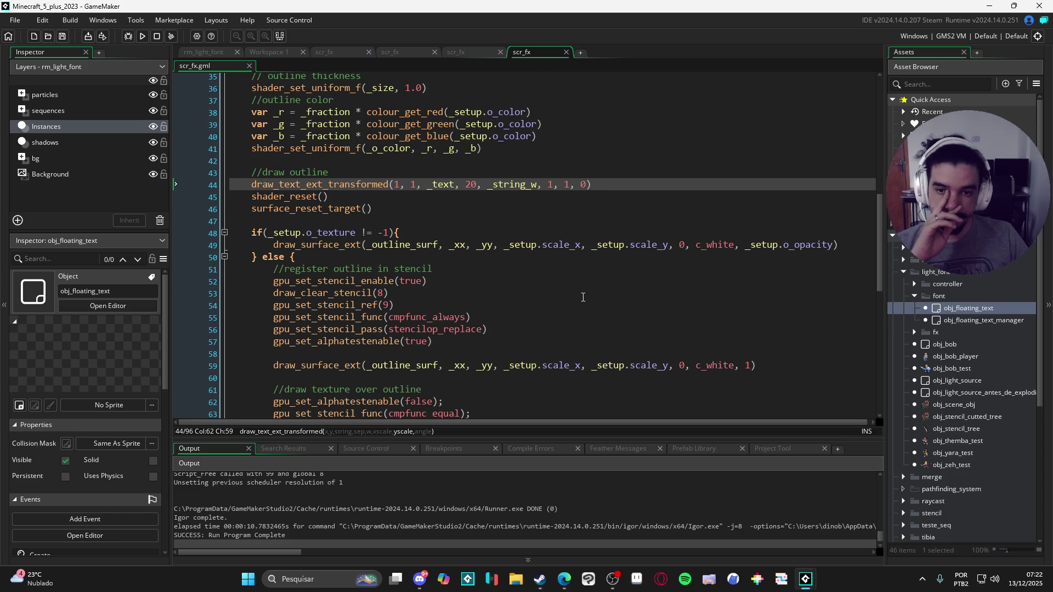
scroll(583, 298, down, 2)
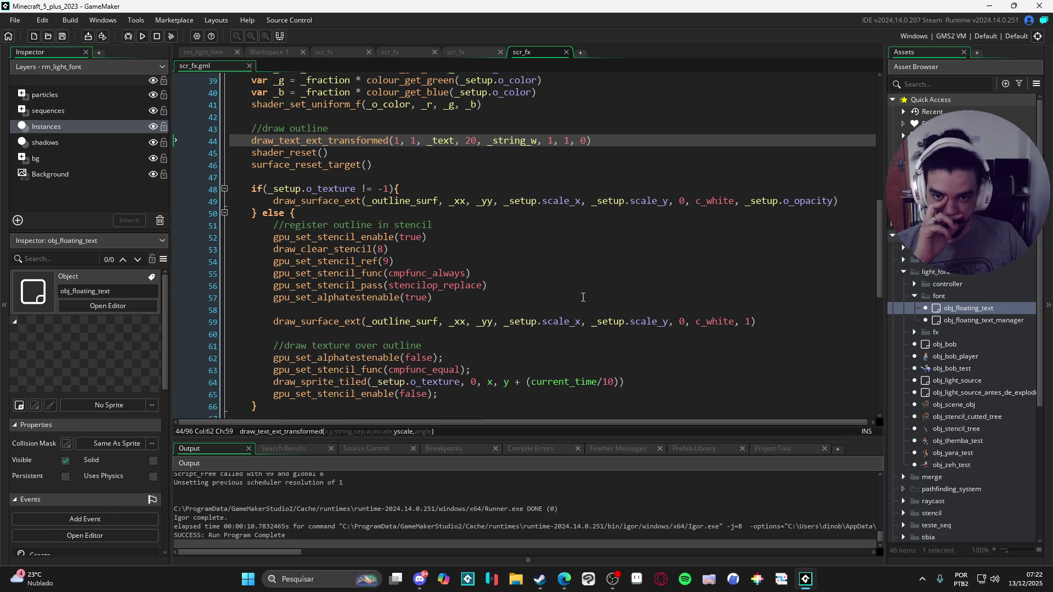
scroll(551, 305, up, 1)
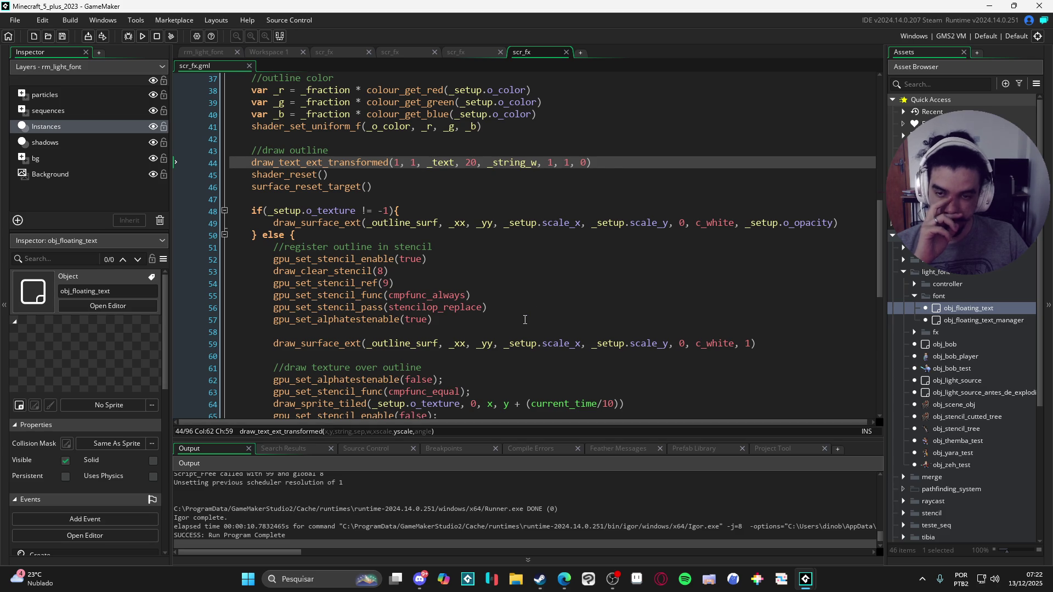
scroll(526, 316, up, 10)
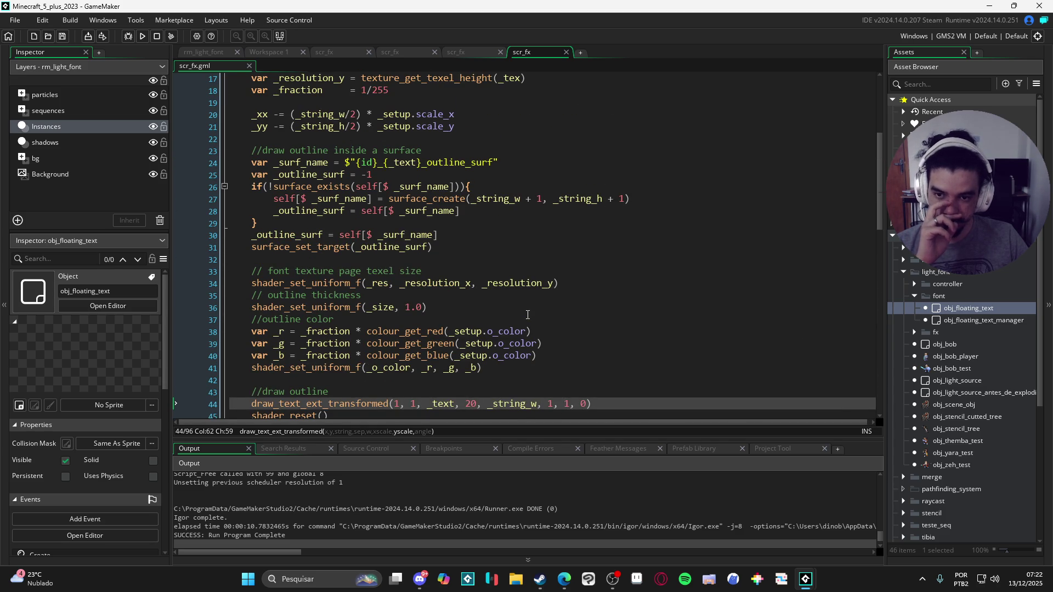
scroll(528, 314, down, 7)
scroll(528, 314, down, 6)
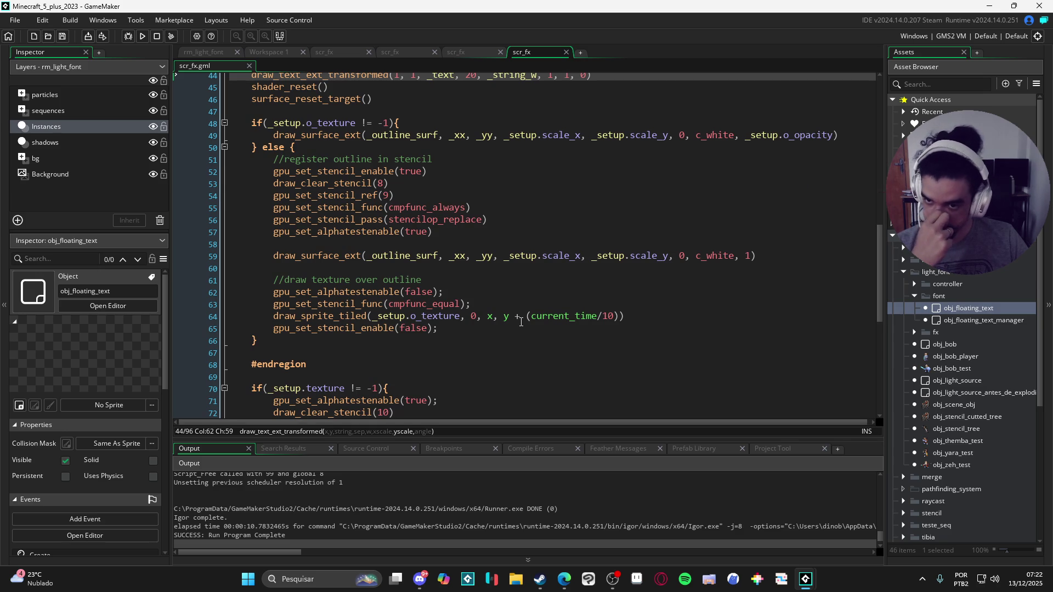
scroll(521, 322, up, 2)
scroll(488, 304, down, 1)
scroll(434, 274, up, 3)
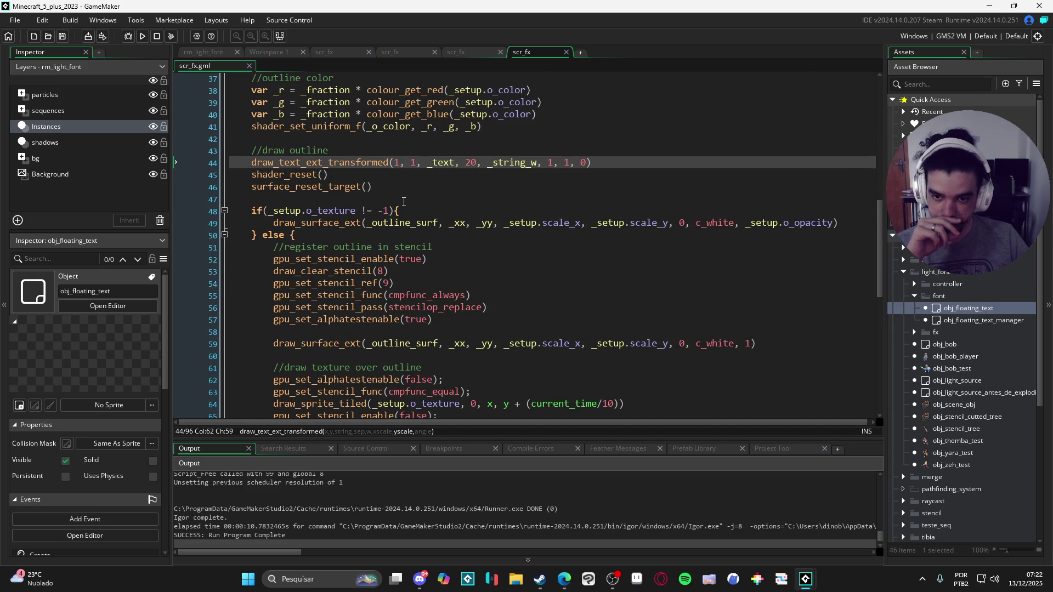
scroll(408, 205, down, 4)
scroll(434, 200, up, 3)
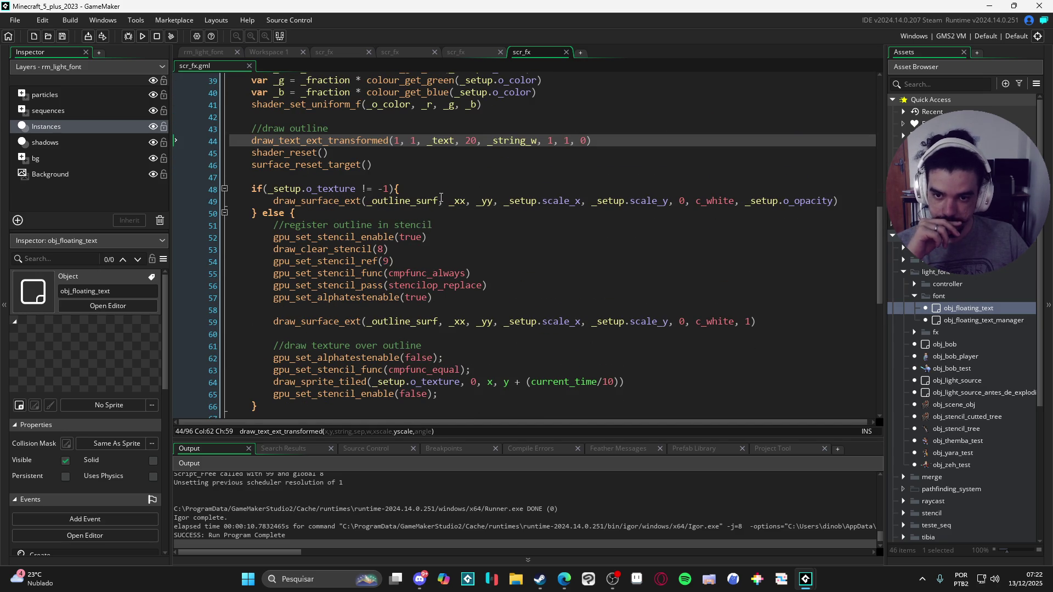
click(391, 170)
click(393, 177)
scroll(429, 219, down, 2)
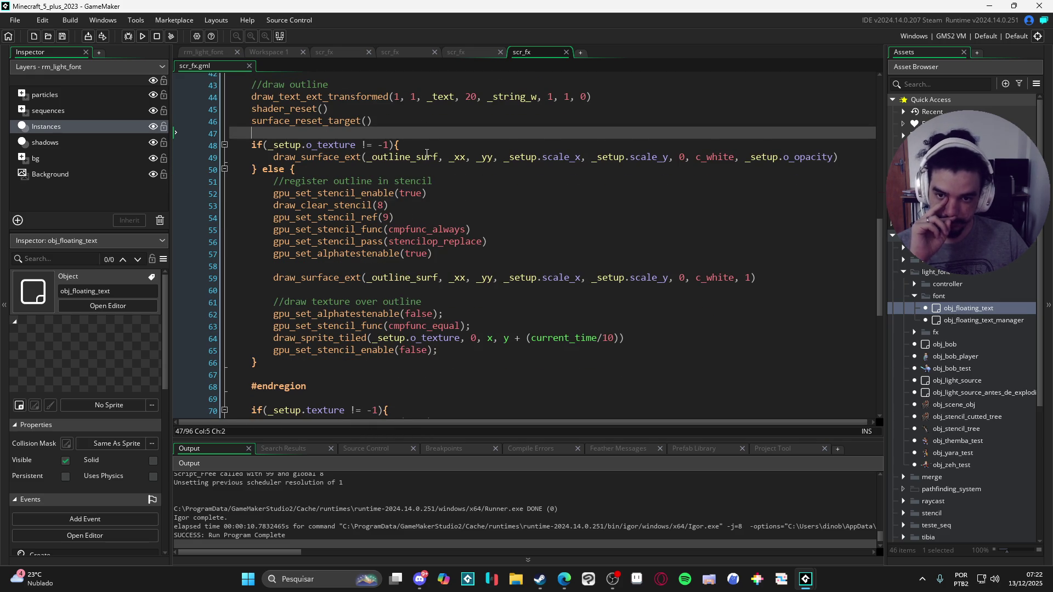
scroll(409, 180, down, 7)
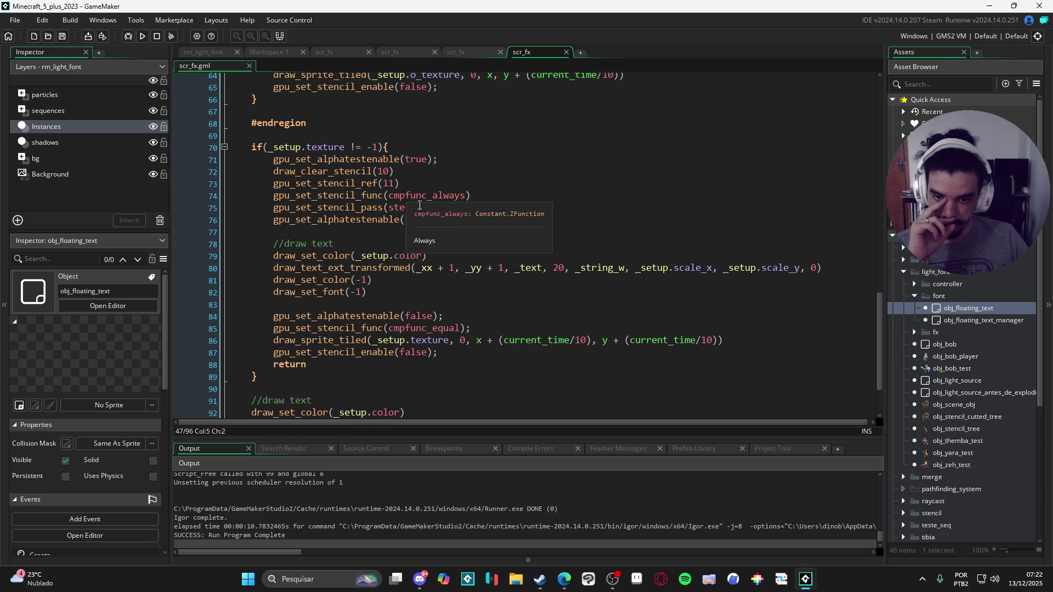
scroll(436, 132, up, 8)
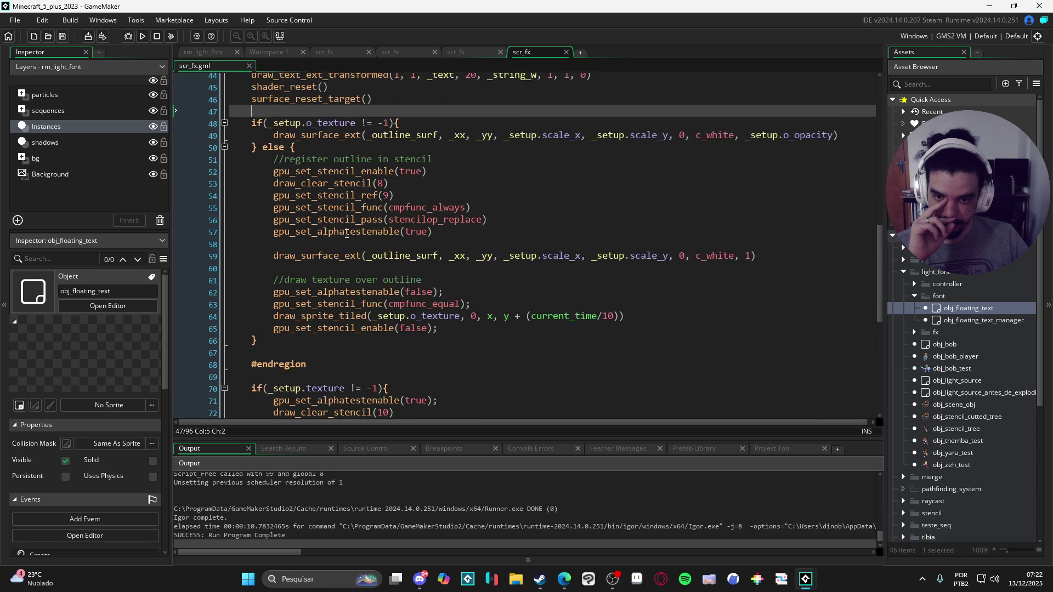
click(481, 290)
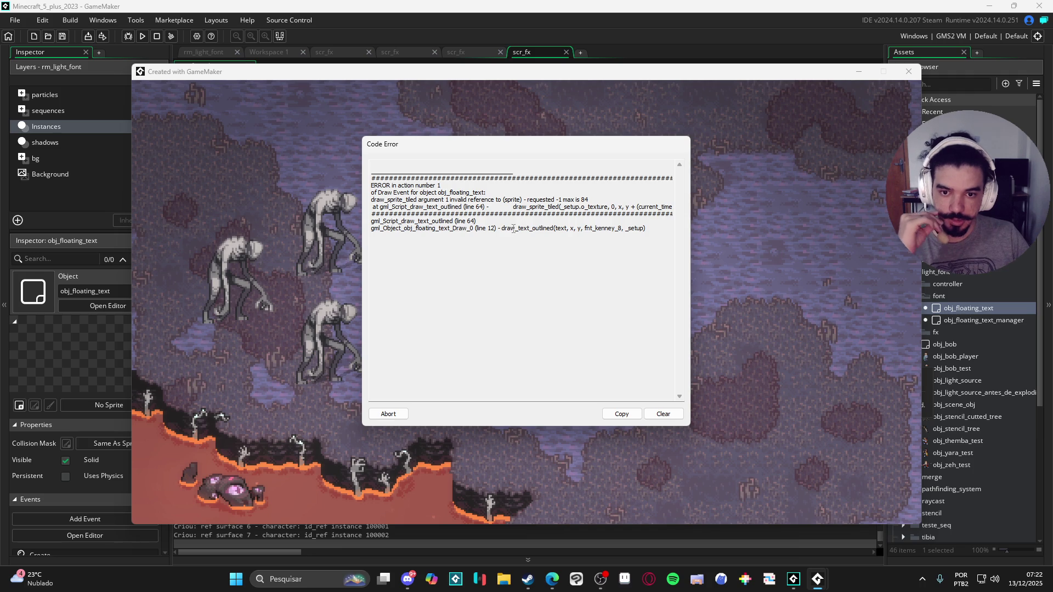
Abort the invalid-sprite code error, close the game, and return to scr_fx.
click(391, 415)
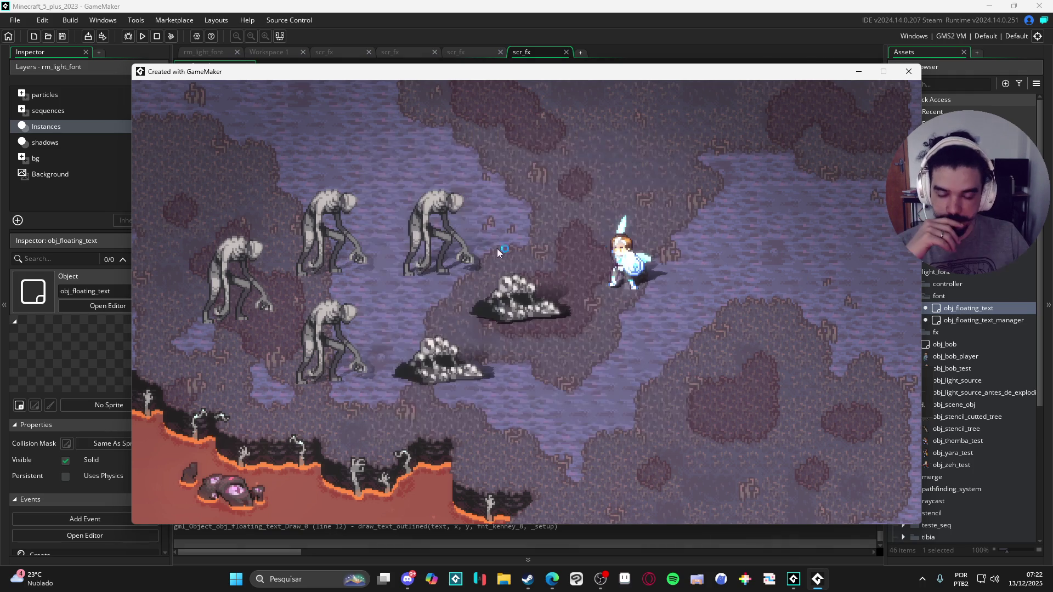
click(909, 73)
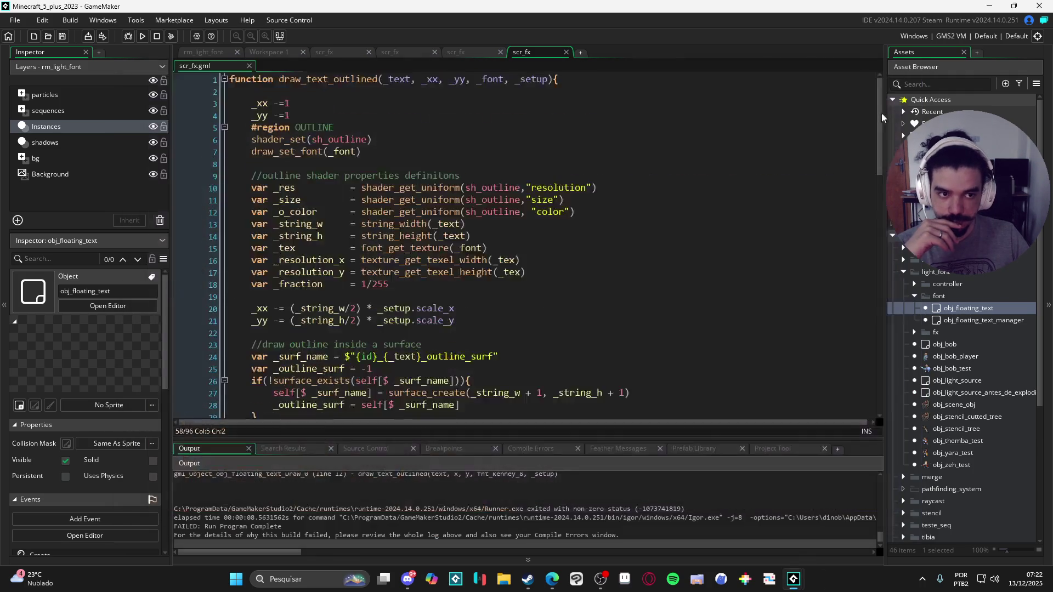
click(621, 244)
Inspect the _setup.o_texture argument on line 64, then go to line 48's comparison.
scroll(576, 246, down, 5)
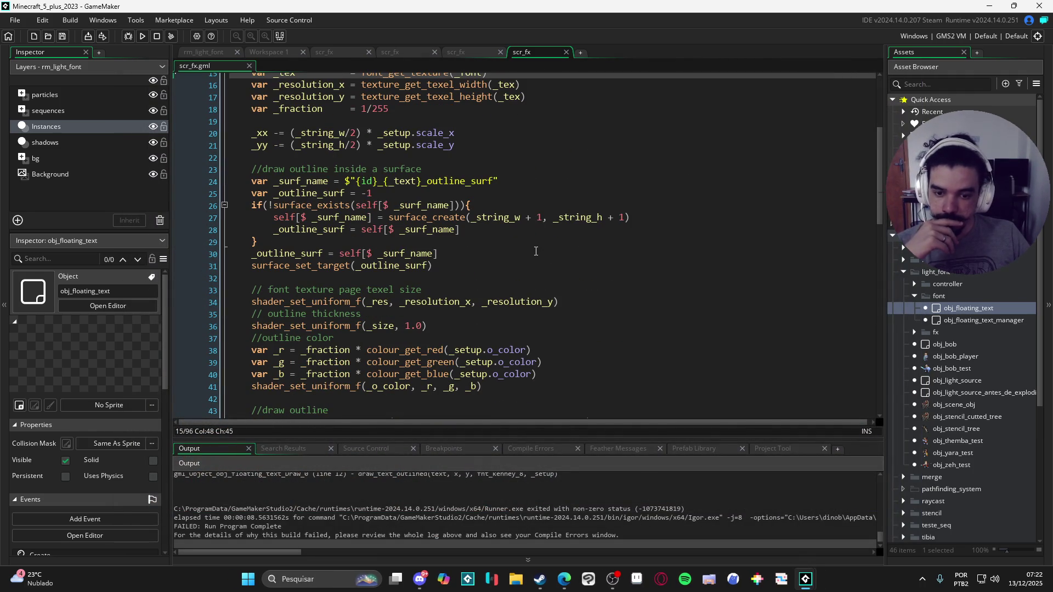
scroll(536, 250, down, 9)
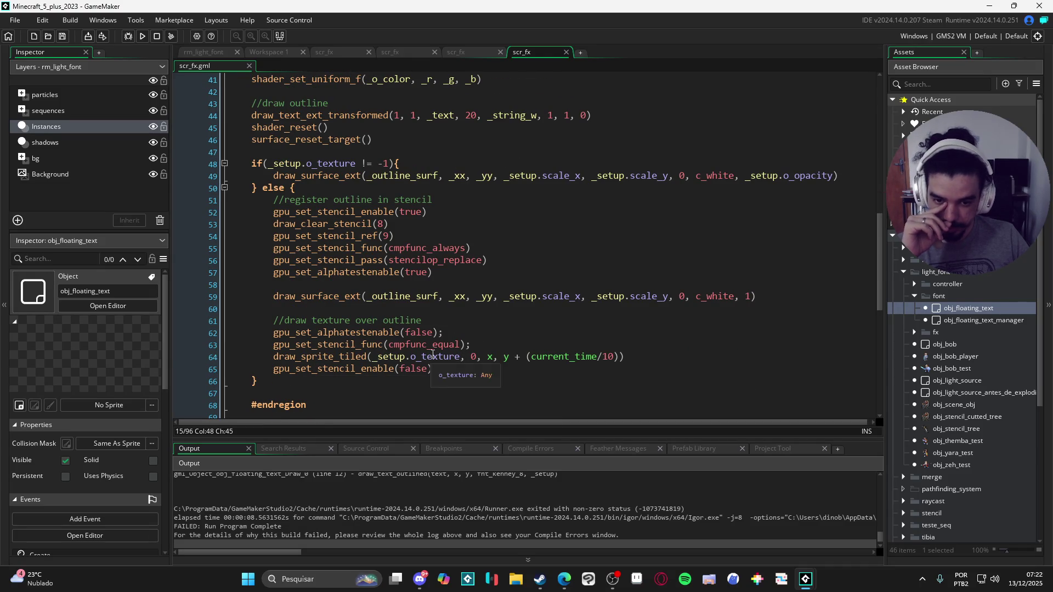
click(440, 357)
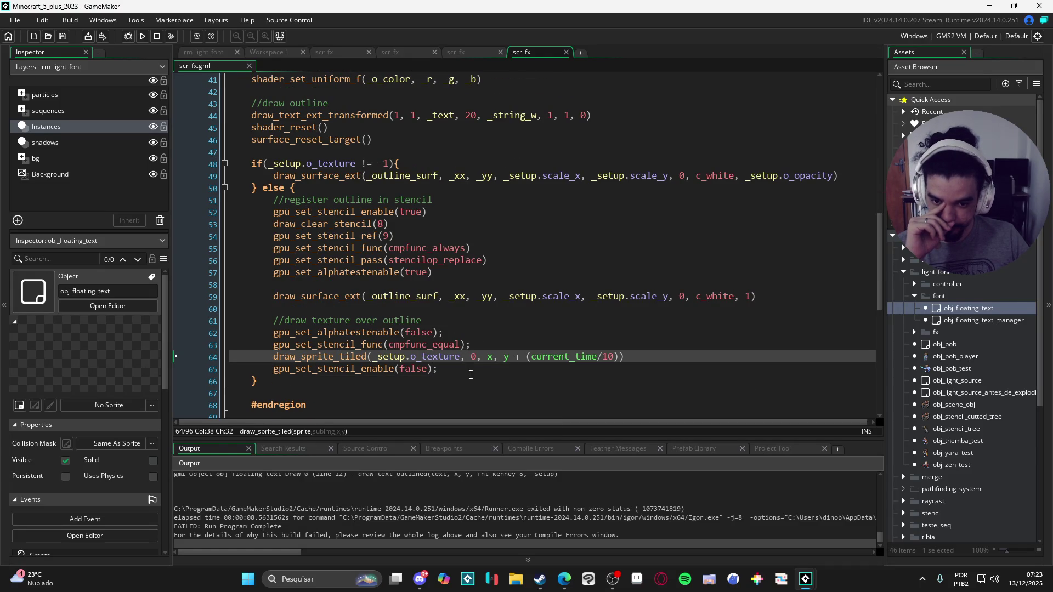
scroll(483, 368, up, 2)
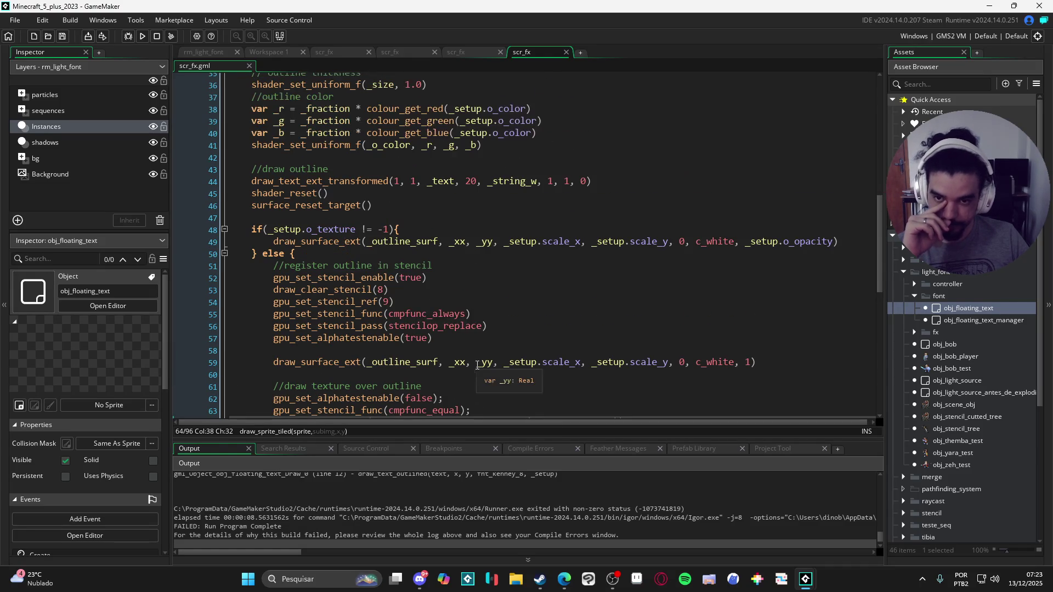
scroll(500, 360, up, 2)
scroll(410, 282, down, 2)
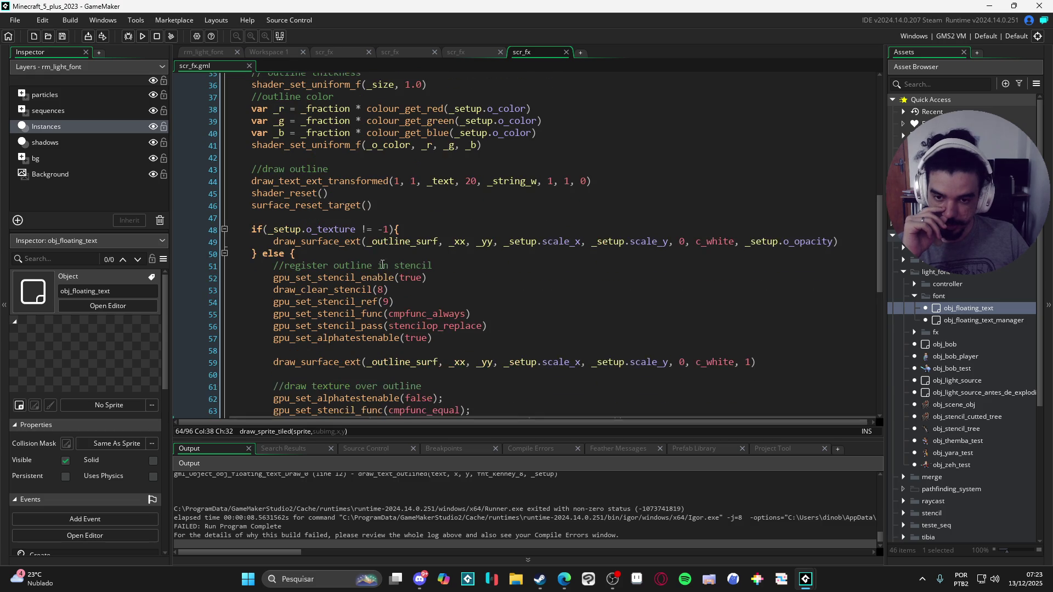
click(369, 228)
Change the line 48 outline-texture check to _setup.o_texture != -1.
key(BackSpace)
text(=)
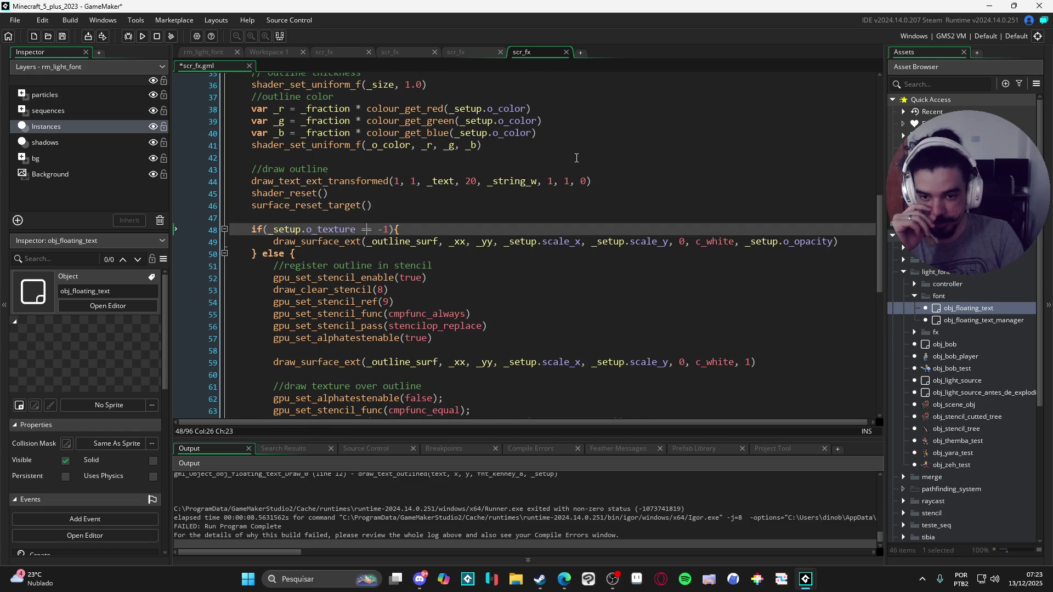
scroll(548, 175, down, 2)
key(BackSpace)
text(!)
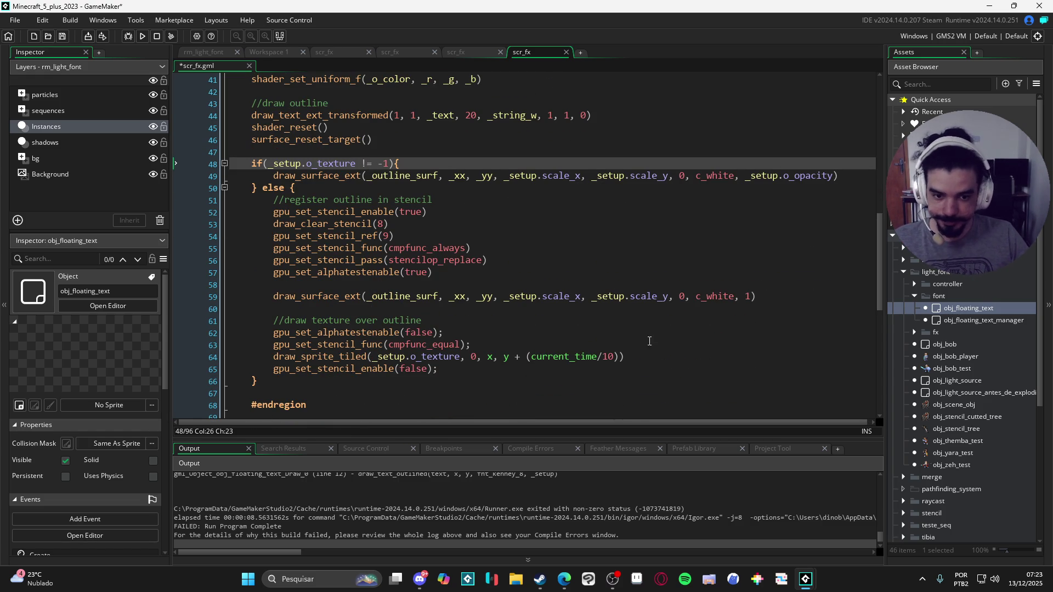
Move the stencil texture block, lines 51–65, into the if branch.
mouse_move(642, 369)
mouse_down()
mouse_move(549, 369)
mouse_move(356, 321)
mouse_move(230, 204)
mouse_up()
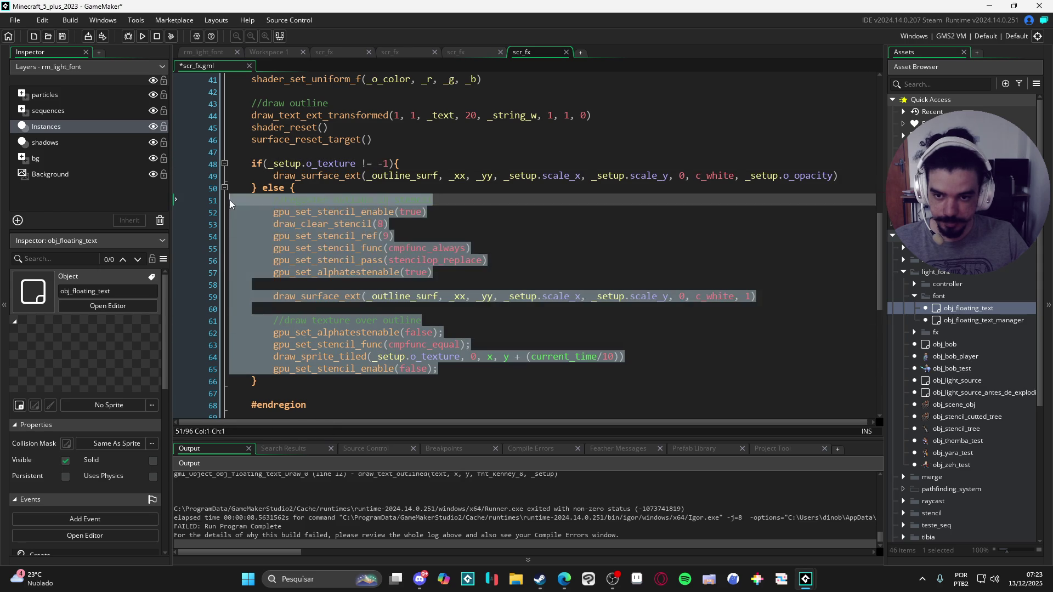
key(ctrl+x)
click(428, 163)
key(Return)
key(Return)
key(Return)
key(Up)
key(Up)
key(ctrl+v)
scroll(431, 162, down, 2)
Move the o_opacity draw_surface_ext line into the else block and remove leftover empty lines.
drag(273, 315, 838, 317)
key(Delete)
drag(291, 317, 173, 290)
key(BackSpace)
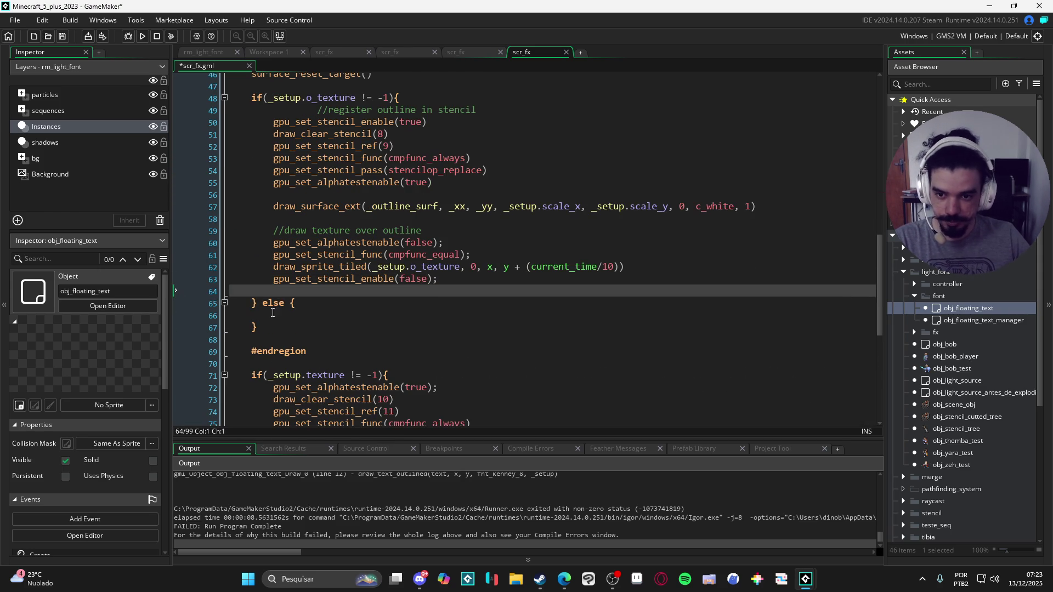
click(292, 319)
key(ctrl+v)
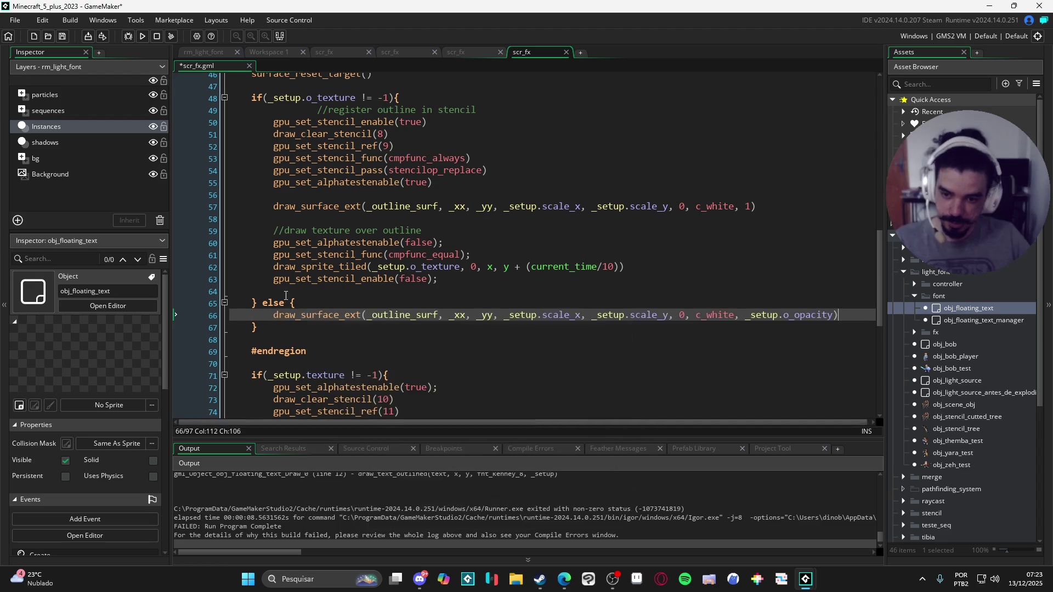
click(287, 291)
key(BackSpace)
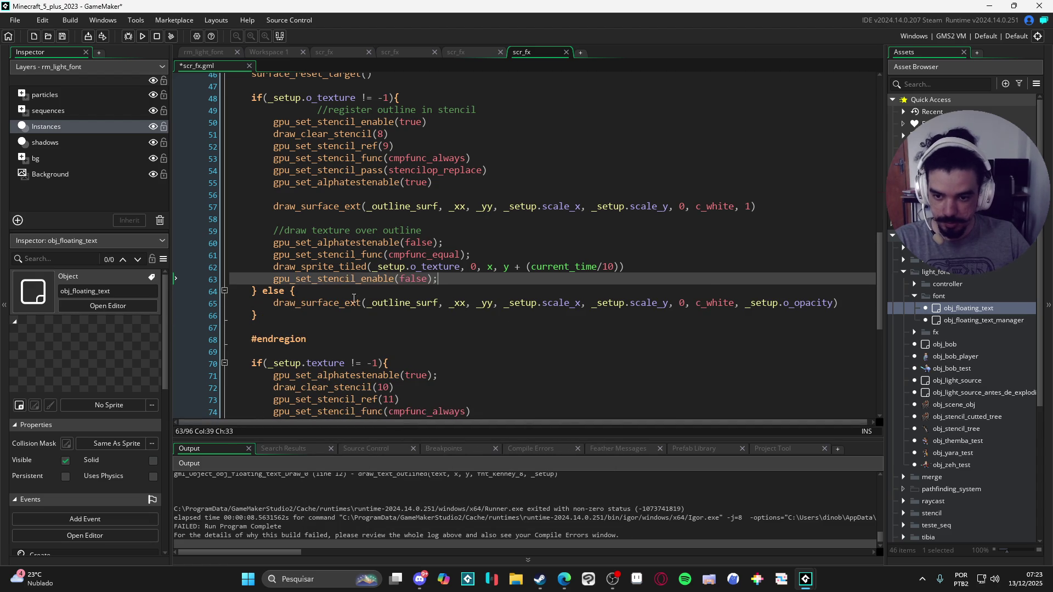
Add blank lines around the stencil comment, texture block, and else branch.
scroll(416, 266, up, 2)
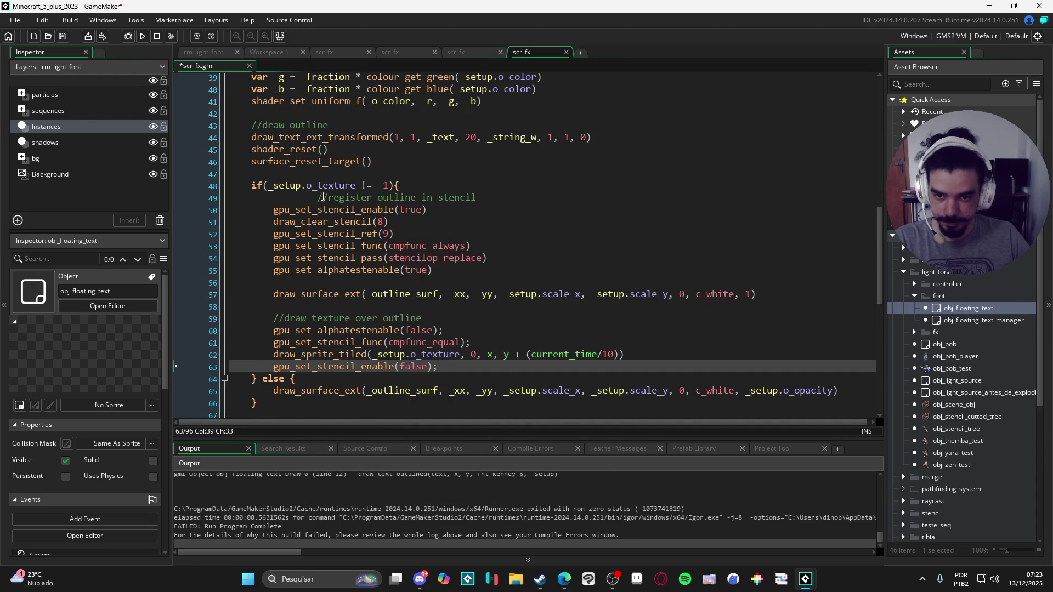
click(323, 197)
key(Return)
scroll(472, 287, down, 2)
click(472, 287)
key(Return)
click(669, 316)
key(Return)
click(850, 334)
key(Return)
scroll(346, 345, down, 1)
click(346, 351)
Delete the extra blank lines before and inside the else block.
scroll(374, 329, up, 2)
scroll(375, 331, up, 6)
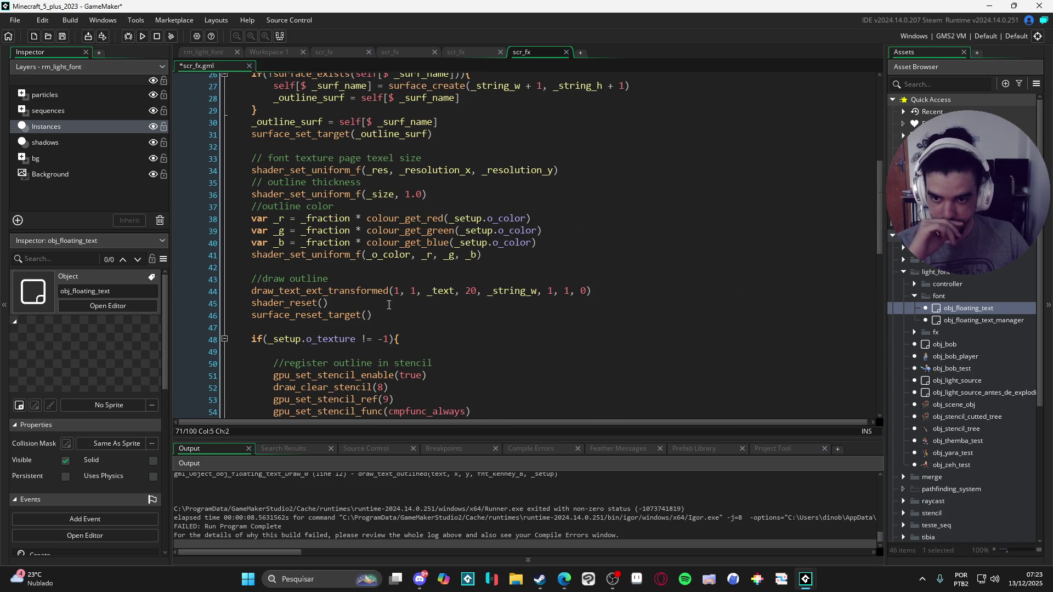
scroll(293, 260, down, 5)
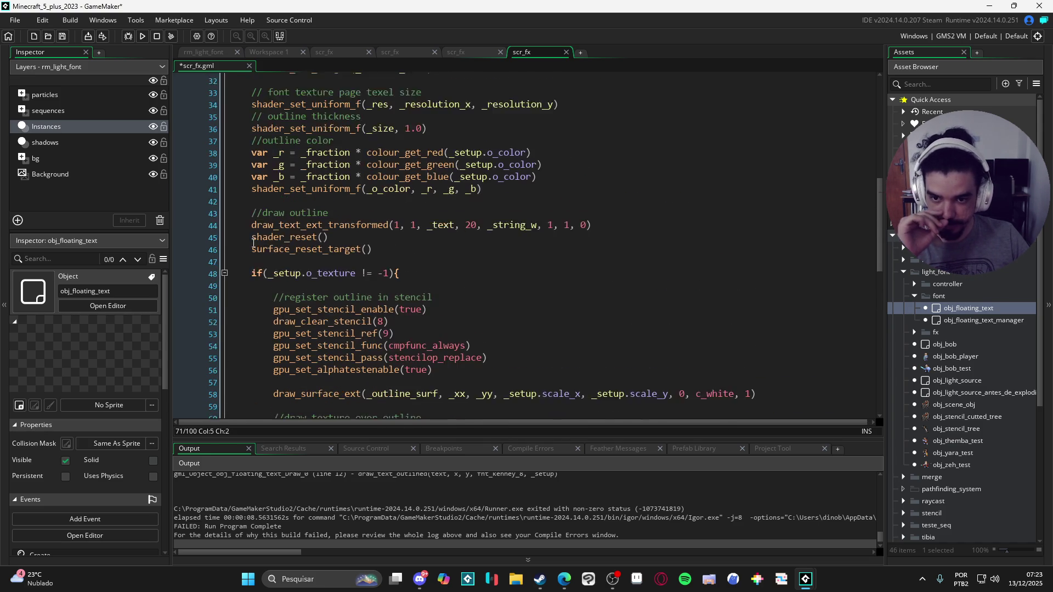
scroll(402, 301, down, 4)
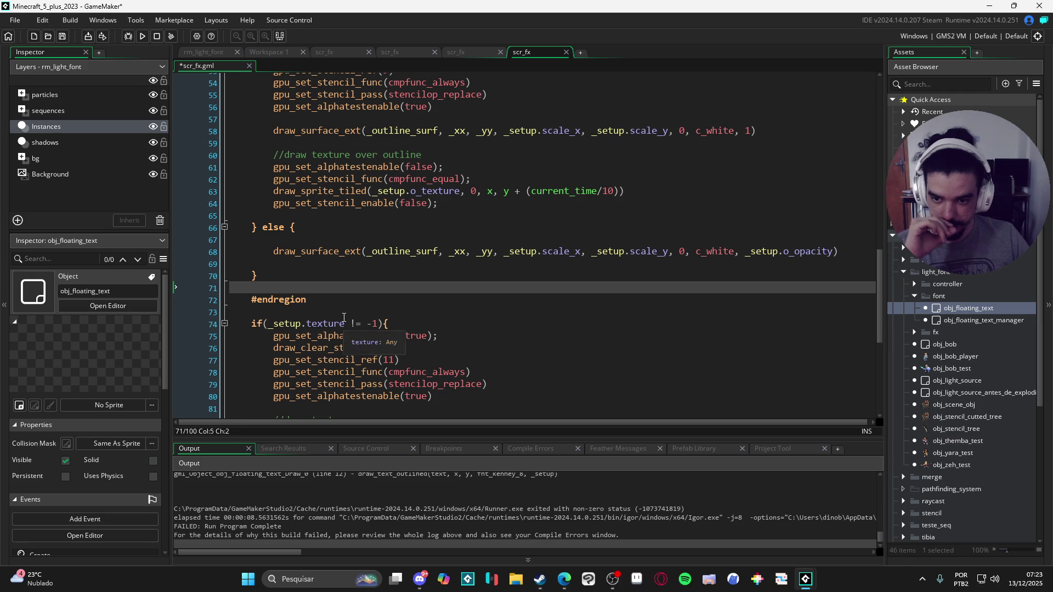
scroll(338, 310, down, 2)
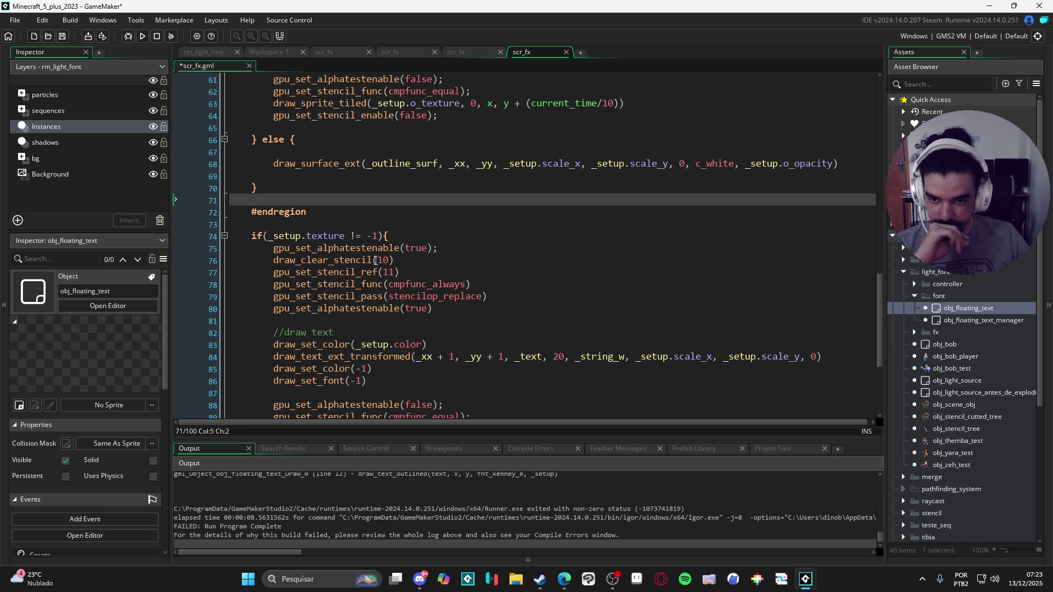
scroll(378, 261, up, 5)
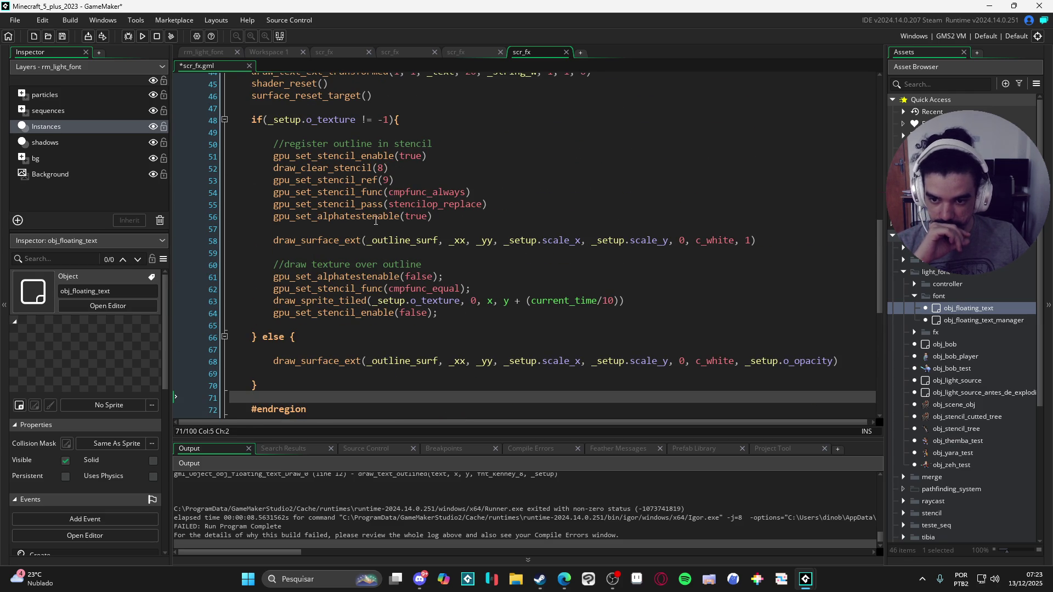
click(263, 133)
key(BackSpace)
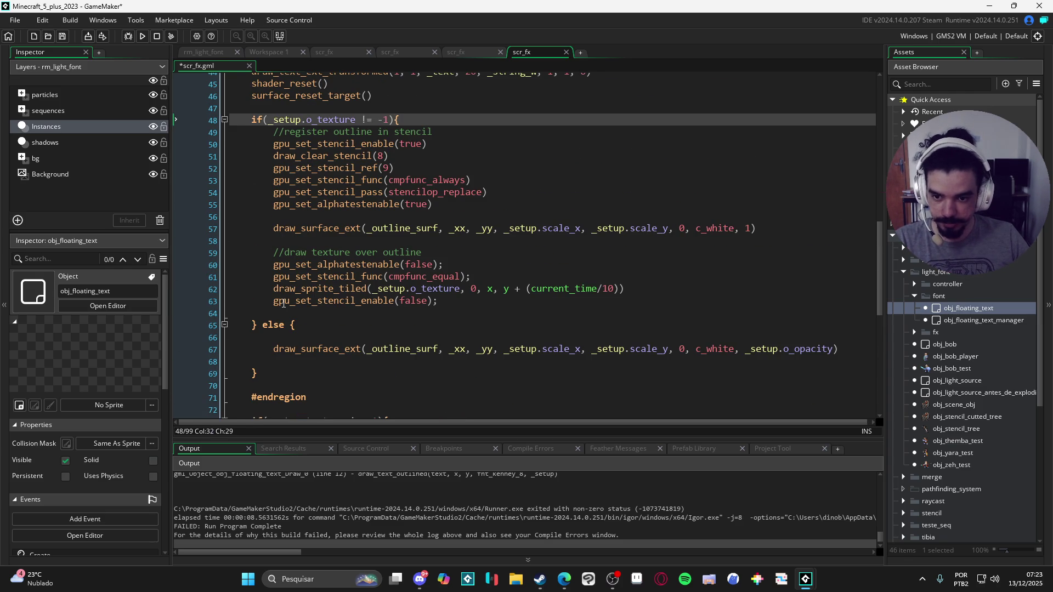
click(291, 313)
key(BackSpace)
click(340, 326)
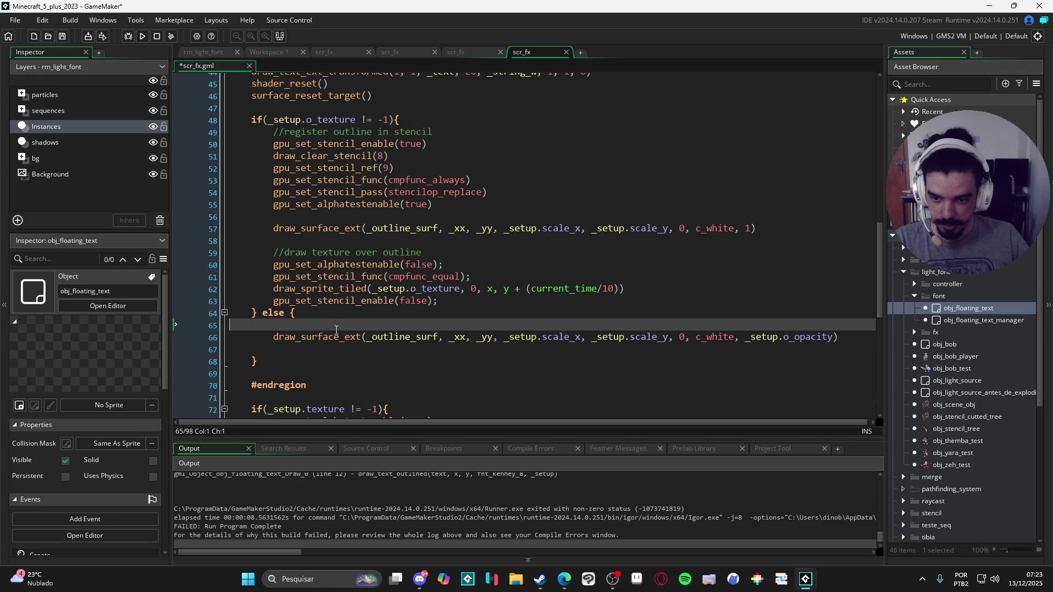
key(BackSpace)
click(335, 338)
key(BackSpace)
Remove the trailing semicolons on lines 60, 61, 71, 84, 85 and 87.
scroll(381, 333, down, 1)
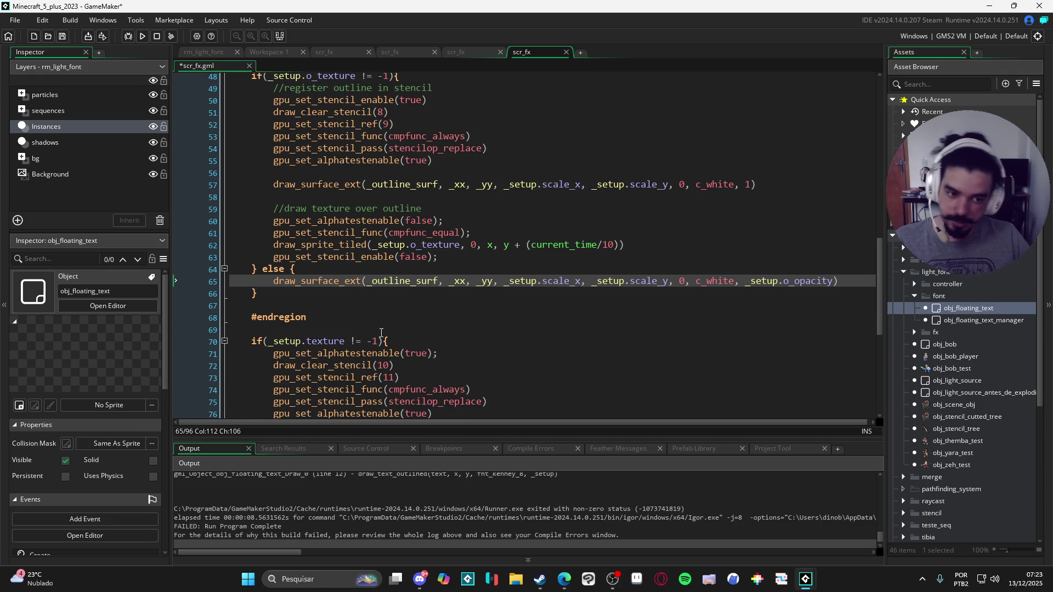
click(472, 233)
key(BackSpace)
click(445, 221)
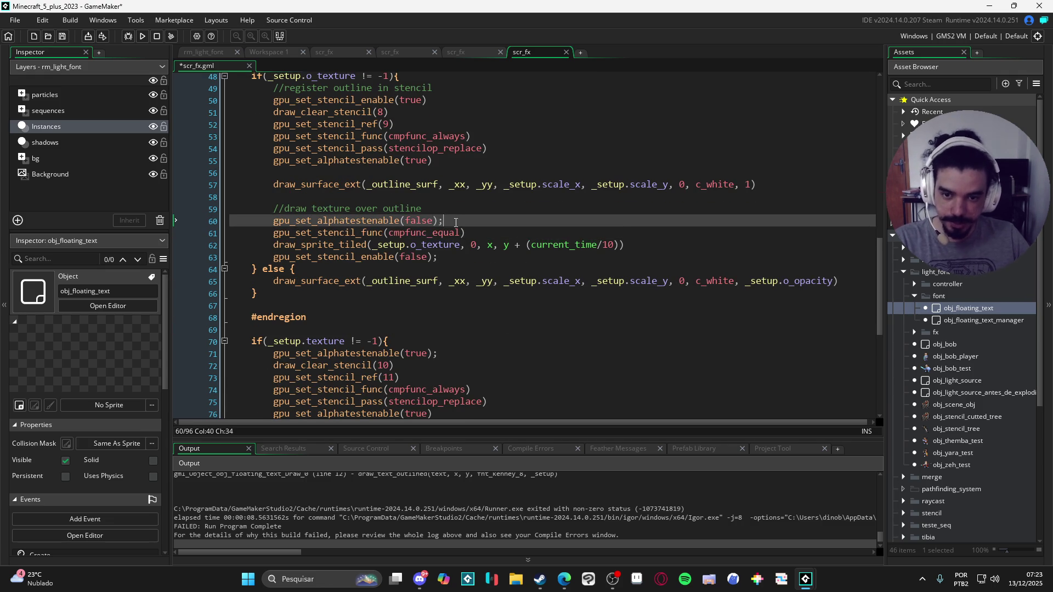
key(BackSpace)
click(462, 258)
scroll(469, 259, up, 15)
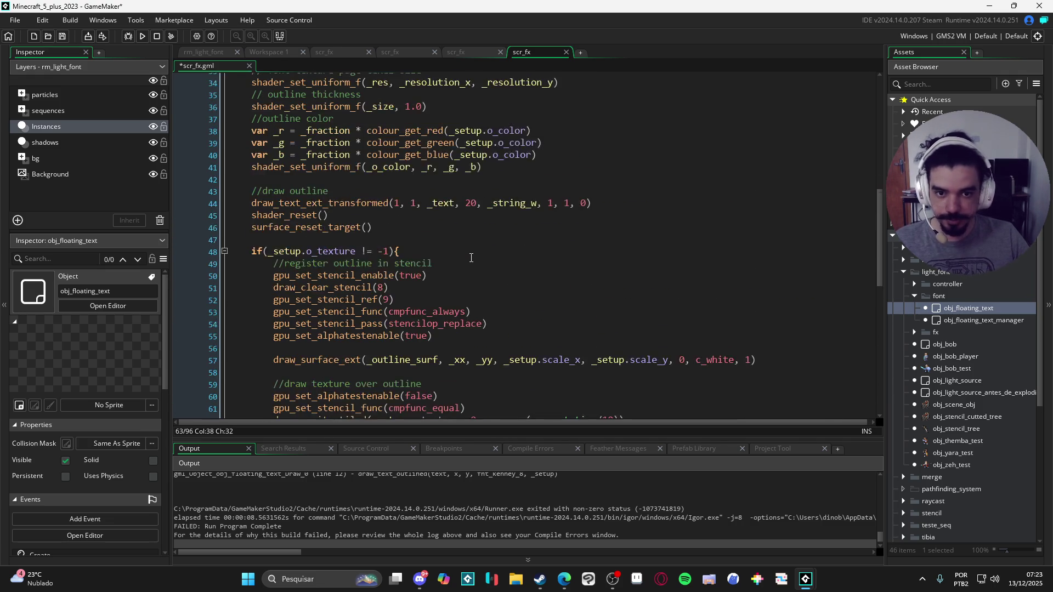
scroll(472, 256, down, 20)
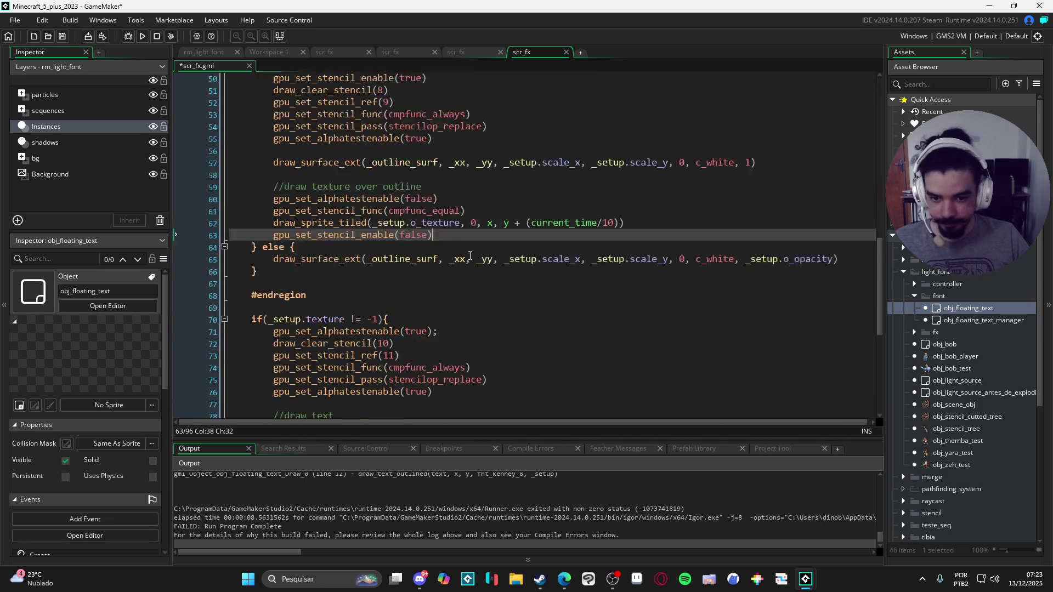
click(475, 181)
key(BackSpace)
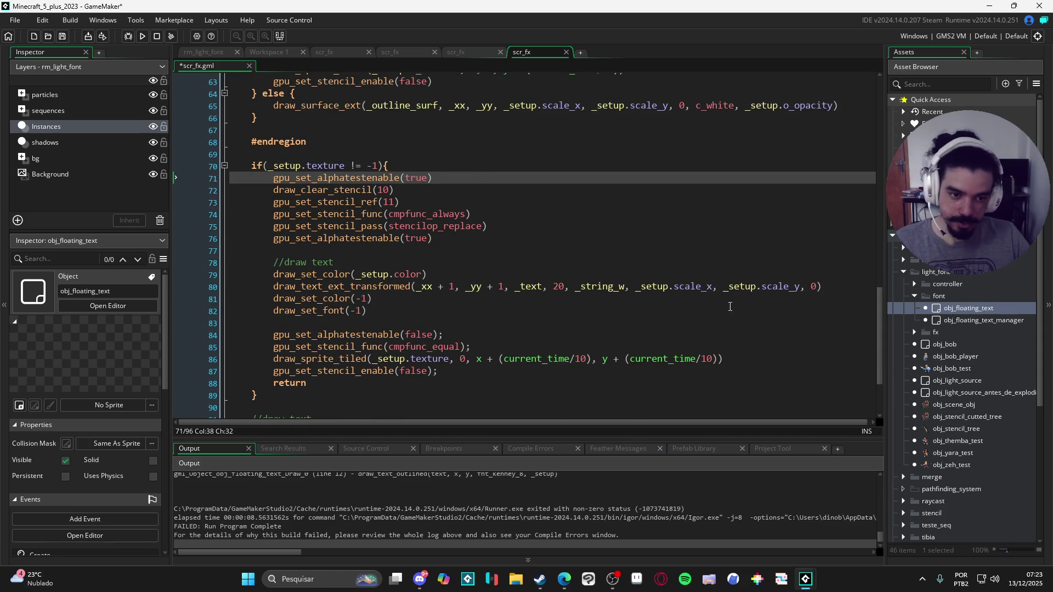
click(452, 360)
click(441, 371)
key(BackSpace)
click(472, 347)
key(BackSpace)
click(467, 335)
key(BackSpace)
Review the tidied script and run the game with F5.
scroll(466, 335, down, 3)
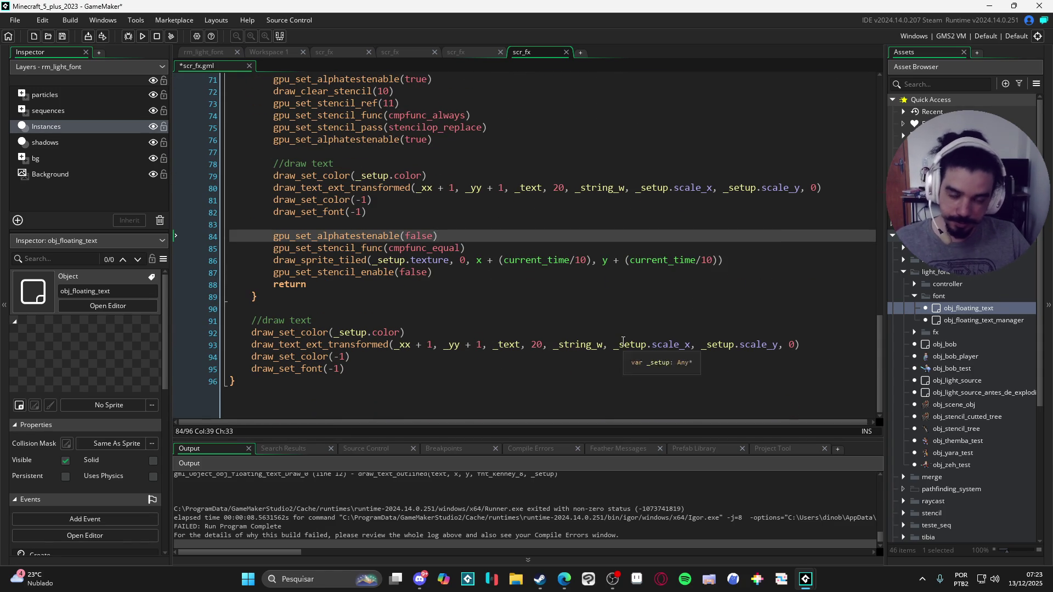
scroll(640, 344, up, 12)
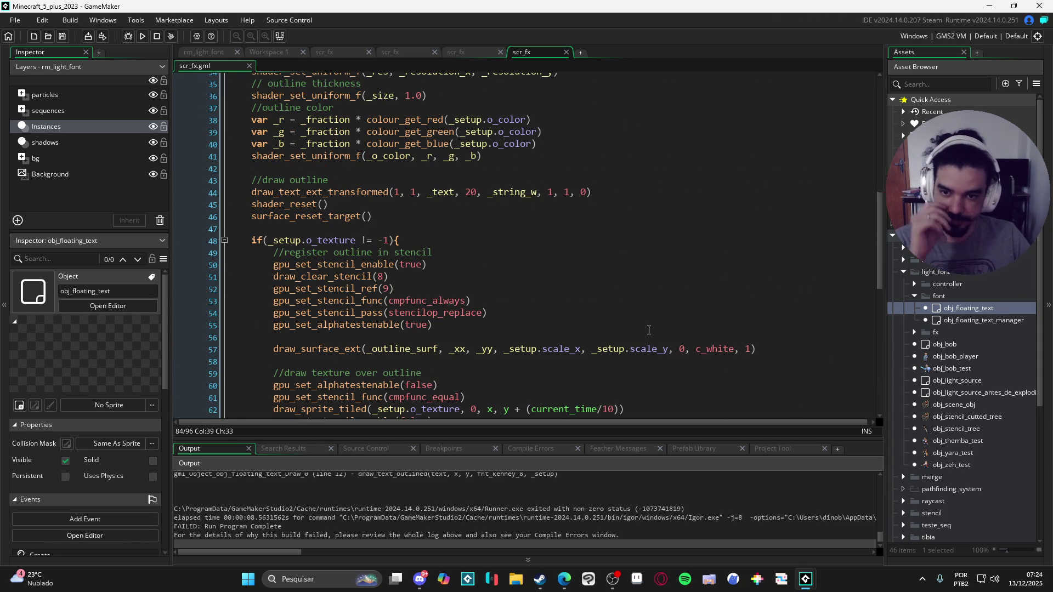
scroll(642, 345, up, 3)
scroll(650, 342, down, 8)
scroll(654, 341, down, 5)
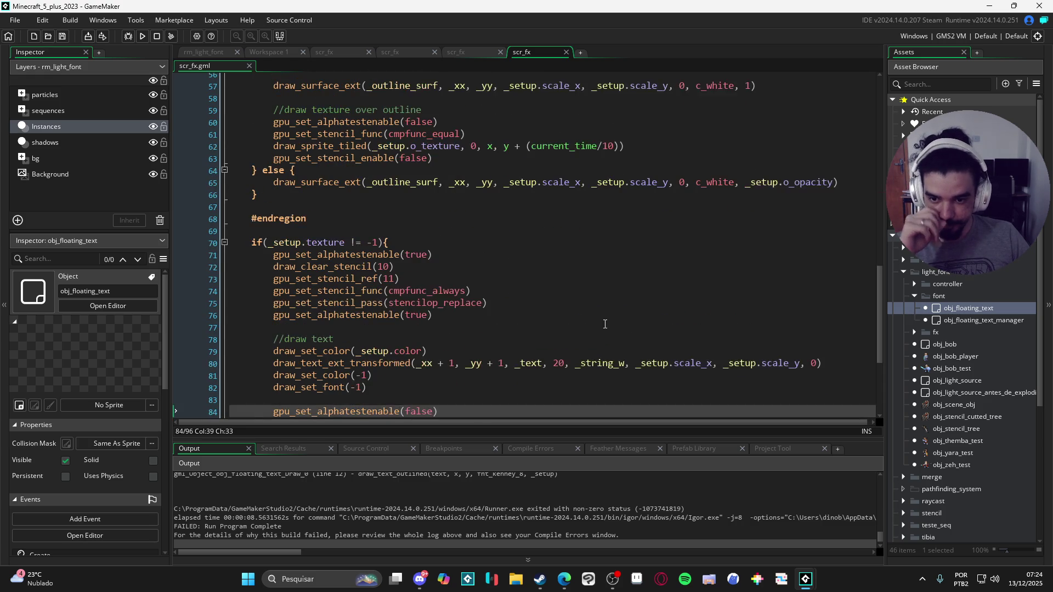
scroll(554, 300, up, 1)
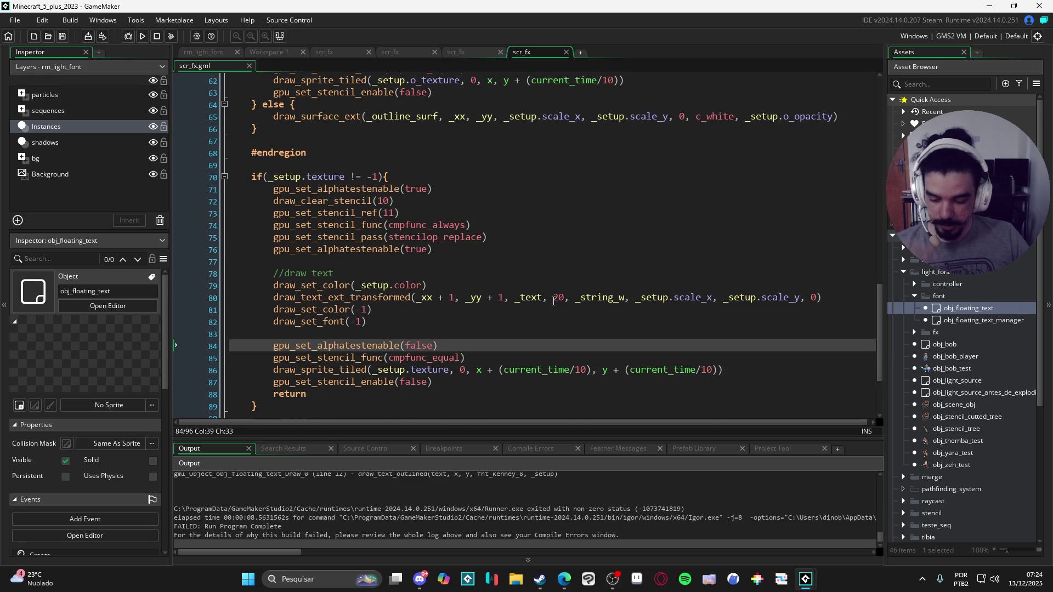
key(F5)
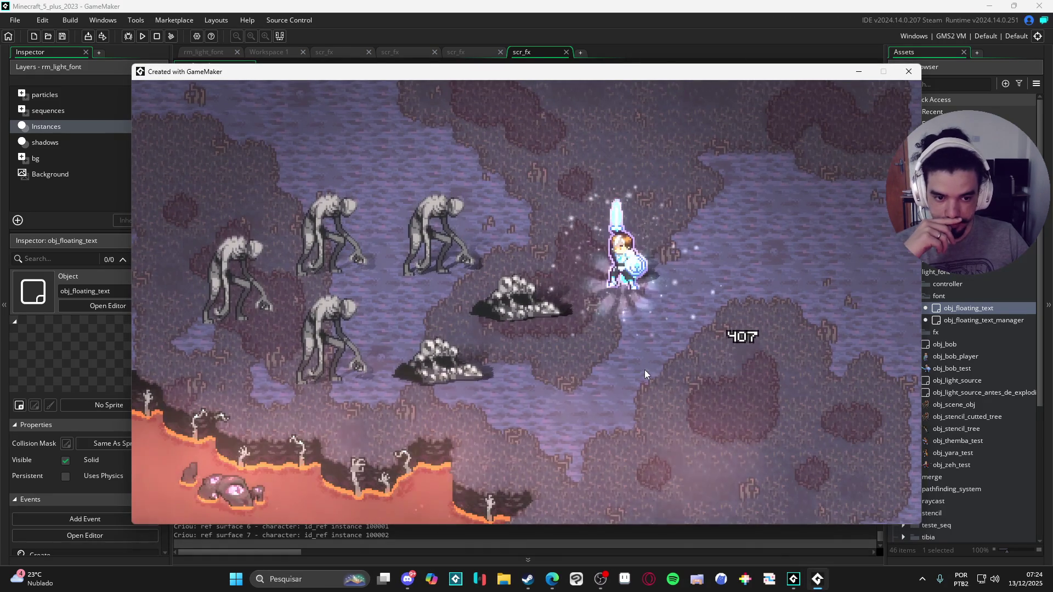
Spawn ten floating damage numbers at various spots in the game window.
click(645, 373)
click(683, 432)
click(764, 329)
click(851, 428)
click(583, 422)
click(545, 427)
click(674, 441)
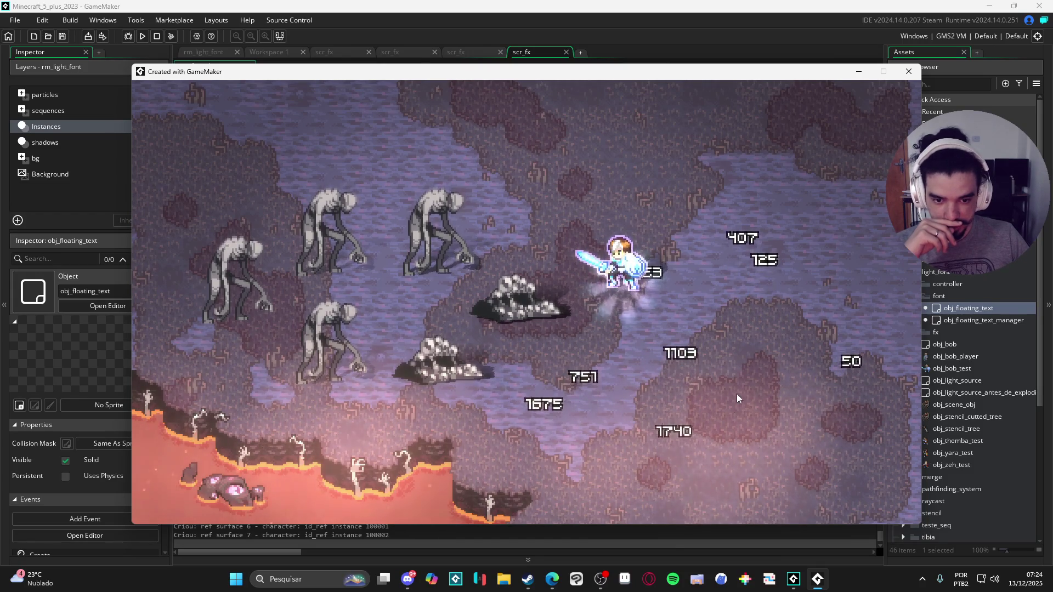
click(734, 397)
click(627, 164)
click(743, 189)
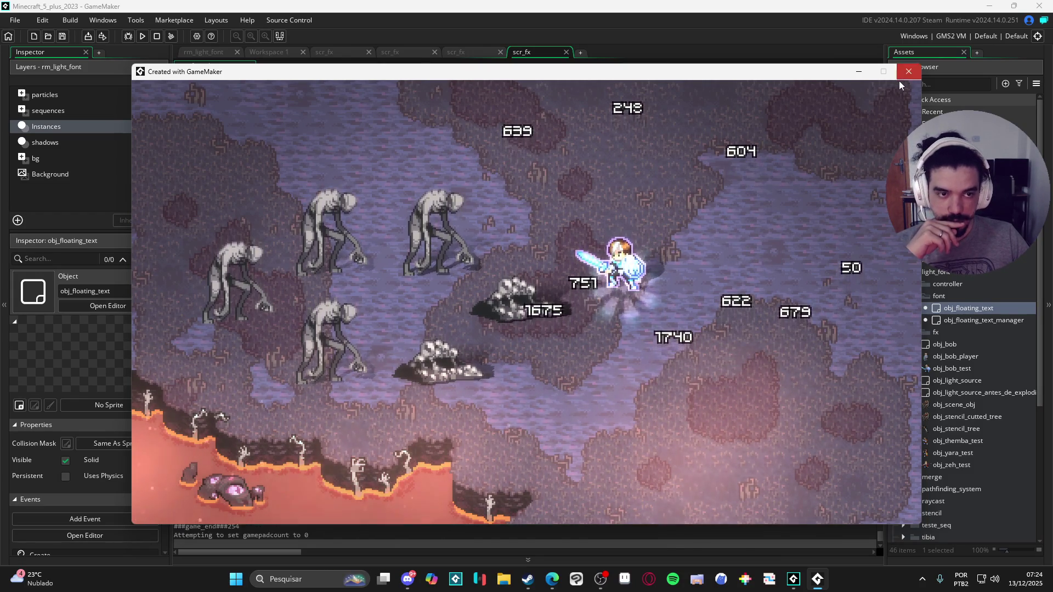
Close the game and open obj_floating_text's event code from the Asset Browser.
click(909, 72)
double_click(968, 309)
click(368, 99)
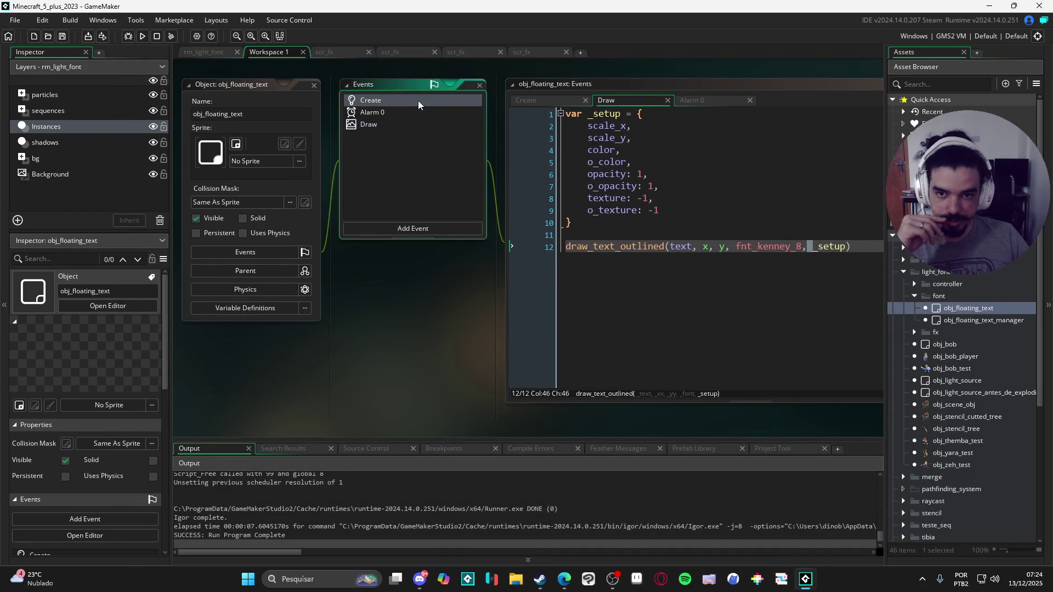
text(c_red)
double_click(640, 137)
text(c_a)
key(Return)
key(F5)
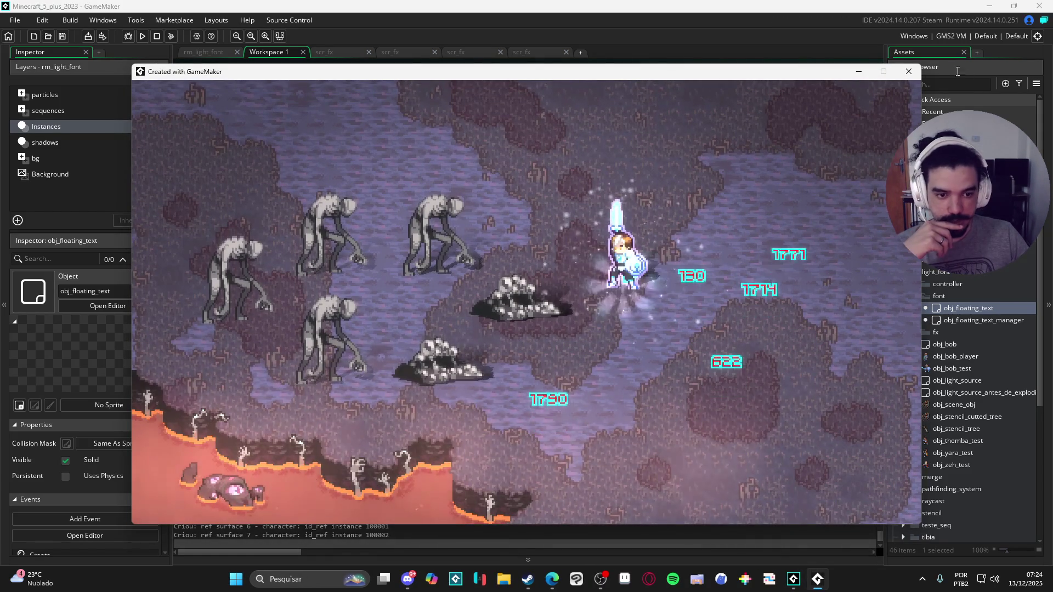
click(909, 71)
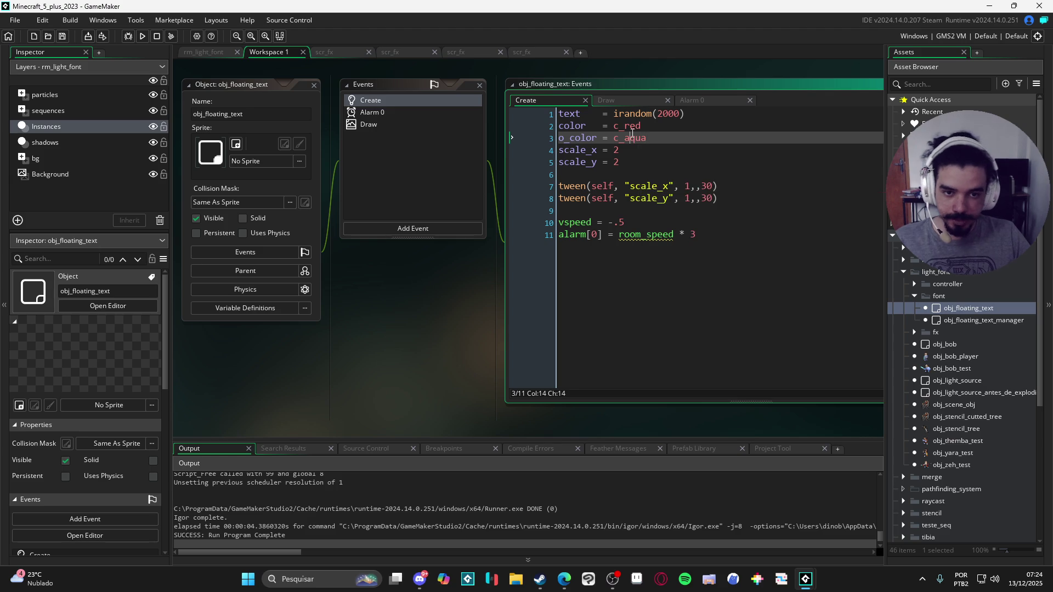
key(ctrl+z)
key(ctrl+z)
key(ctrl+s)
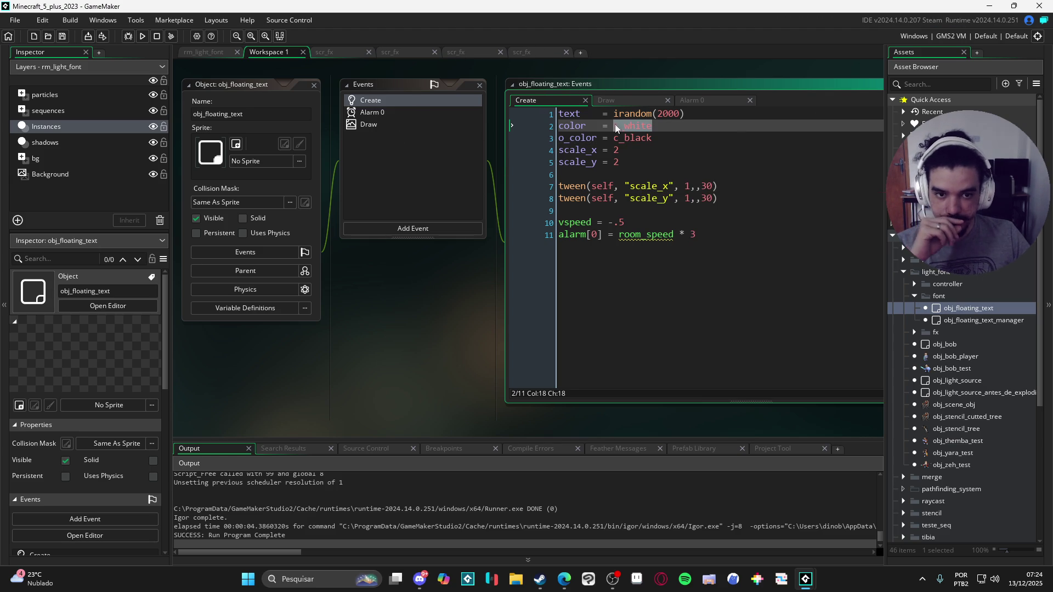
scroll(957, 438, down, 5)
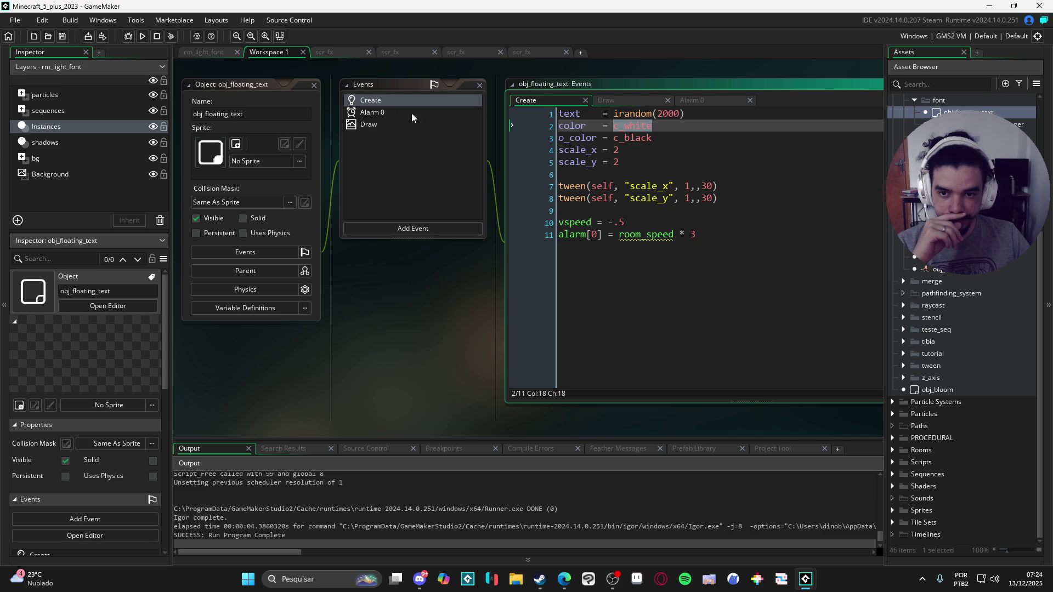
click(636, 100)
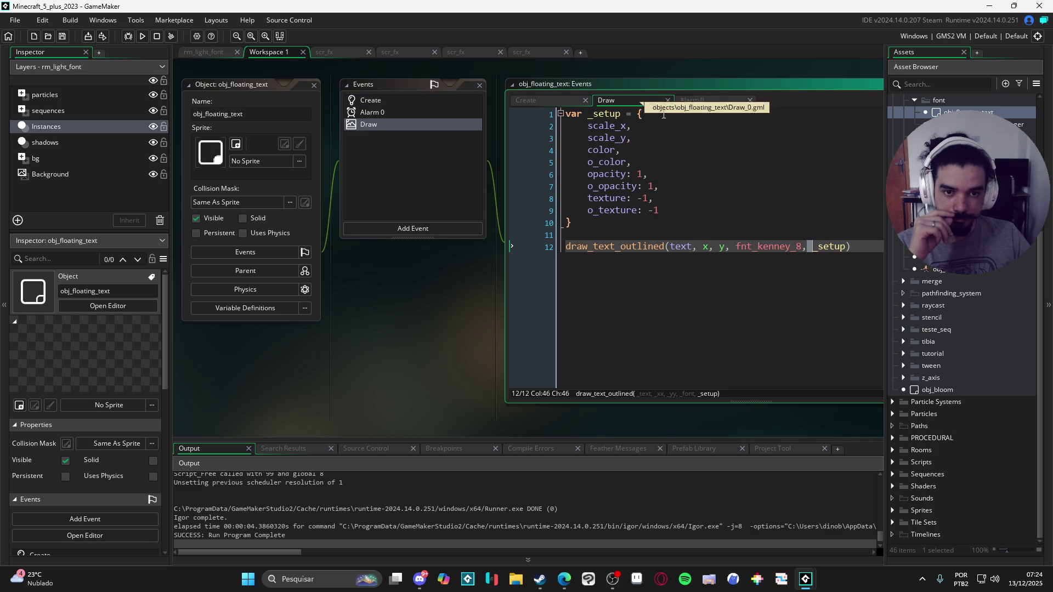
Locate the spr_grass_floor sprite in the Sprites > tiles folder.
click(762, 187)
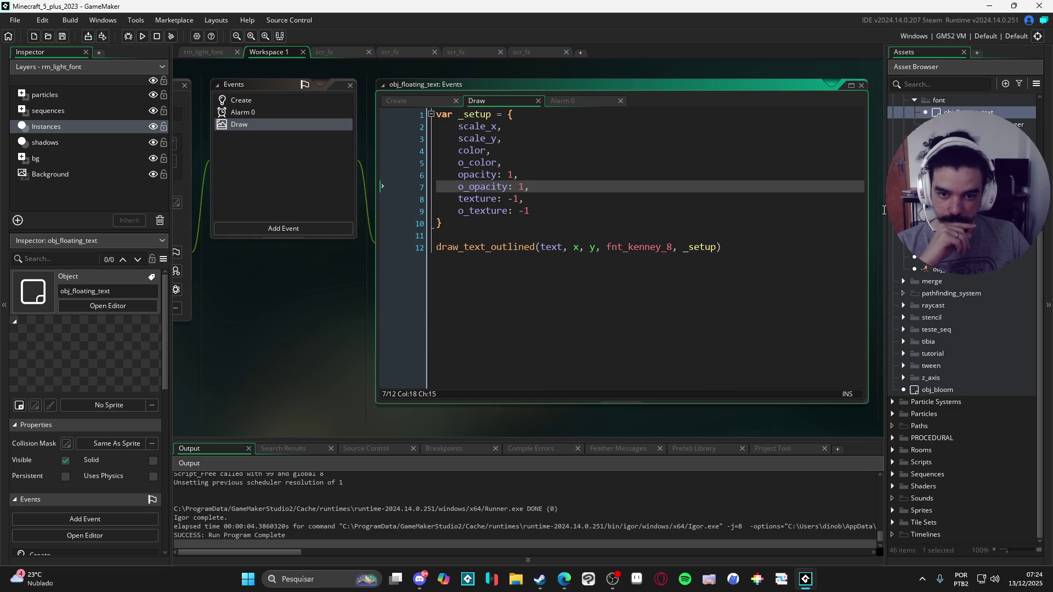
scroll(980, 334, down, 3)
scroll(985, 336, up, 3)
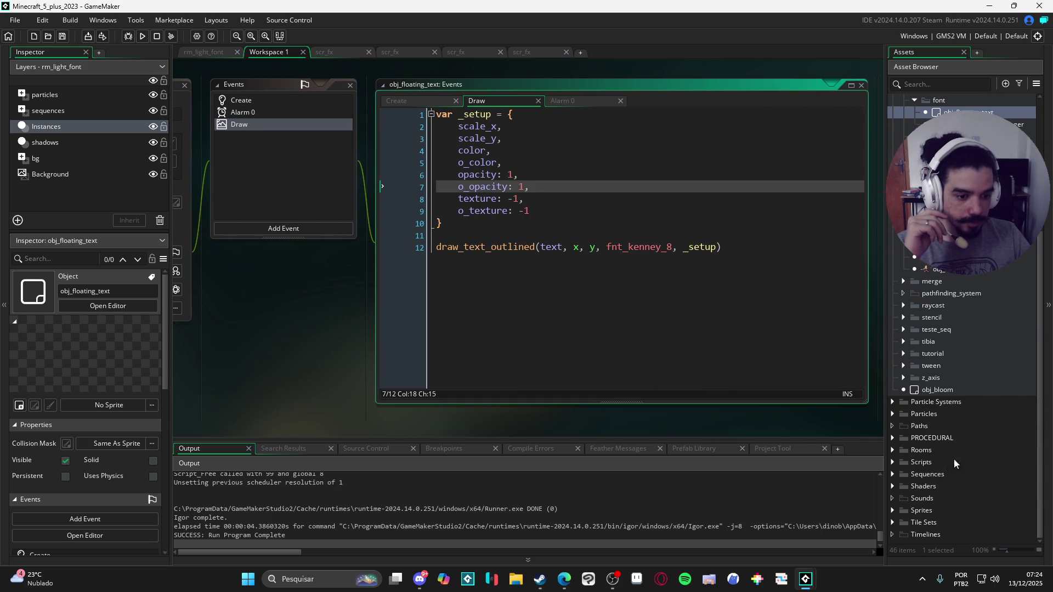
click(892, 511)
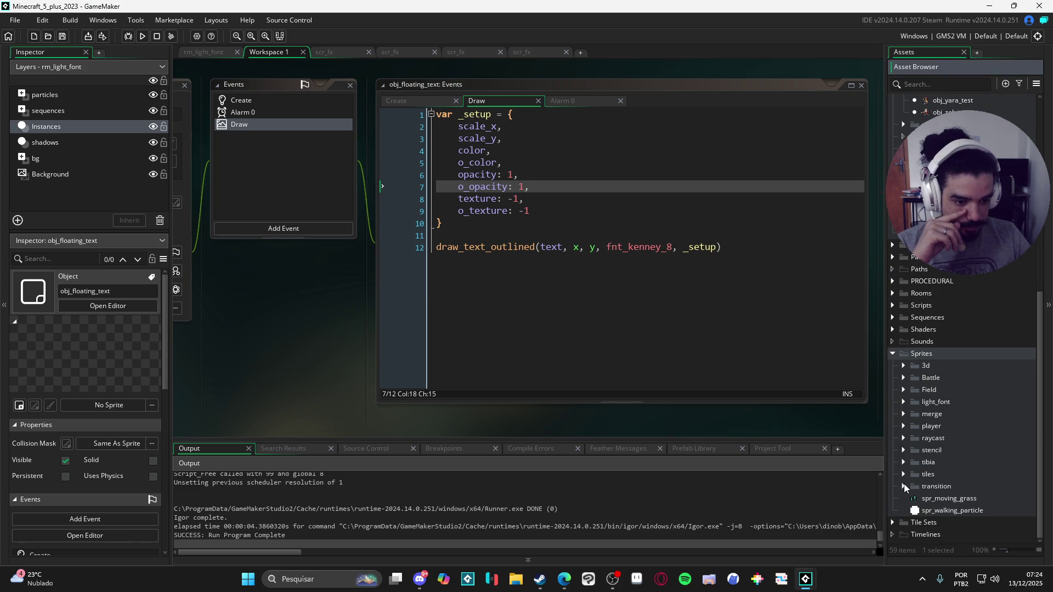
click(904, 486)
click(904, 475)
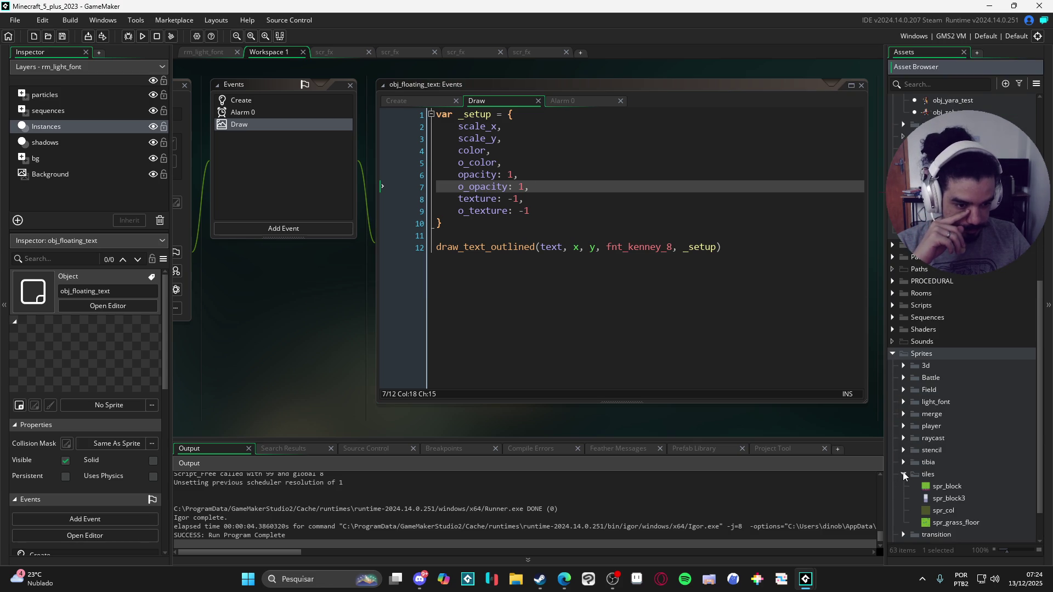
click(956, 523)
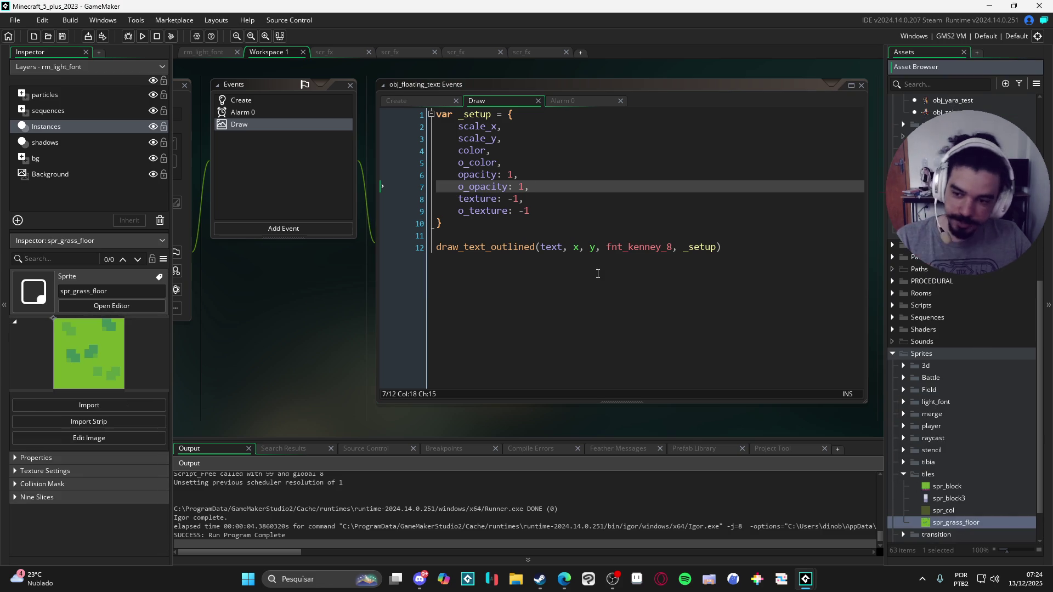
Set o_texture to spr_grass_floor in the Draw setup, save, and test-run the game.
click(521, 200)
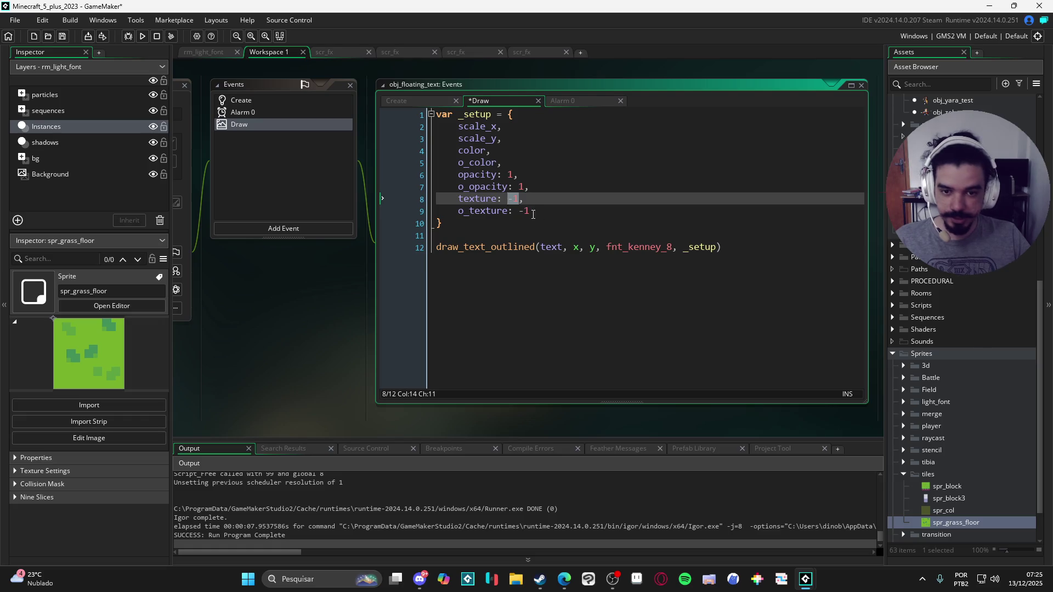
click(527, 212)
key(BackSpace)
key(BackSpace)
text(spr_grass_floor)
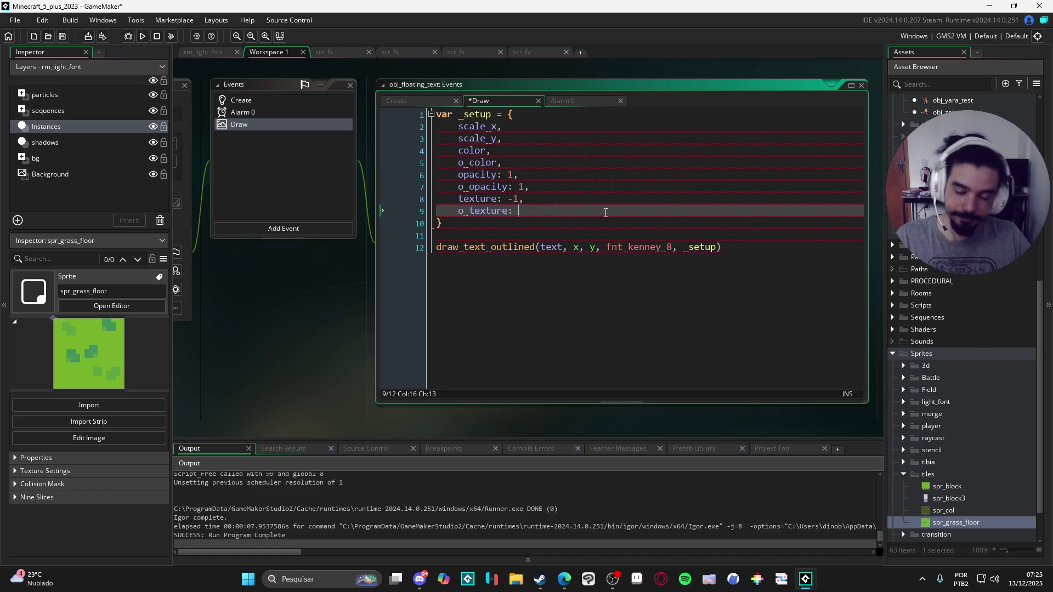
key(ctrl+s)
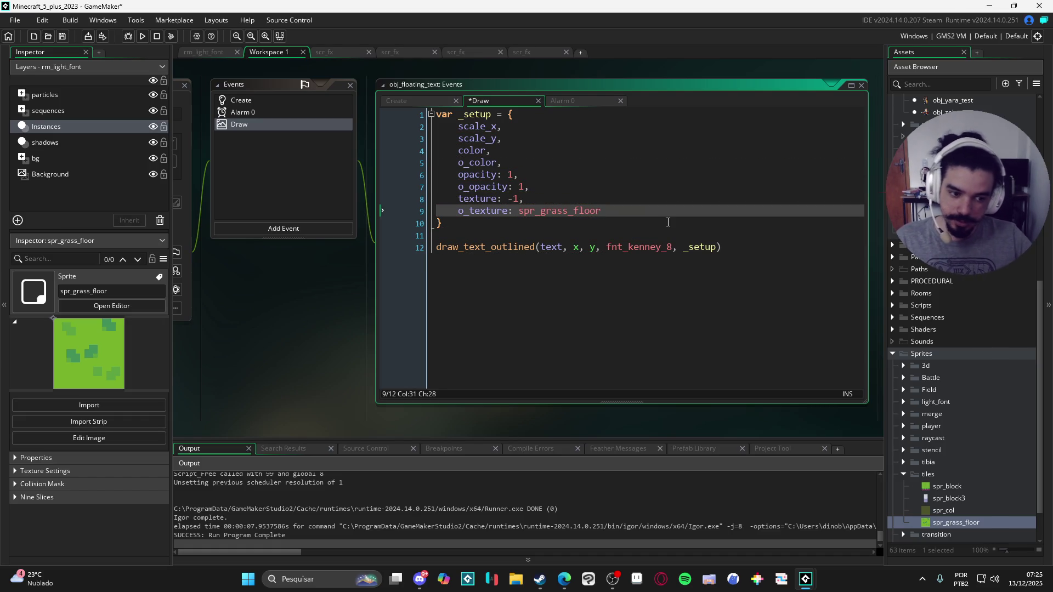
key(F5)
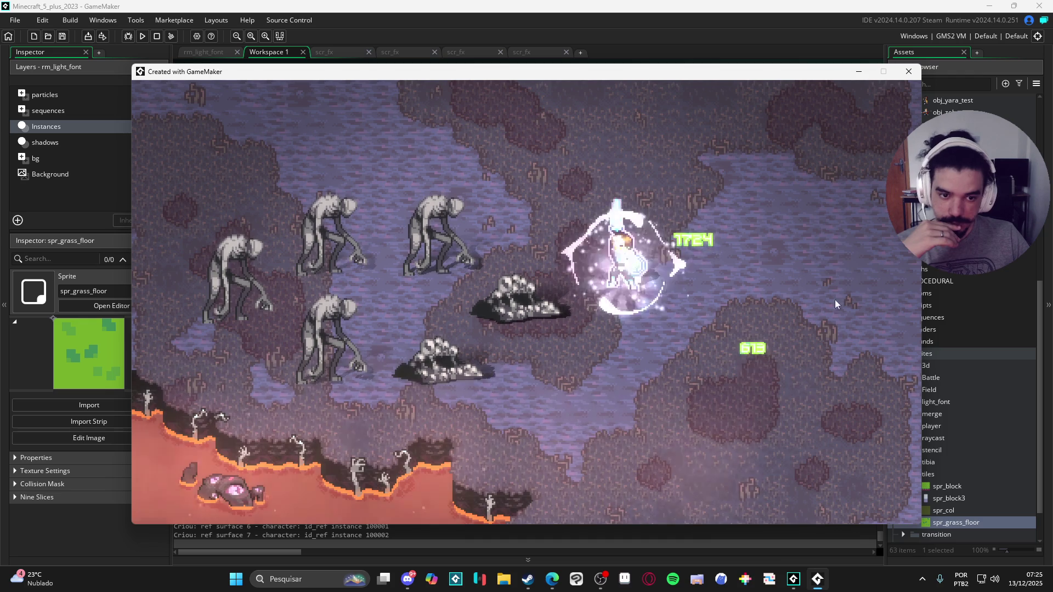
click(909, 77)
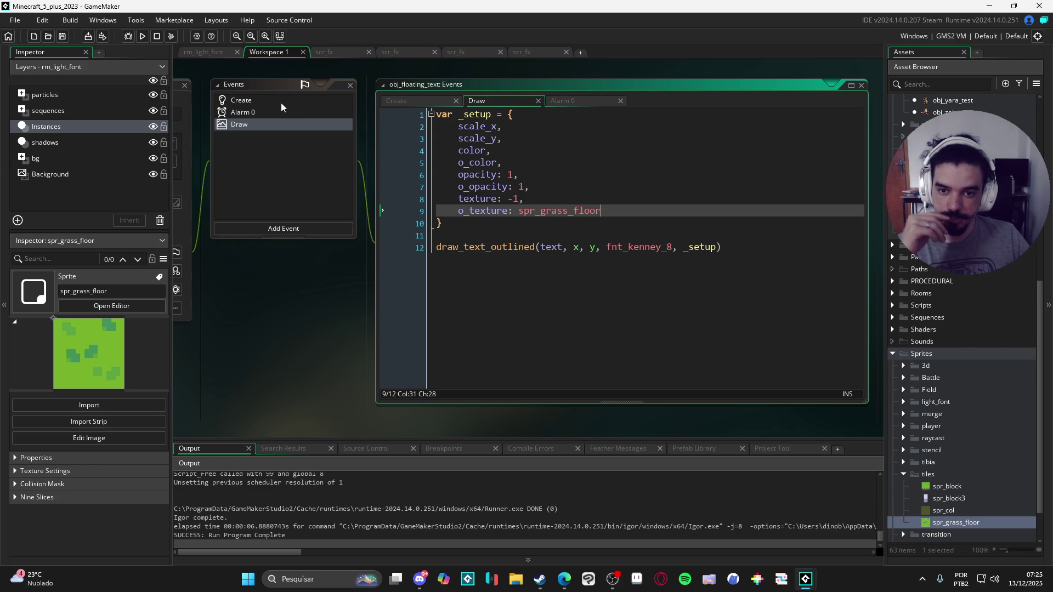
Swap spr_grass_floor for spr_nirvana_gradiend on line 9 and run the game to check it.
scroll(982, 486, down, 1)
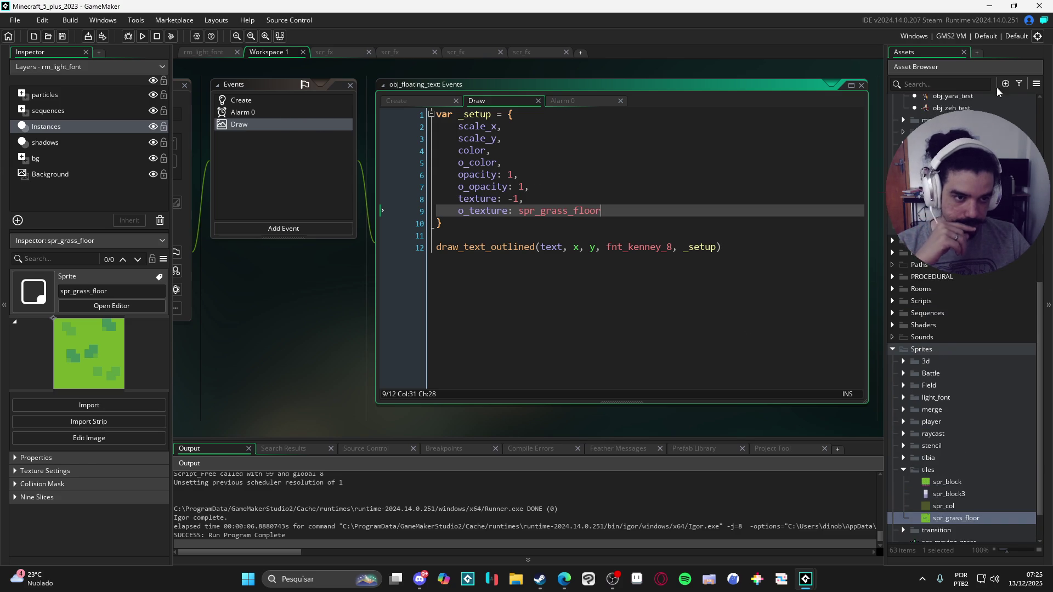
click(950, 82)
text(grad)
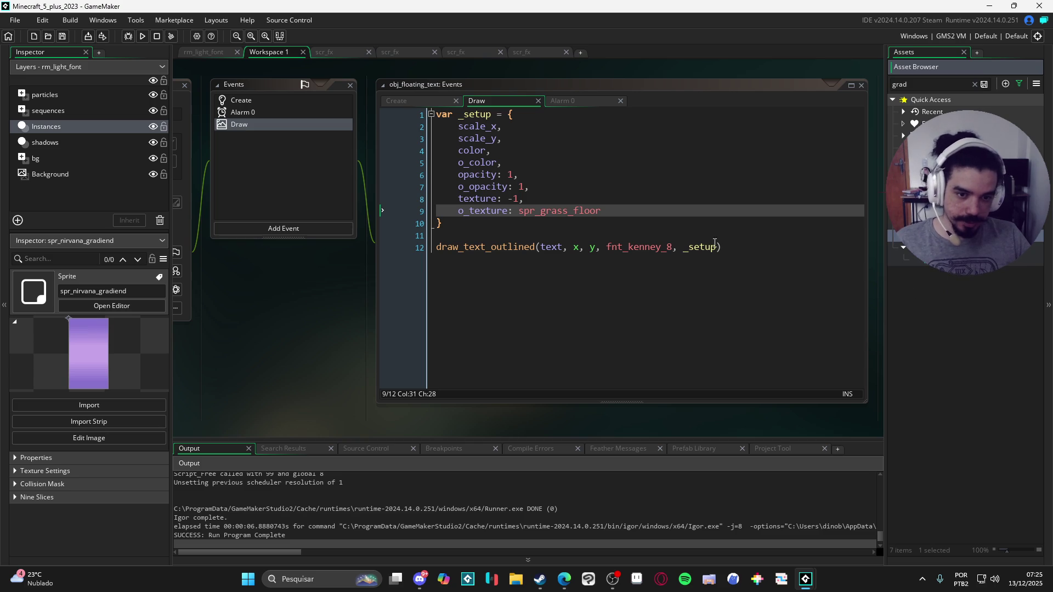
double_click(560, 212)
text(spr_nirvana_gradiend)
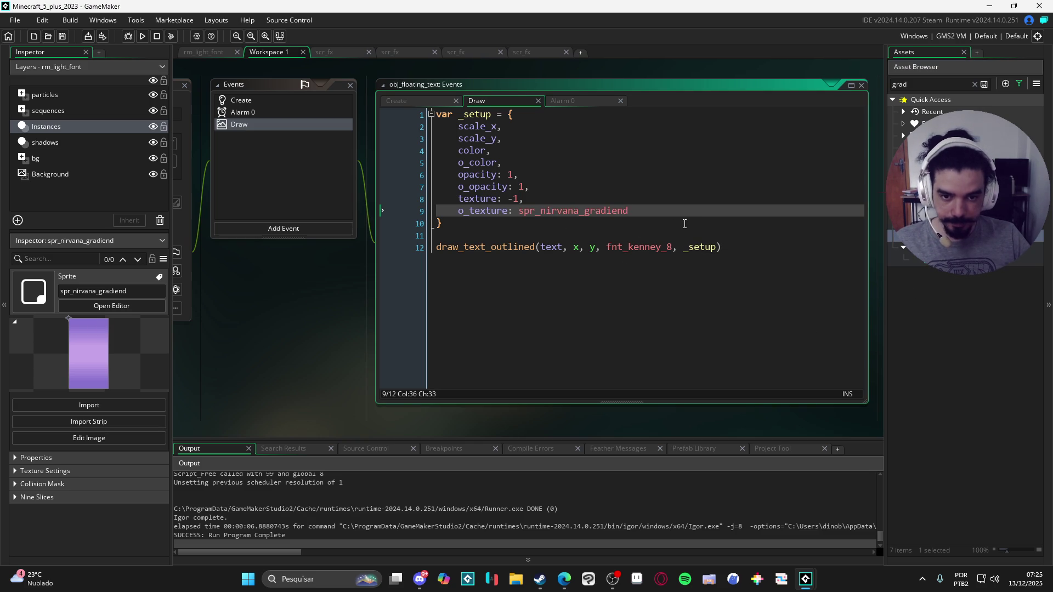
key(F5)
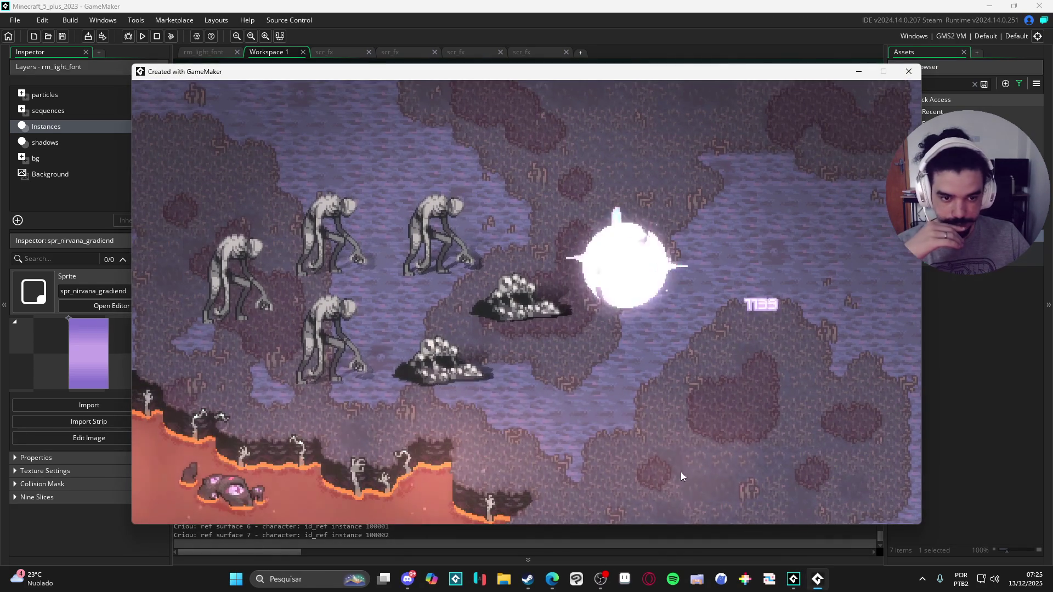
click(916, 71)
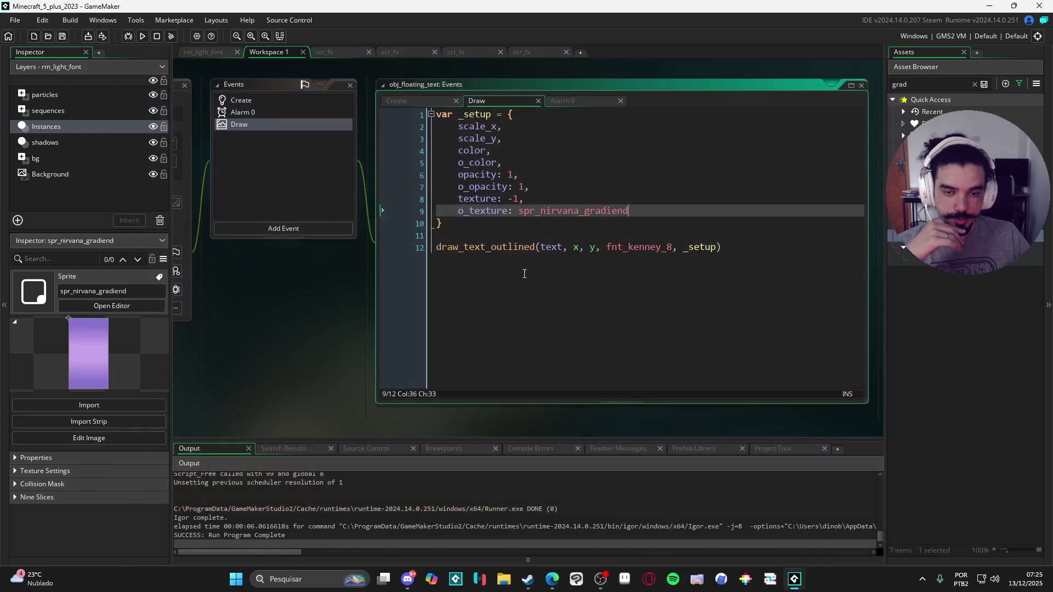
Set o_opacity to .3, then rerun the game and spawn floating damage numbers to test.
double_click(520, 188)
text(.3)
key(F5)
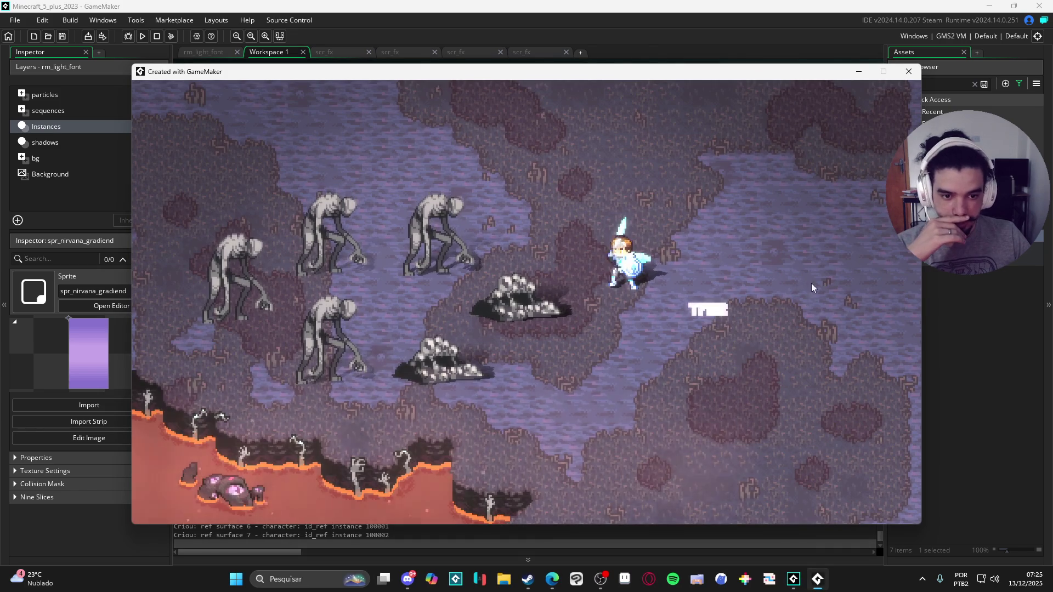
click(746, 388)
click(839, 352)
click(702, 420)
click(846, 191)
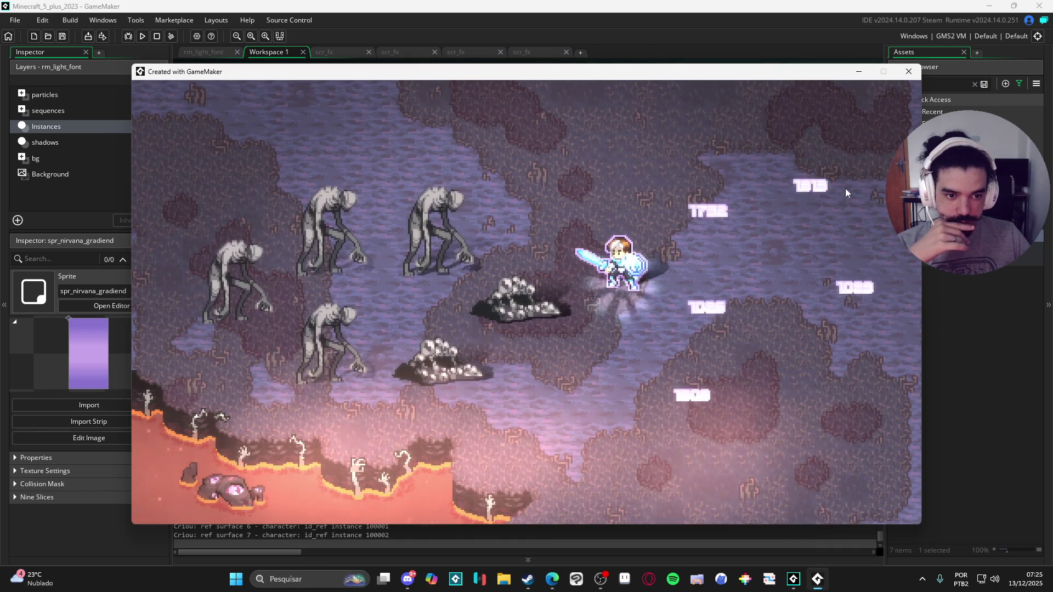
click(828, 410)
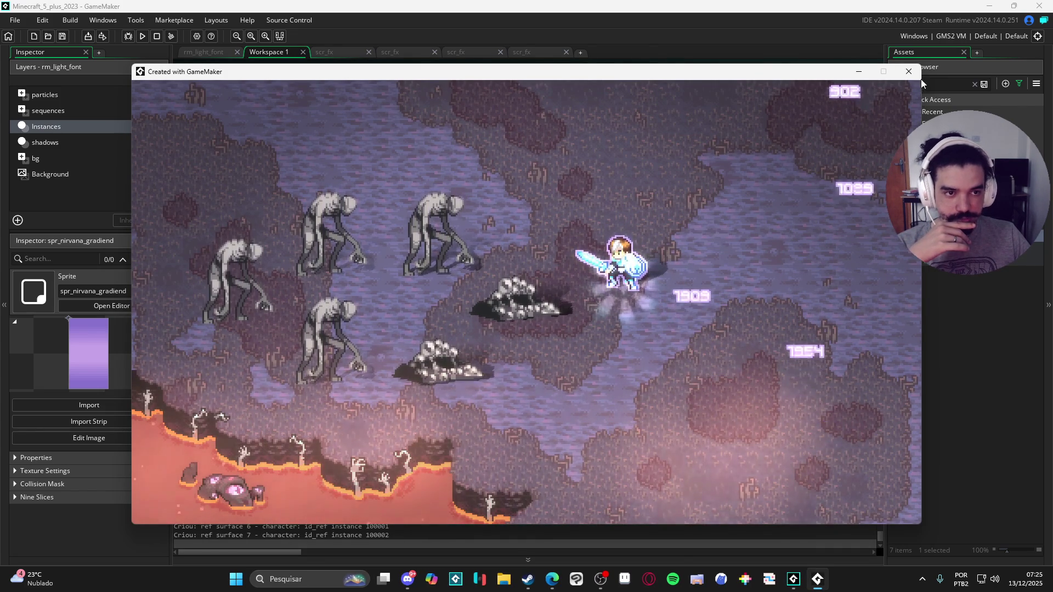
key(F5)
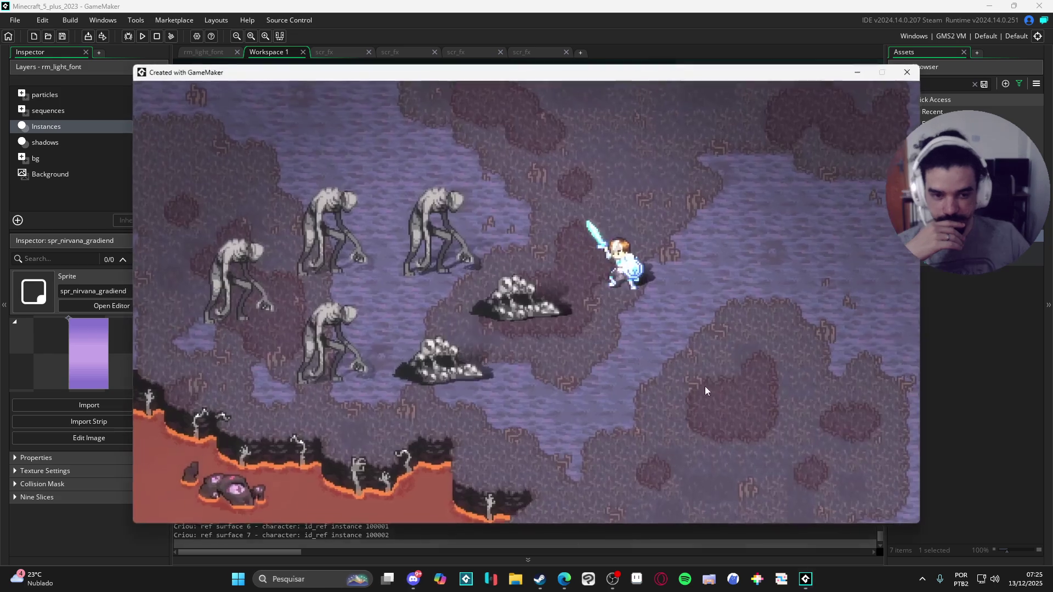
click(903, 74)
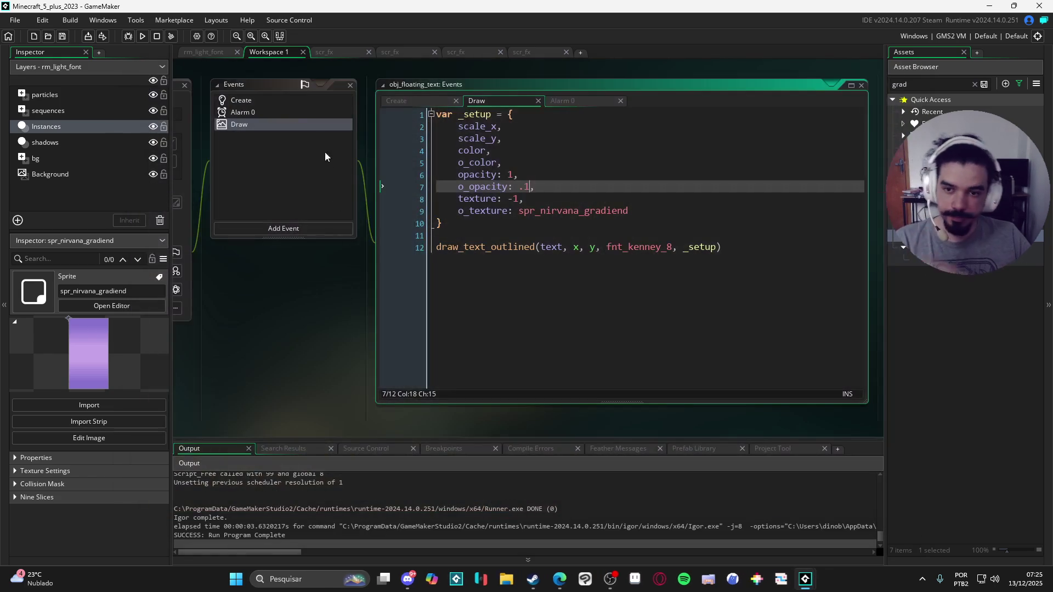
In scr_fx, replace the outline alpha 1 in draw_surface_ext on line 57 with _setup.o_opacity.
click(535, 52)
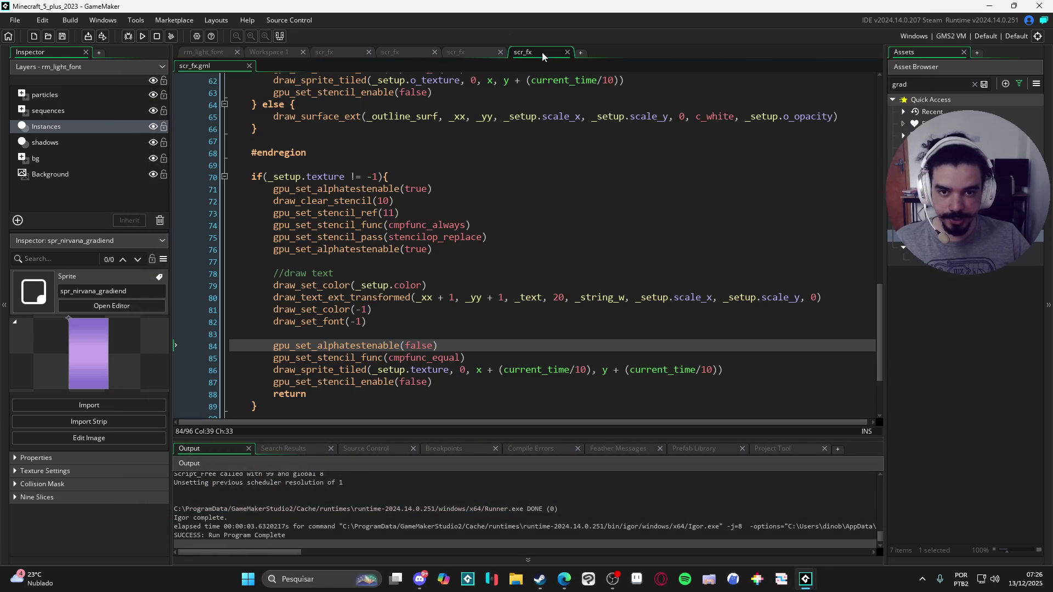
click(500, 52)
click(576, 285)
click(548, 309)
scroll(433, 296, down, 2)
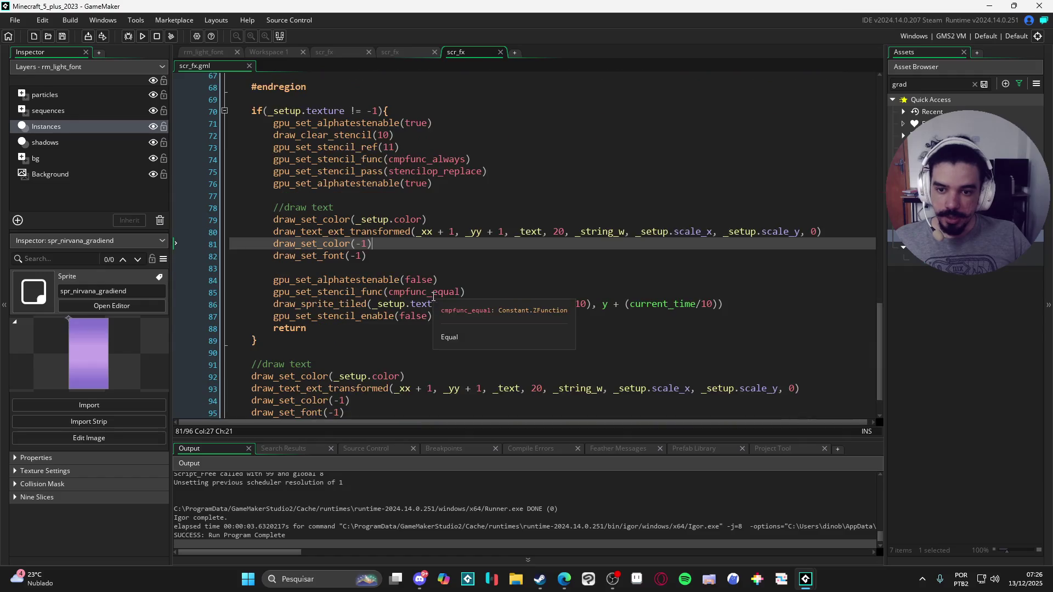
scroll(317, 224, up, 12)
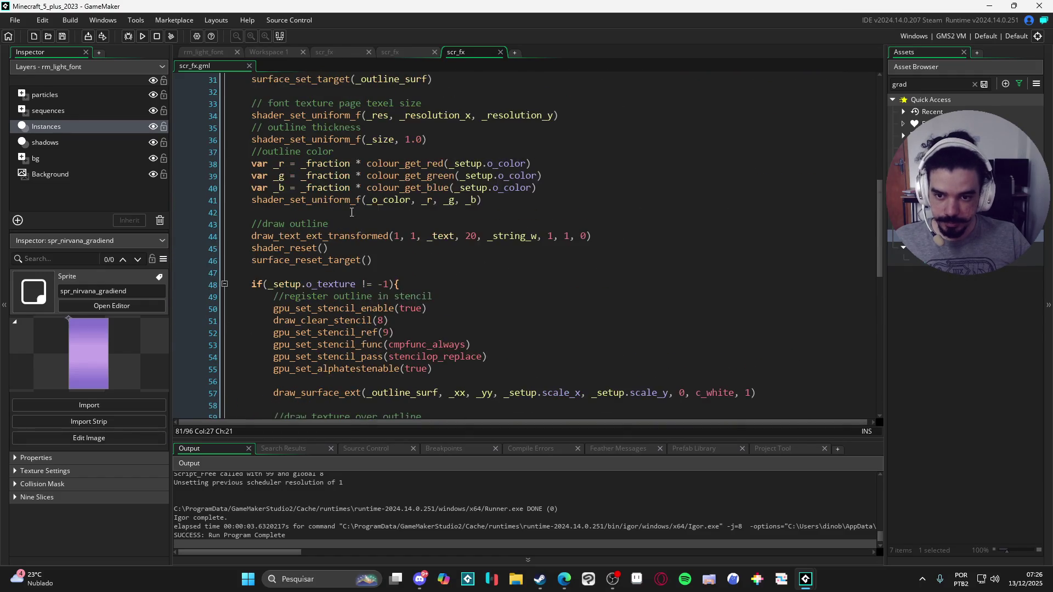
scroll(317, 223, down, 5)
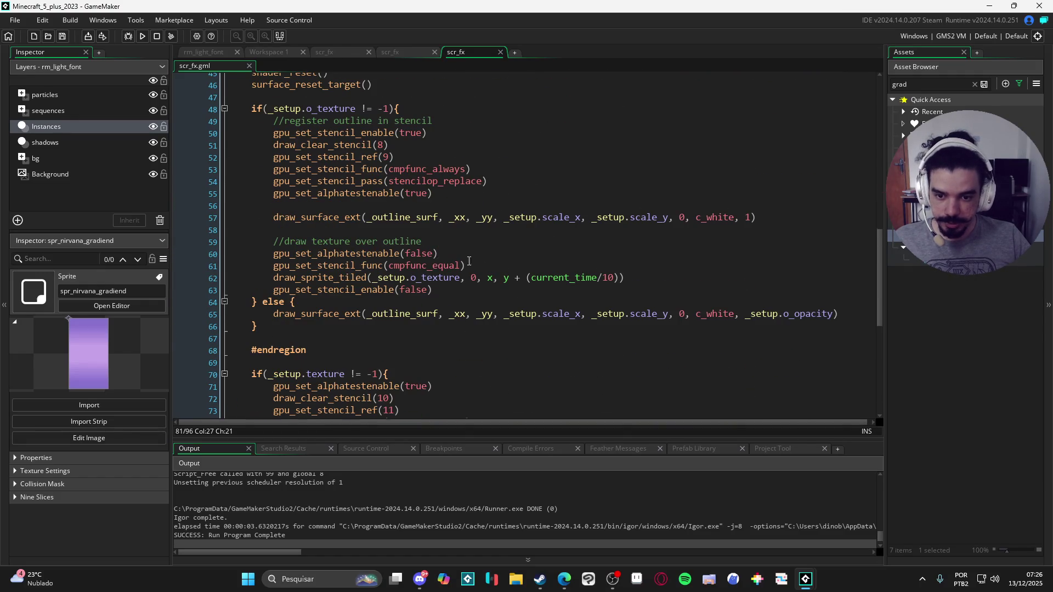
click(746, 218)
key(Delete)
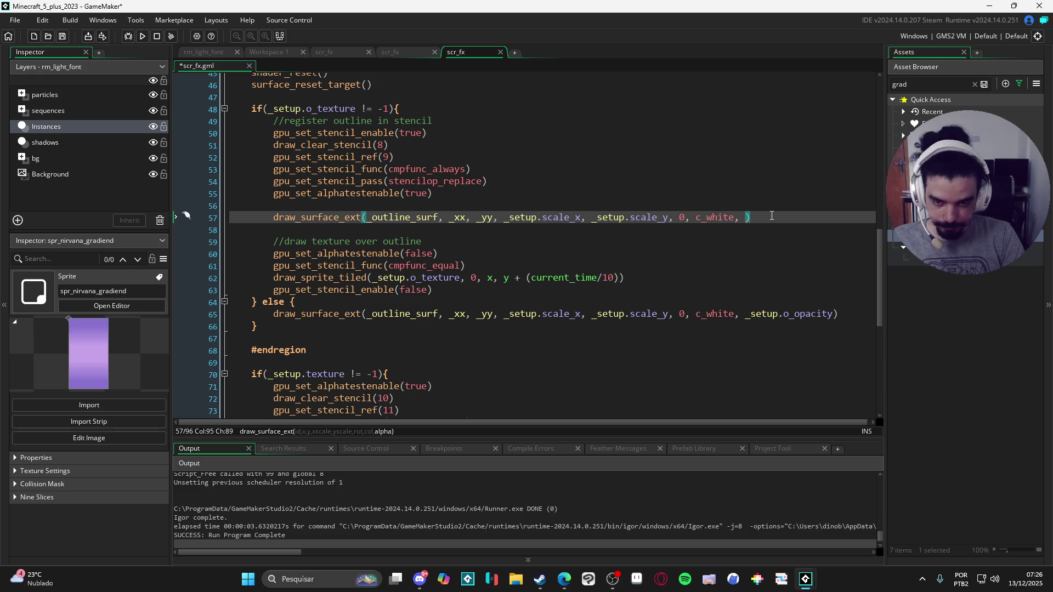
text(_setup.o)
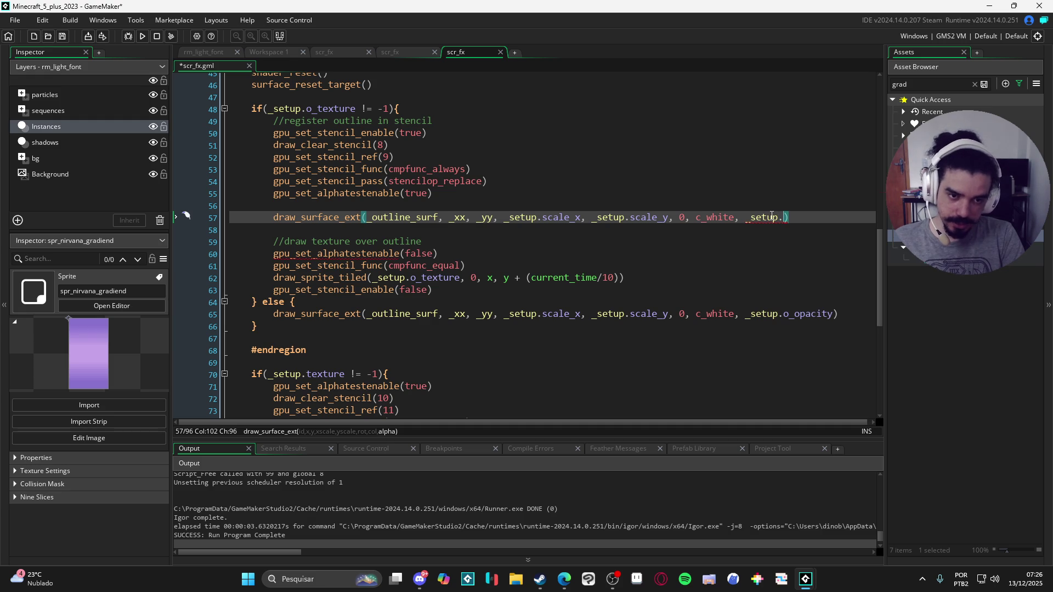
text(_opacity)
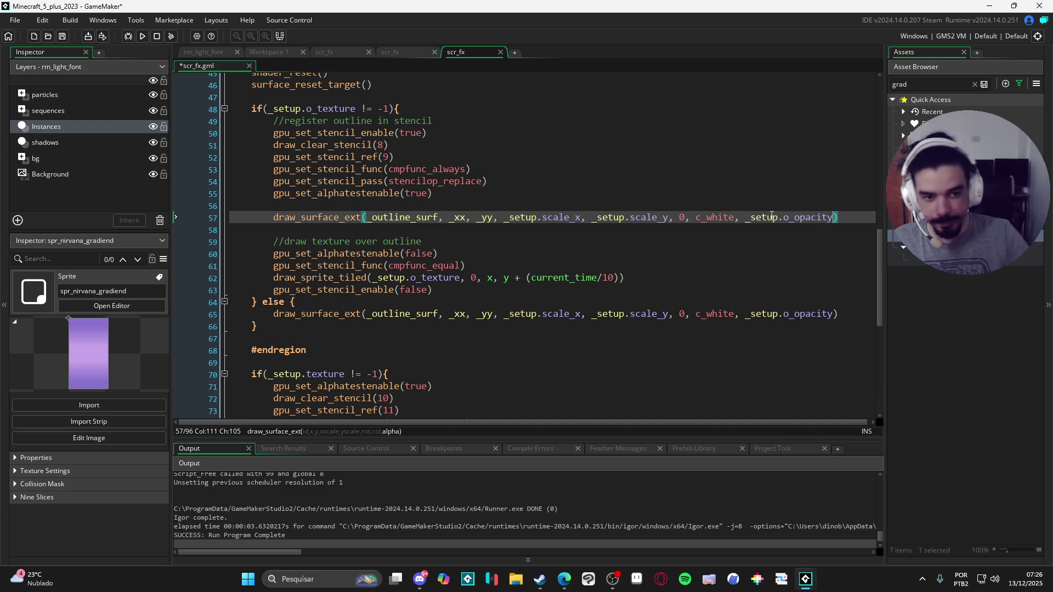
drag(745, 220, 833, 223)
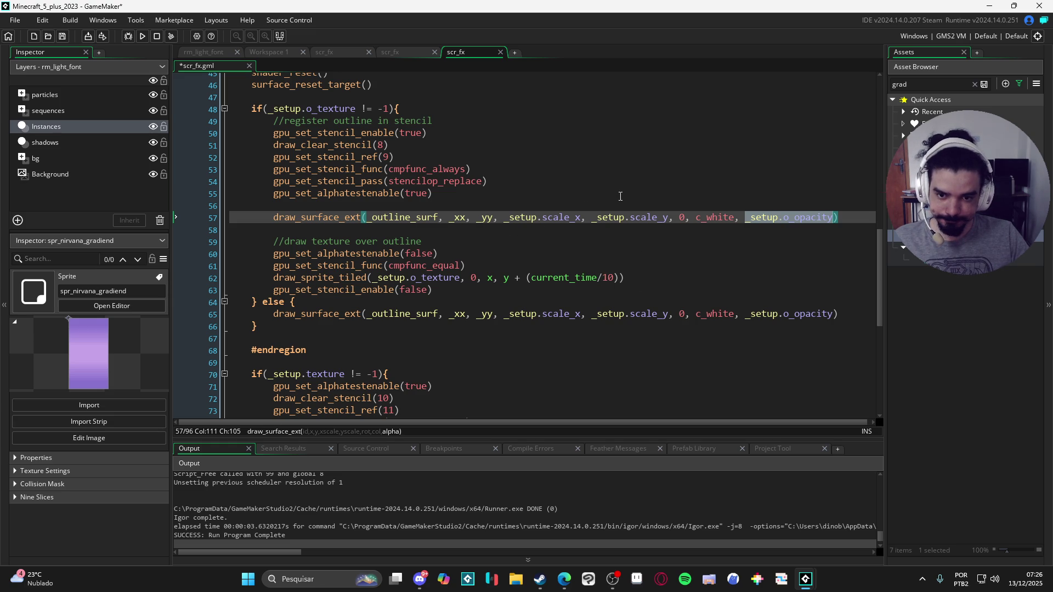
Begin a gpu_set_alphatestref(_setup.o_opacity) call on a new line above the outline draw.
click(437, 202)
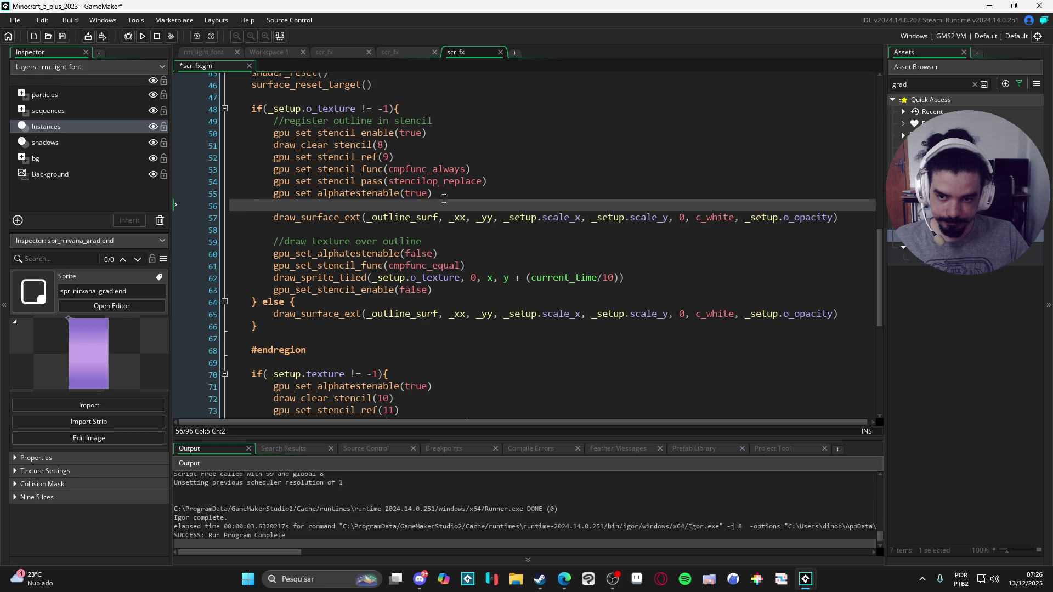
key(Return)
key(Up)
text(gpu_s)
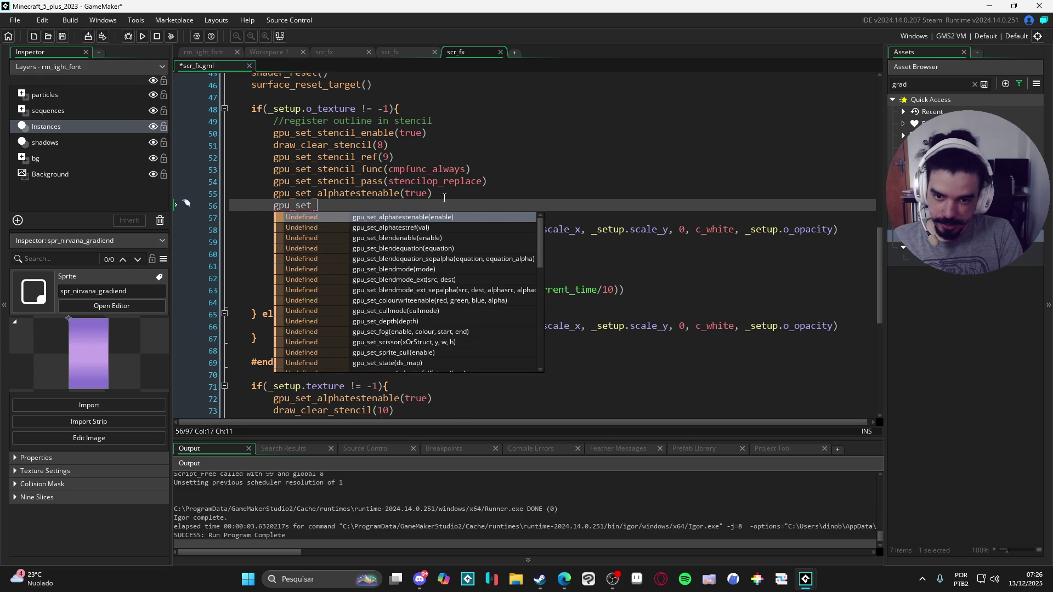
key(Down)
key(Return)
text(_setup.o)
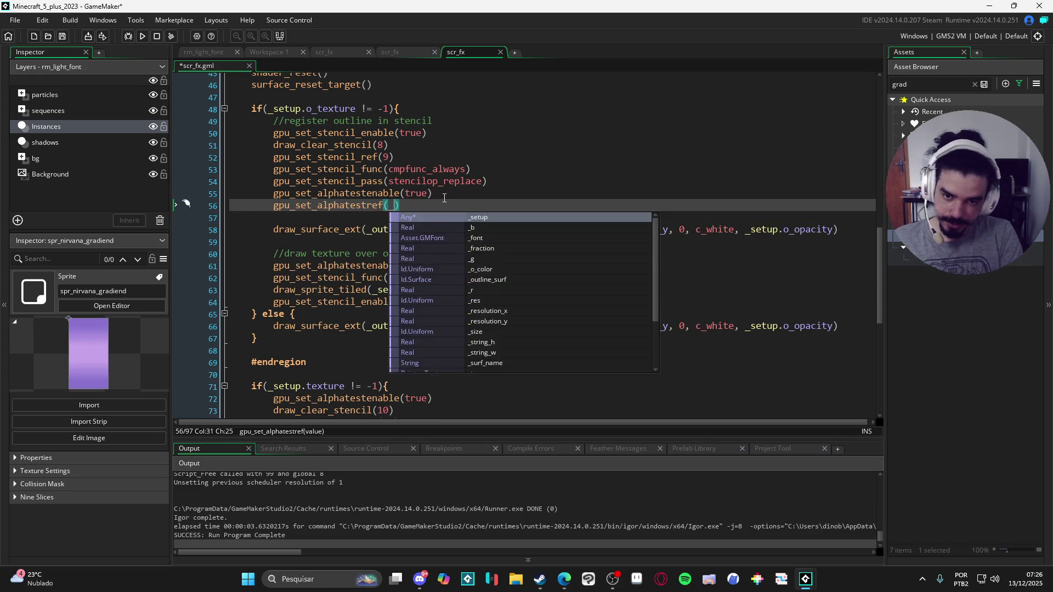
text(_opacity * 255)
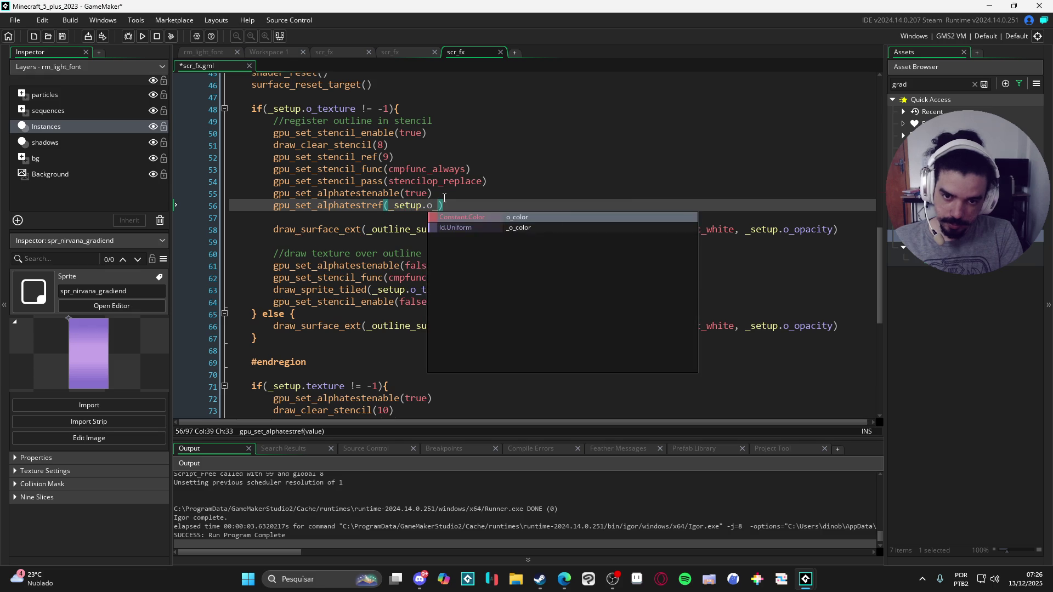
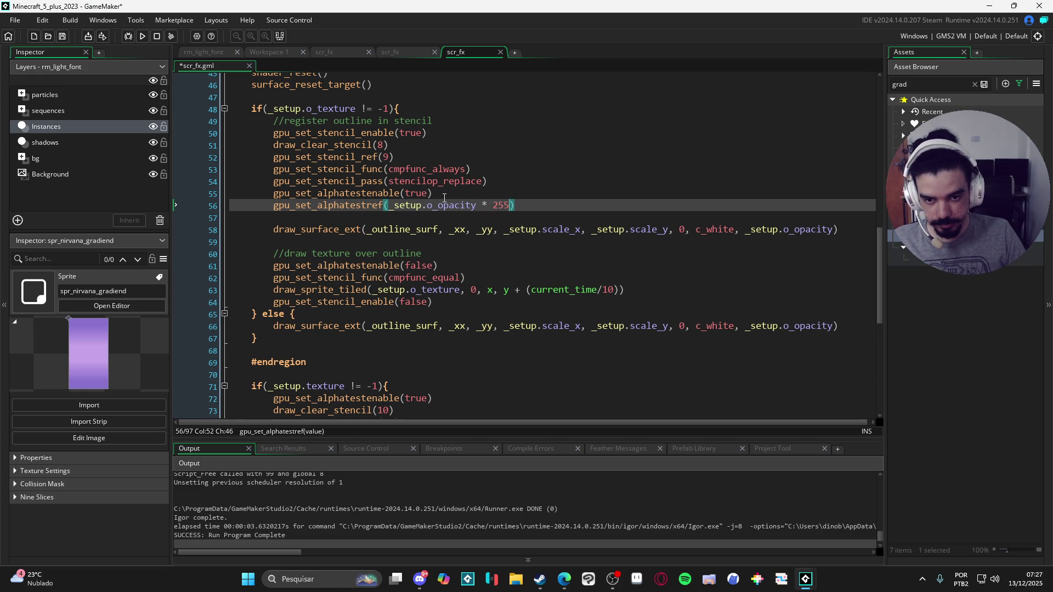
Add a draw_set_alpha call on a new line just before the draw_sprite_tiled texture draw.
click(556, 221)
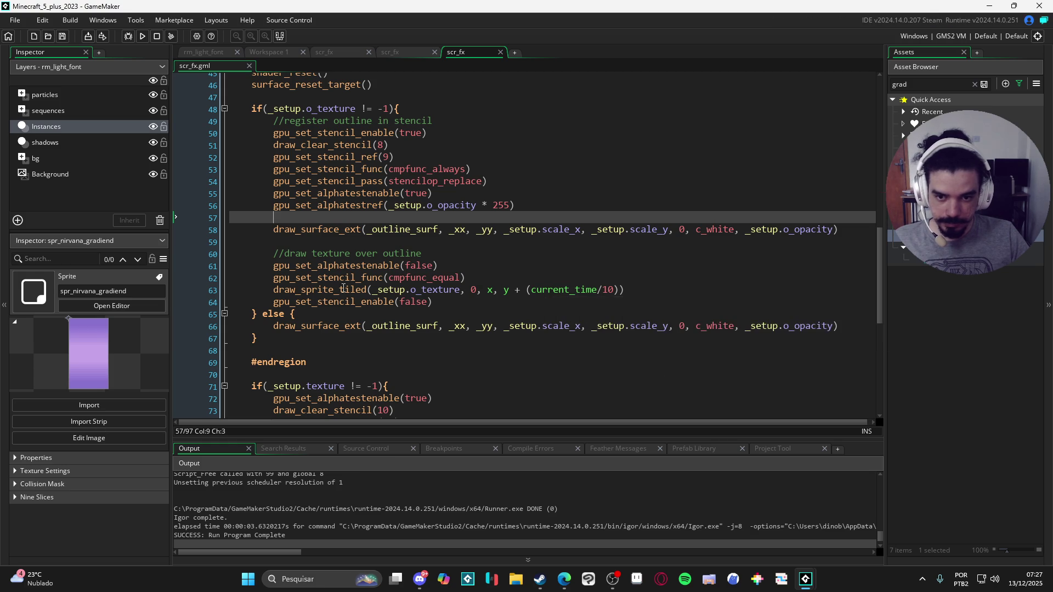
mouse_move(563, 288)
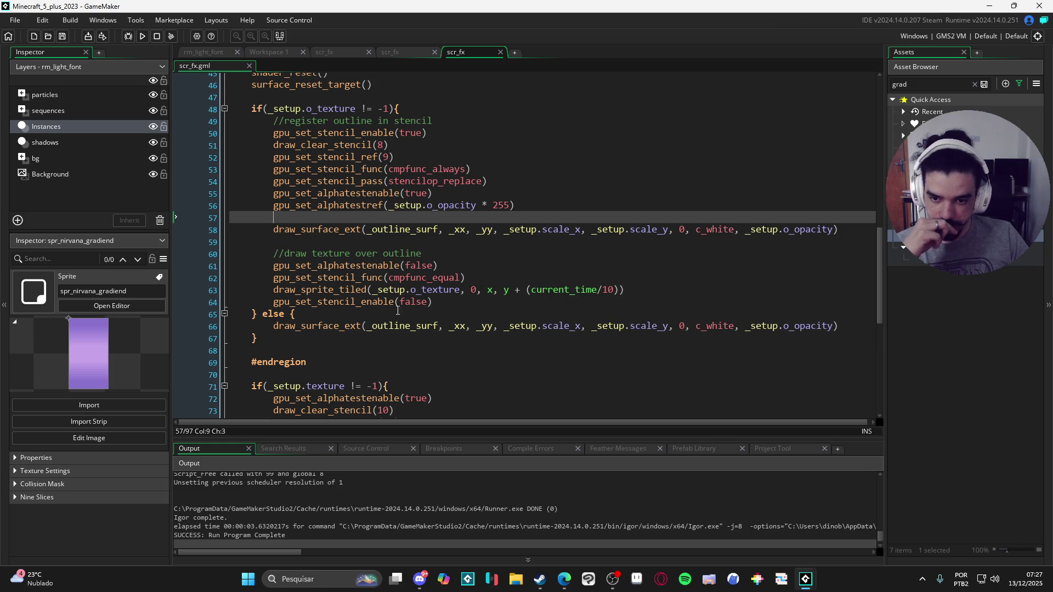
click(490, 304)
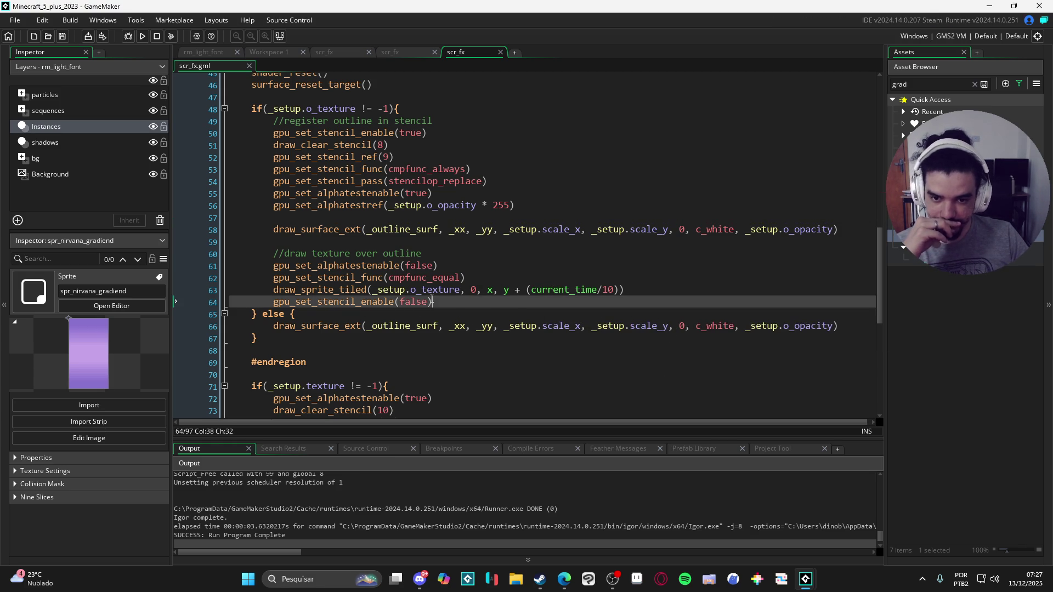
click(430, 289)
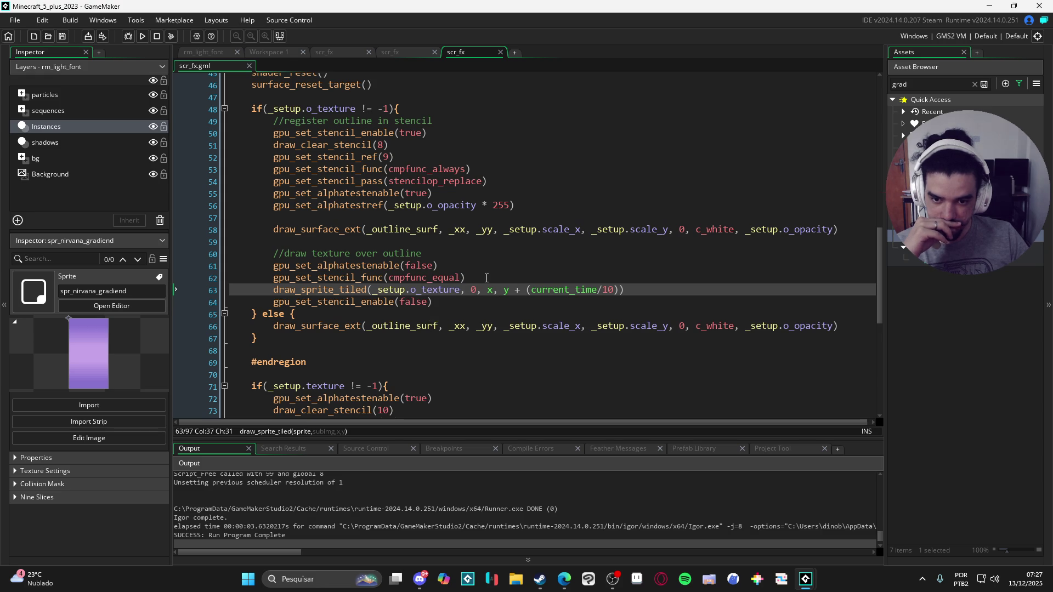
click(496, 276)
key(Return)
text(dr)
text(_al)
key(Return)
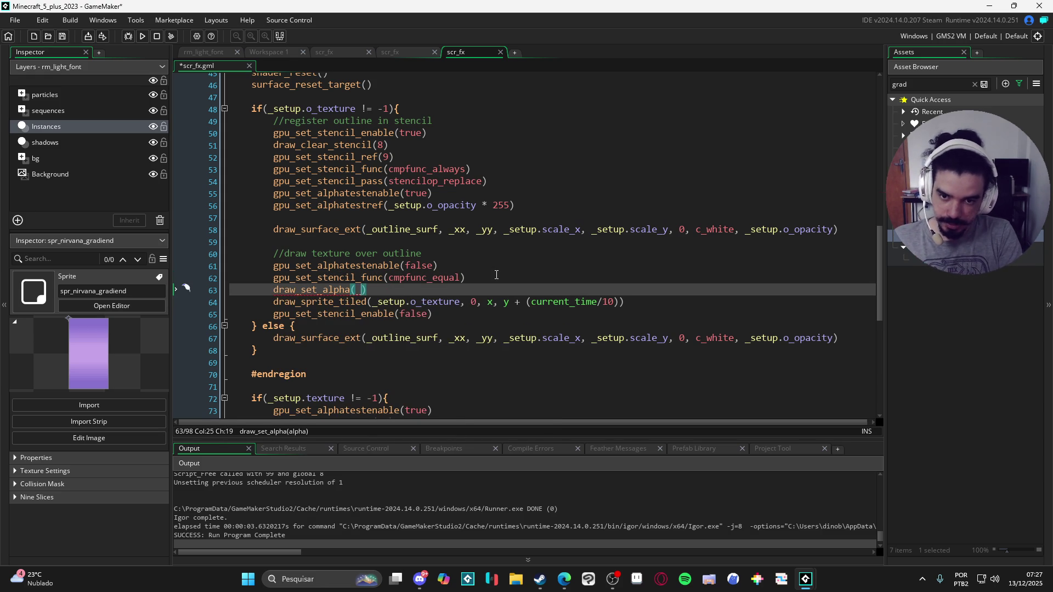
text(_)
Copy _setup.o_opacity from line 56 into the new draw_set_alpha call as its argument.
click(473, 193)
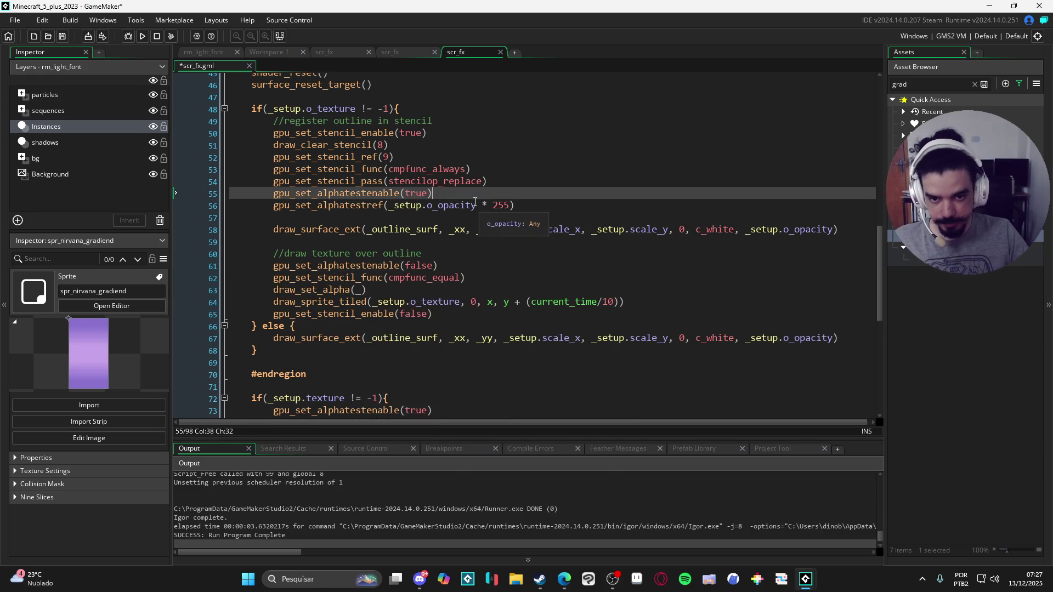
drag(477, 206, 391, 208)
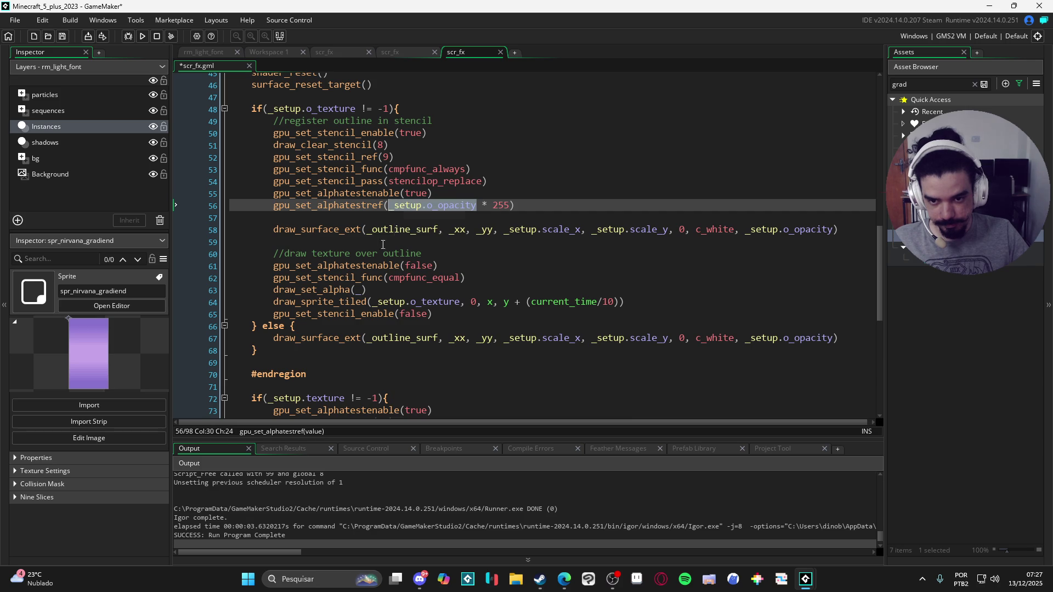
key(ctrl+c)
double_click(357, 290)
key(ctrl+v)
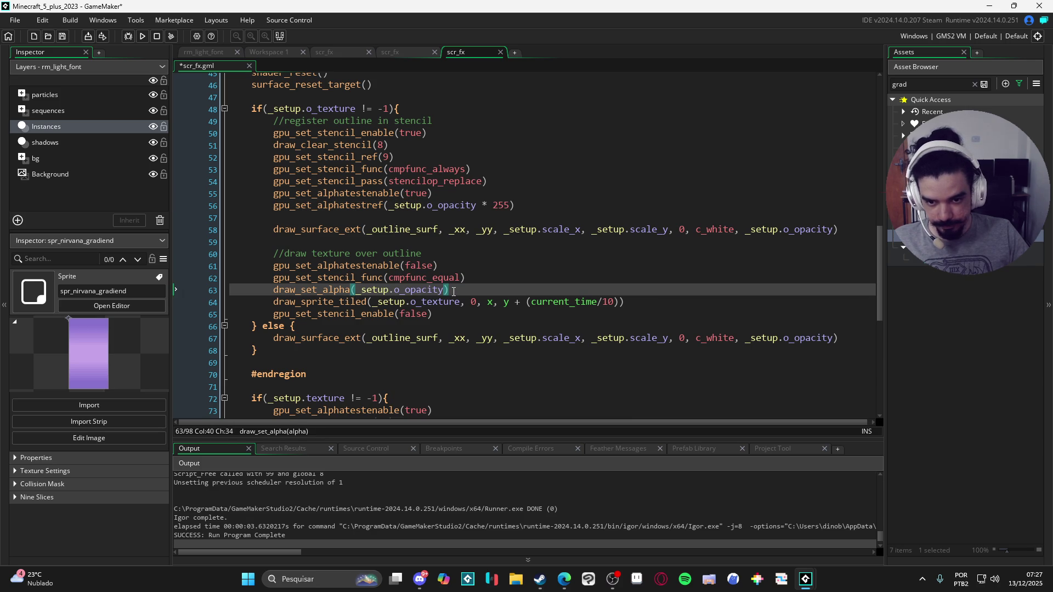
Add draw_set_alpha(-1) after the tiled draw to reset alpha, then run the game.
drag(448, 291, 270, 295)
click(677, 302)
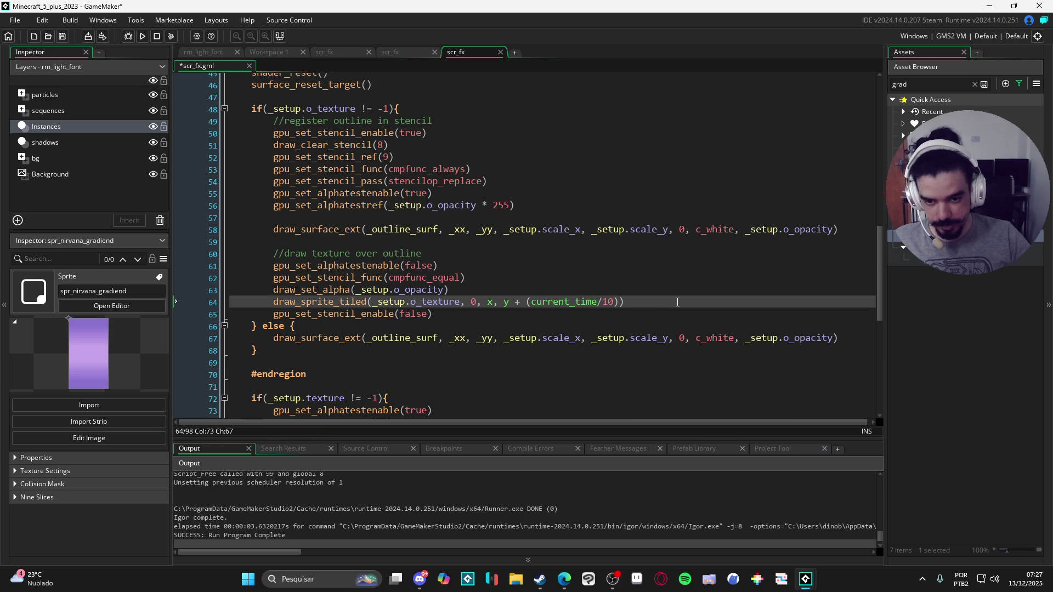
key(Return)
key(ctrl+v)
key(Left)
key(ctrl+shift+Left)
key(ctrl+shift+Left)
key(ctrl+shift+Left)
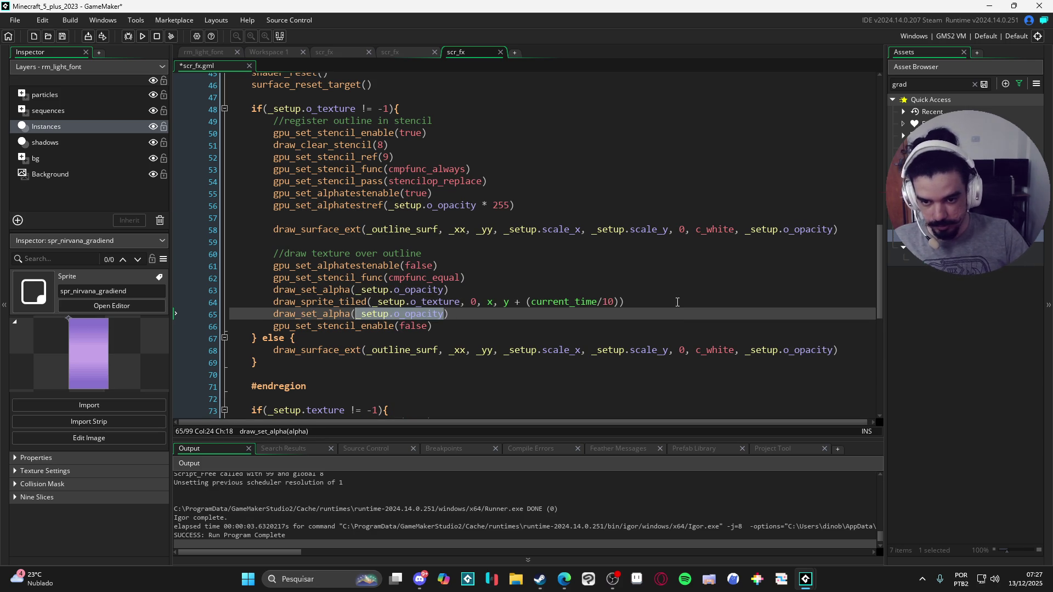
text(-1)
key(F5)
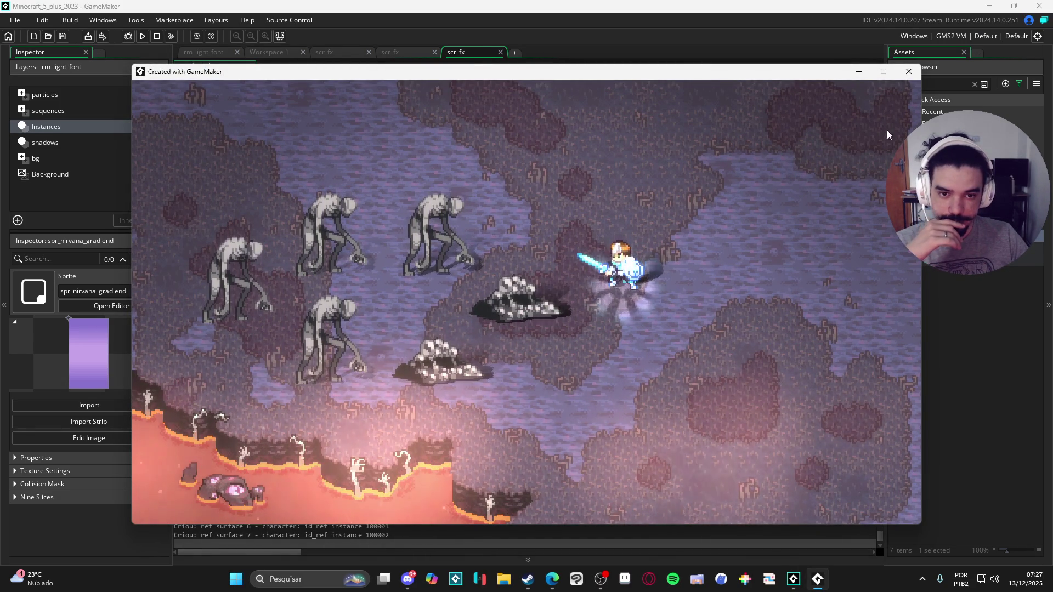
click(909, 72)
scroll(466, 229, up, 3)
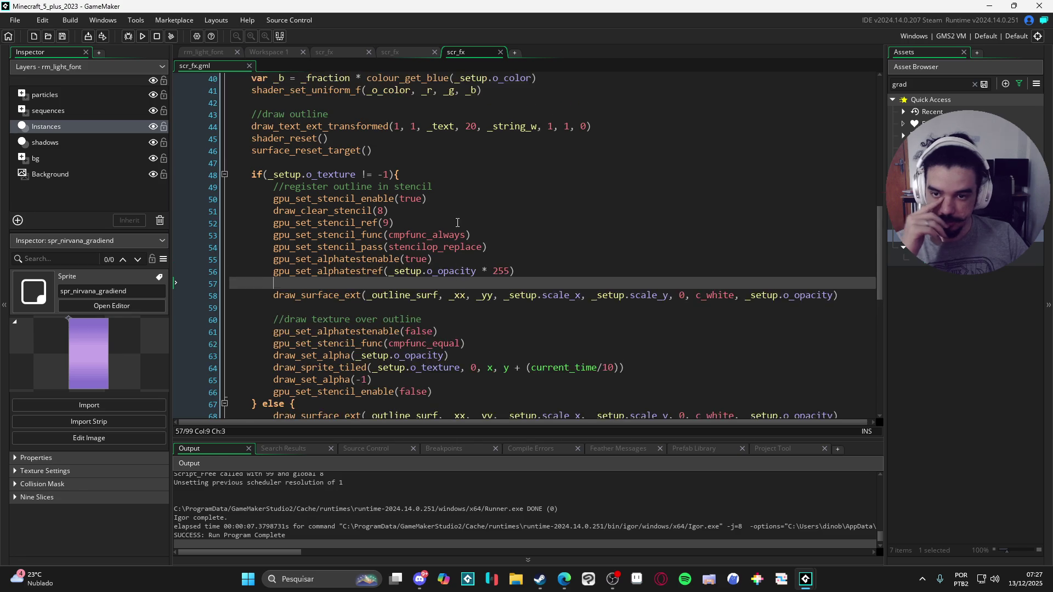
scroll(469, 228, down, 9)
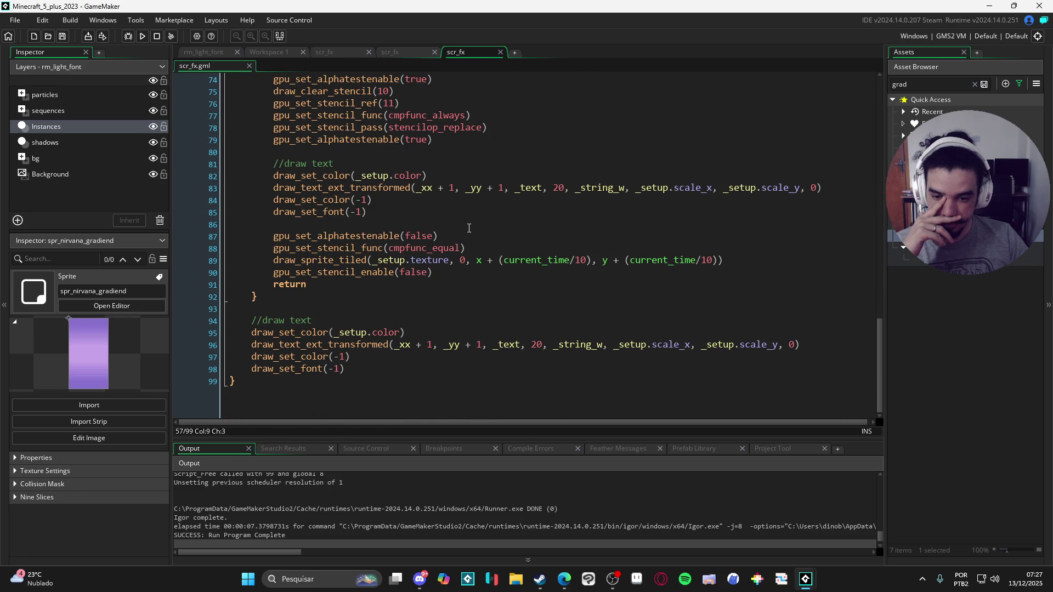
scroll(711, 345, up, 1)
click(676, 350)
scroll(714, 335, up, 8)
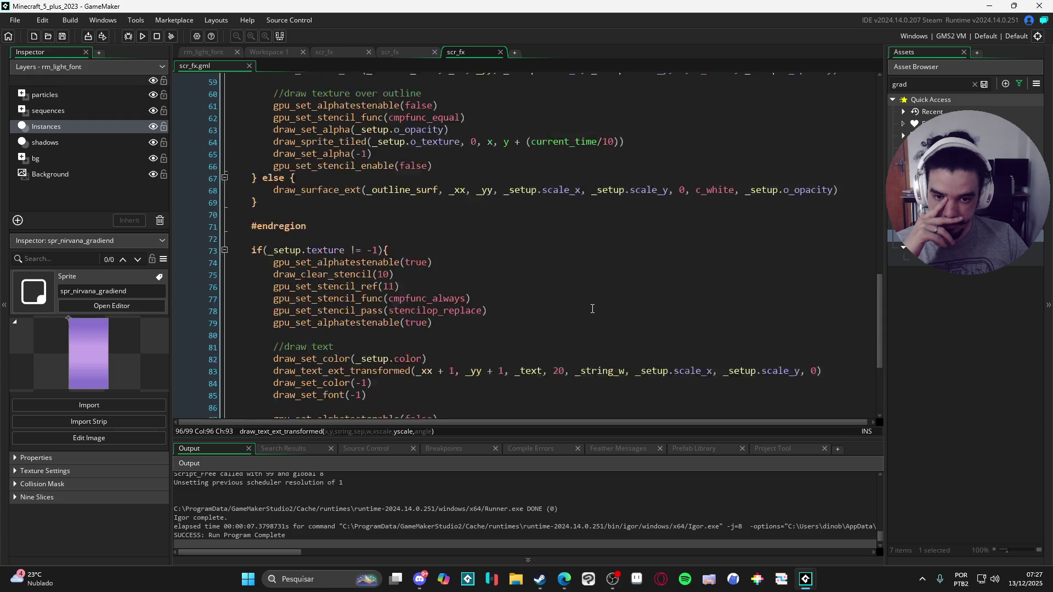
scroll(668, 316, down, 9)
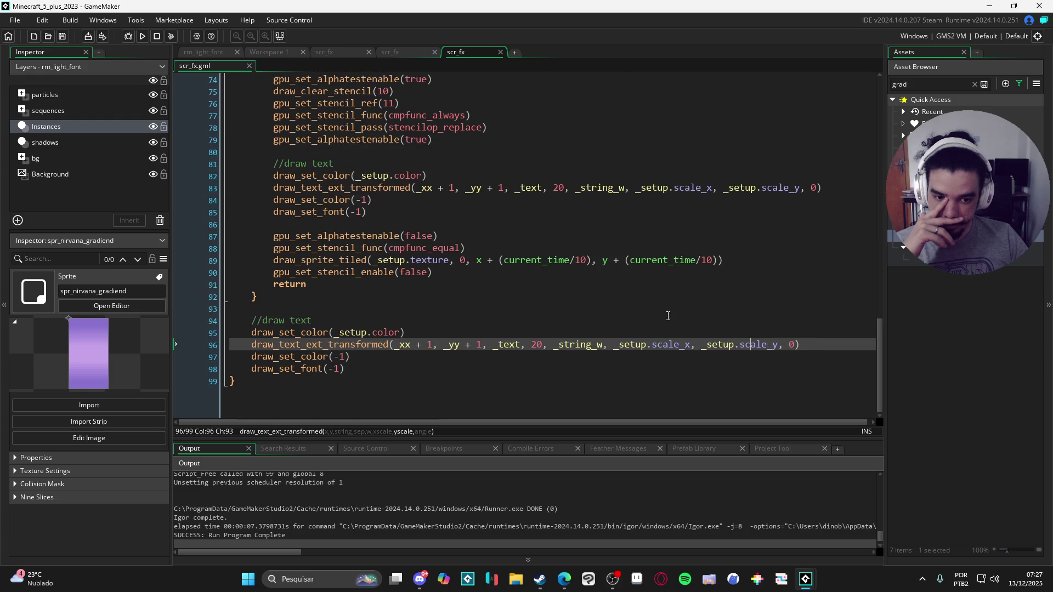
scroll(680, 352, up, 1)
click(781, 352)
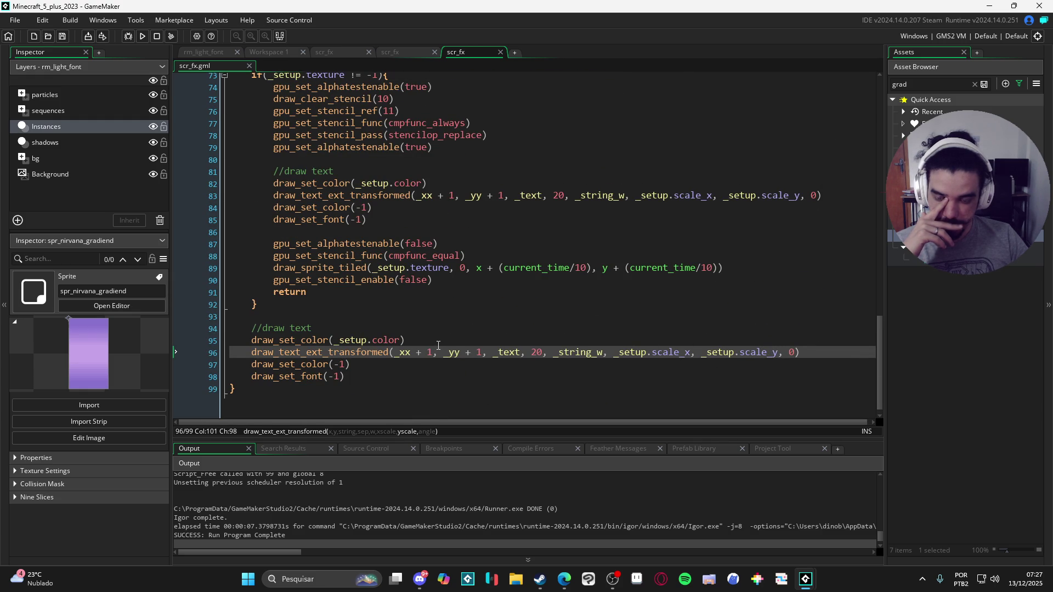
scroll(439, 345, up, 7)
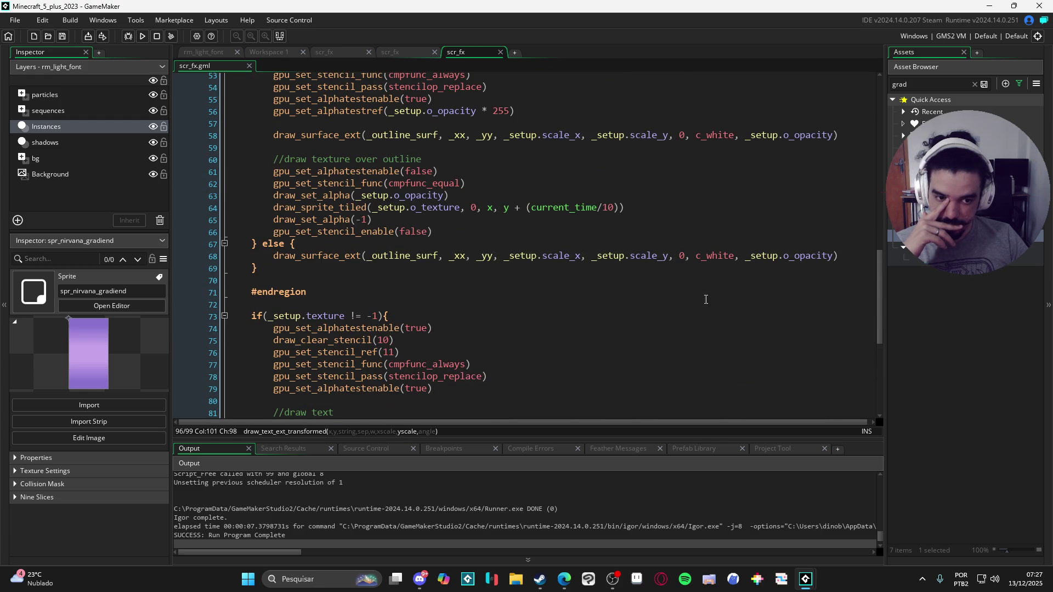
scroll(607, 284, up, 3)
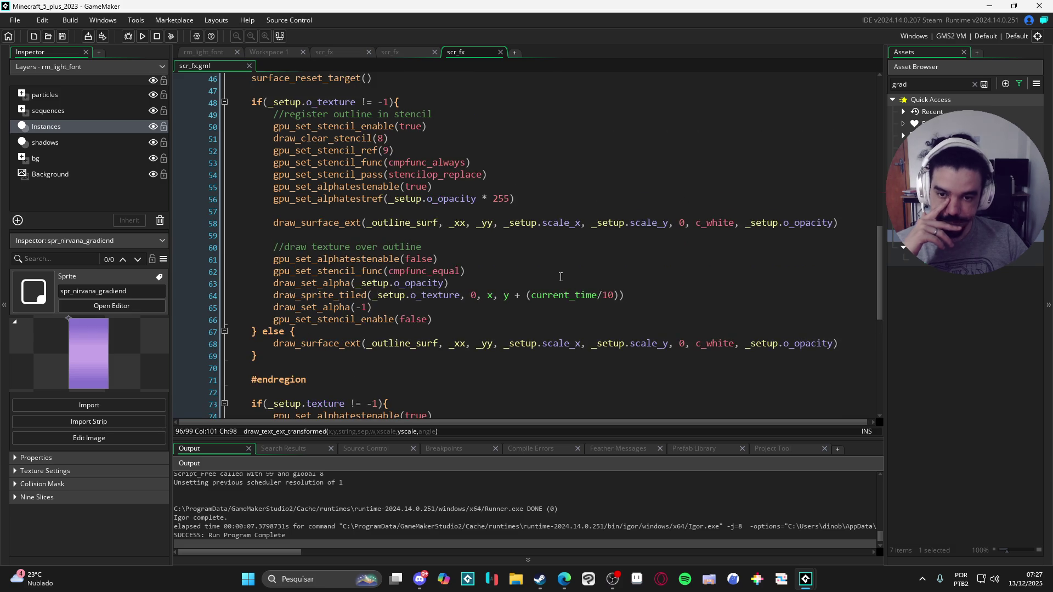
scroll(554, 279, up, 1)
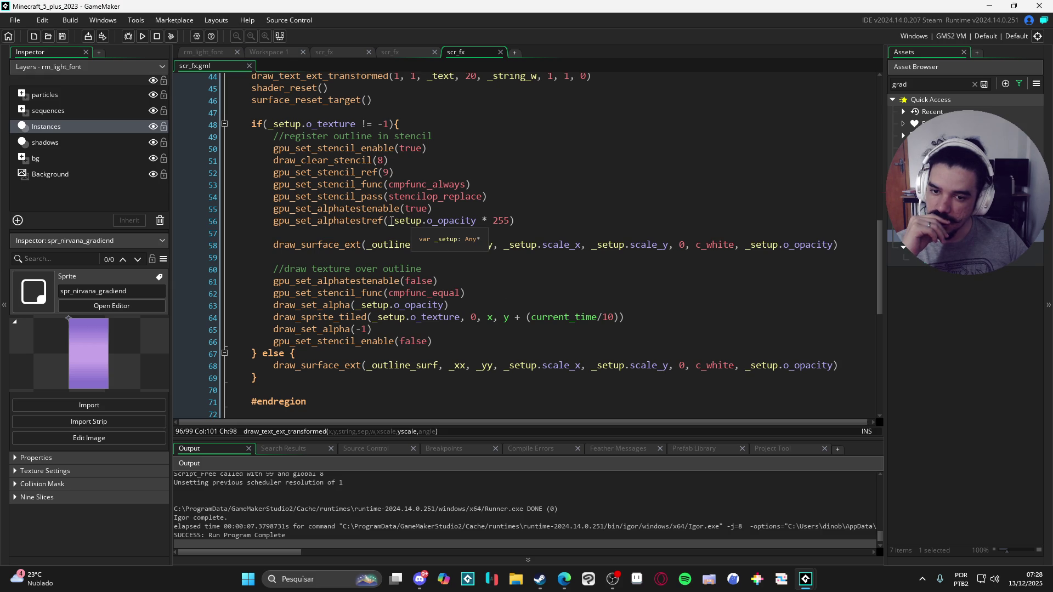
Make line 56 read gpu_set_alphatestref((_setup.o_opacity * 255) - 1) and run the game.
click(392, 221)
text(()
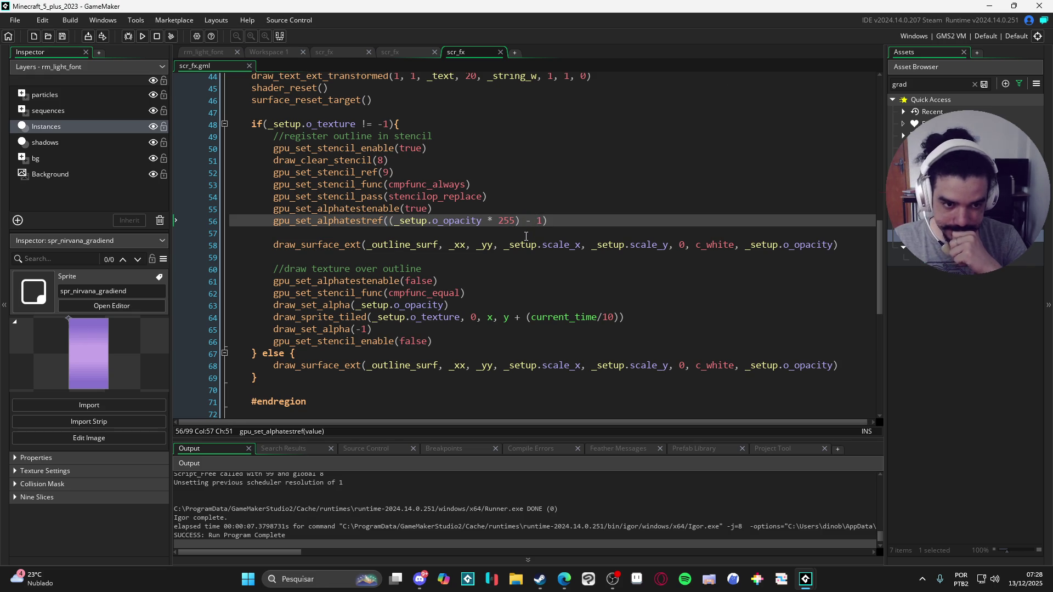
key(F5)
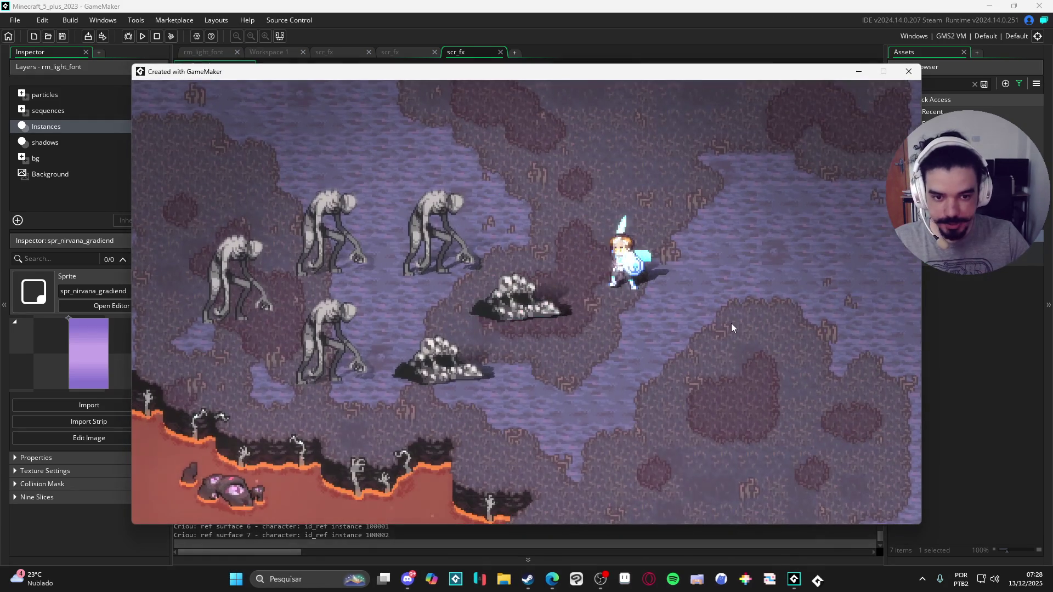
Move the hero left and up in the game, then close it and return to line 58.
key(Left)
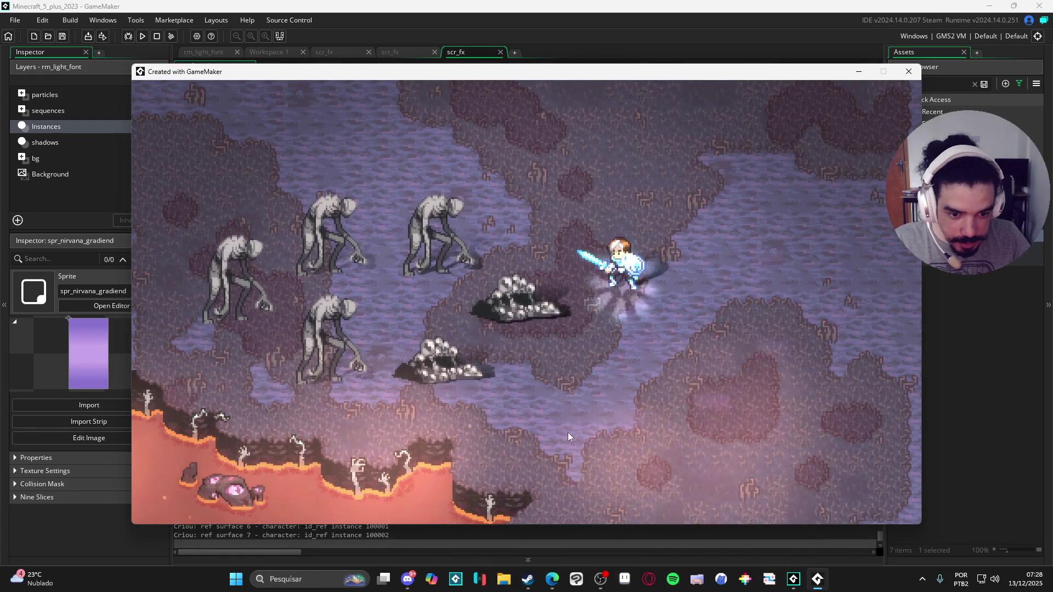
key(Up)
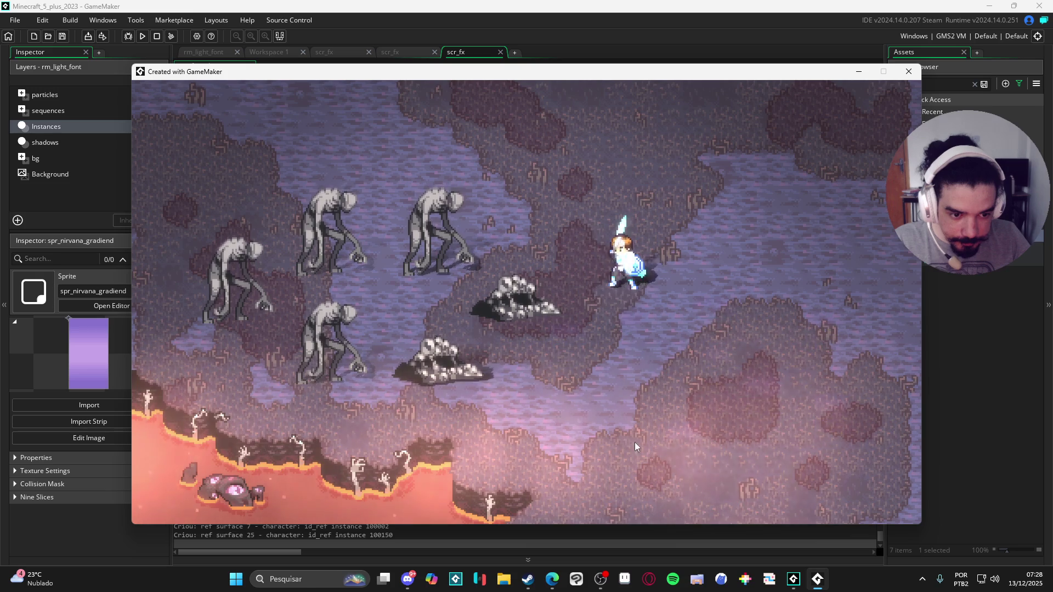
key(Left)
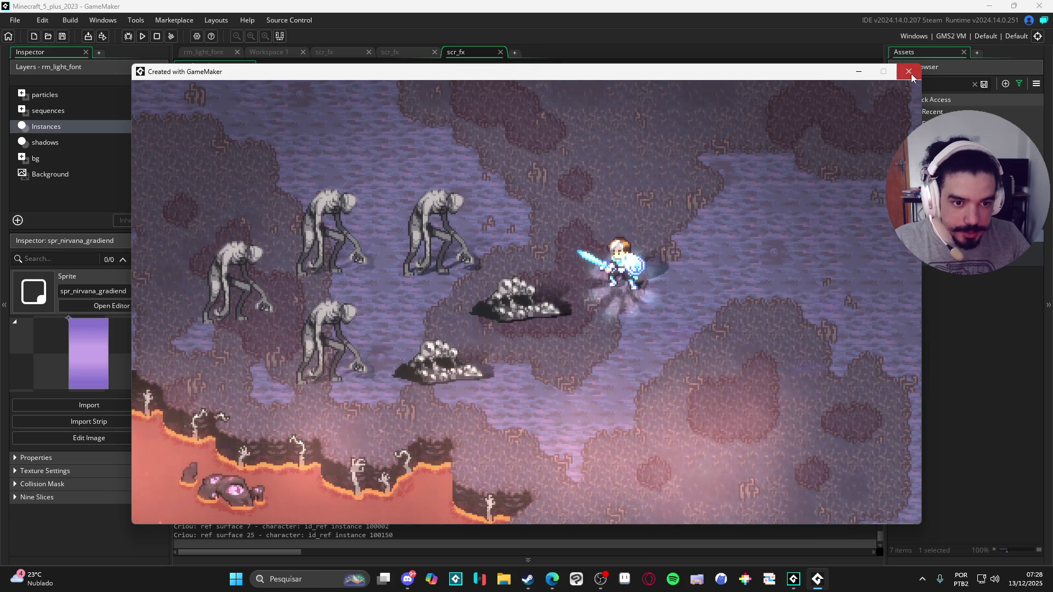
click(909, 71)
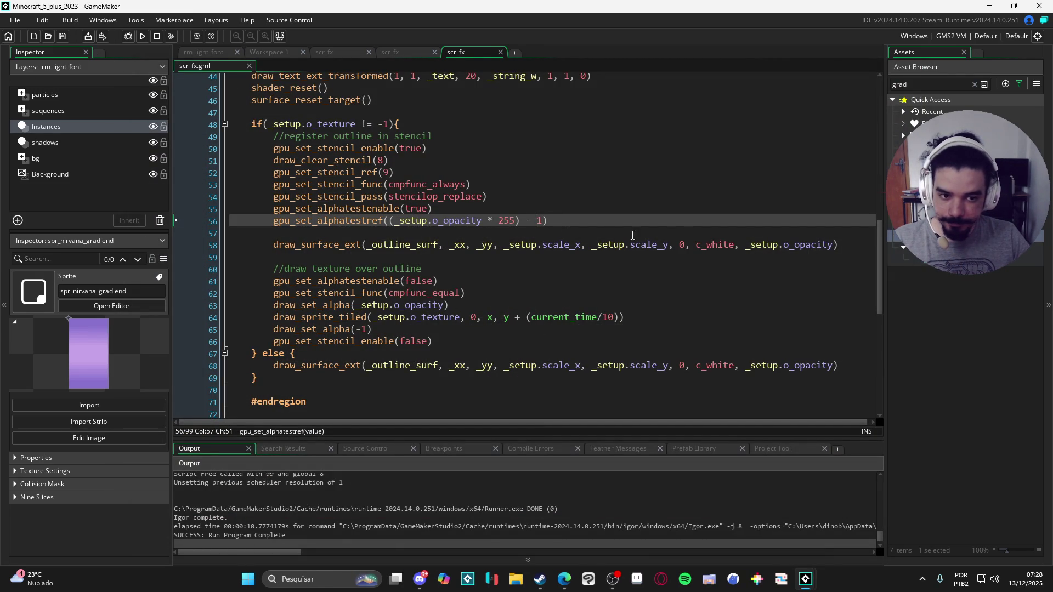
click(783, 247)
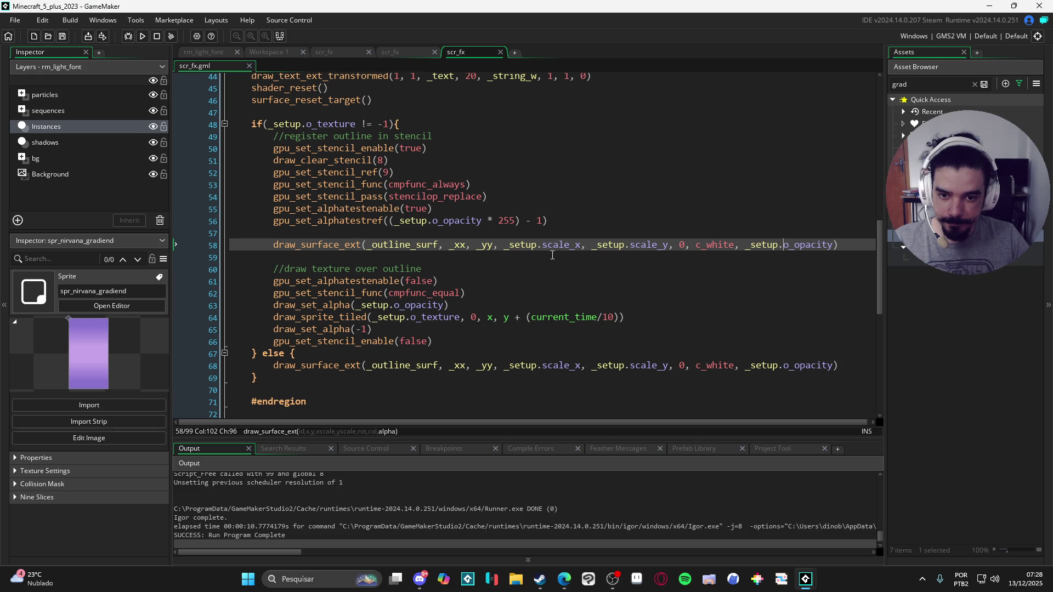
Try an alpha-test offset of 2 on line 56 and test sword attacks in the game.
click(541, 220)
key(BackSpace)
text(2)
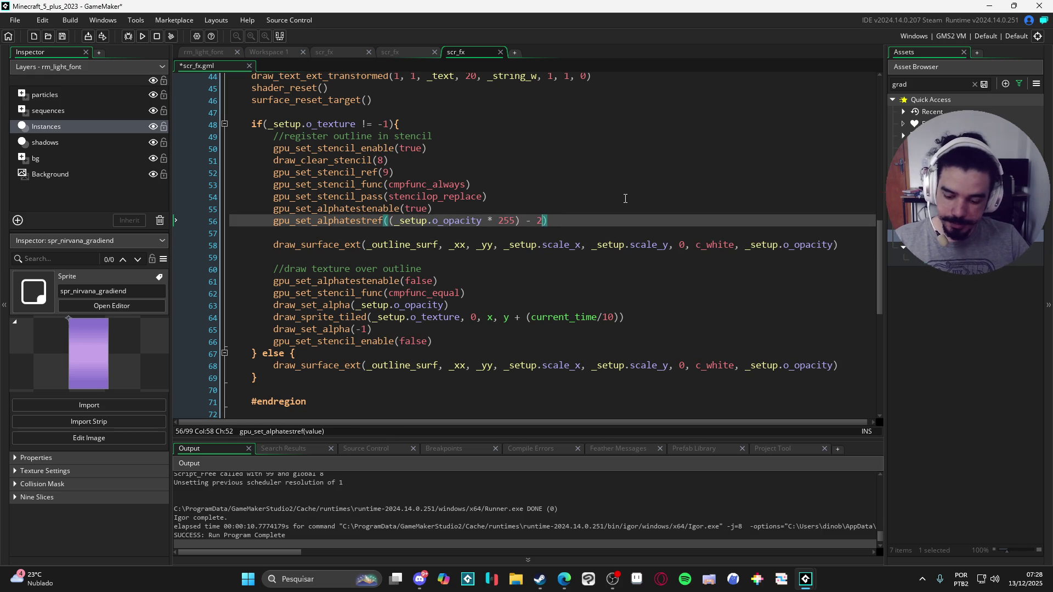
key(F5)
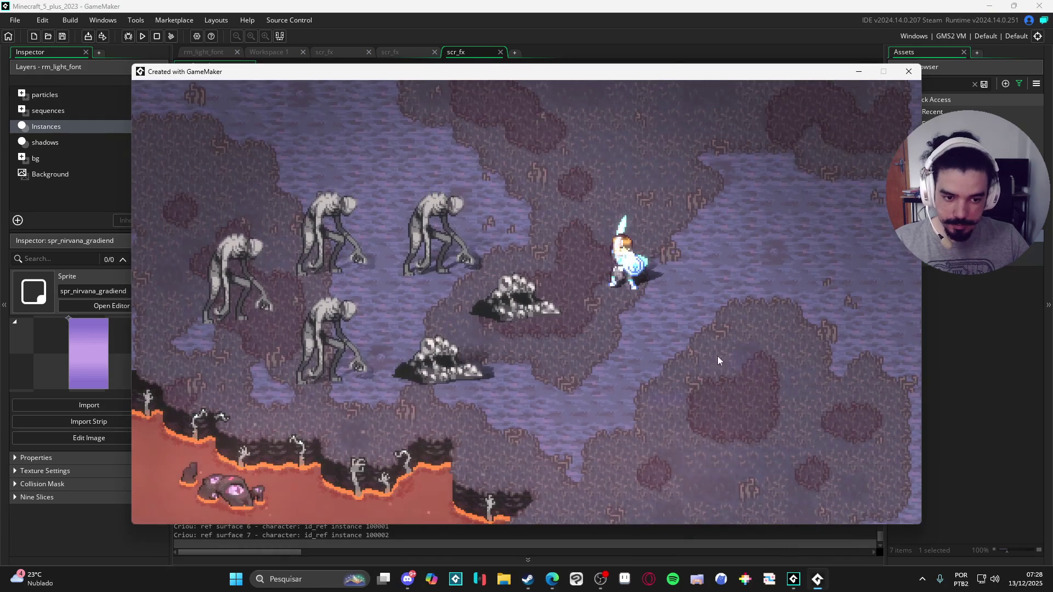
click(689, 385)
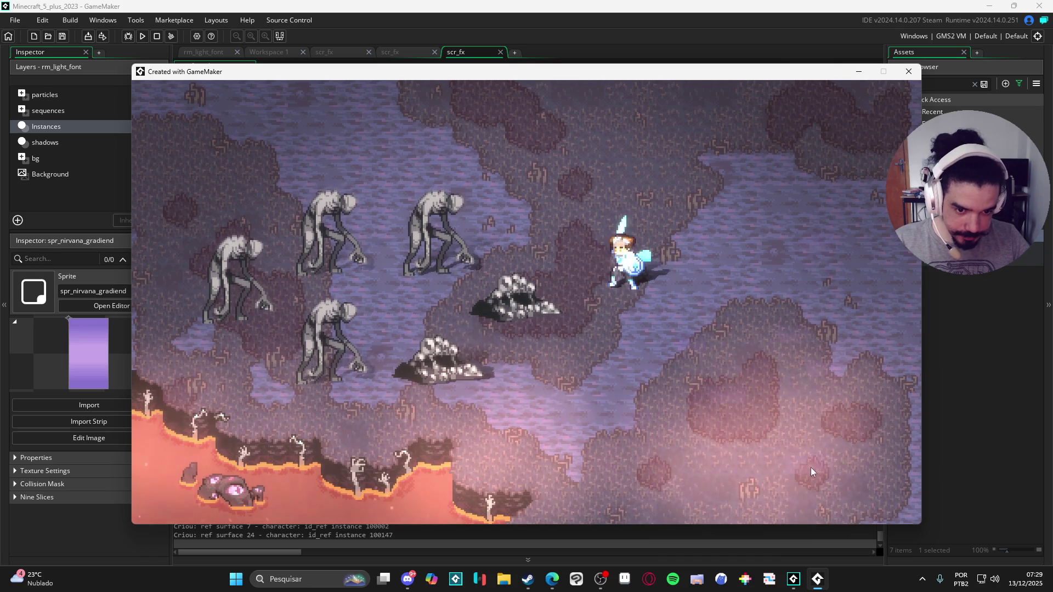
click(722, 436)
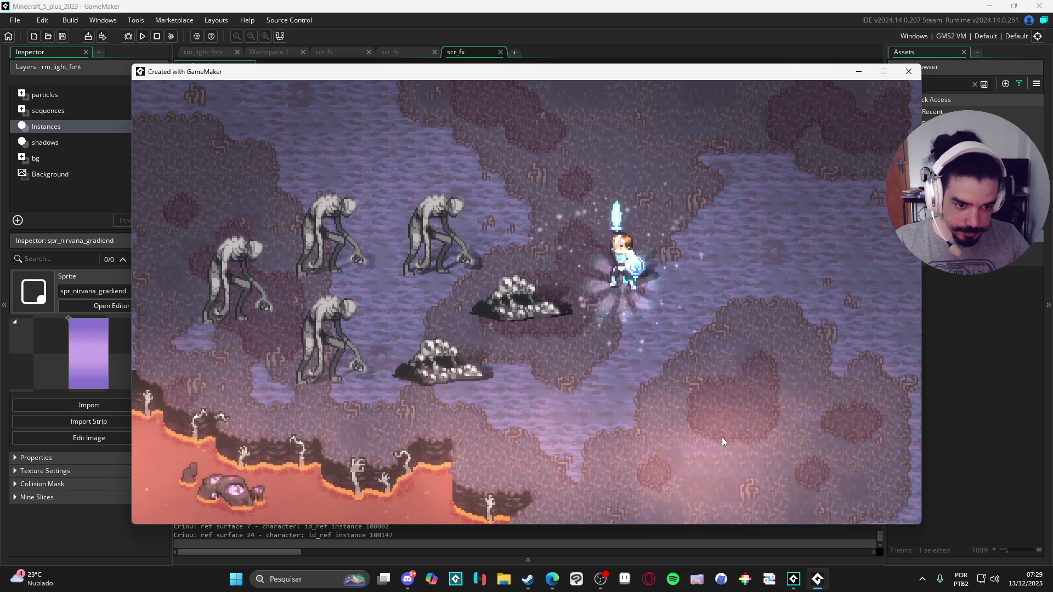
click(914, 76)
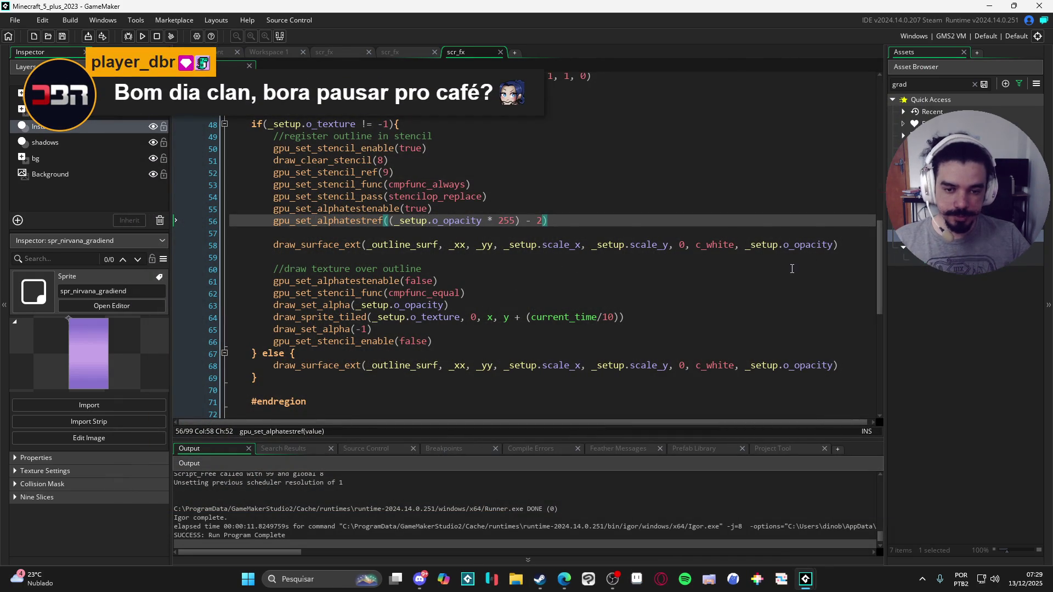
Restore the alpha-test offset to 1, rerun the game, and close it.
key(BackSpace)
text(1)
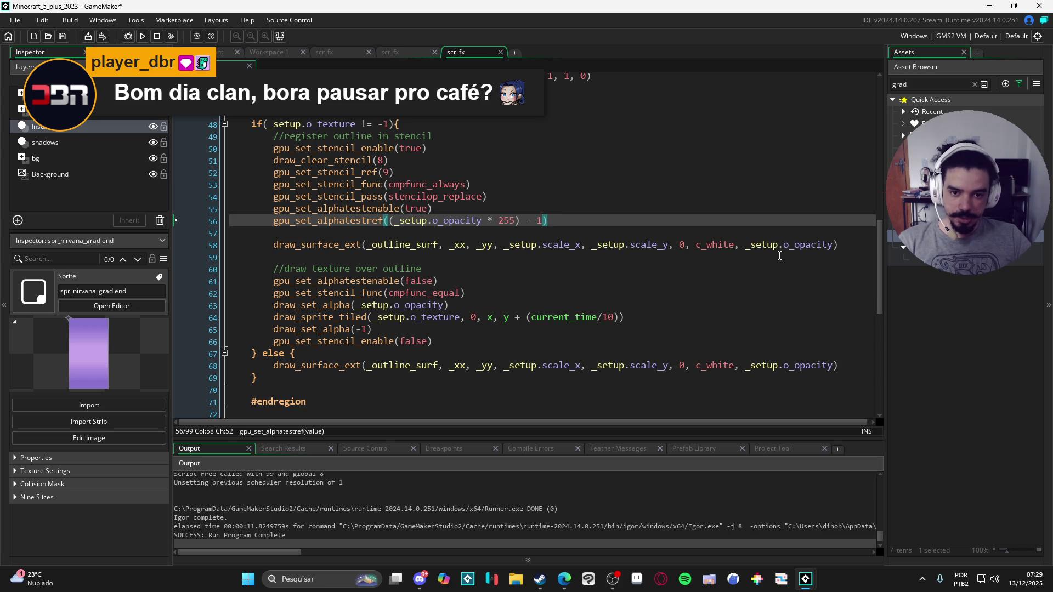
key(F5)
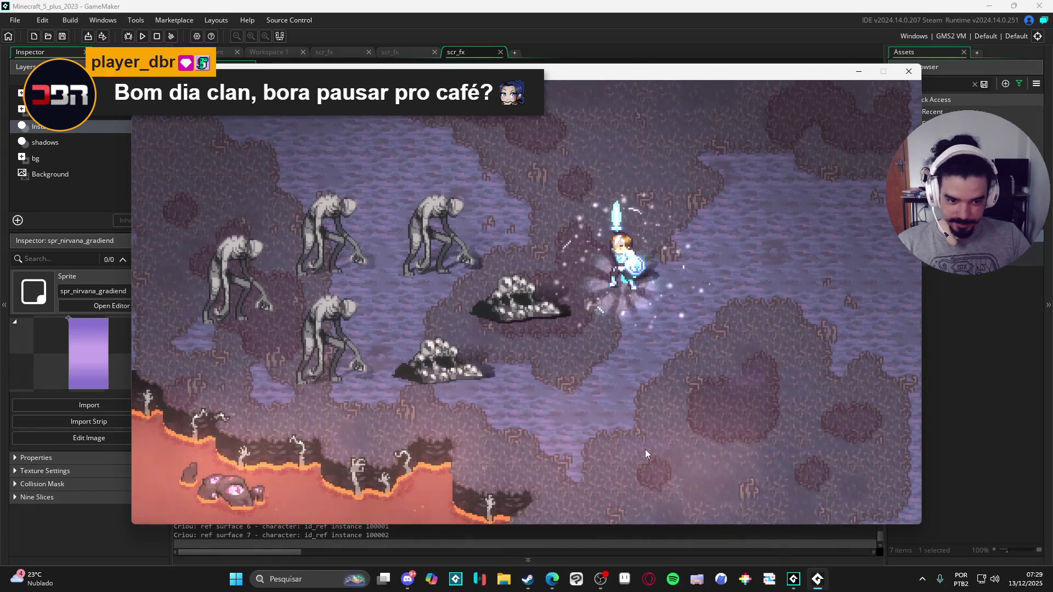
click(910, 70)
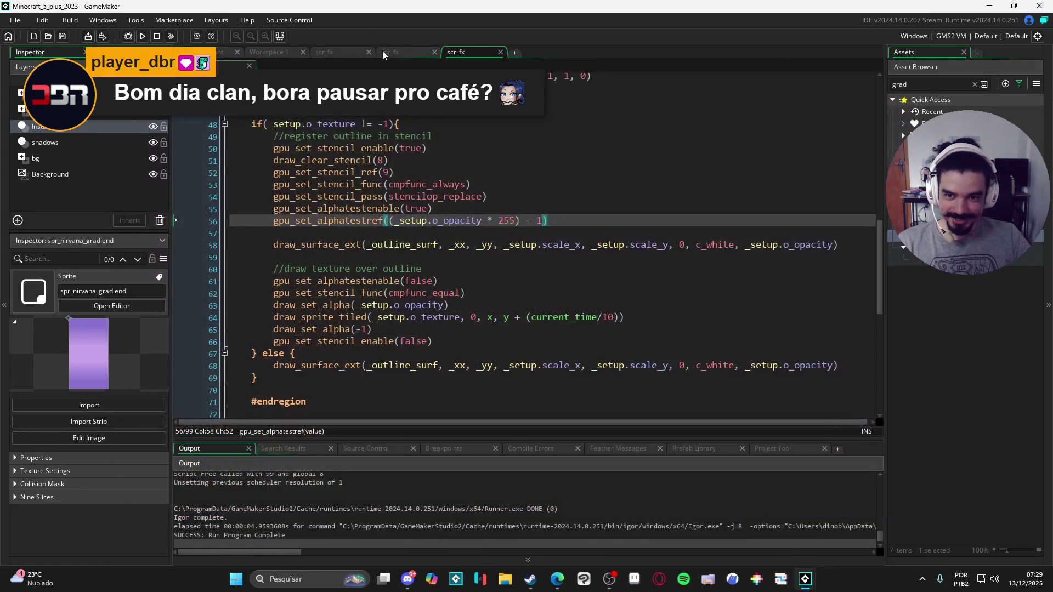
Open obj_floating_text's Draw event from Recent, set o_opacity to .5, and run the game.
click(378, 52)
click(351, 54)
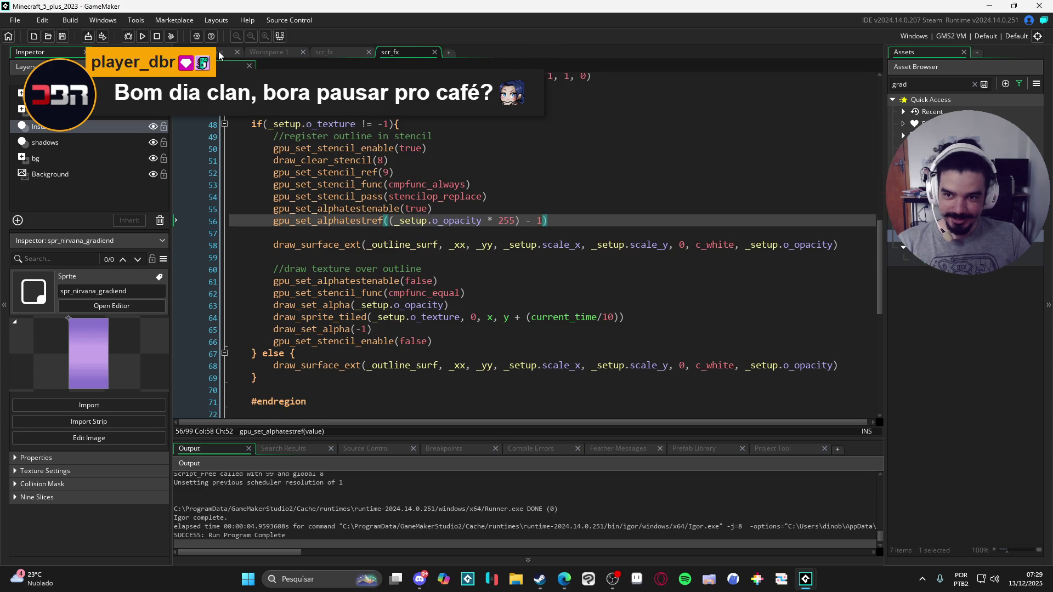
click(904, 112)
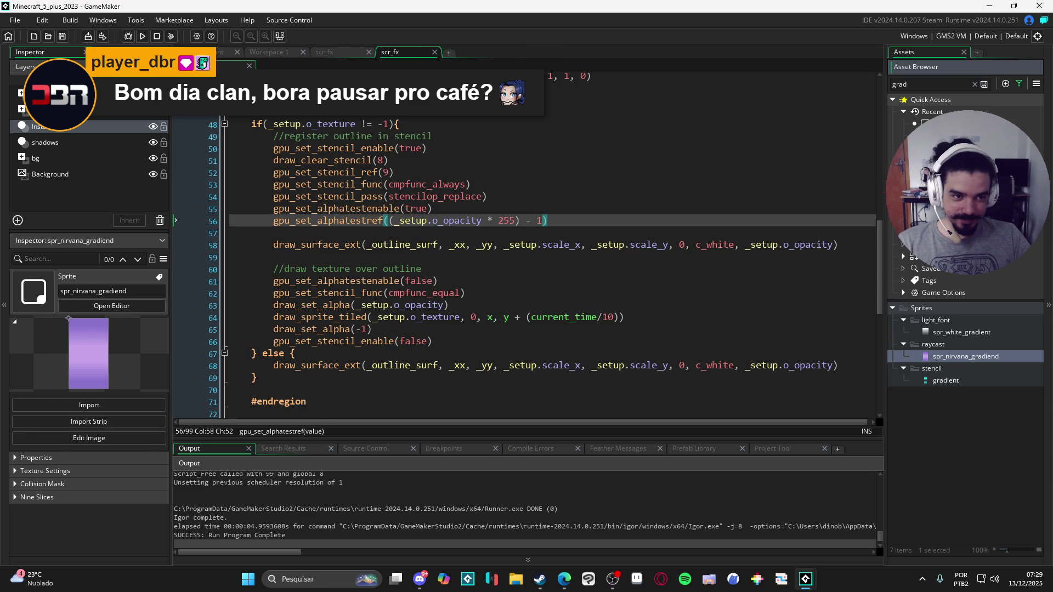
double_click(927, 123)
key(BackSpace)
text(5)
key(F5)
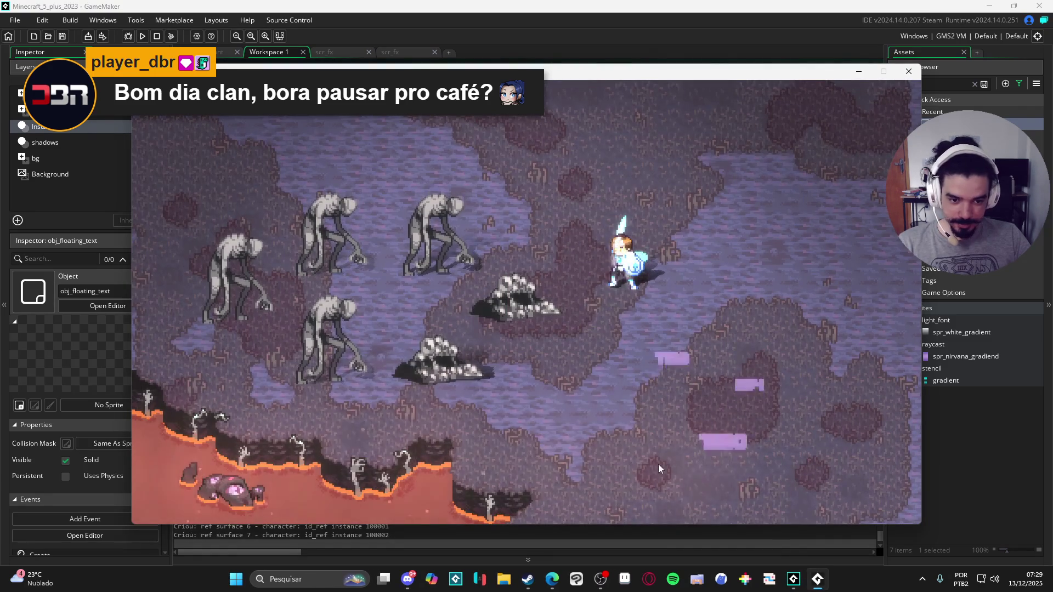
Spawn many purple floating labels across the cave floor to check their outlines.
click(777, 351)
click(658, 442)
click(760, 427)
click(601, 483)
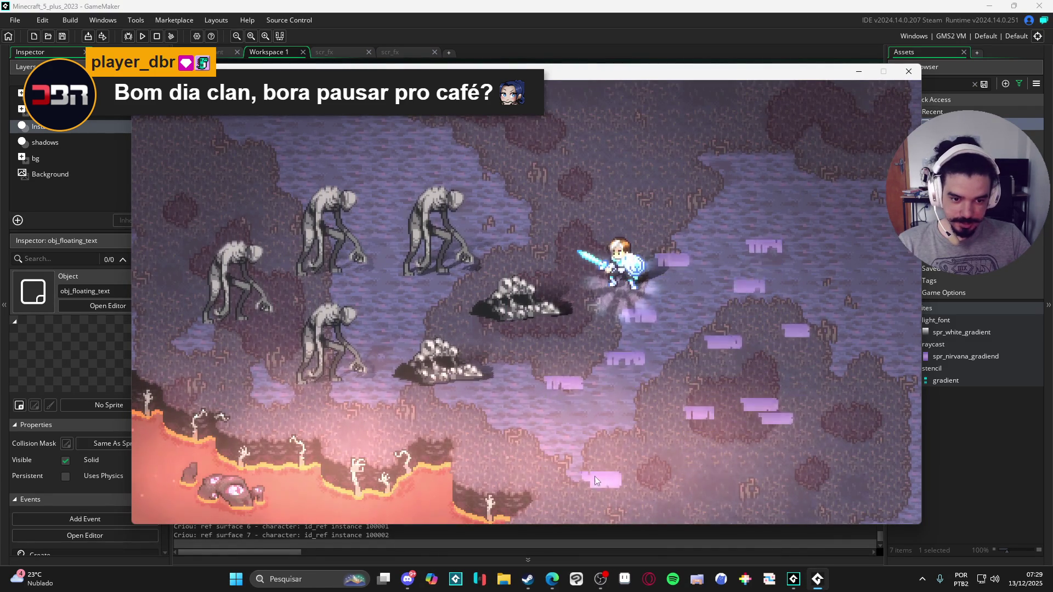
click(680, 441)
click(775, 423)
click(663, 489)
click(821, 465)
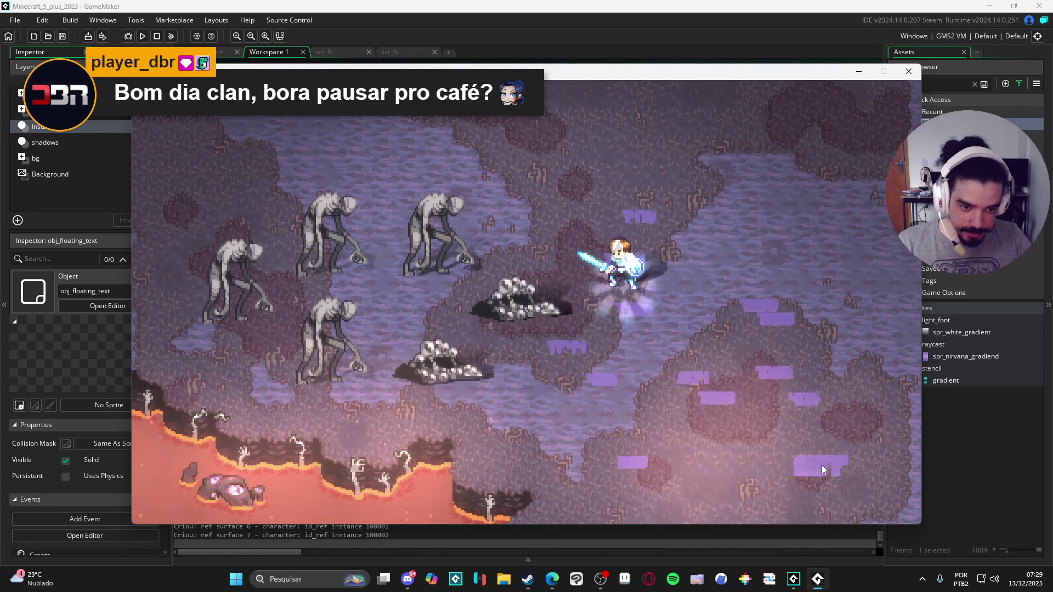
click(706, 463)
click(853, 458)
click(752, 478)
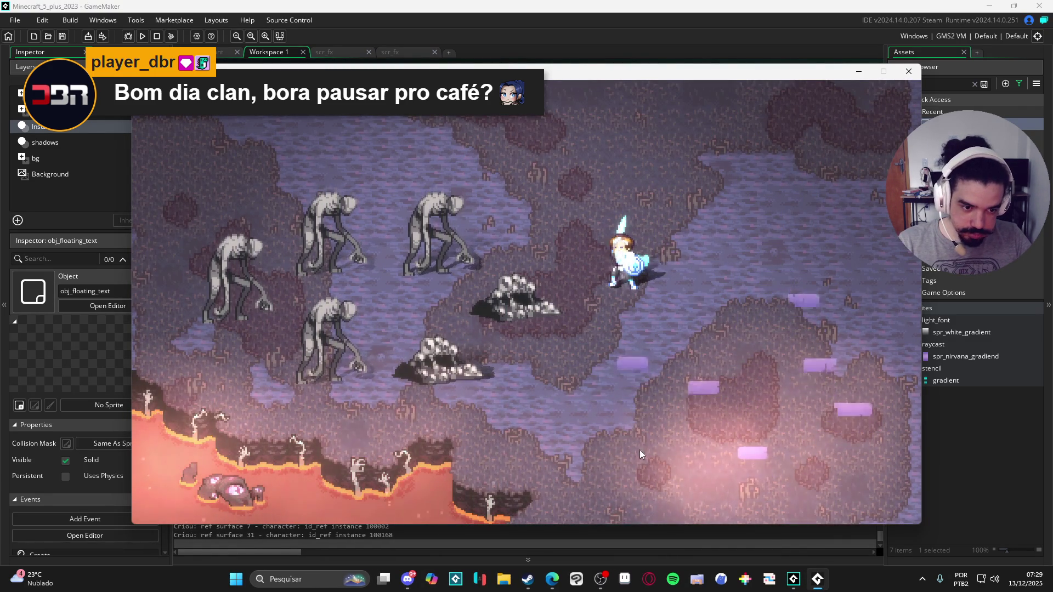
click(641, 449)
click(780, 465)
click(850, 449)
click(845, 460)
click(862, 492)
click(650, 454)
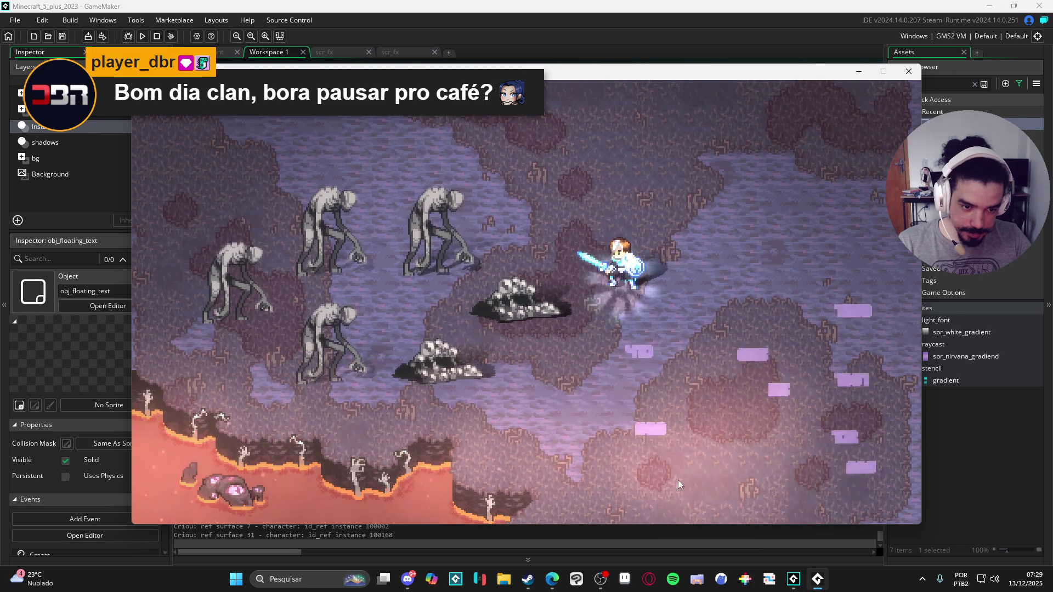
click(682, 484)
click(763, 460)
click(720, 406)
click(542, 460)
click(724, 439)
click(756, 472)
click(623, 472)
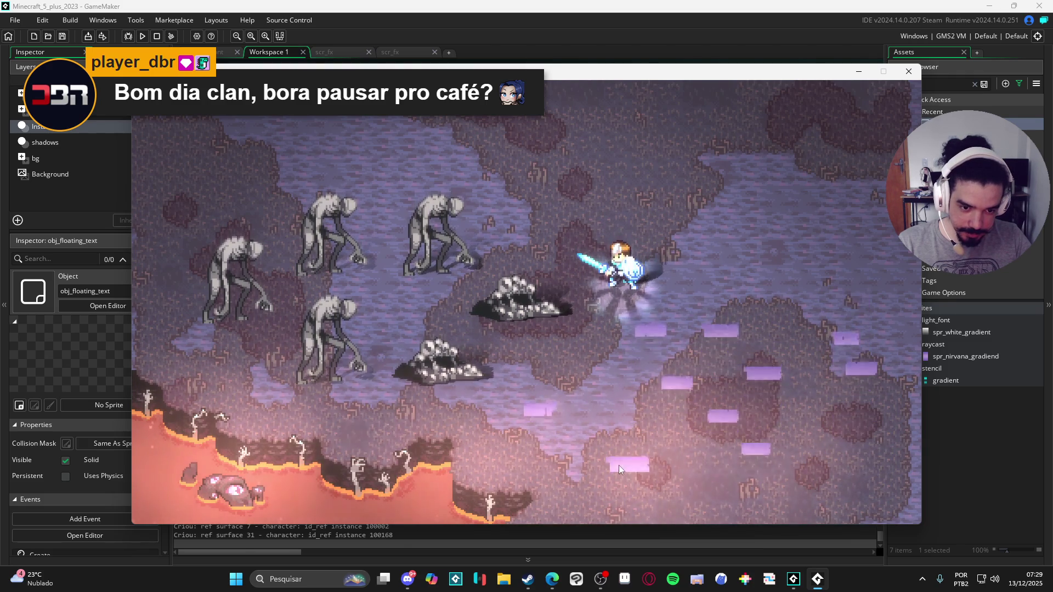
click(769, 461)
click(837, 428)
click(823, 422)
click(739, 395)
click(724, 426)
click(663, 400)
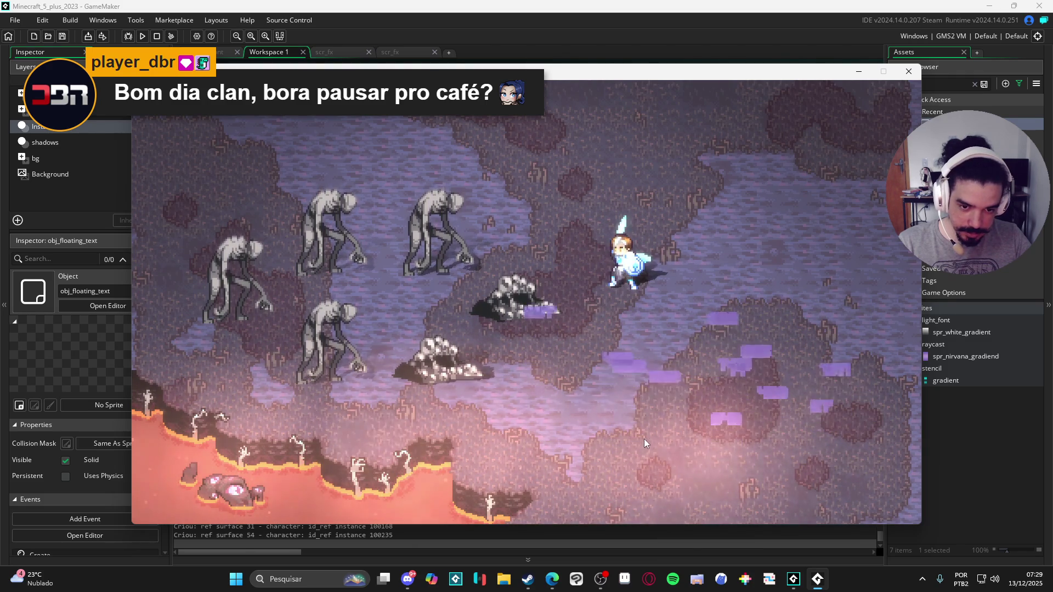
click(570, 421)
click(632, 364)
click(653, 377)
click(658, 421)
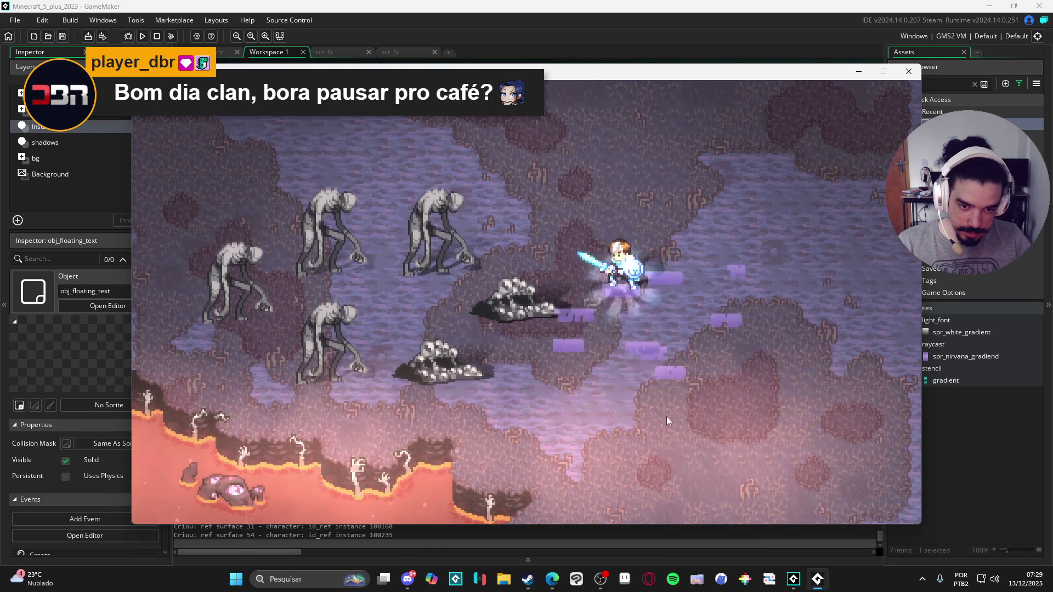
Close the running game and the duplicate scr_fx tab.
click(909, 72)
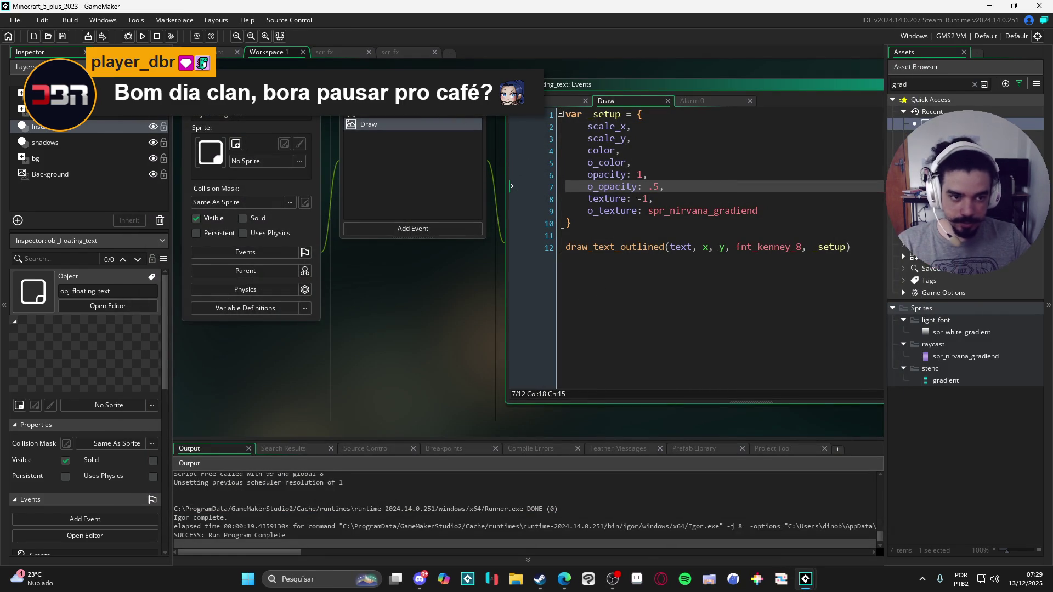
click(403, 54)
click(336, 55)
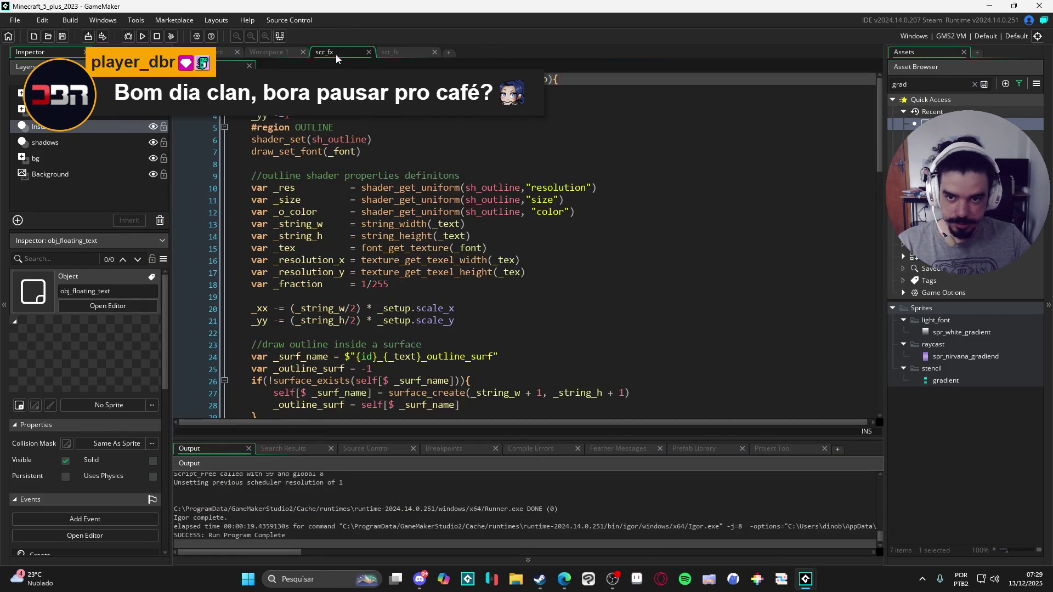
click(368, 52)
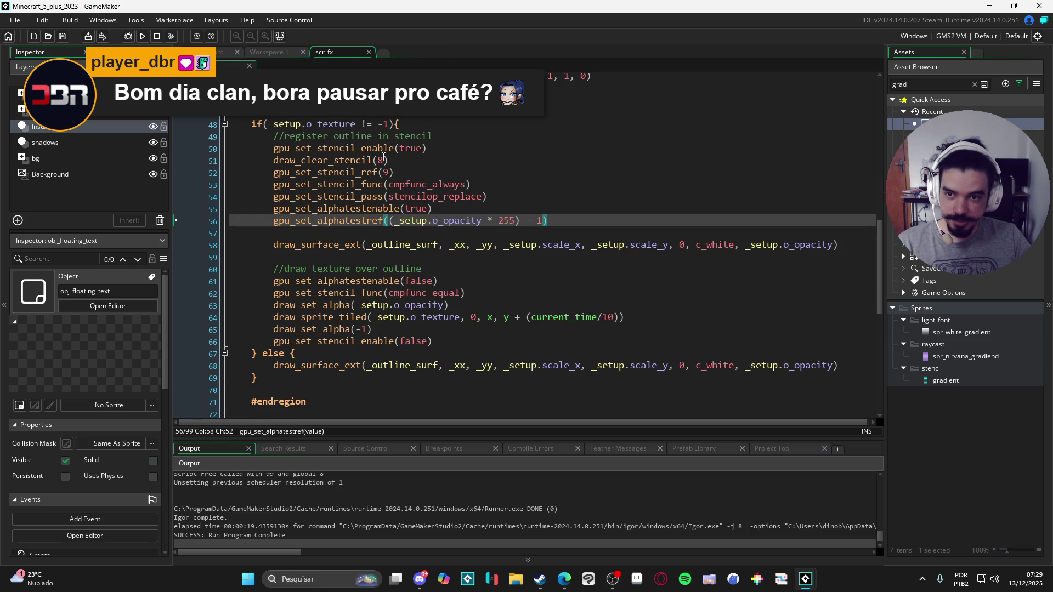
Review the alpha calls around the stencil pass and change the reset to draw_set_alpha(1).
click(392, 185)
scroll(527, 265, up, 2)
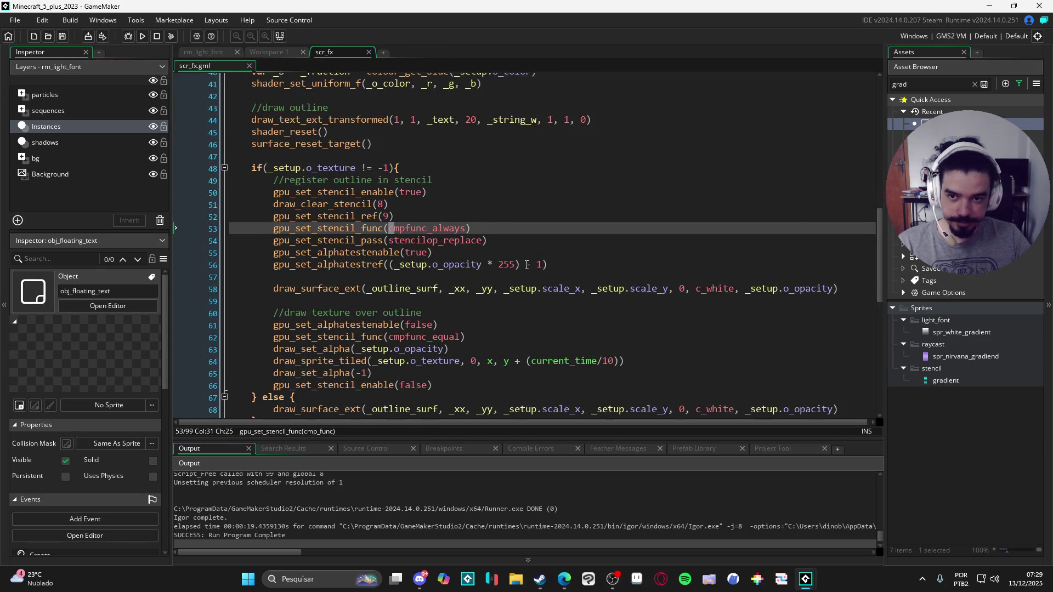
scroll(623, 258, down, 2)
scroll(335, 260, up, 1)
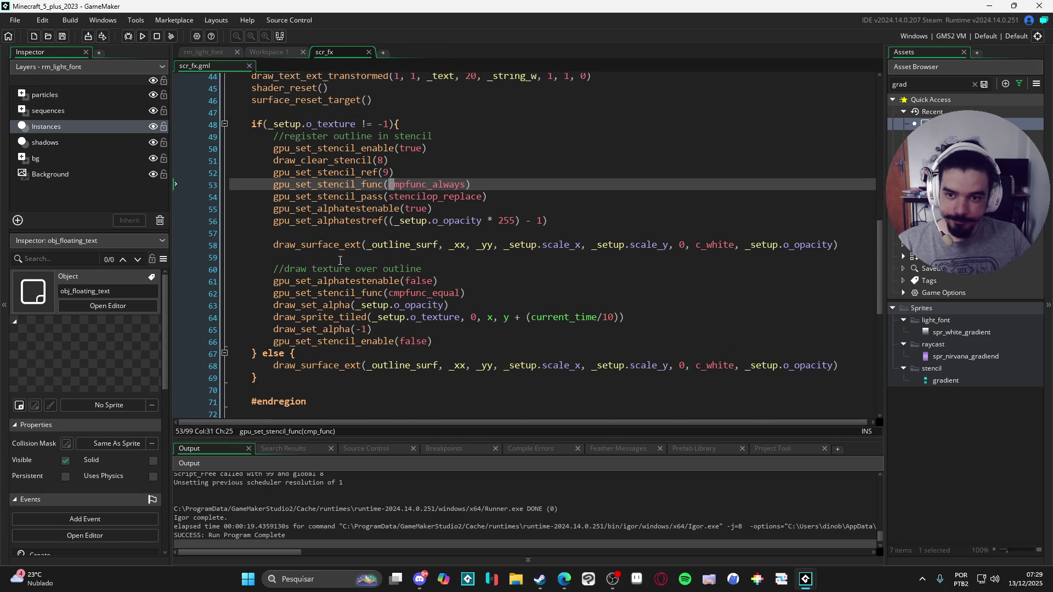
click(305, 256)
click(297, 244)
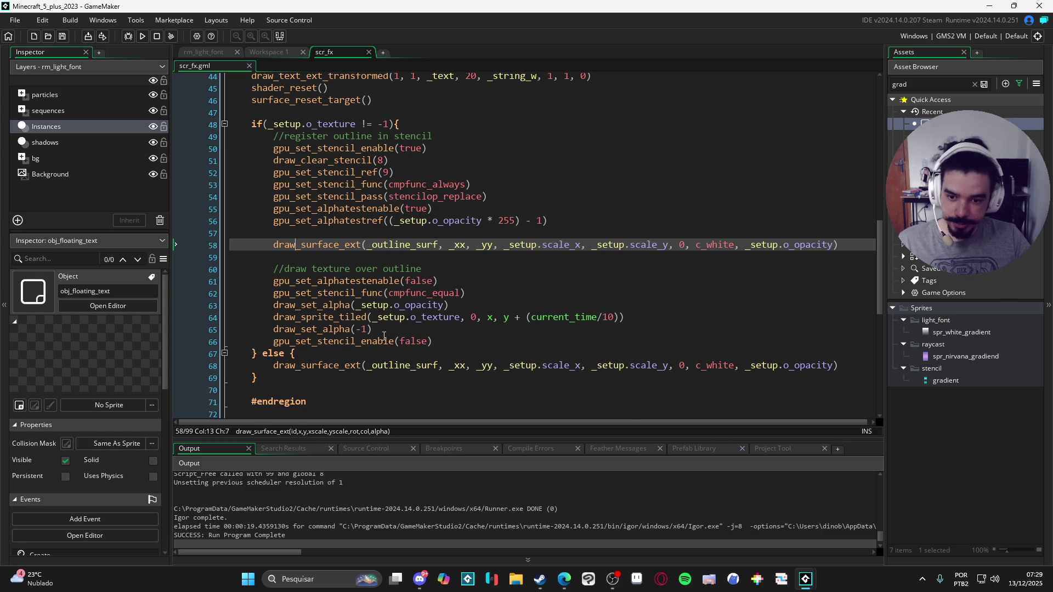
mouse_move(386, 329)
mouse_down()
mouse_move(246, 330)
mouse_move(271, 328)
mouse_up()
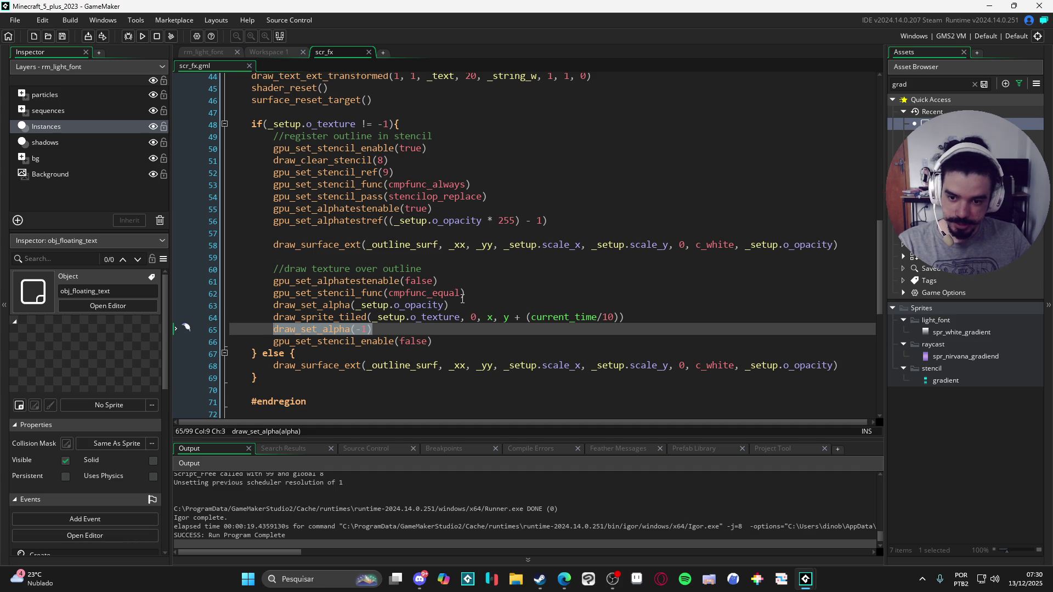
scroll(463, 299, down, 5)
scroll(458, 298, up, 2)
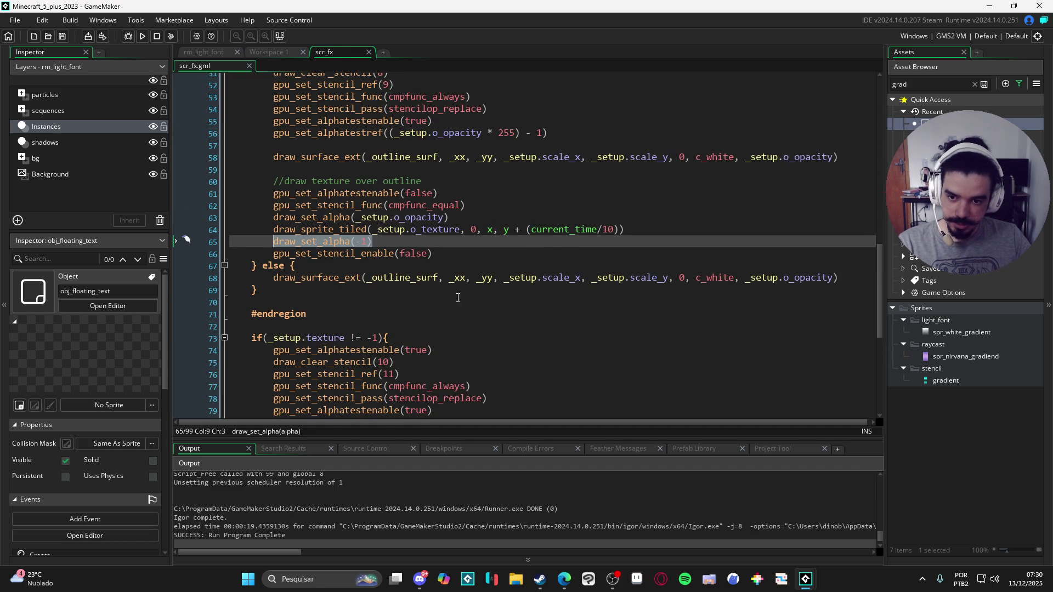
click(379, 245)
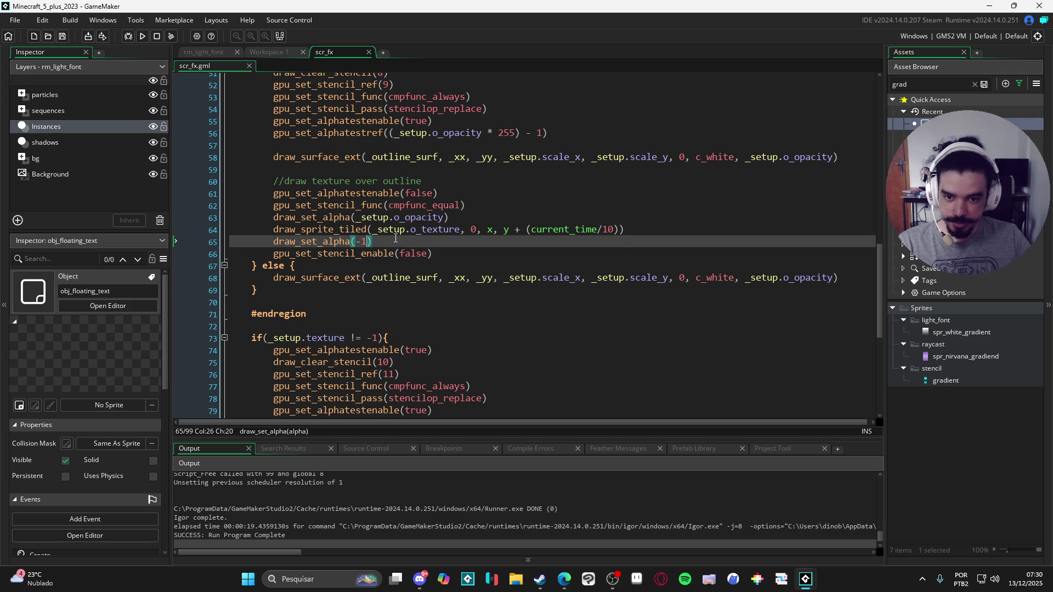
text(1)
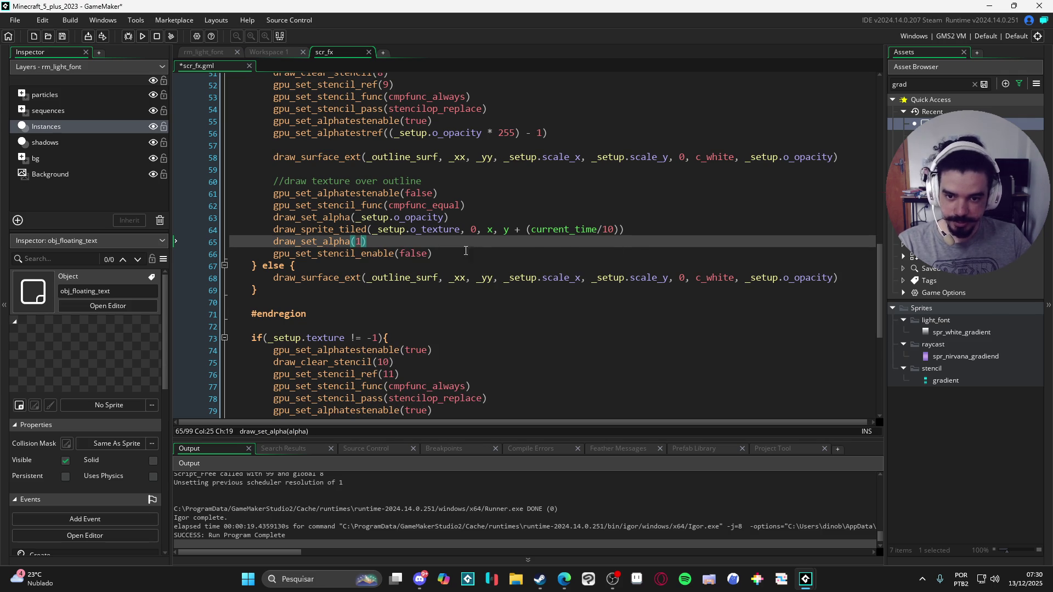
Delete the draw_set_alpha(1) line after the tiled texture draw.
scroll(454, 255, up, 1)
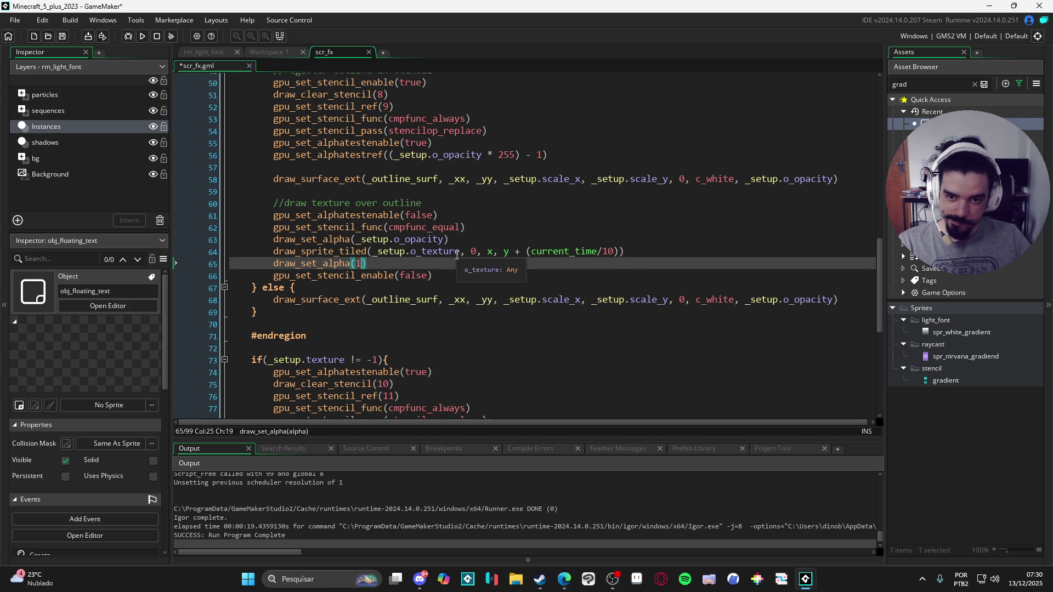
drag(404, 266, 229, 266)
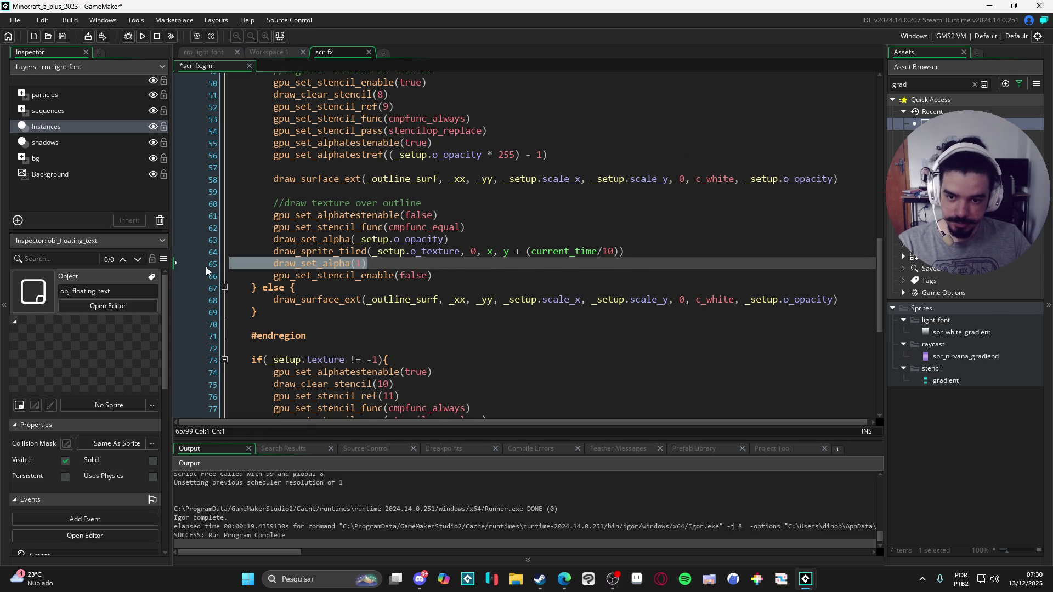
key(BackSpace)
key(BackSpace)
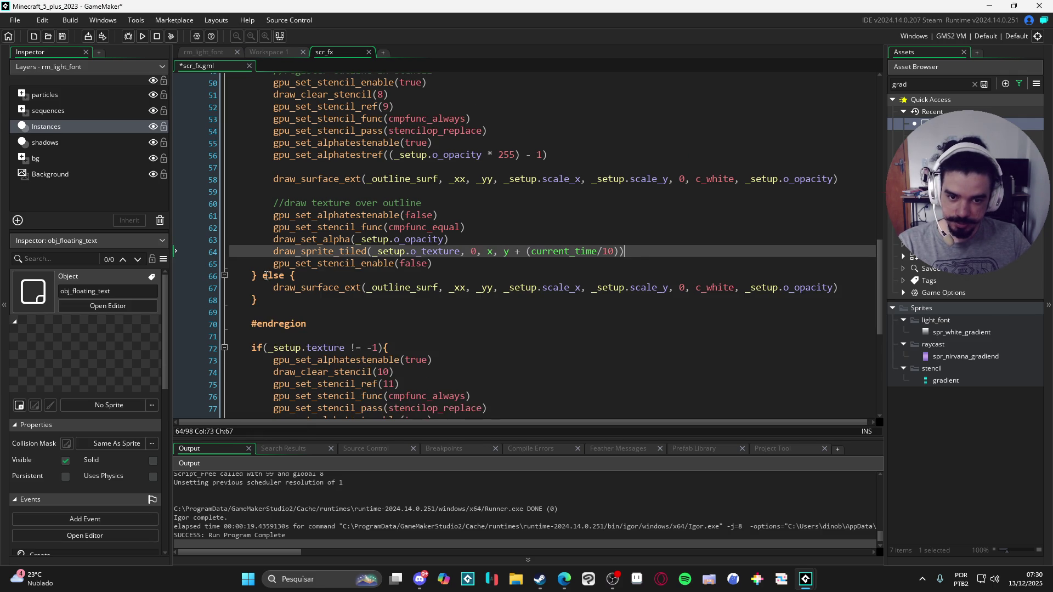
Check line 58's opacity argument and the draw_sprite_tiled arguments, then run the game.
scroll(499, 205, up, 2)
click(816, 244)
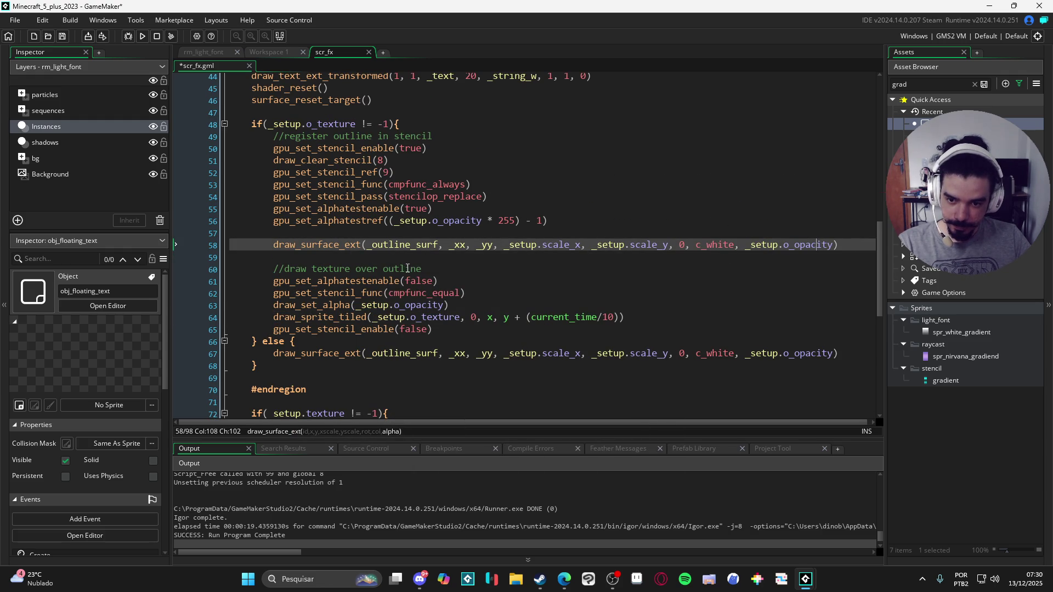
click(472, 317)
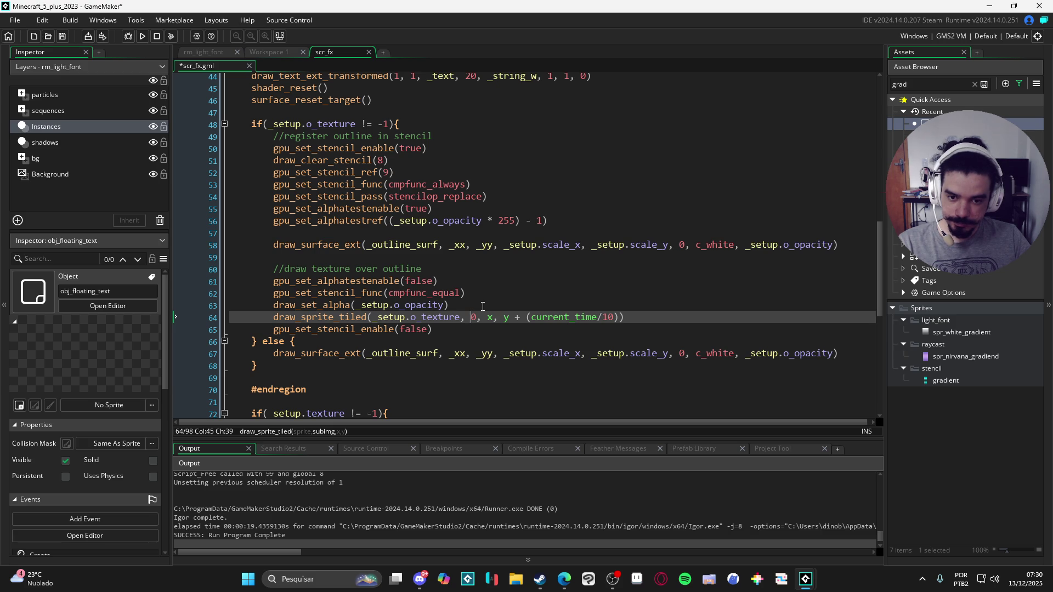
click(482, 306)
key(F5)
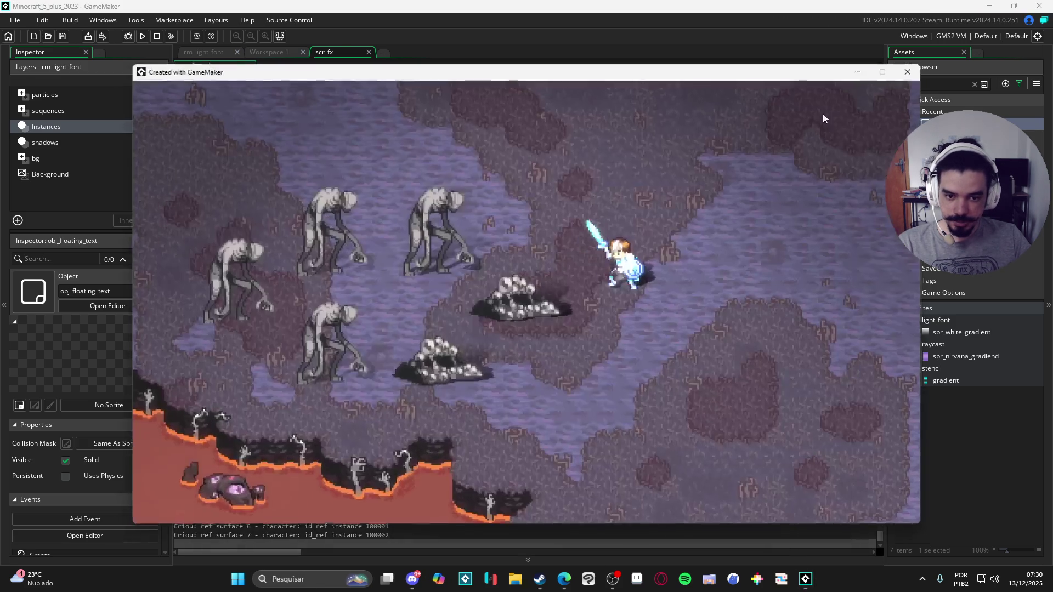
Spawn floating damage numbers around the map, then close the game.
click(862, 170)
click(768, 357)
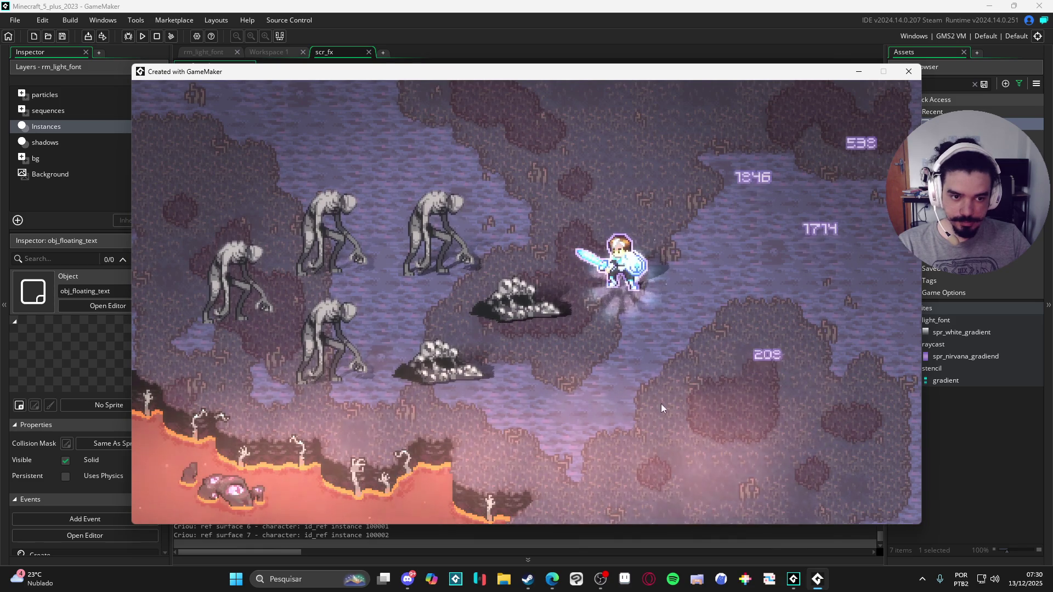
click(624, 398)
click(823, 422)
click(724, 469)
click(686, 447)
click(748, 379)
click(767, 361)
click(803, 414)
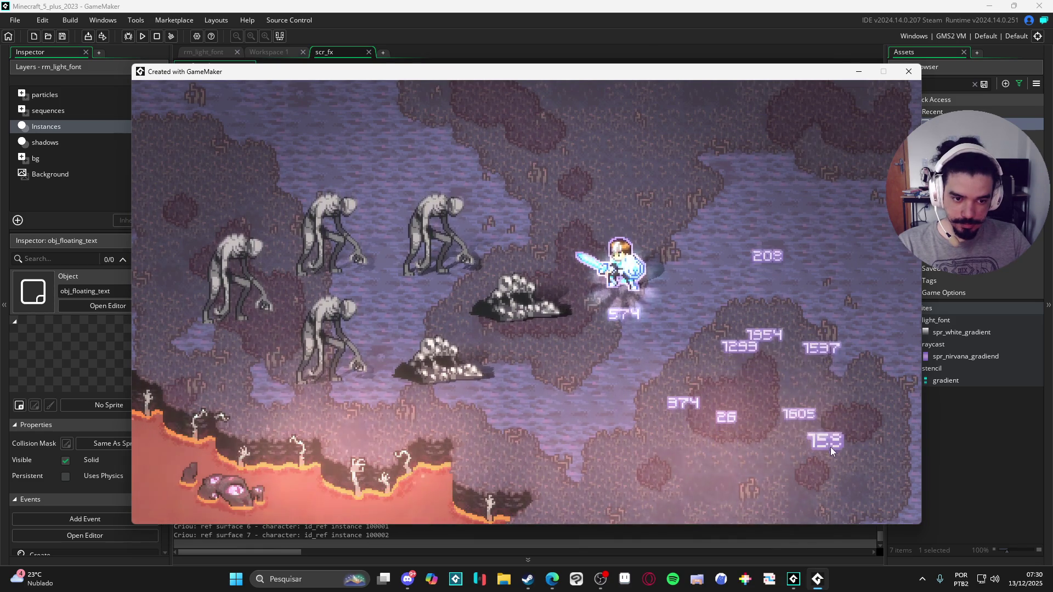
click(828, 445)
click(909, 76)
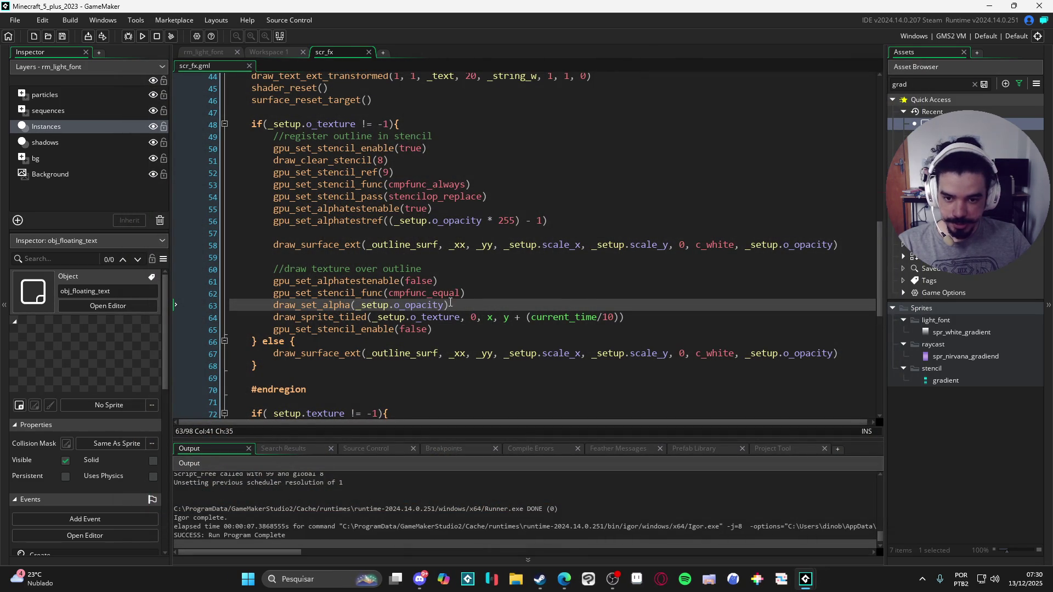
Delete the draw_set_alpha line 63, retest the floating numbers, then switch to obj_floating_text.
key(BackSpace)
key(BackSpace)
key(F5)
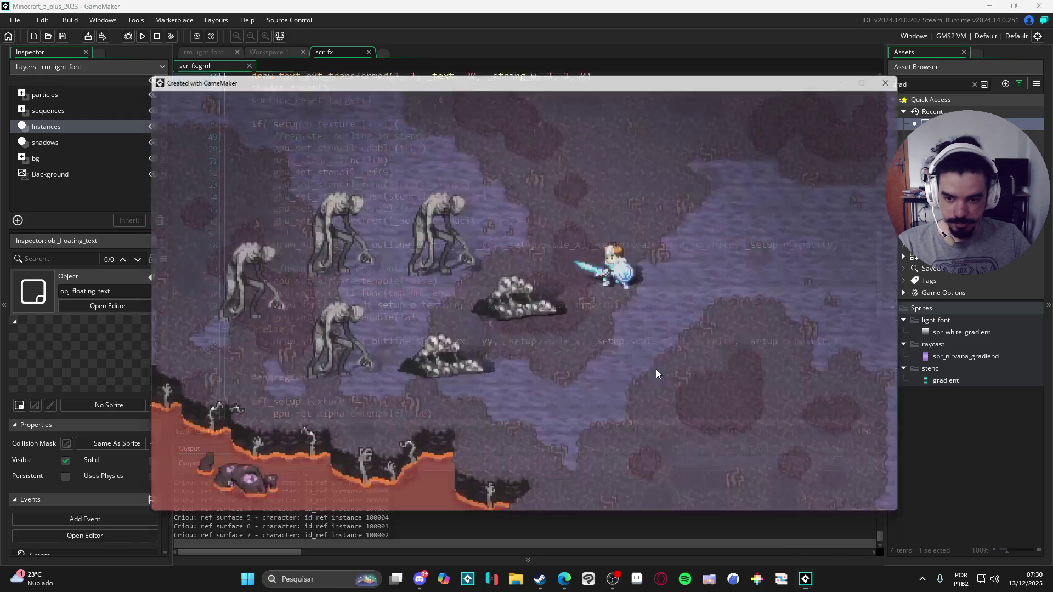
click(719, 365)
click(779, 406)
click(689, 449)
click(785, 418)
click(805, 477)
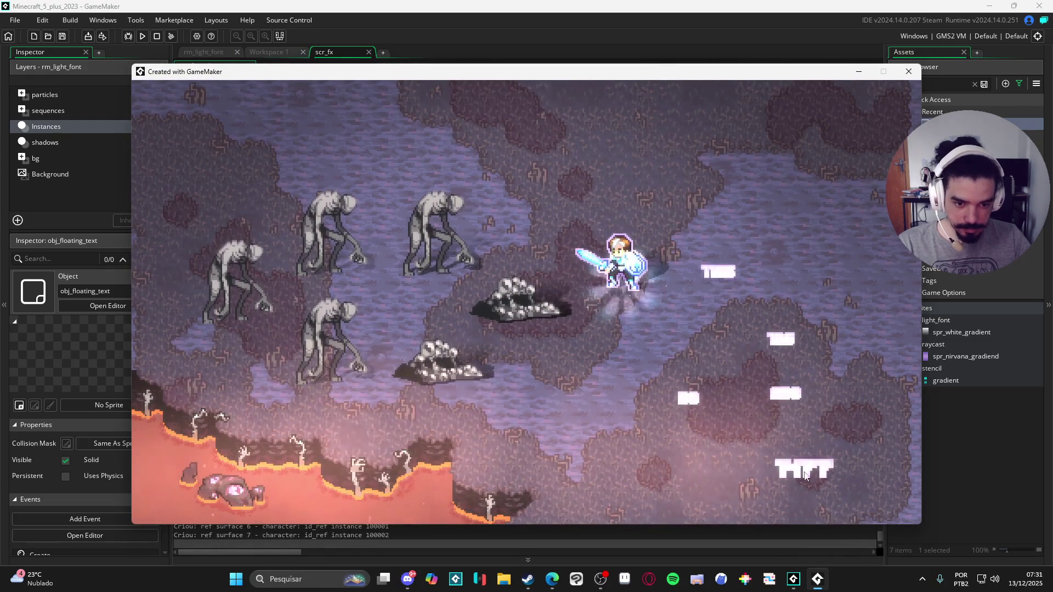
click(664, 482)
click(821, 472)
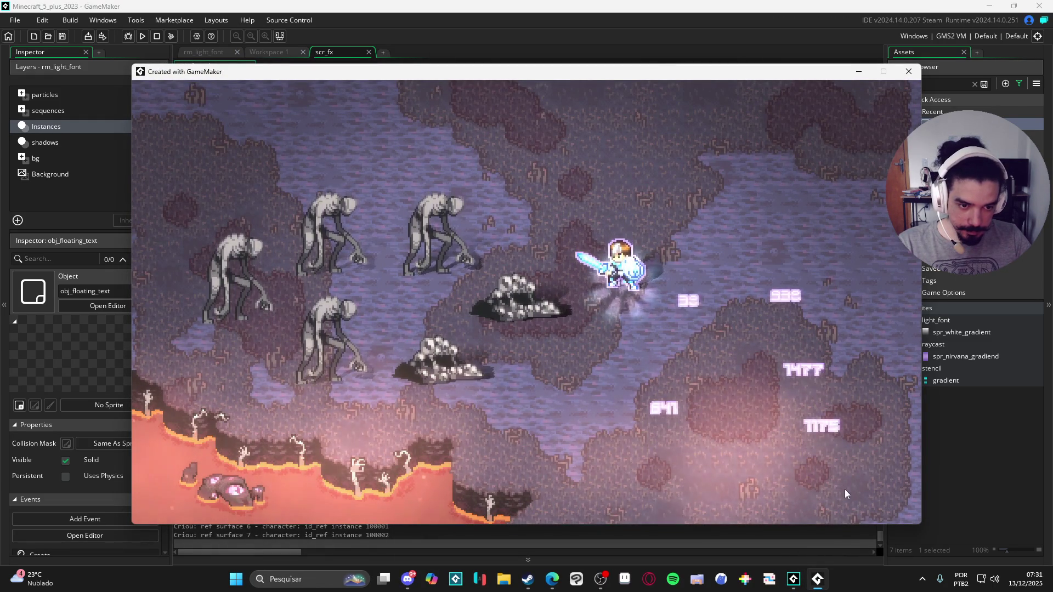
click(838, 259)
click(713, 446)
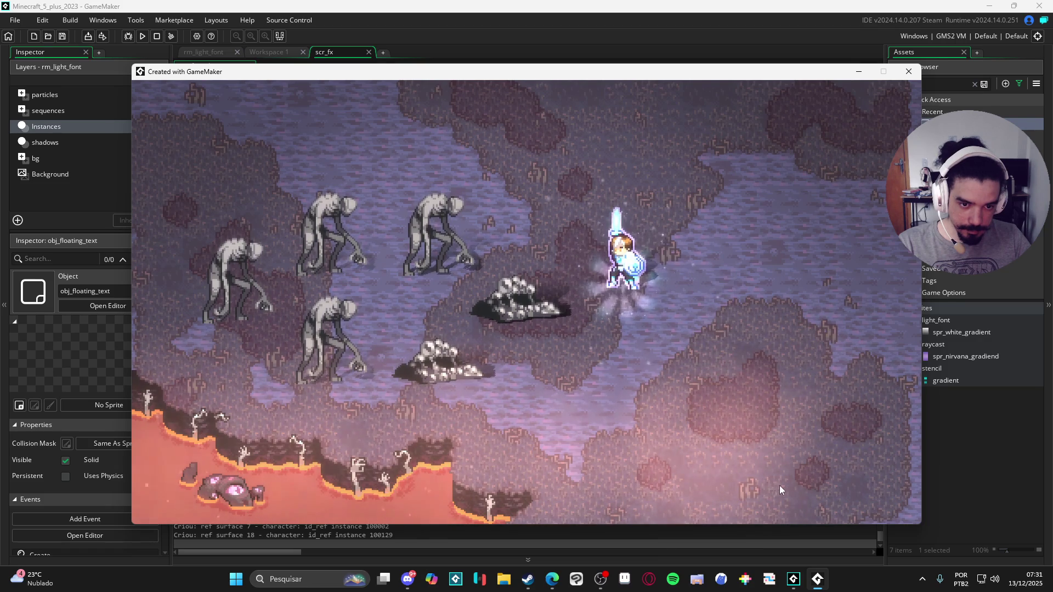
click(909, 72)
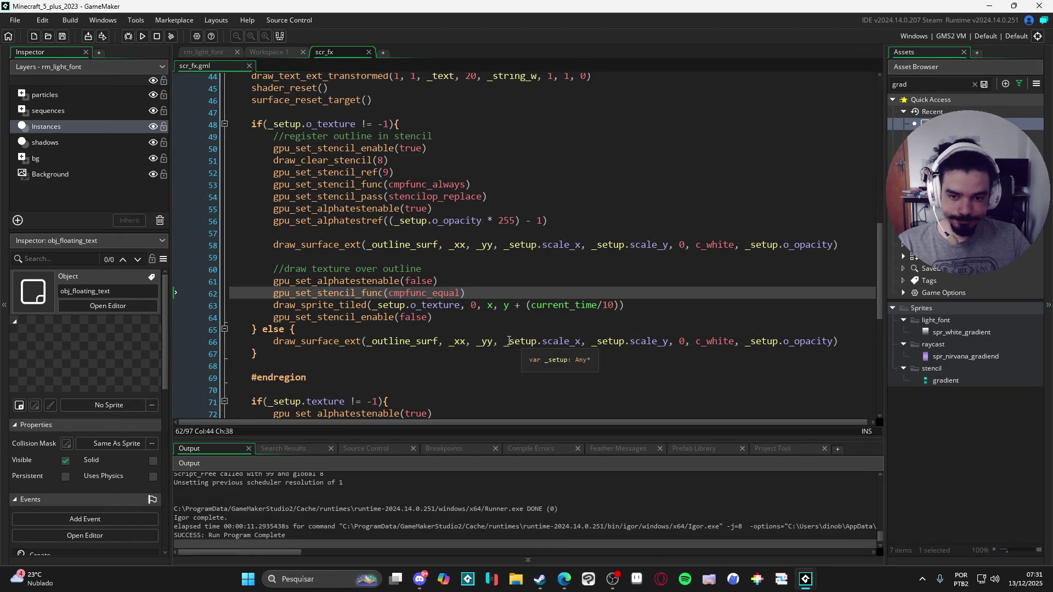
key(ctrl+Tab)
Set the floating text colour to c_black in the Create event and test the damage numbers.
click(405, 99)
text(c_ba)
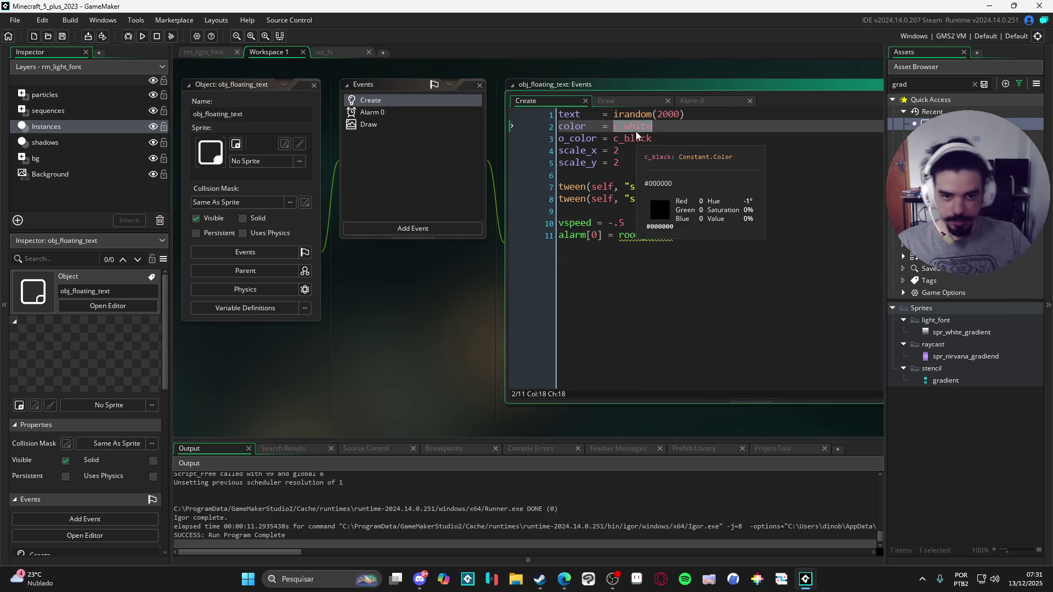
key(Return)
key(ctrl+s)
key(F5)
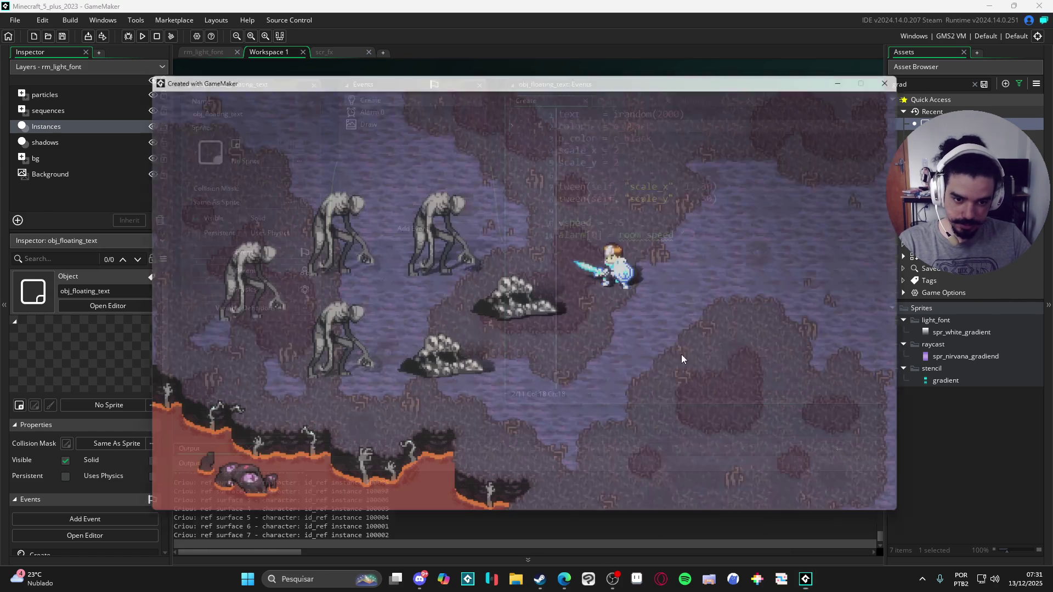
click(686, 362)
click(763, 398)
click(724, 466)
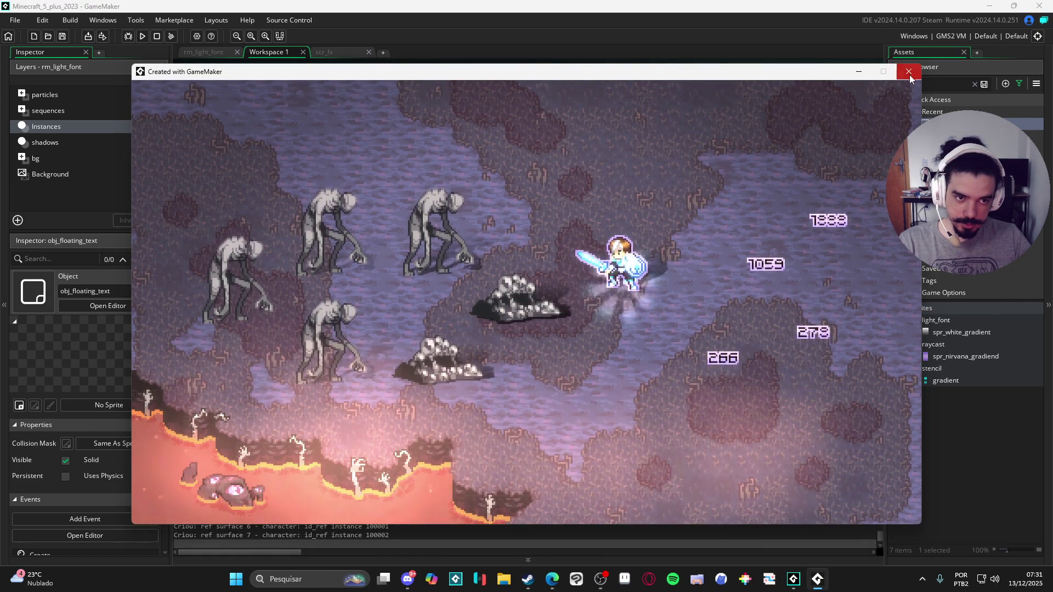
click(909, 72)
Change the outline colour o_color to c_white, test the numbers in game, then return to scr_fx.
double_click(650, 139)
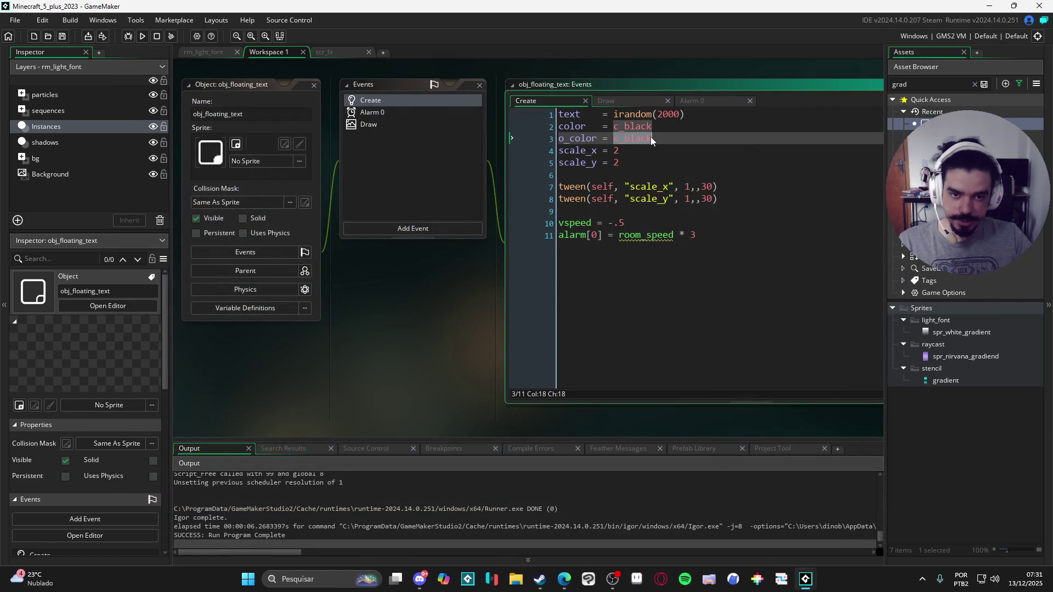
text(c_white)
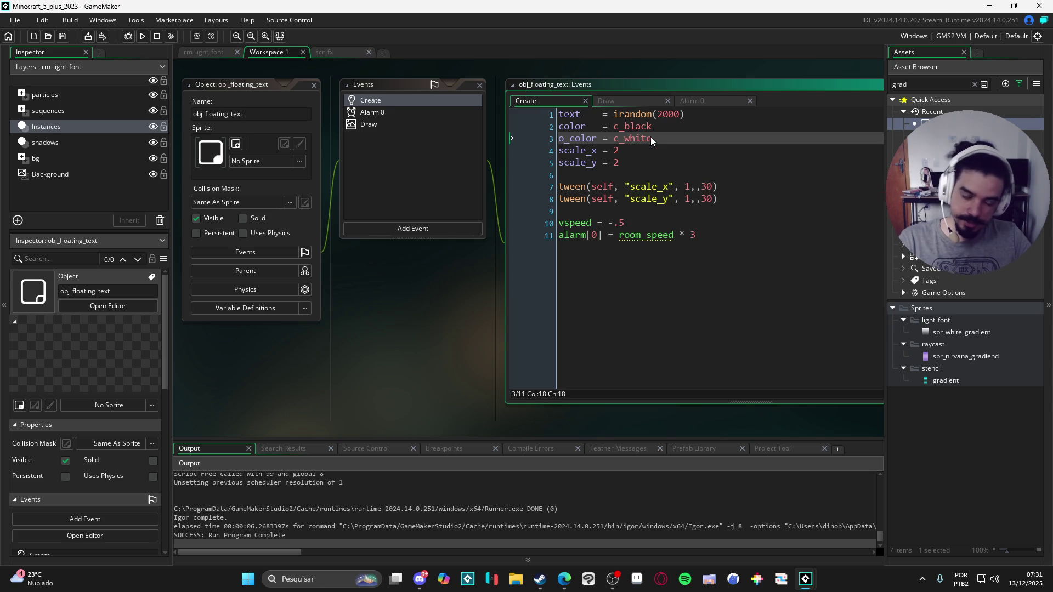
key(F5)
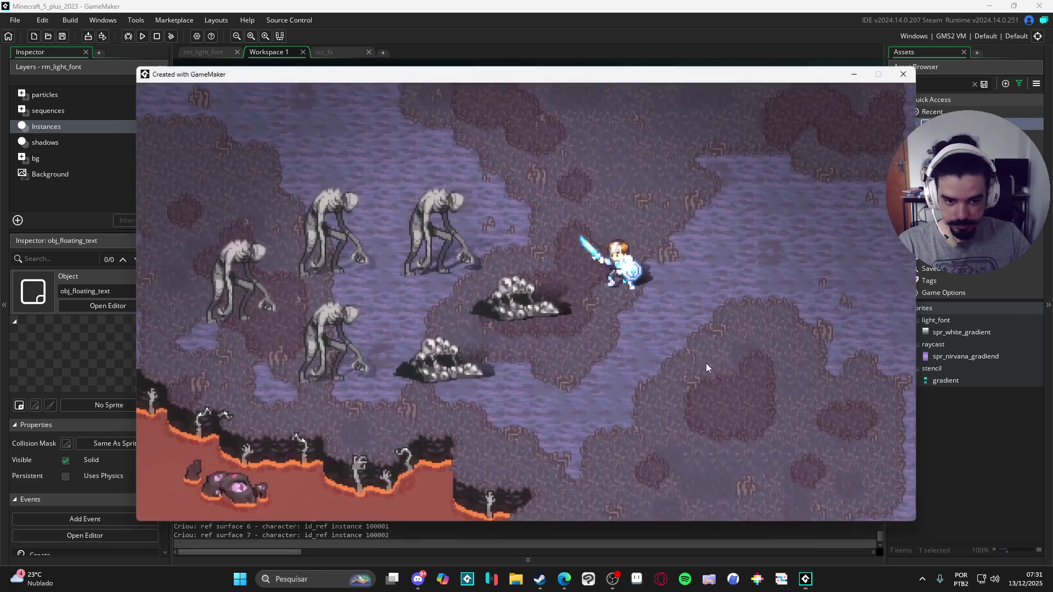
click(706, 366)
click(676, 445)
click(608, 451)
click(757, 439)
click(778, 363)
click(748, 475)
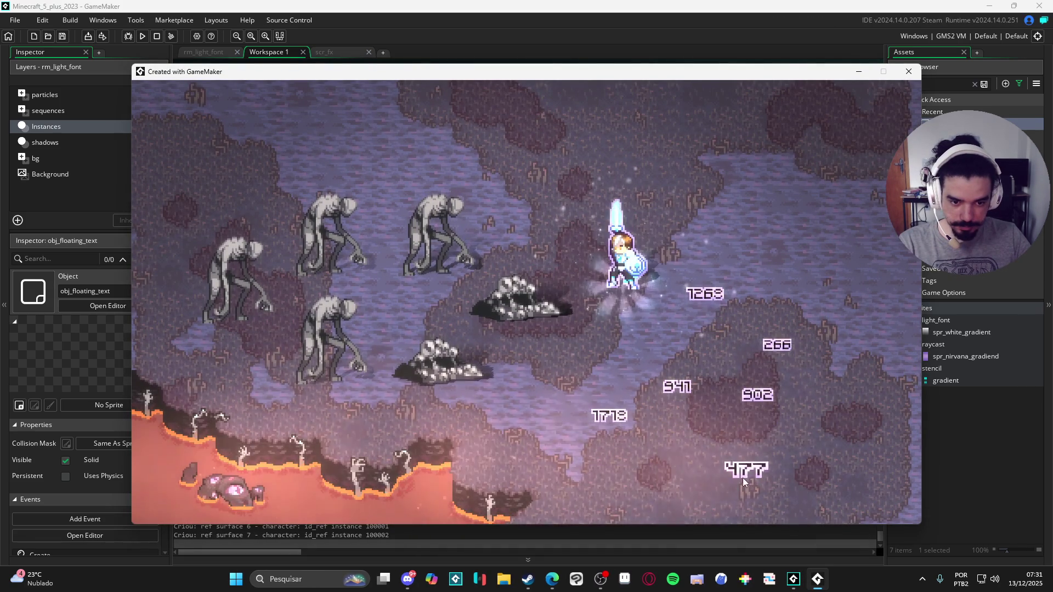
click(804, 424)
click(631, 439)
click(630, 457)
click(785, 456)
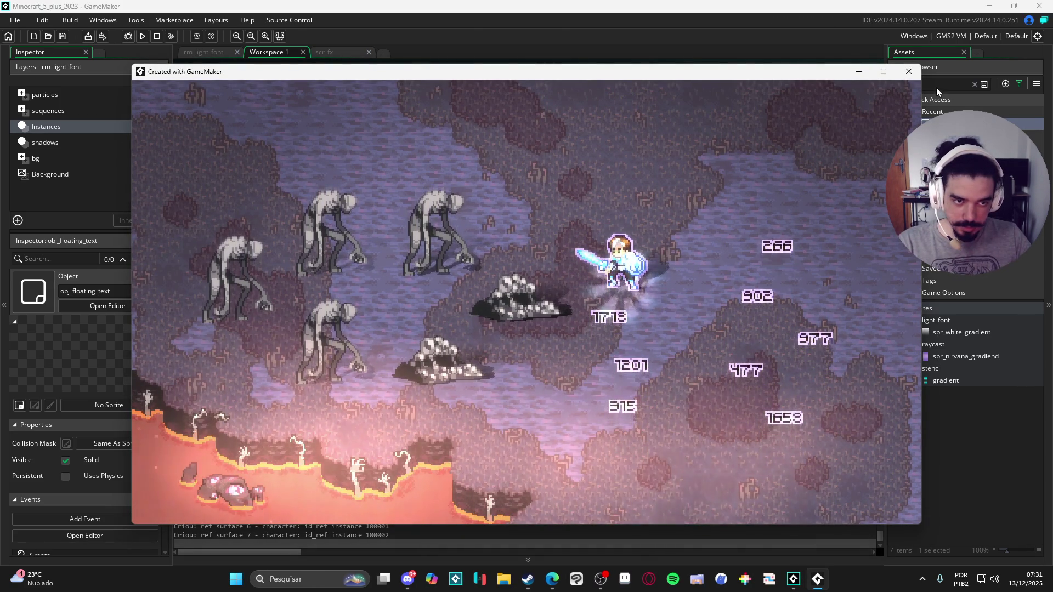
click(911, 74)
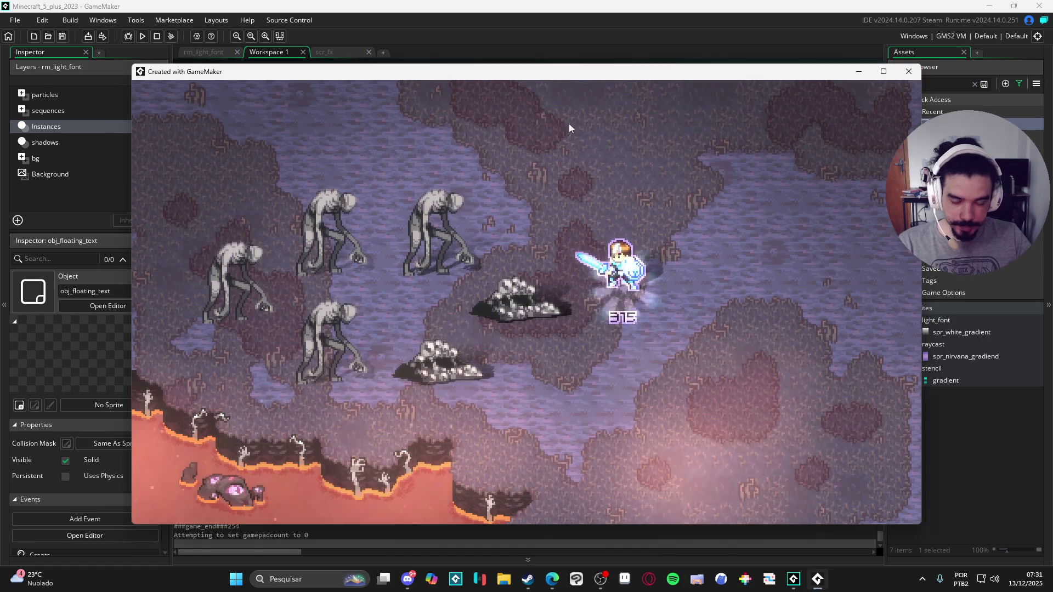
click(330, 51)
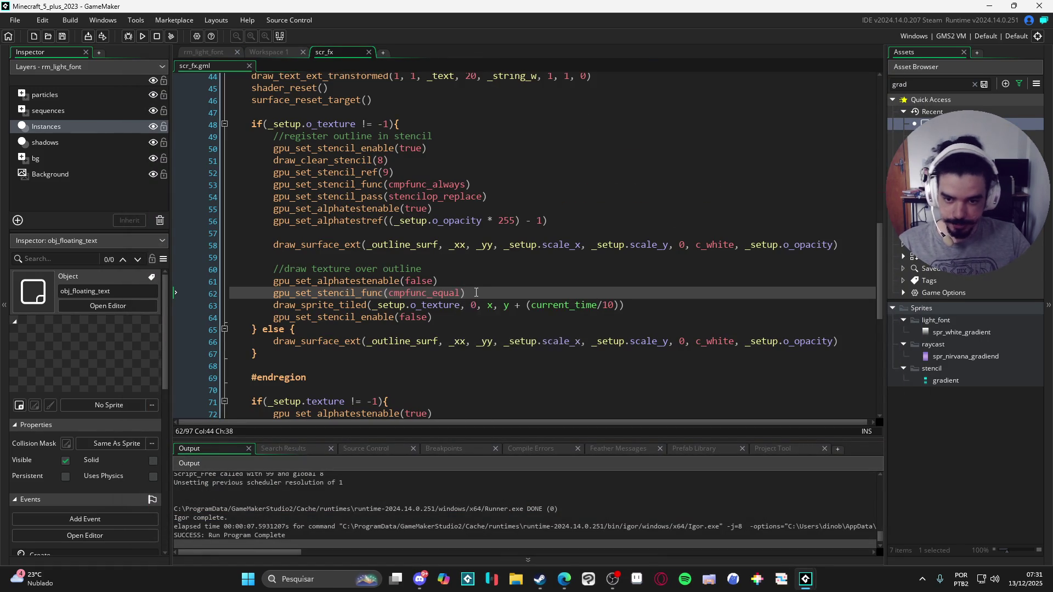
Restore draw_set_alpha(_setup.o_opacity) and add draw_set_alpha(1) after the draw_sprite_tiled line.
key(Return)
text(draw_set_alpha(_setup.o_opacity))
key(shift+Home)
key(shift+Home)
drag(449, 306, 299, 305)
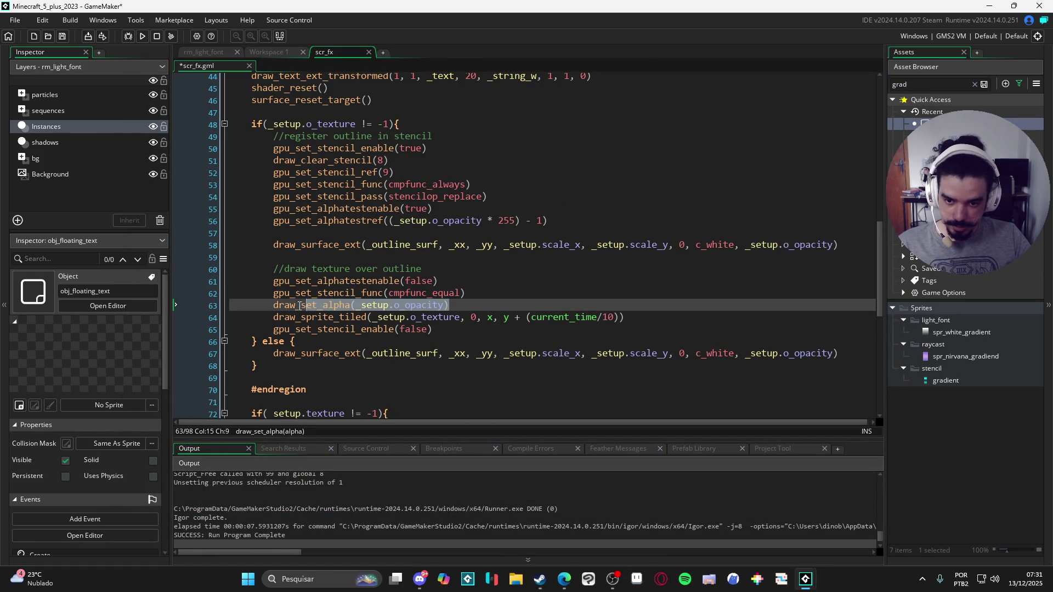
click(639, 320)
key(Return)
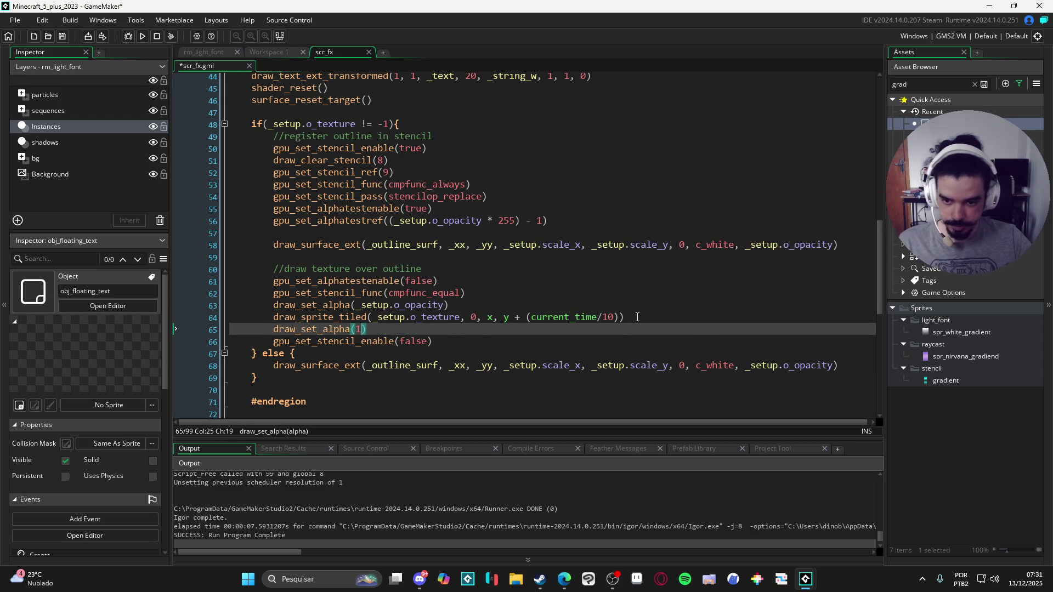
key(ctrl+s)
key(ctrl+a)
key(ctrl+z)
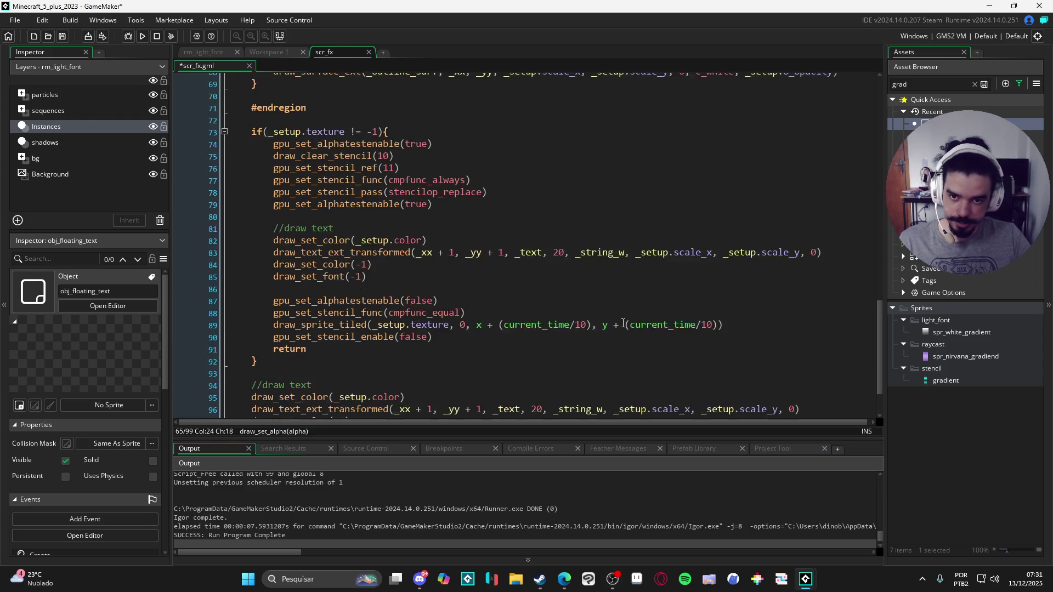
scroll(460, 334, up, 1)
text(1)
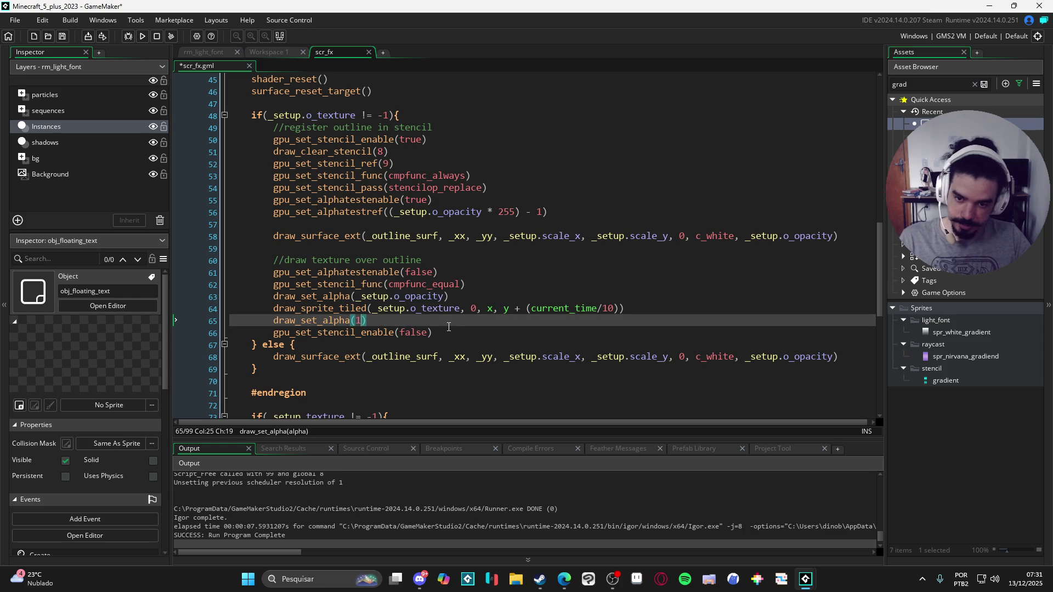
Run the game and spawn floating damage numbers to check the alpha reset.
key(F5)
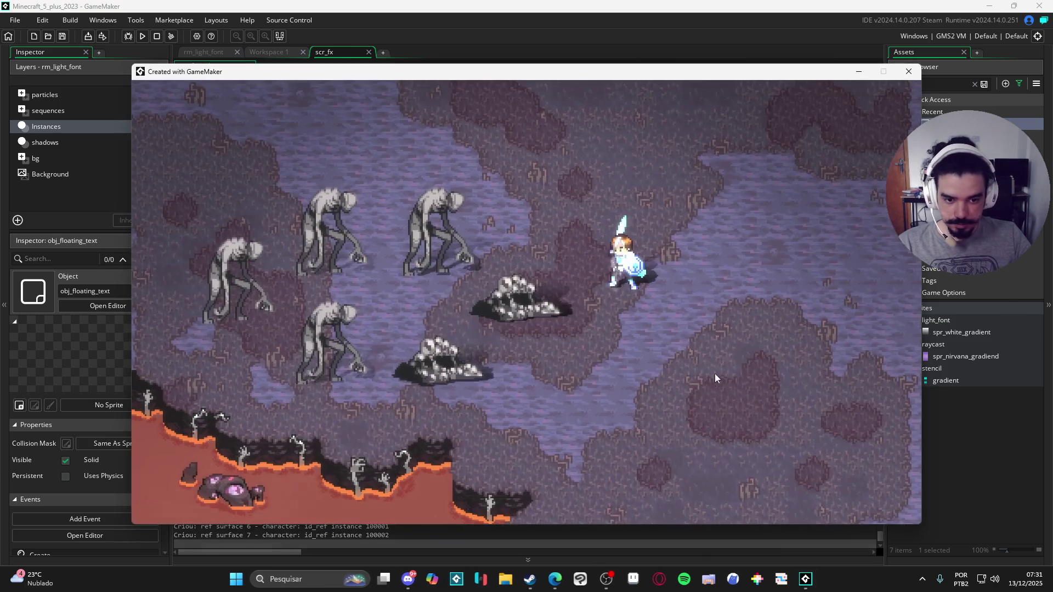
click(715, 373)
click(684, 430)
click(624, 439)
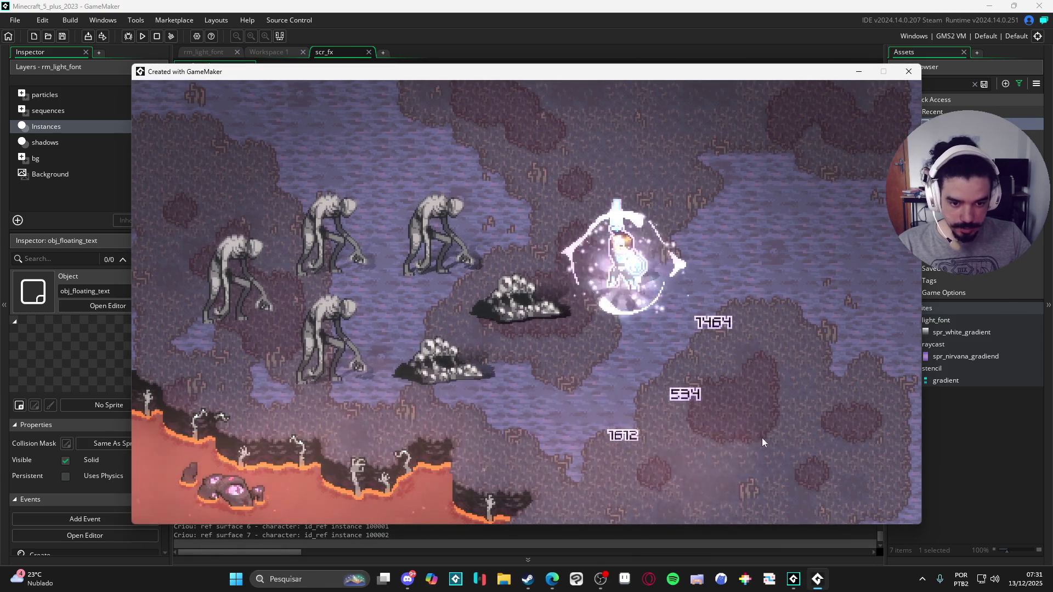
click(773, 395)
click(760, 423)
click(809, 423)
click(642, 489)
click(689, 497)
click(776, 447)
click(713, 395)
click(687, 406)
click(828, 434)
click(788, 458)
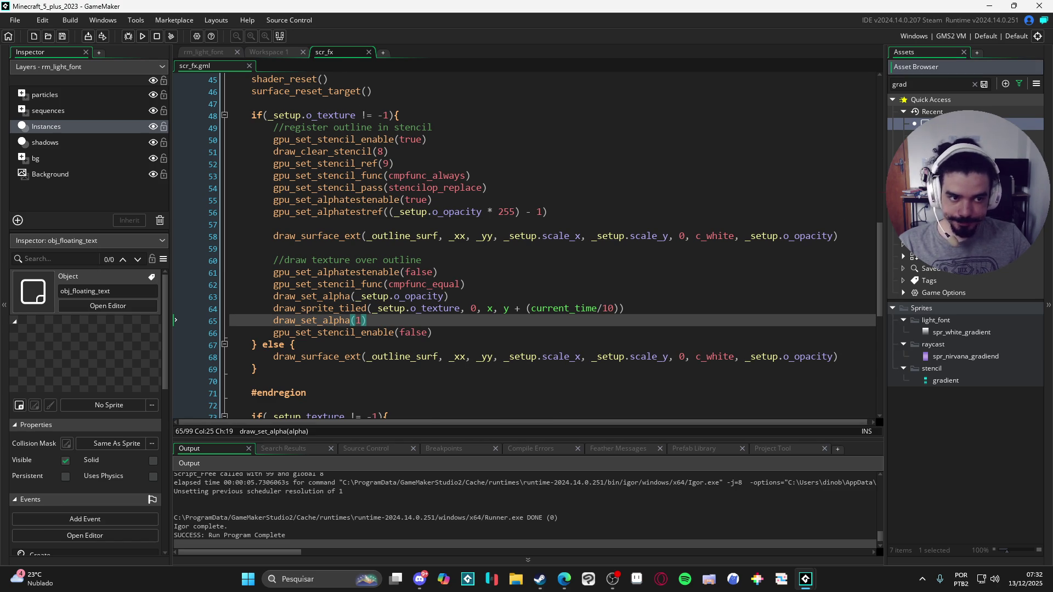
key(ctrl+Tab)
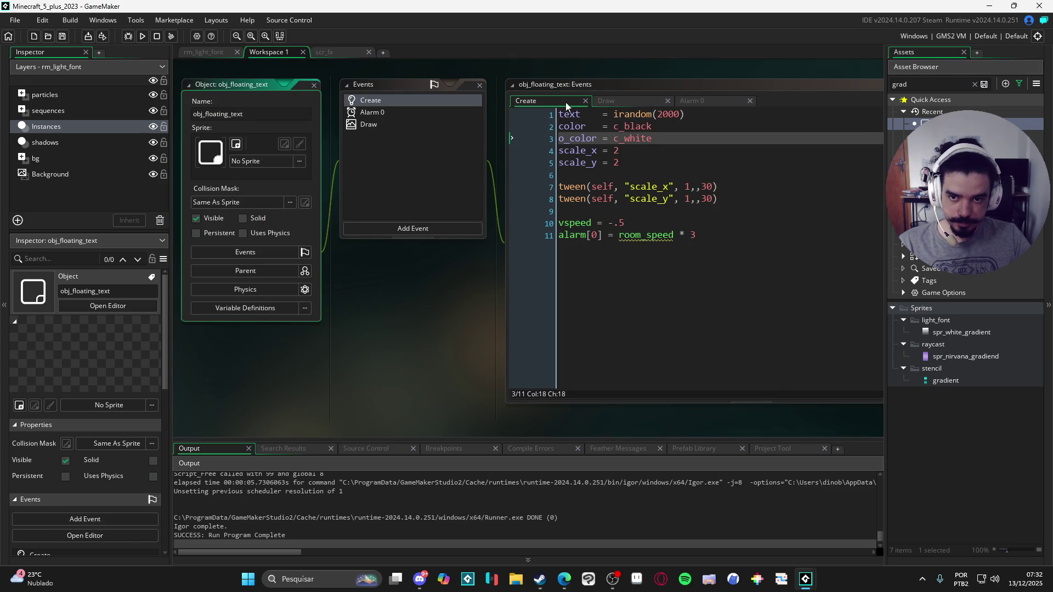
Show obj_floating_text's Draw event in an enlarged editor and test-run the damage numbers.
double_click(778, 86)
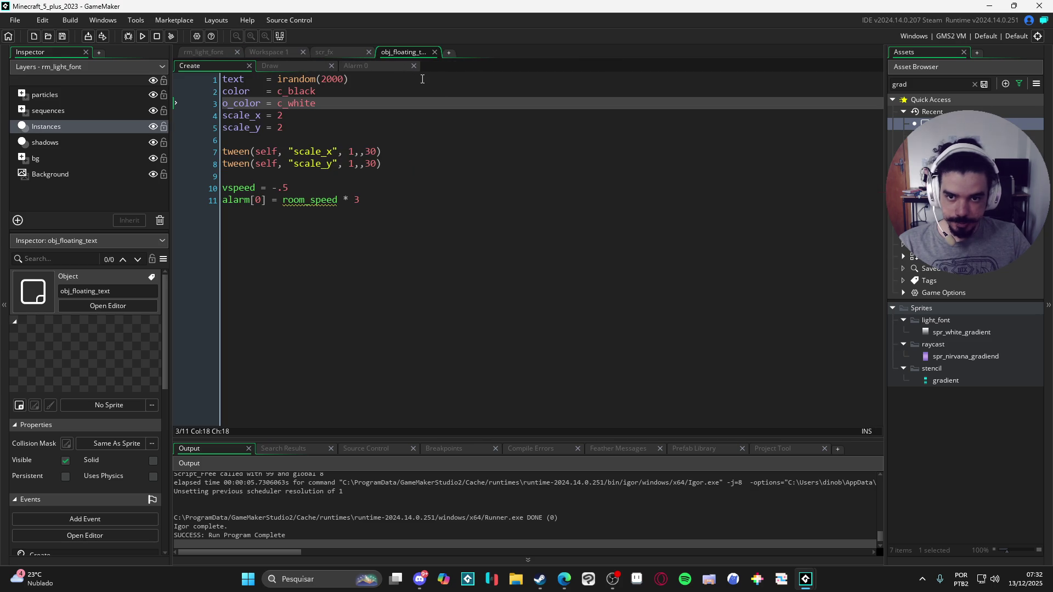
click(327, 151)
click(292, 66)
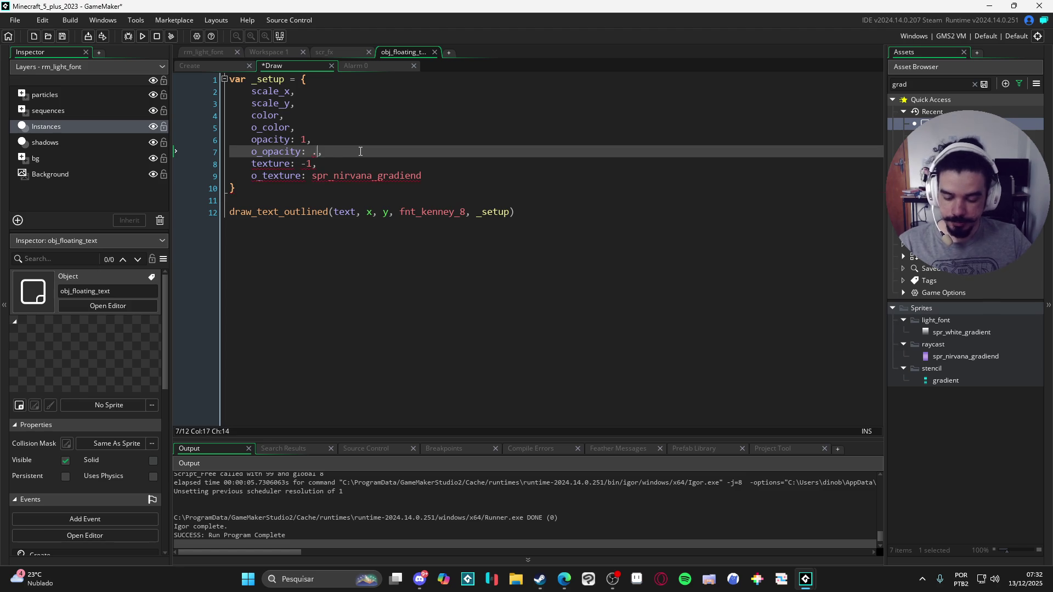
key(F5)
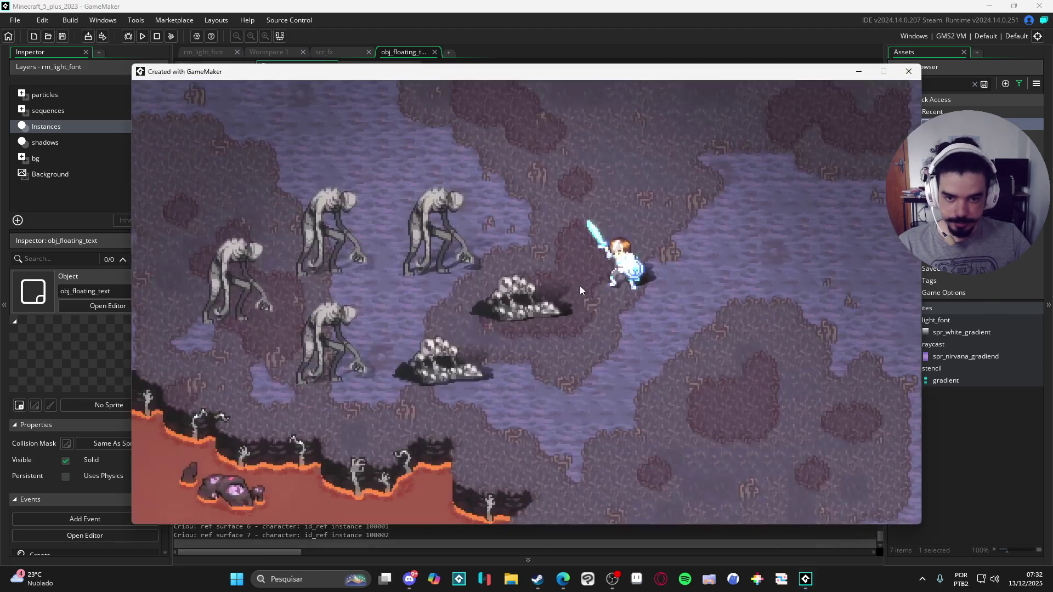
click(680, 288)
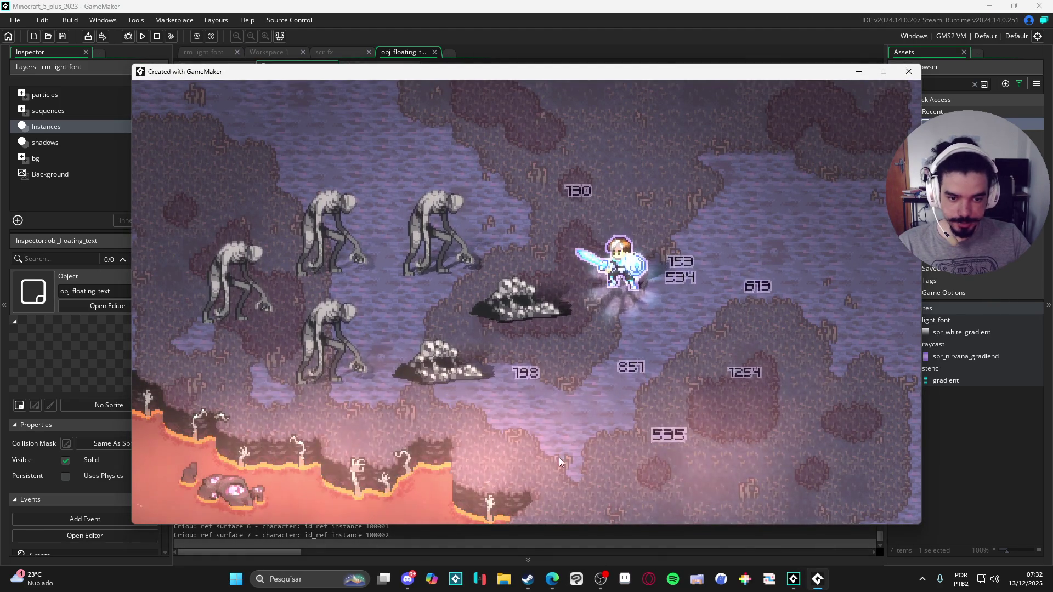
click(633, 419)
click(777, 463)
click(799, 502)
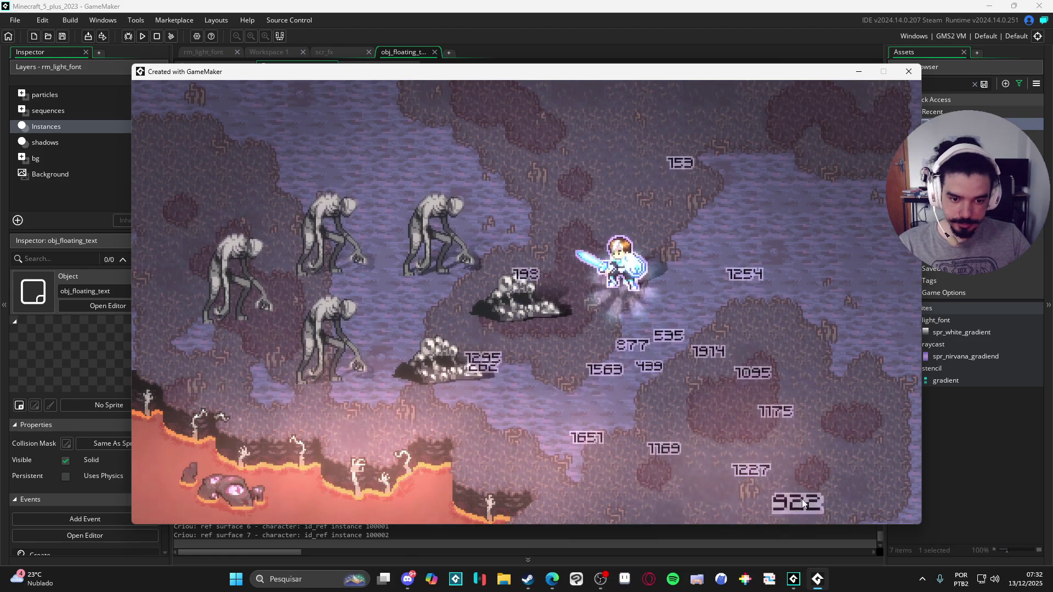
click(909, 72)
Test the damage numbers with the outline opacity o_opacity set to 0.1.
key(F5)
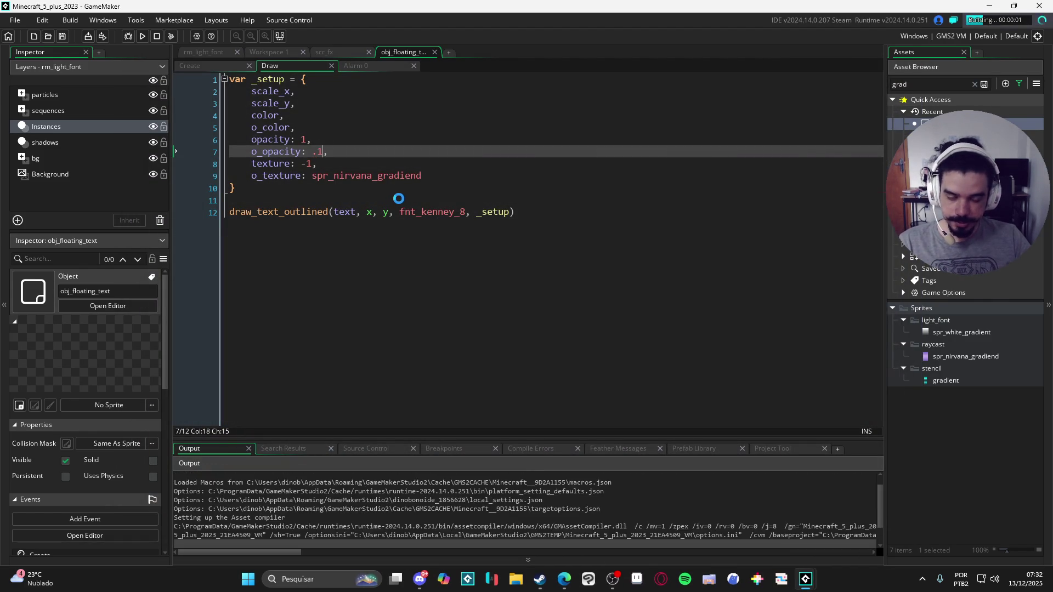
click(749, 350)
click(559, 448)
click(768, 400)
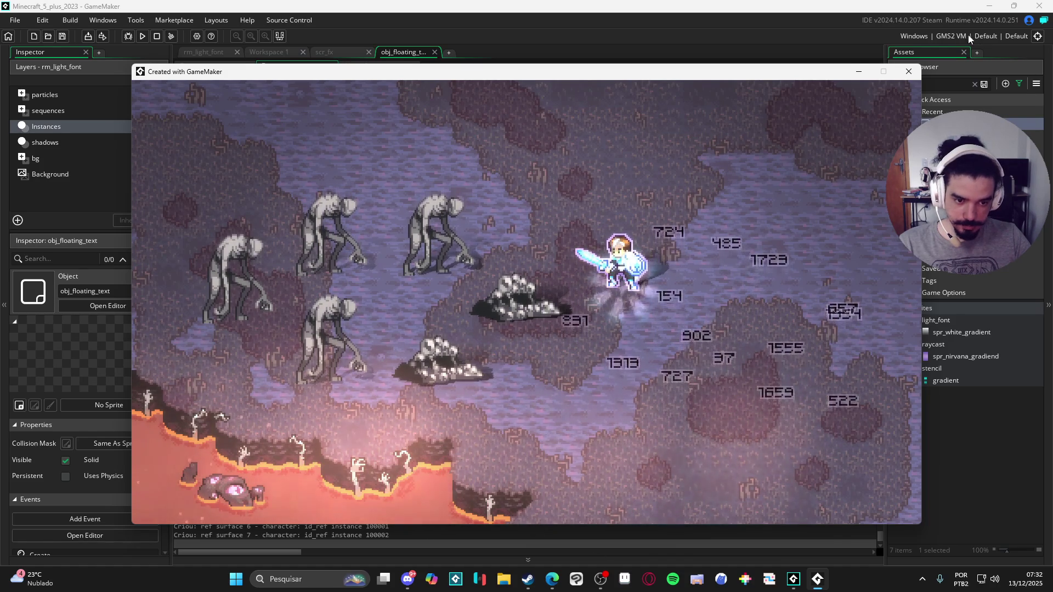
click(909, 76)
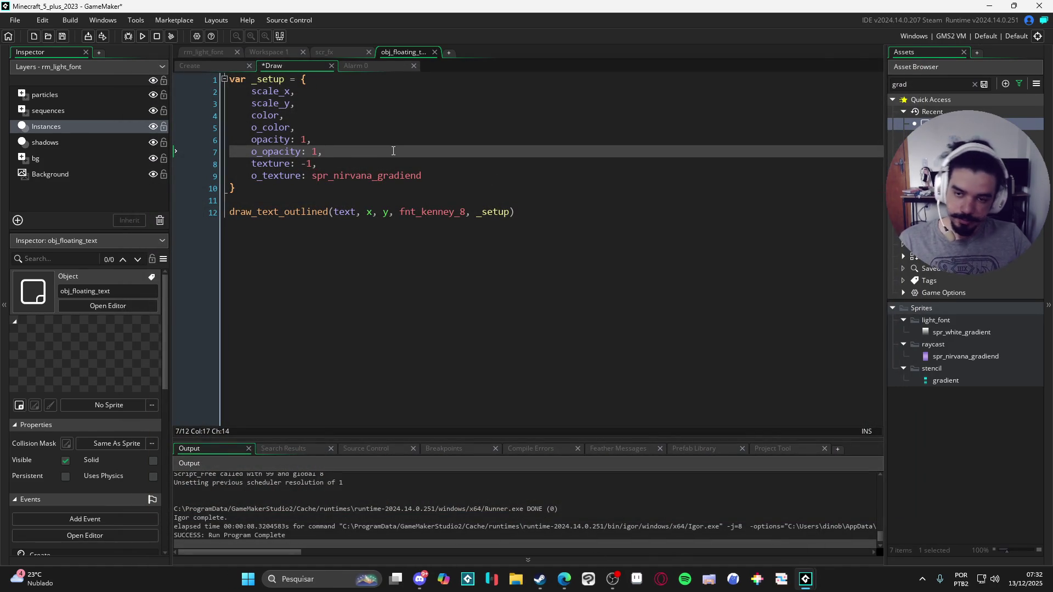
Restore o_opacity to 1 and rerun the game to check the outline.
key(F5)
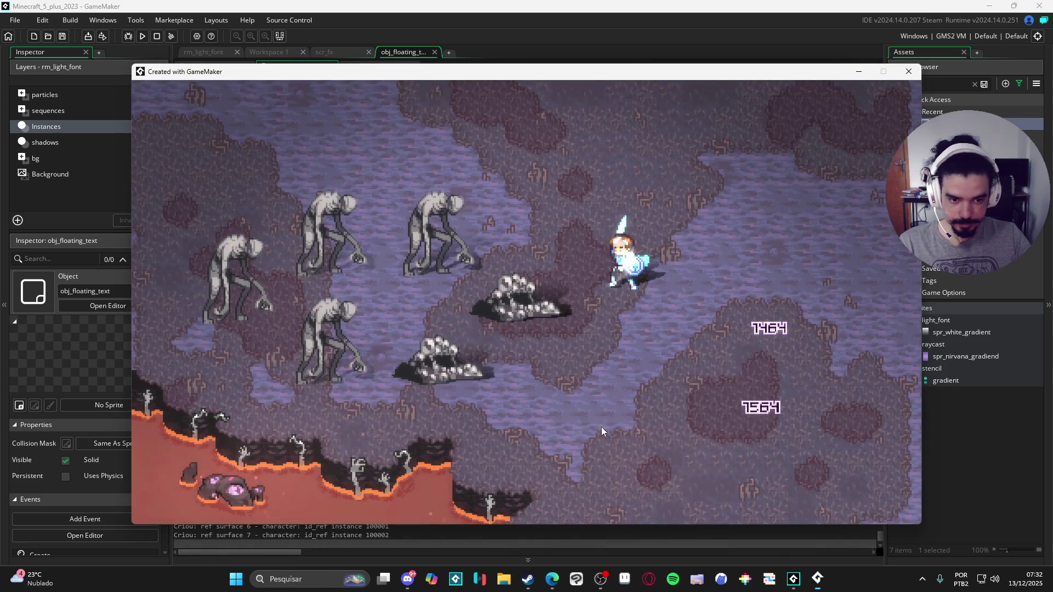
click(601, 427)
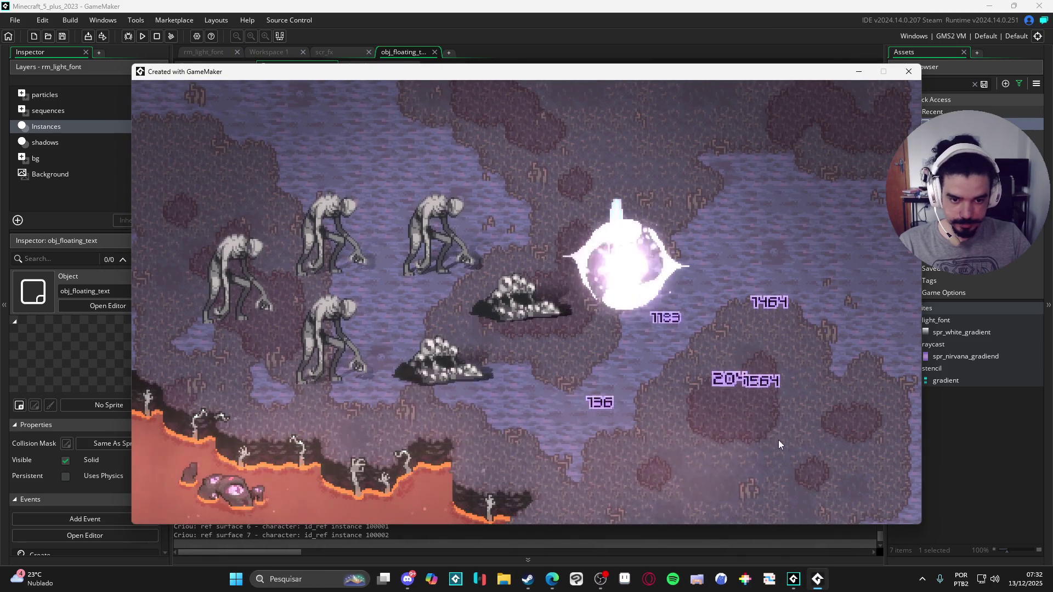
click(774, 426)
click(571, 466)
click(737, 468)
click(612, 482)
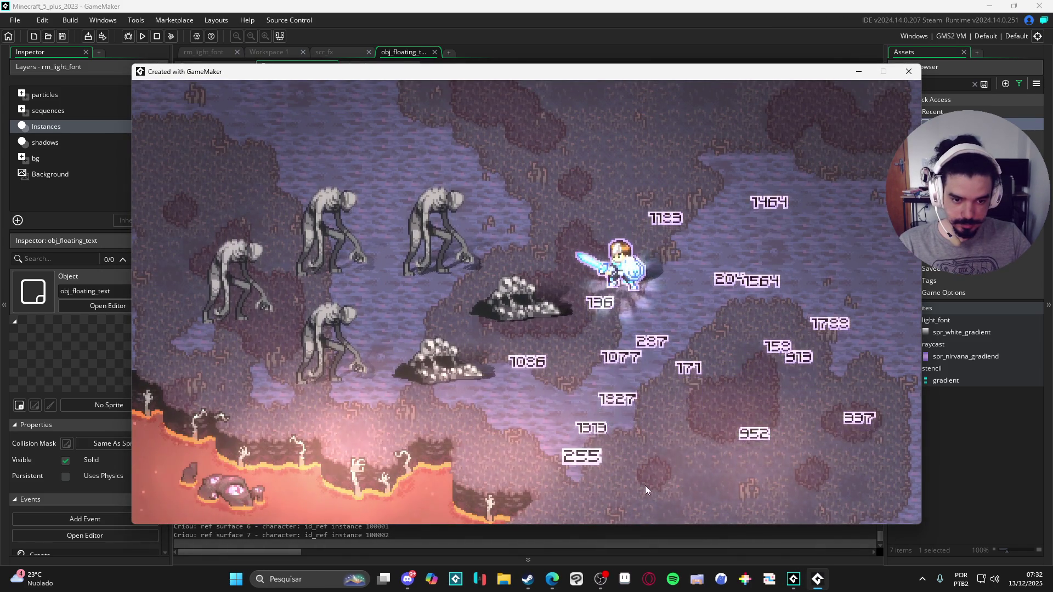
click(910, 72)
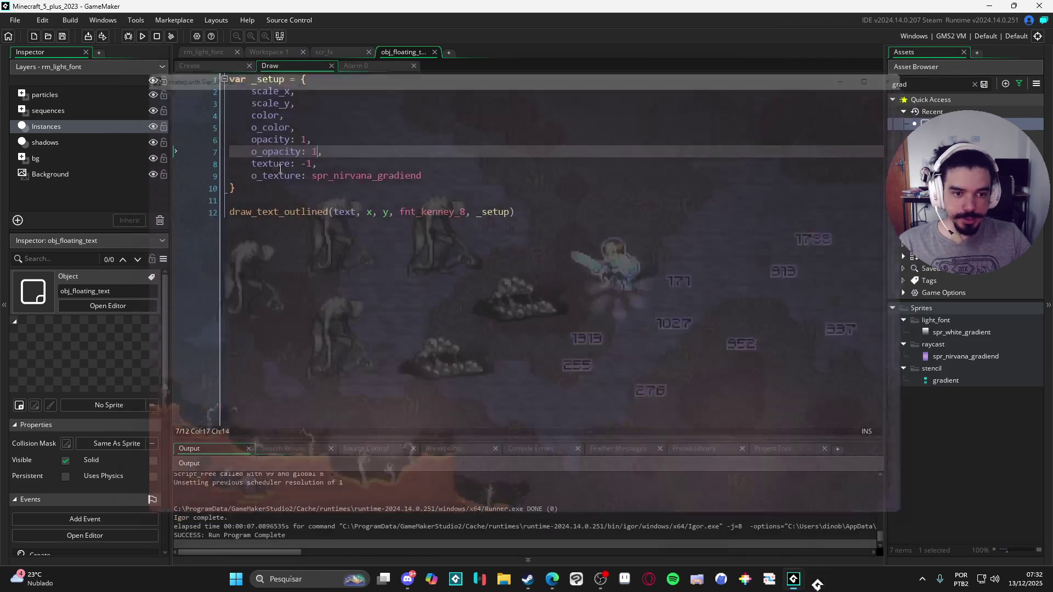
Bring up scr_fx and look over the outline texture stencil code.
click(329, 55)
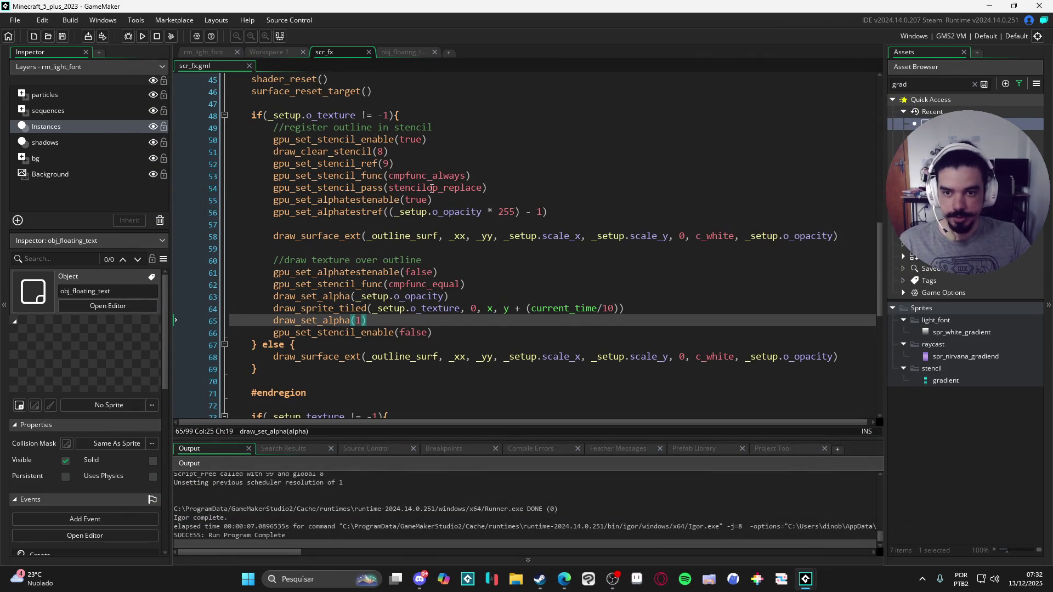
click(469, 284)
scroll(406, 305, down, 1)
scroll(406, 305, down, 1)
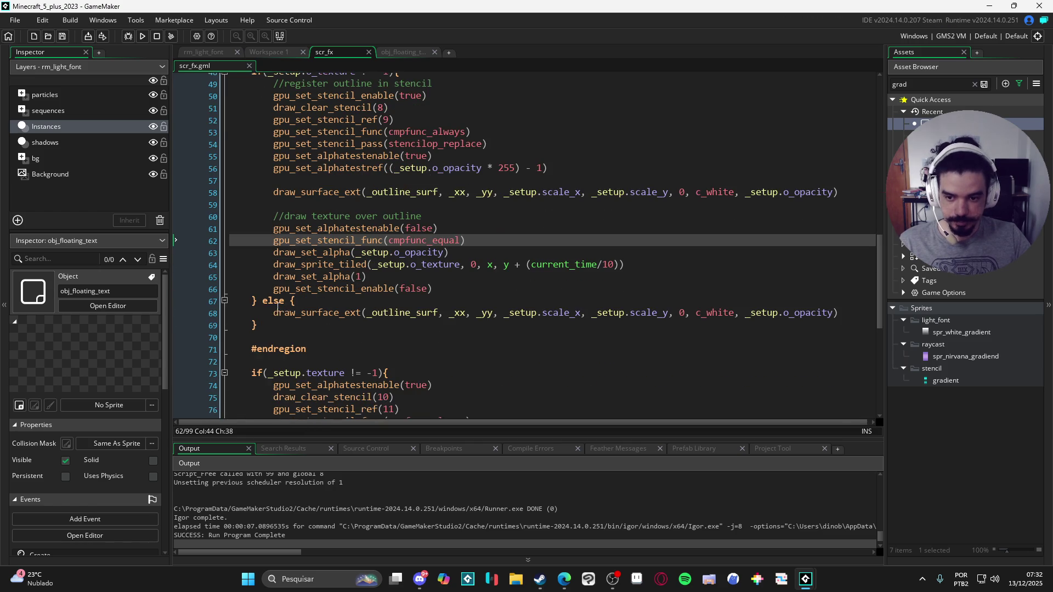
scroll(305, 292, up, 3)
scroll(470, 276, down, 3)
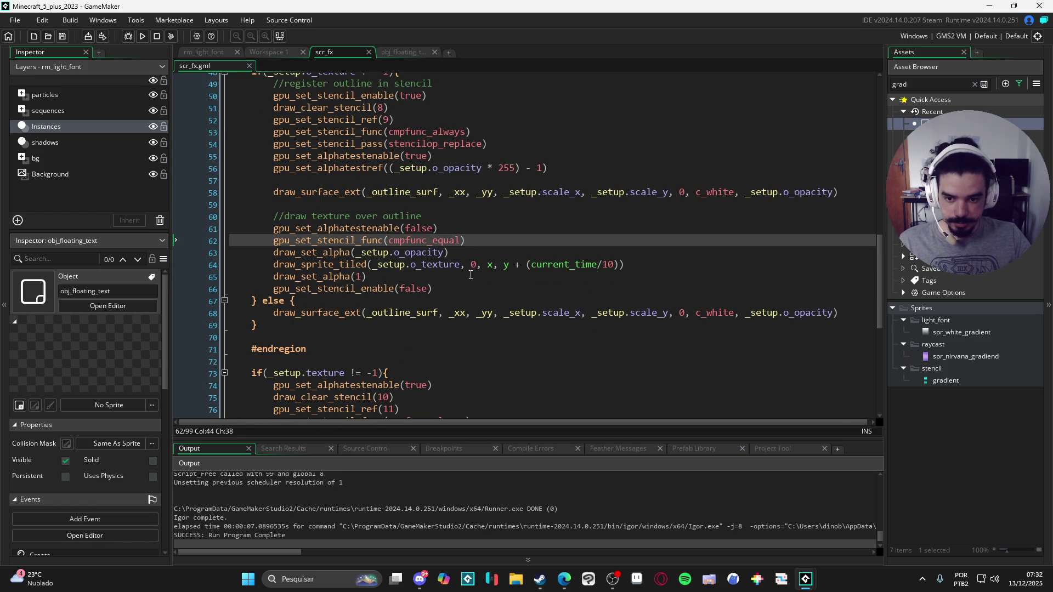
After previewing sprites, replace the -1 fill texture with spr_grass_floor and test-run the game.
click(408, 51)
click(313, 175)
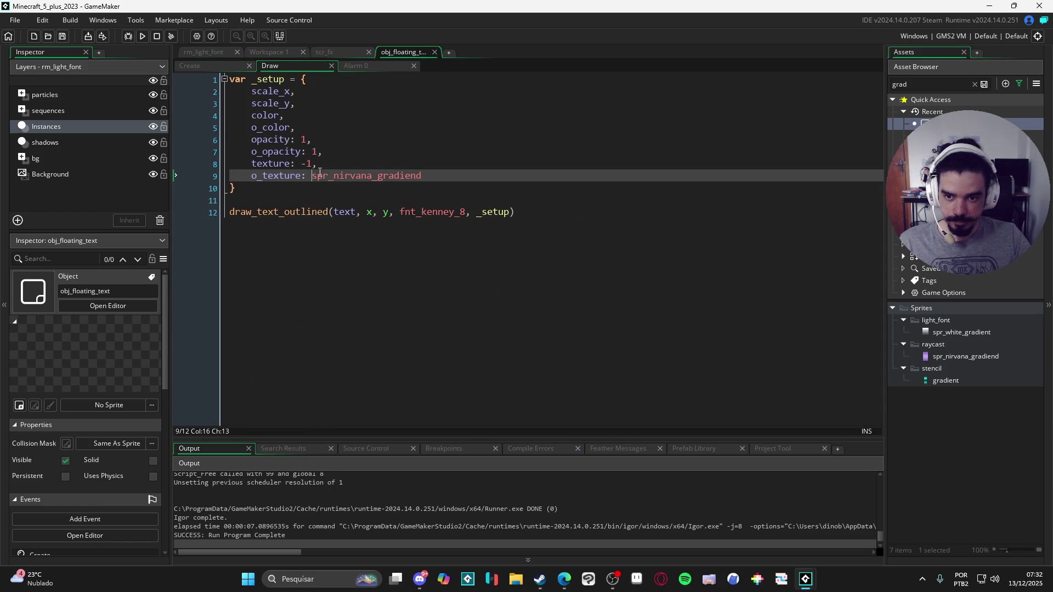
click(944, 381)
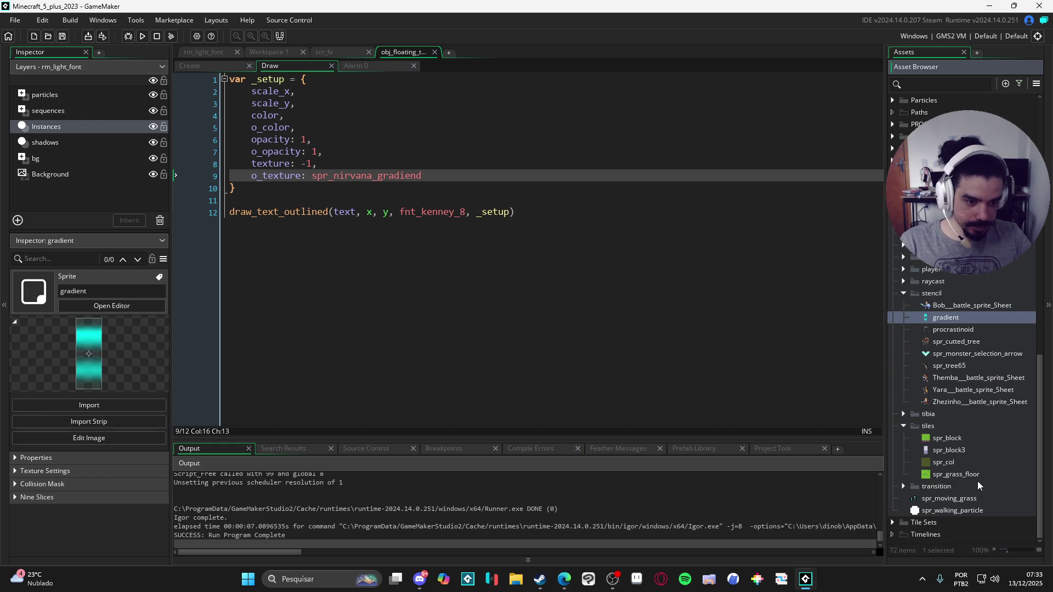
click(973, 475)
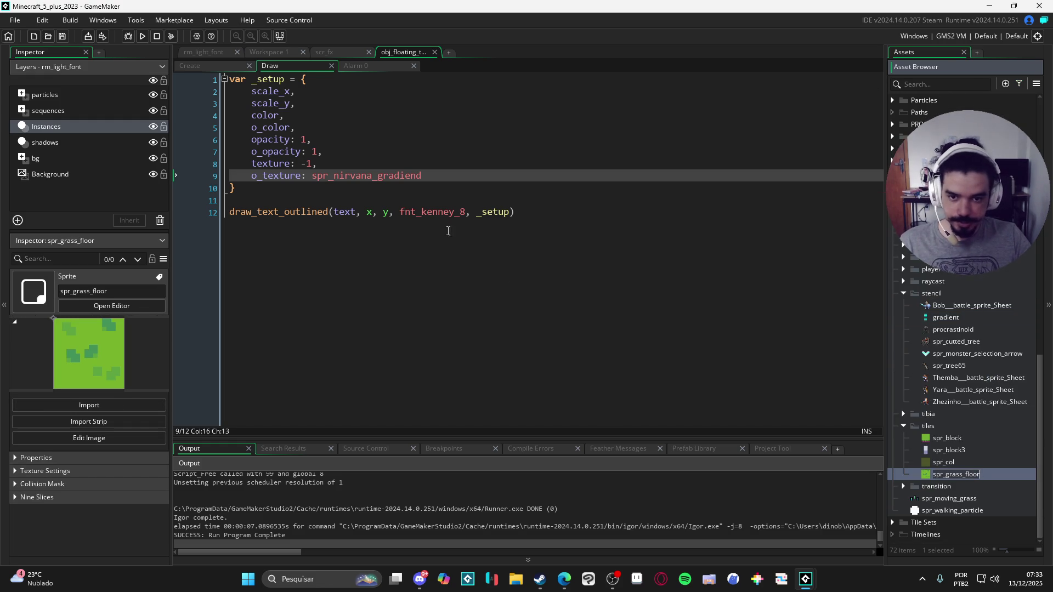
click(430, 176)
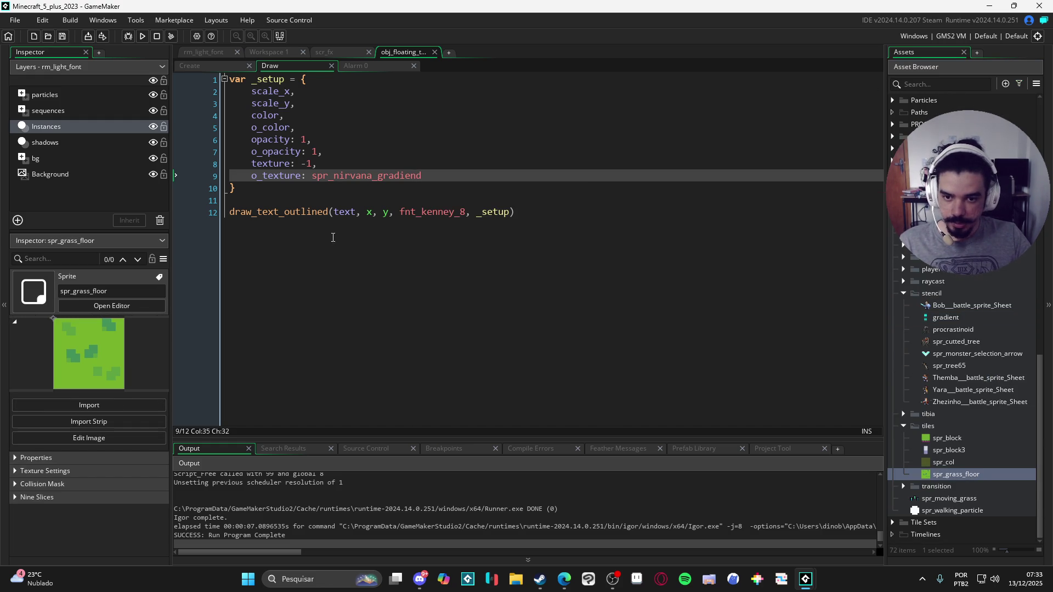
double_click(307, 164)
key(ctrl+v)
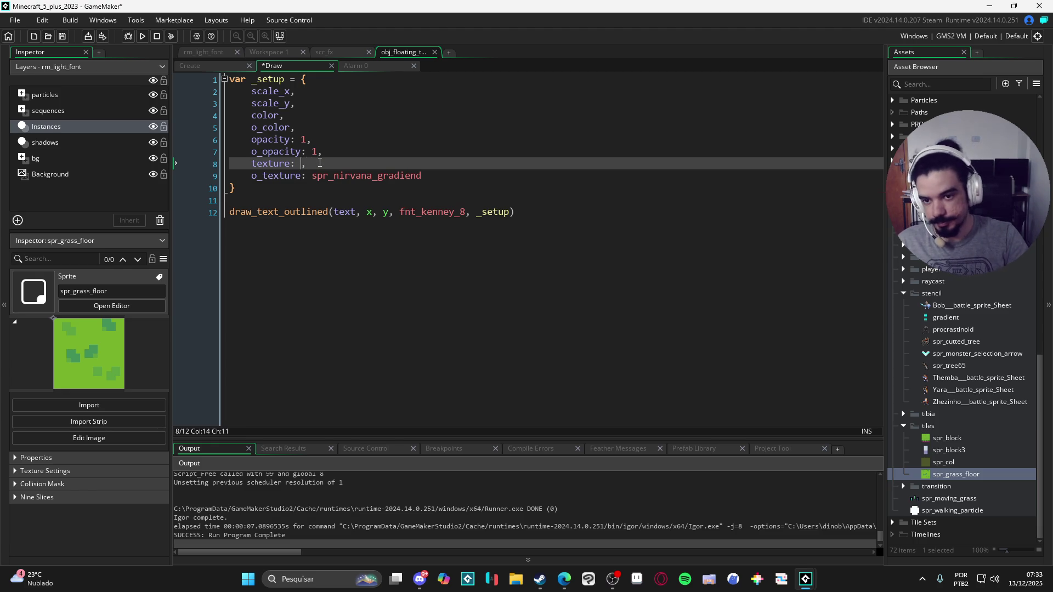
key(F5)
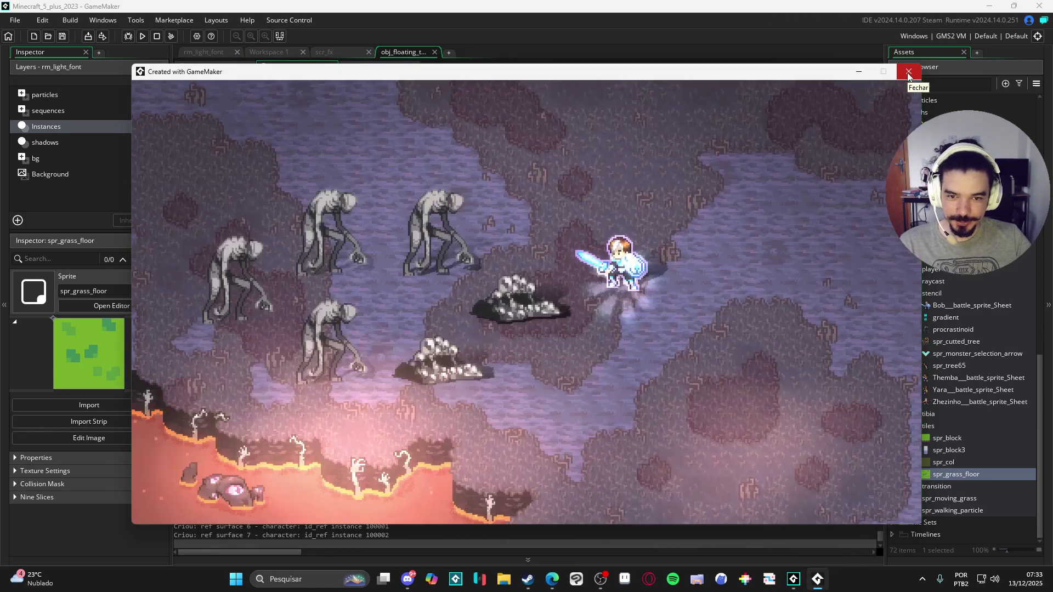
click(908, 74)
click(648, 154)
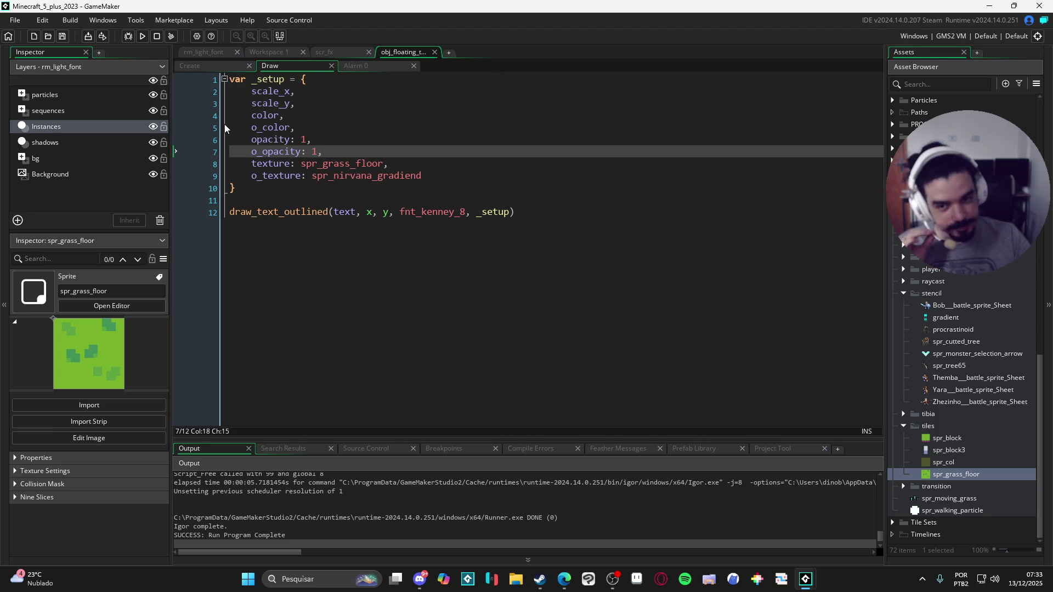
Add gpu_set_stencil_enable(true) as the first line of the texture fill block and save.
click(326, 56)
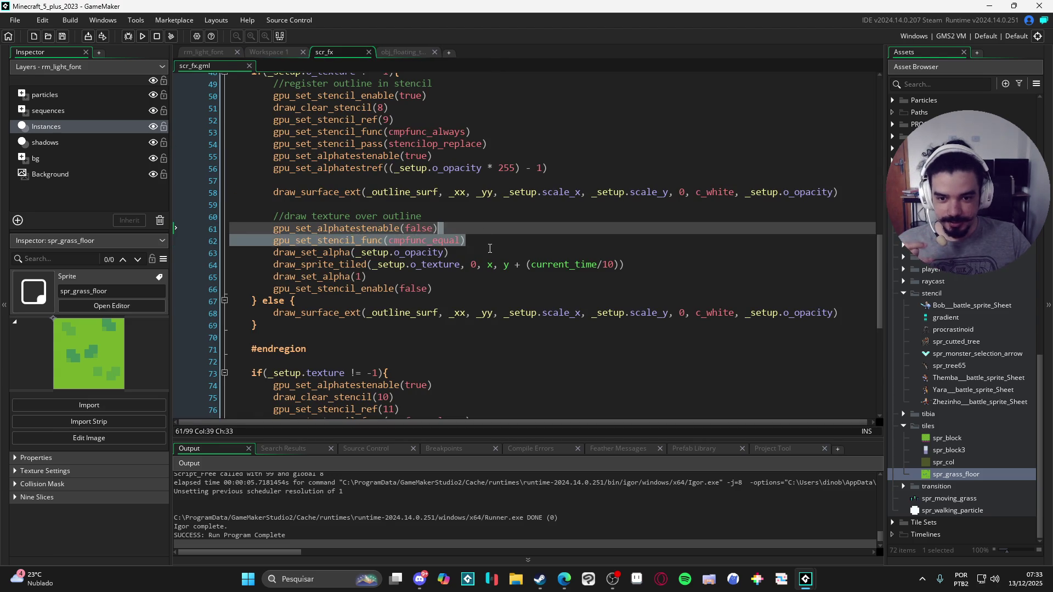
click(451, 297)
scroll(451, 297, down, 2)
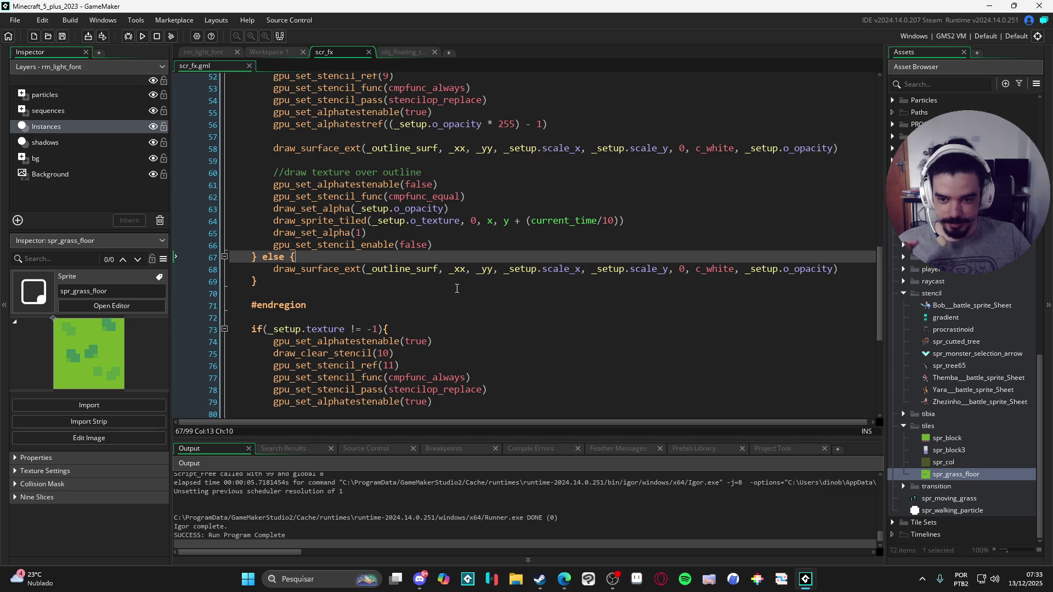
scroll(457, 288, down, 5)
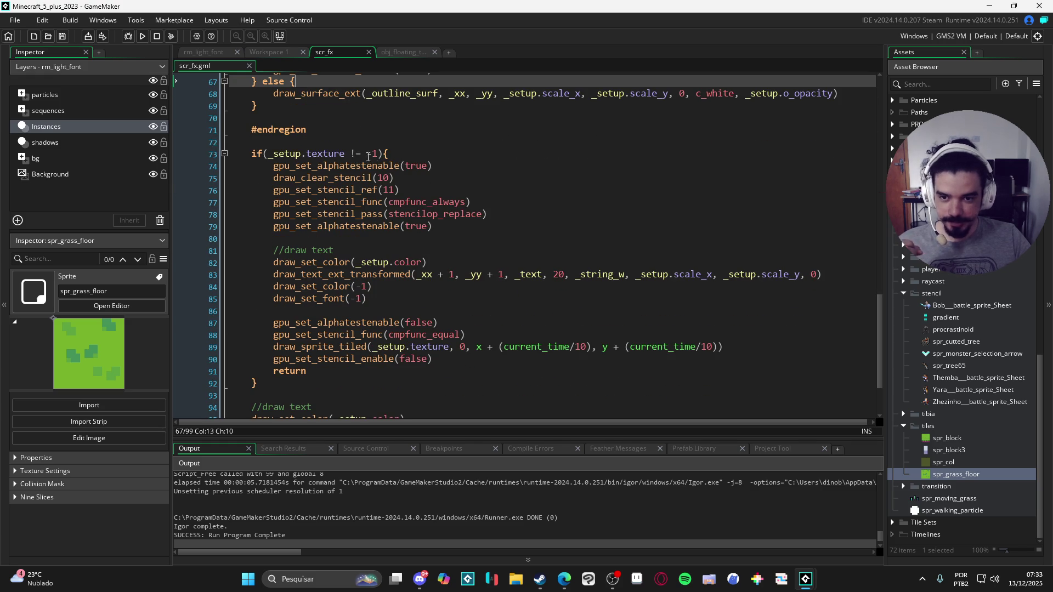
click(450, 178)
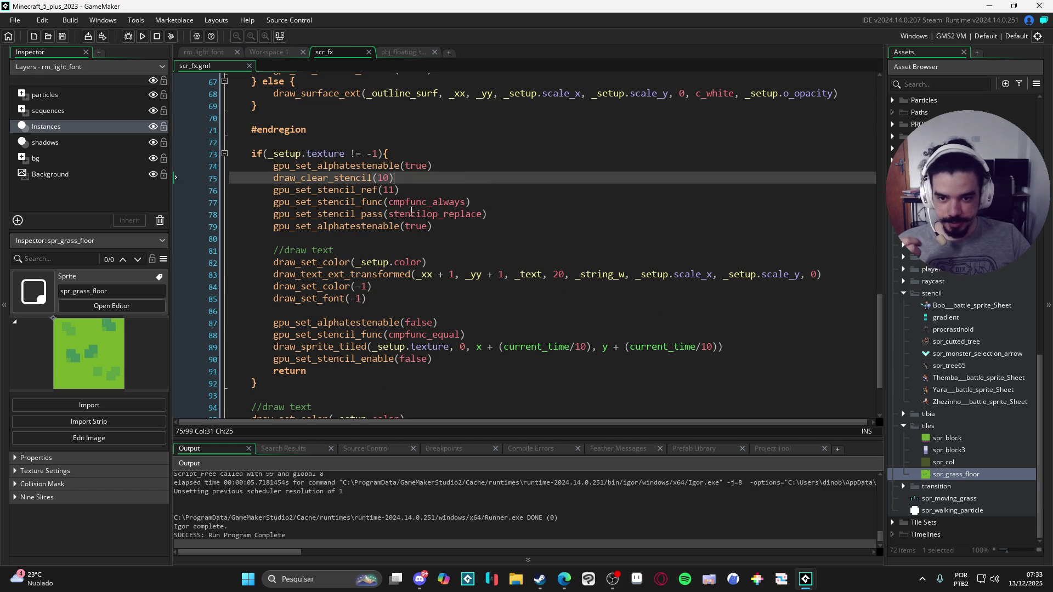
click(446, 171)
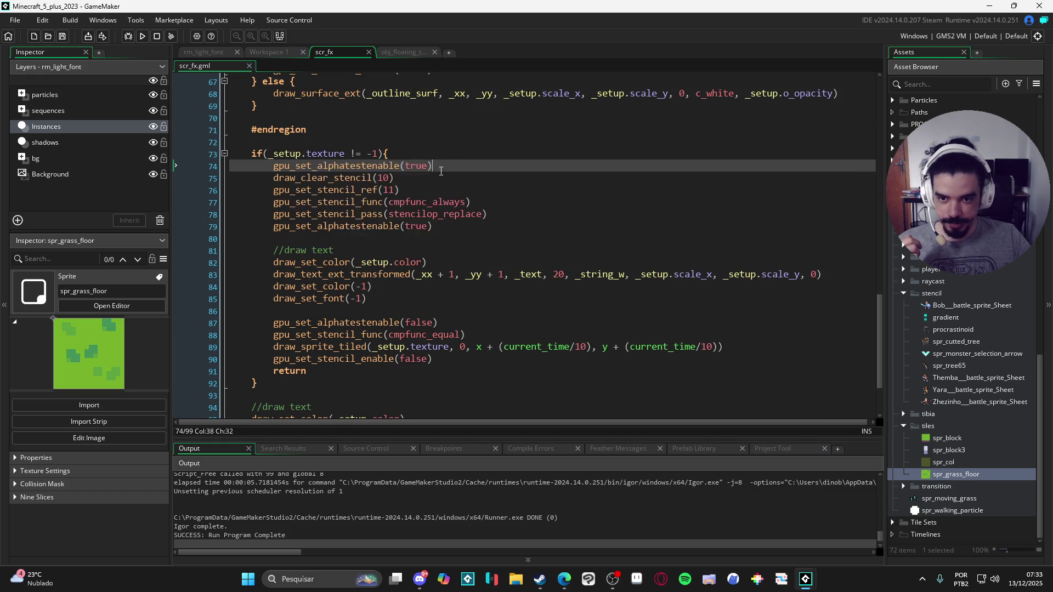
scroll(422, 192, up, 4)
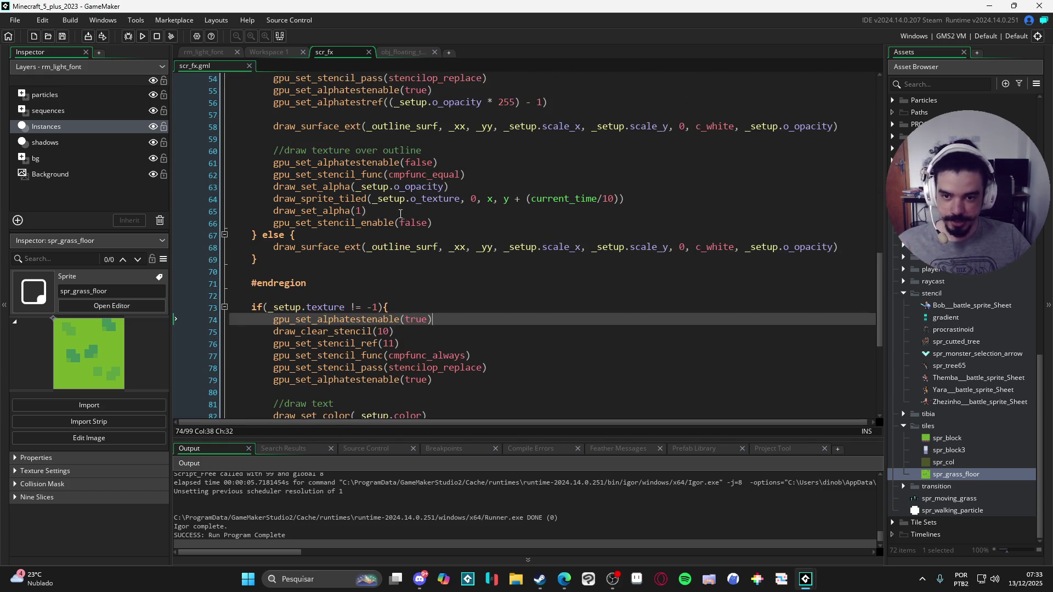
click(433, 225)
scroll(431, 247, down, 1)
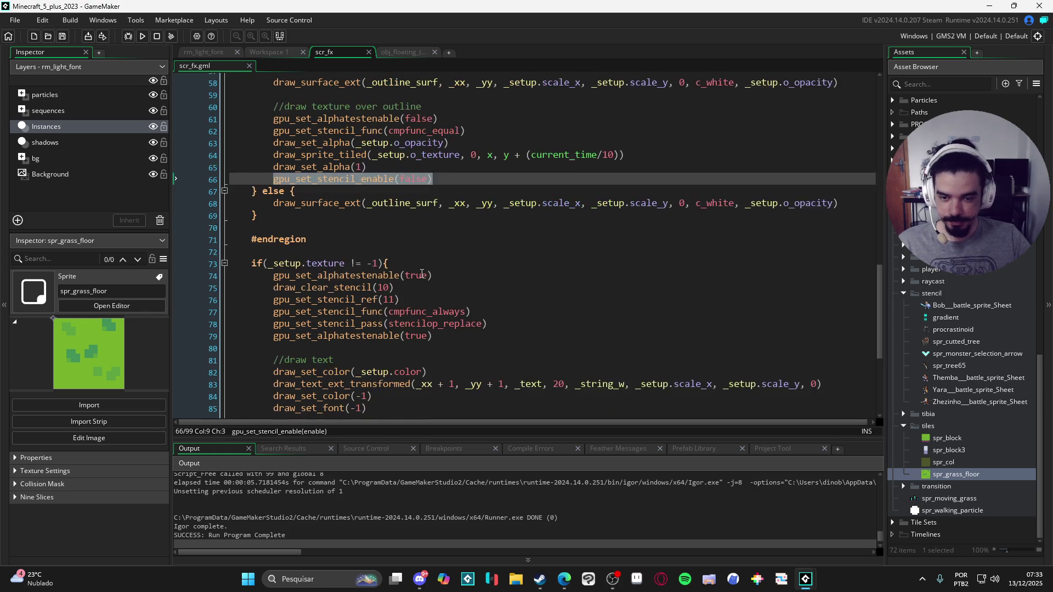
click(427, 265)
key(Return)
text(gpu_set_stencil_enable(false))
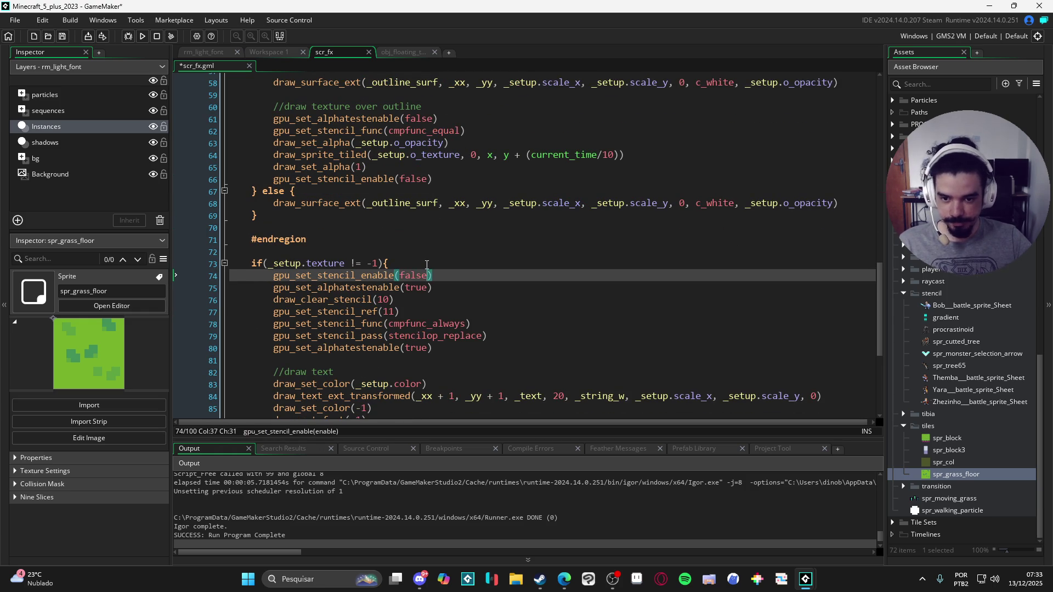
text(true)
key(ctrl+s)
Check the outline block's stencil-disable line, then run the game to view the grass-textured numbers.
scroll(433, 264, down, 3)
scroll(433, 264, down, 1)
scroll(433, 274, up, 2)
scroll(433, 291, down, 2)
scroll(434, 321, up, 3)
scroll(385, 194, up, 1)
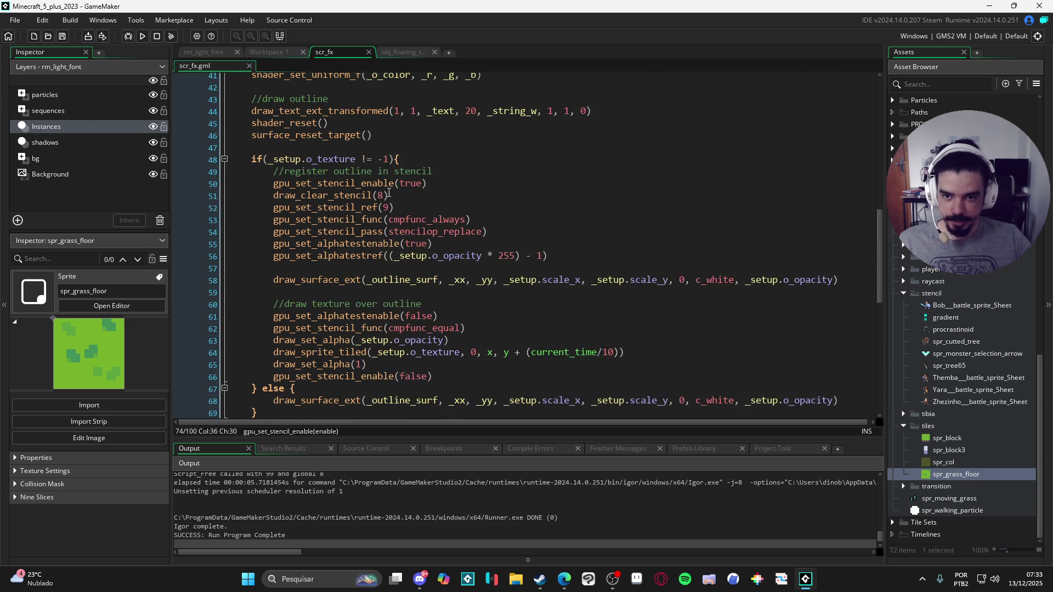
scroll(397, 175, down, 1)
click(440, 124)
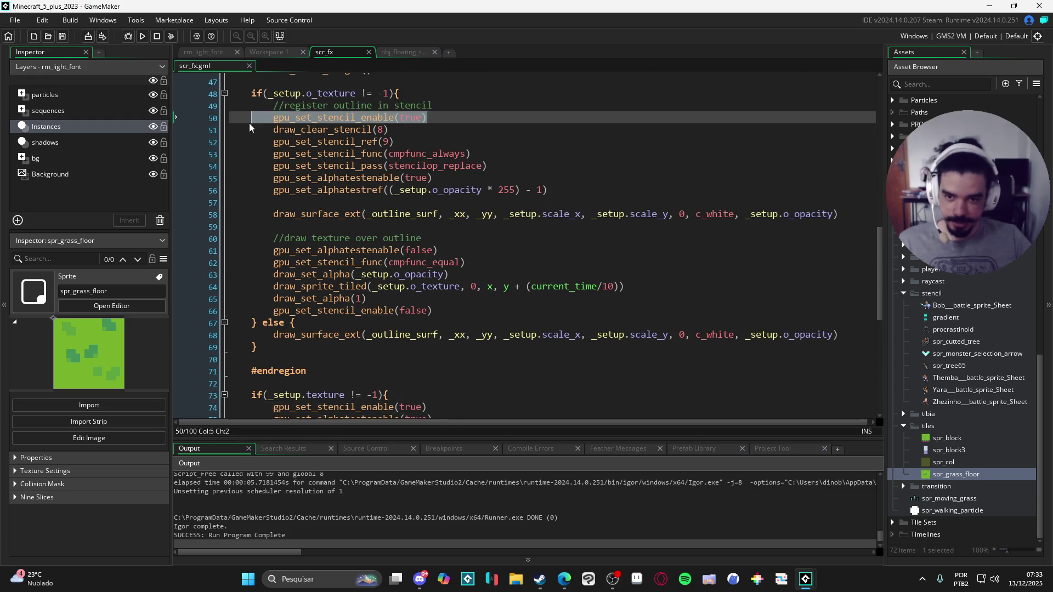
scroll(444, 192, down, 1)
click(458, 271)
scroll(357, 275, down, 4)
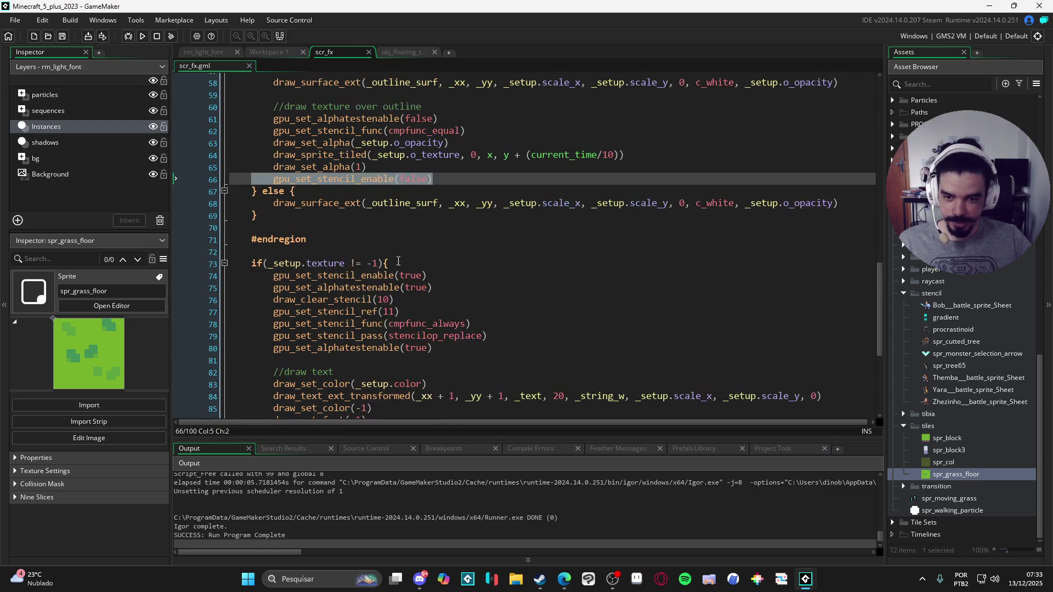
click(416, 226)
scroll(443, 290, down, 2)
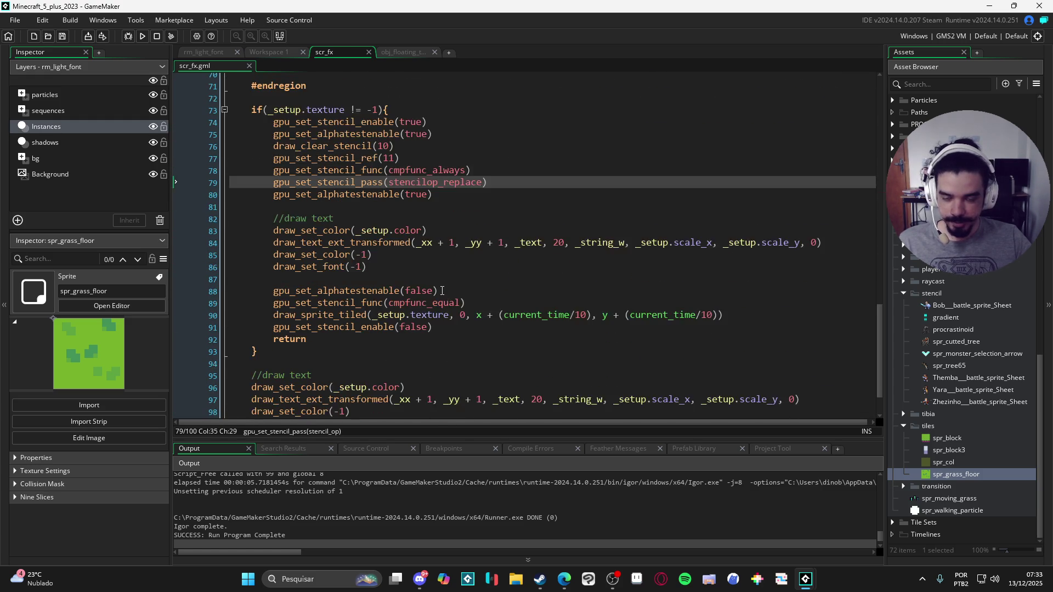
key(F5)
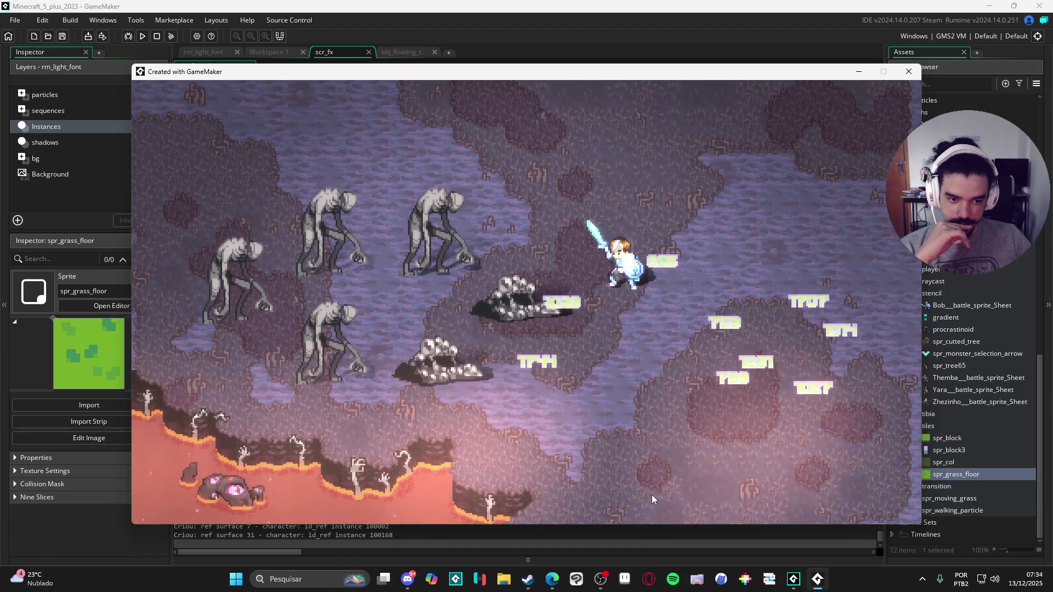
click(910, 70)
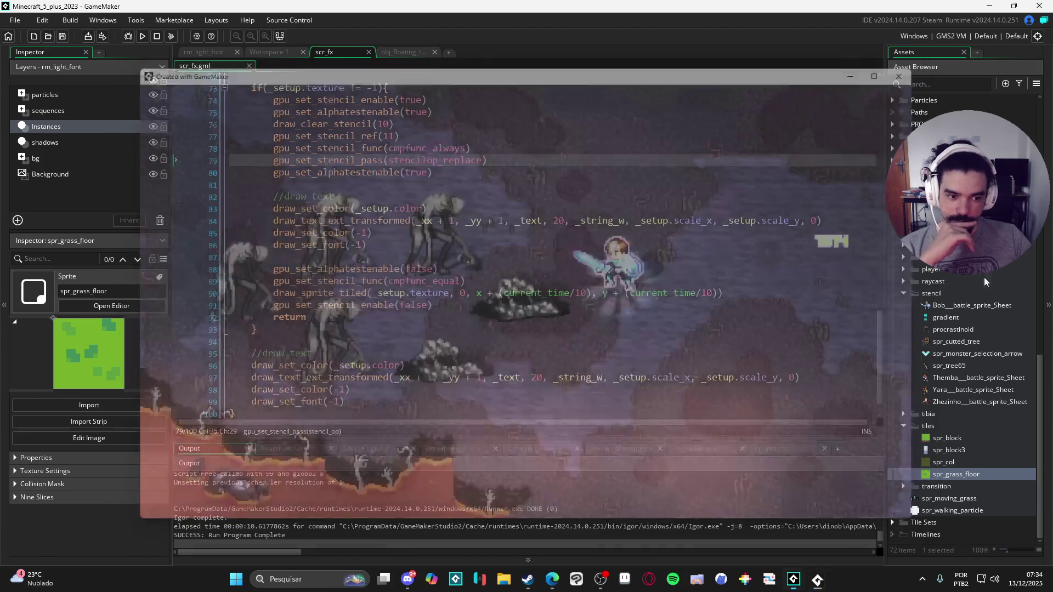
Browse the Asset Browser sprites to find Muddy_Floor__Dark_ in the tibia folder.
scroll(966, 399, down, 2)
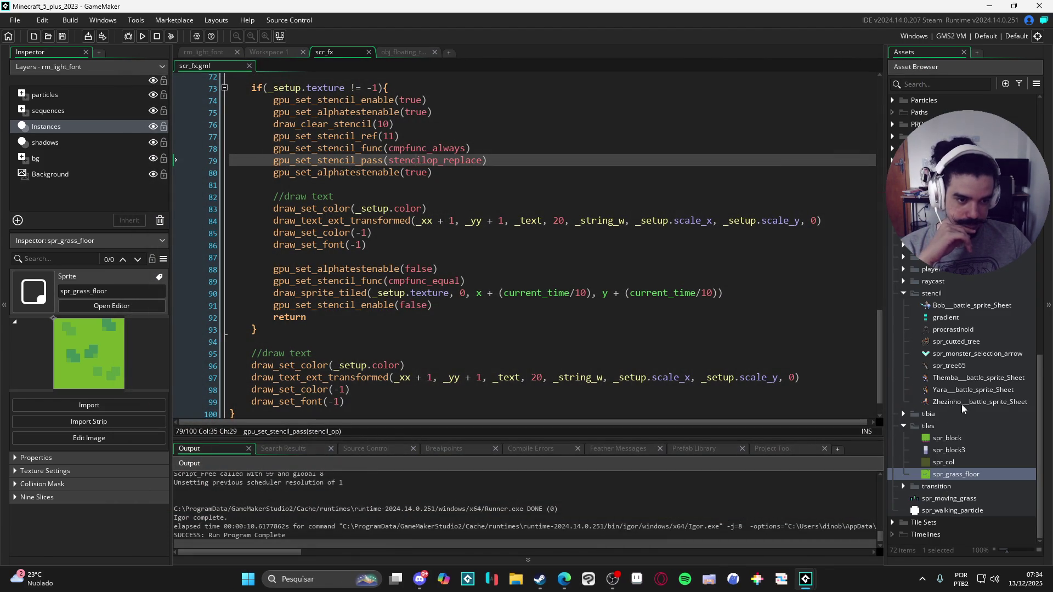
click(965, 331)
click(965, 331)
key(Escape)
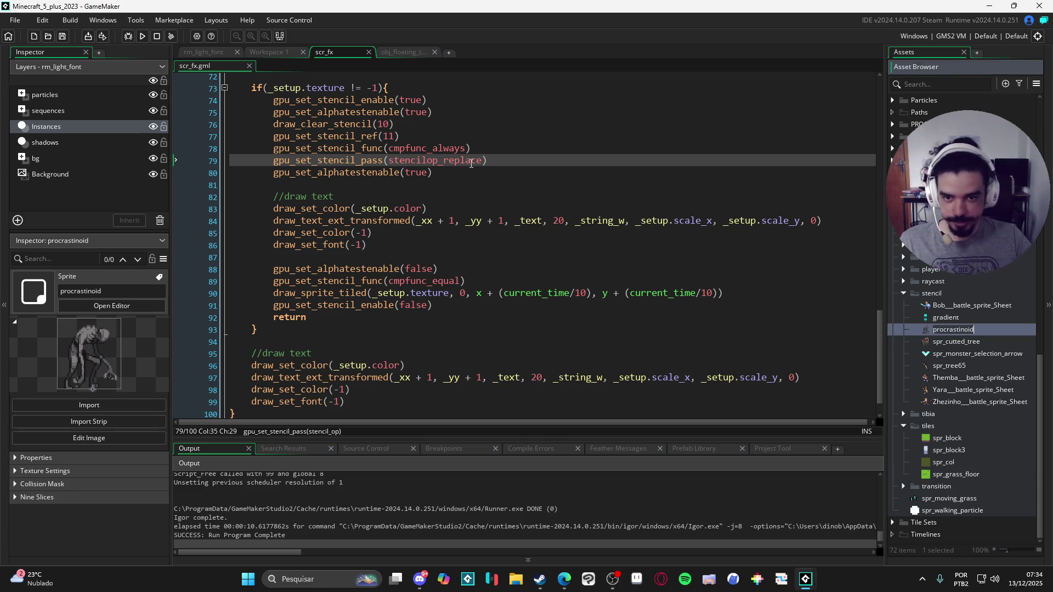
click(470, 162)
scroll(975, 342, down, 1)
scroll(954, 395, up, 1)
click(904, 415)
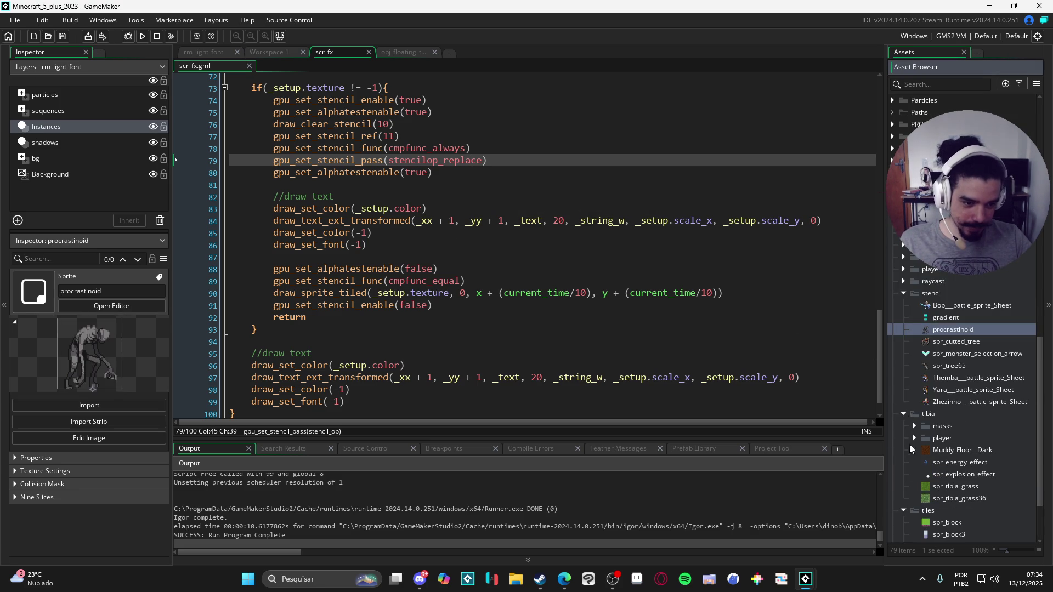
click(927, 452)
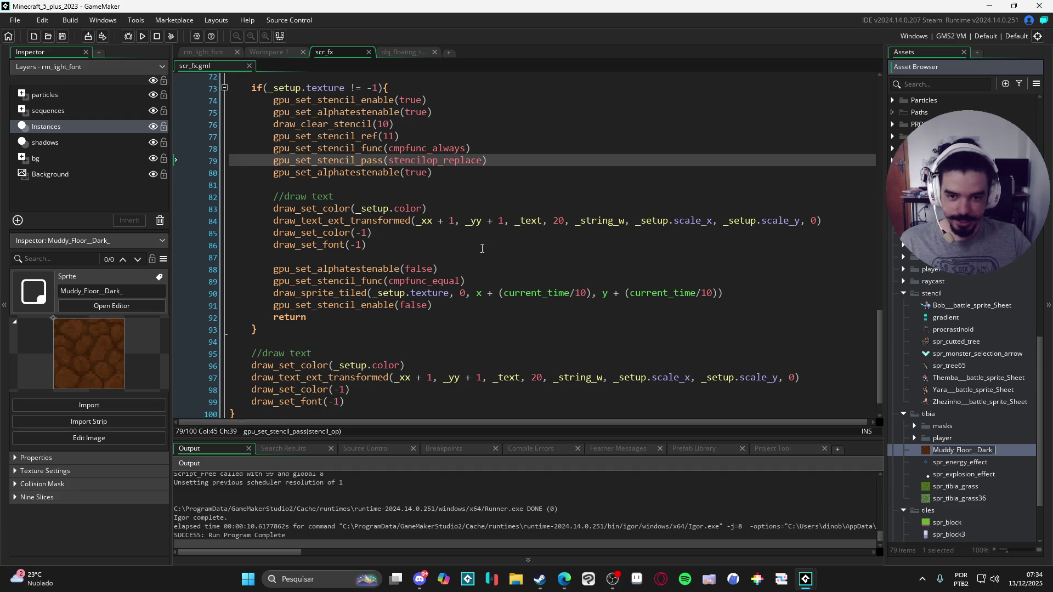
click(473, 189)
scroll(493, 236, down, 1)
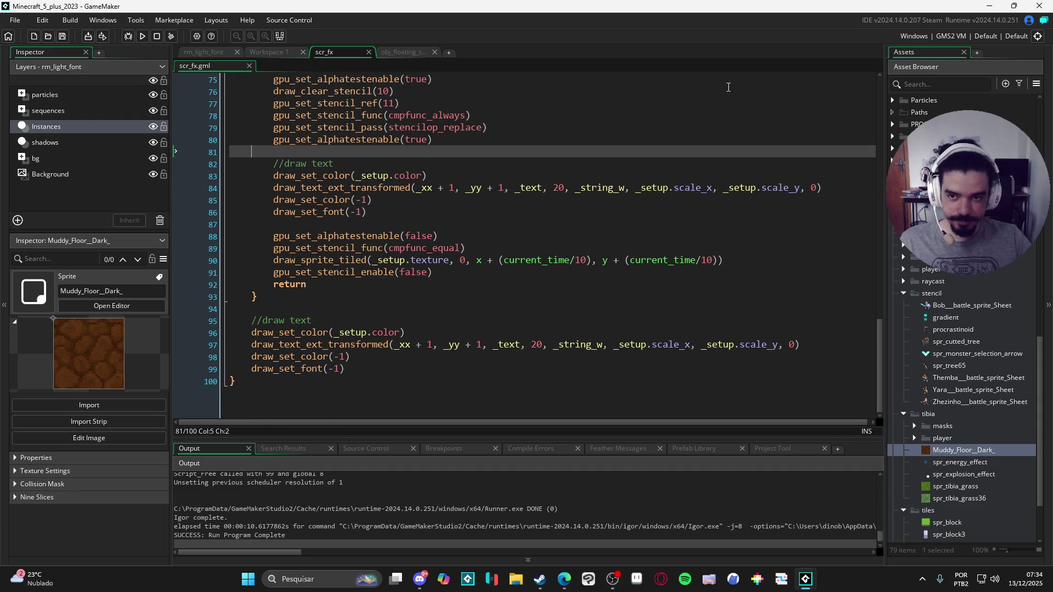
Replace spr_grass_floor with Muddy_Floor__Dark_ in the Draw event and test in game.
click(386, 53)
double_click(350, 162)
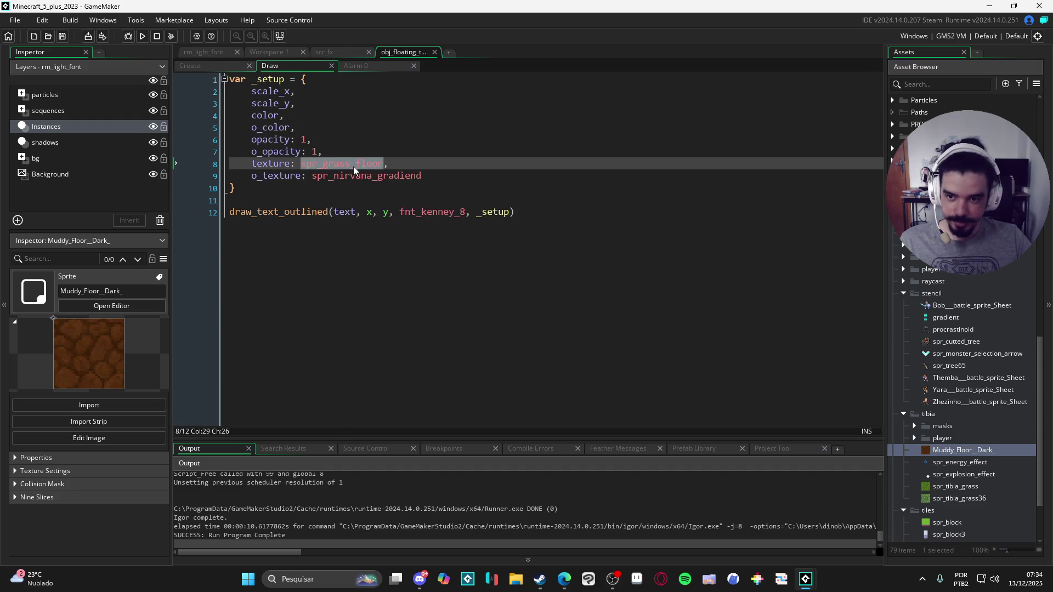
key(F5)
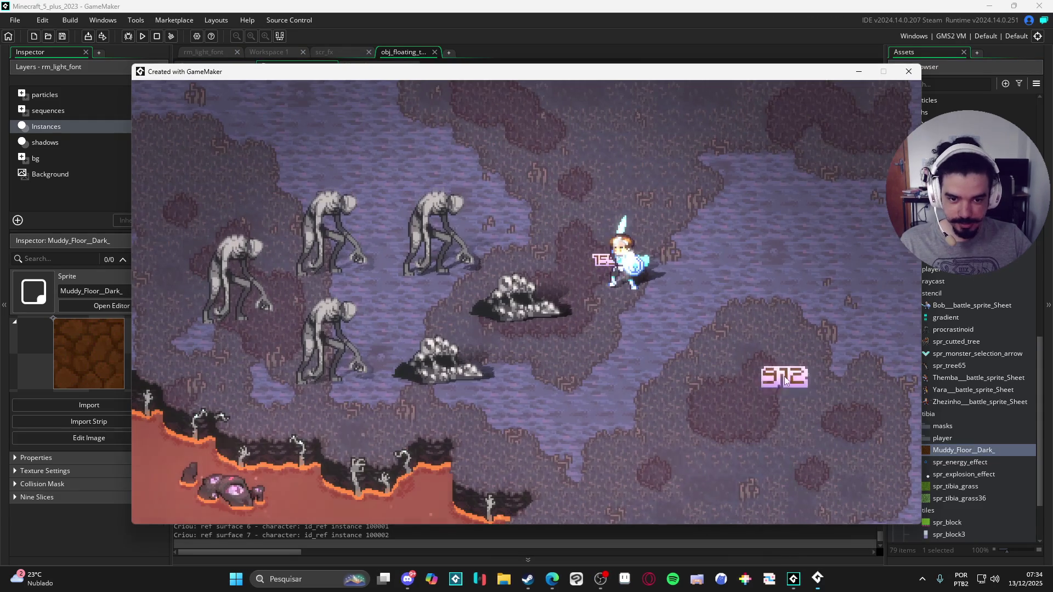
click(648, 432)
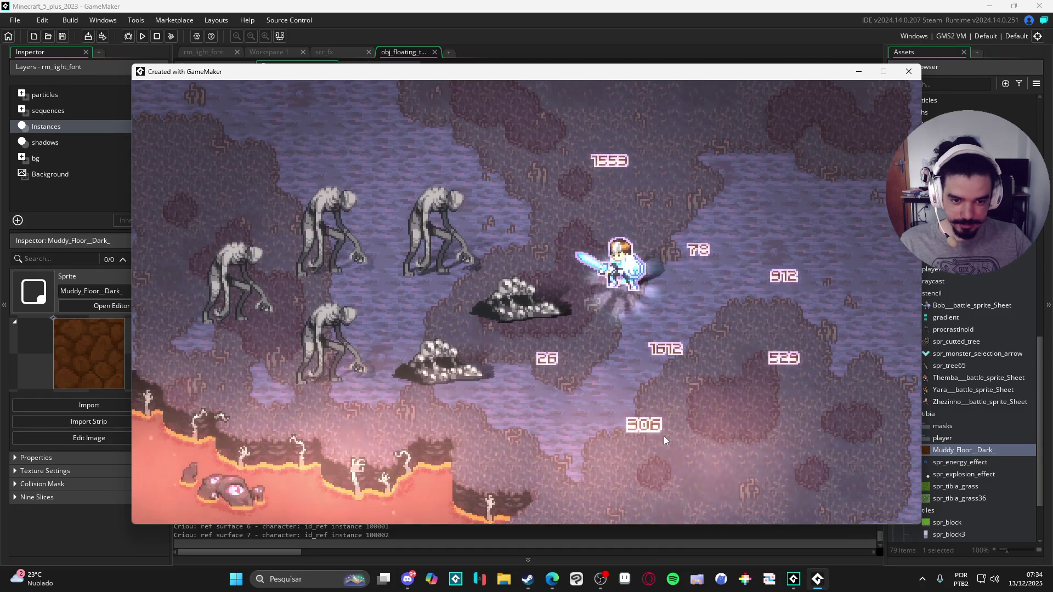
click(799, 361)
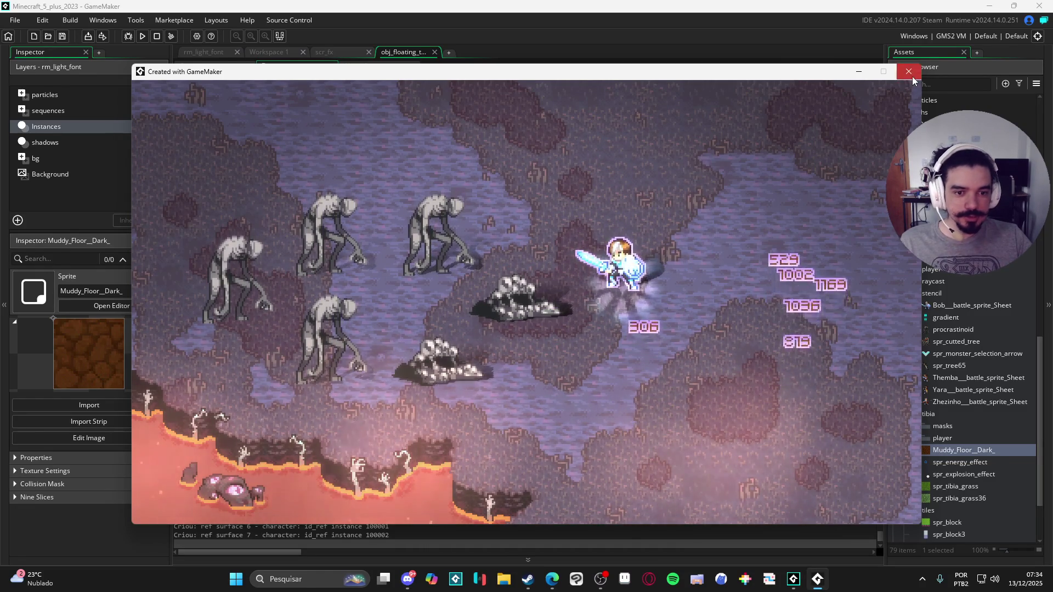
click(913, 76)
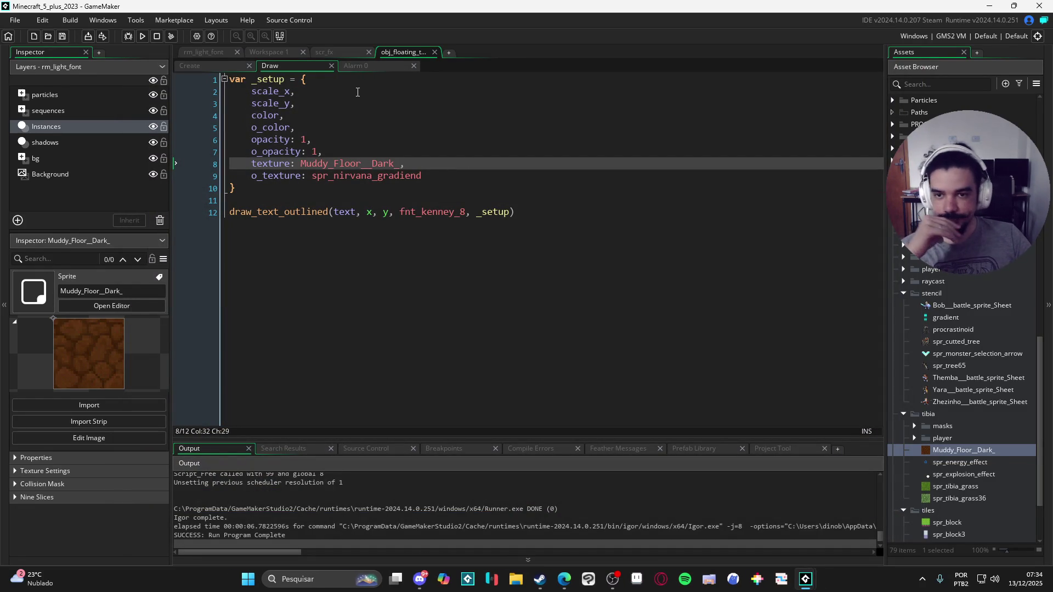
Set the floating text's fill opacity to .3 in the Draw setup and run the game.
click(344, 51)
click(271, 56)
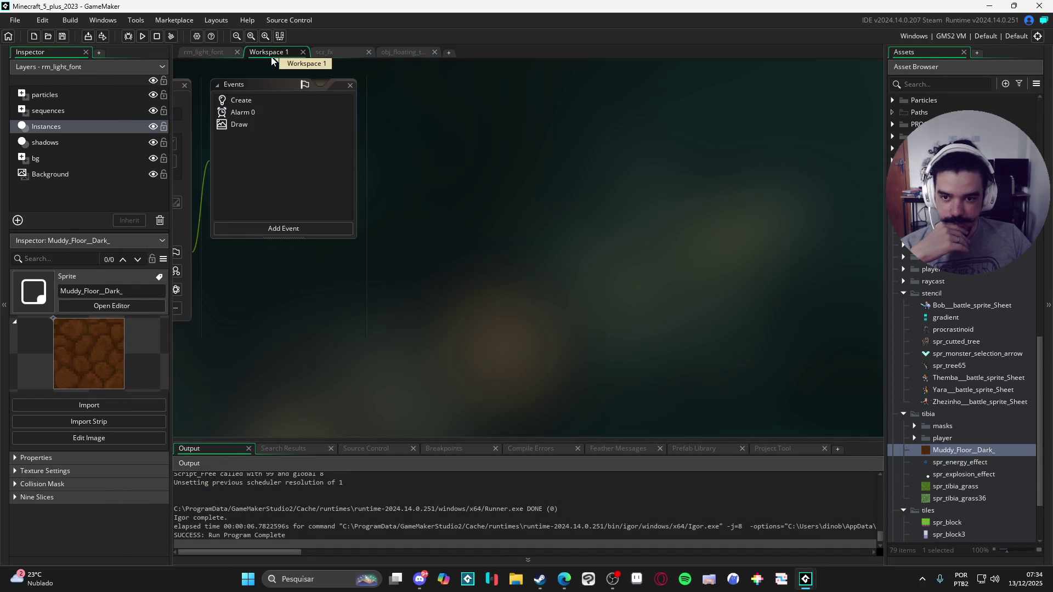
click(351, 52)
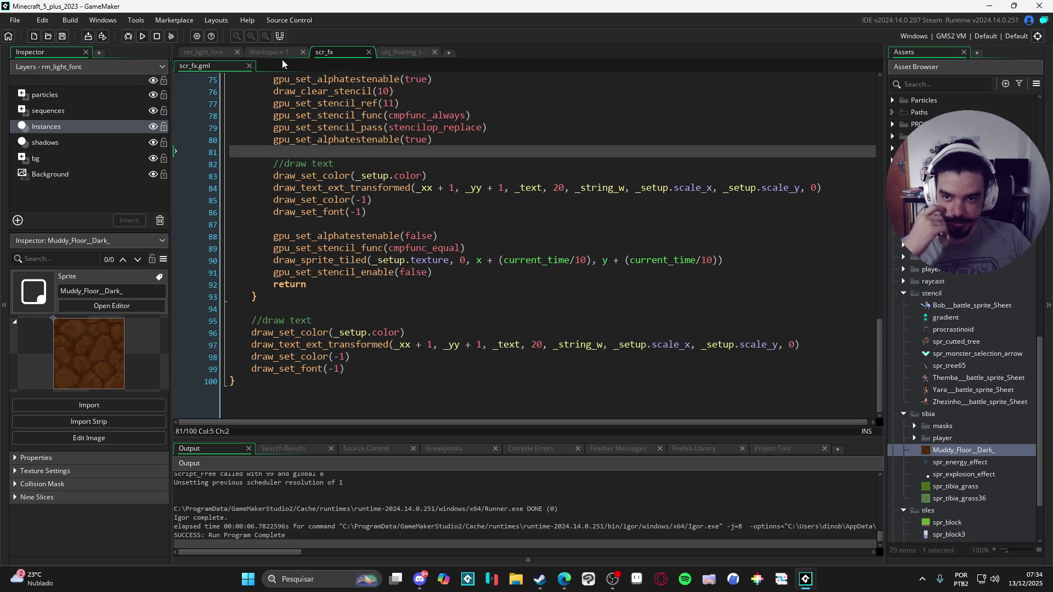
click(398, 50)
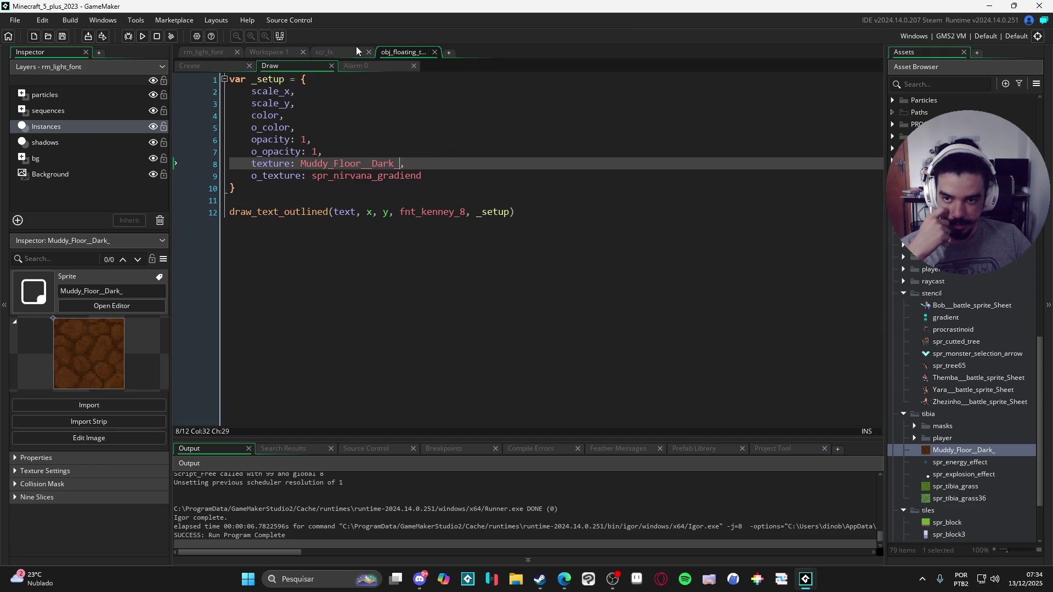
click(365, 152)
double_click(304, 139)
key(BackSpace)
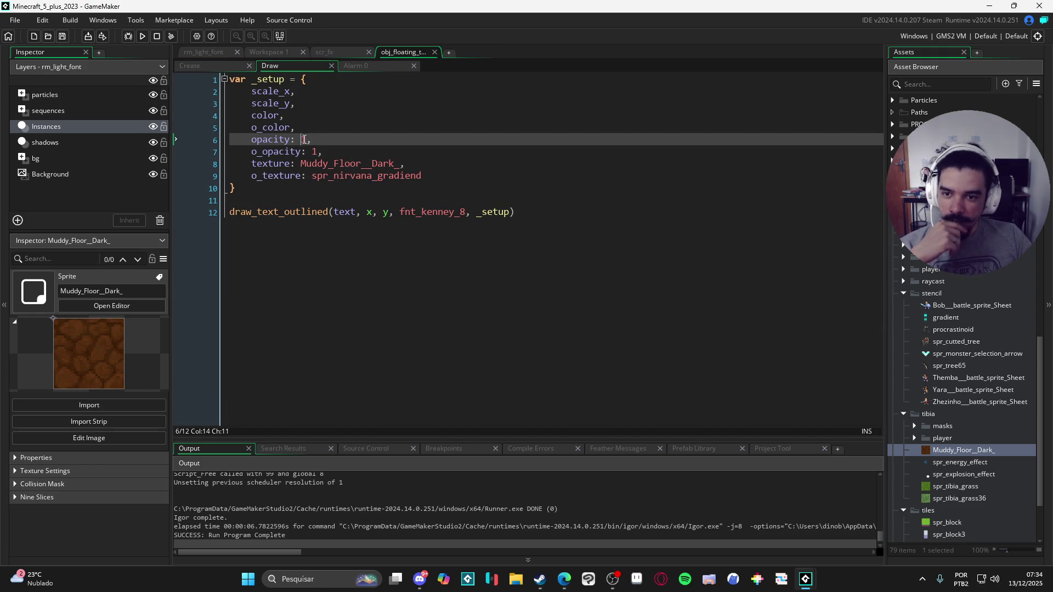
text(.3)
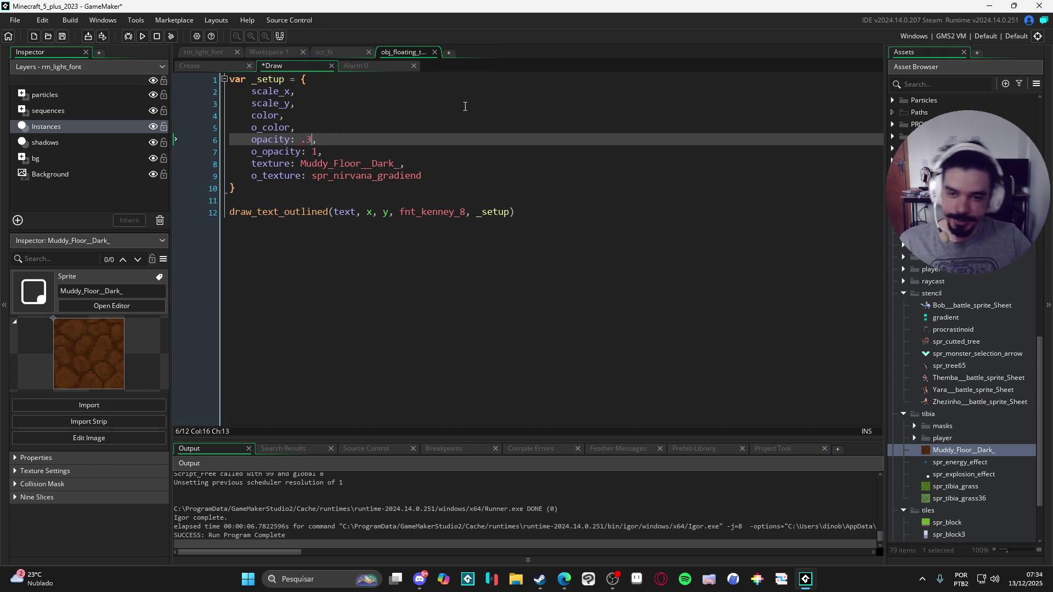
key(F5)
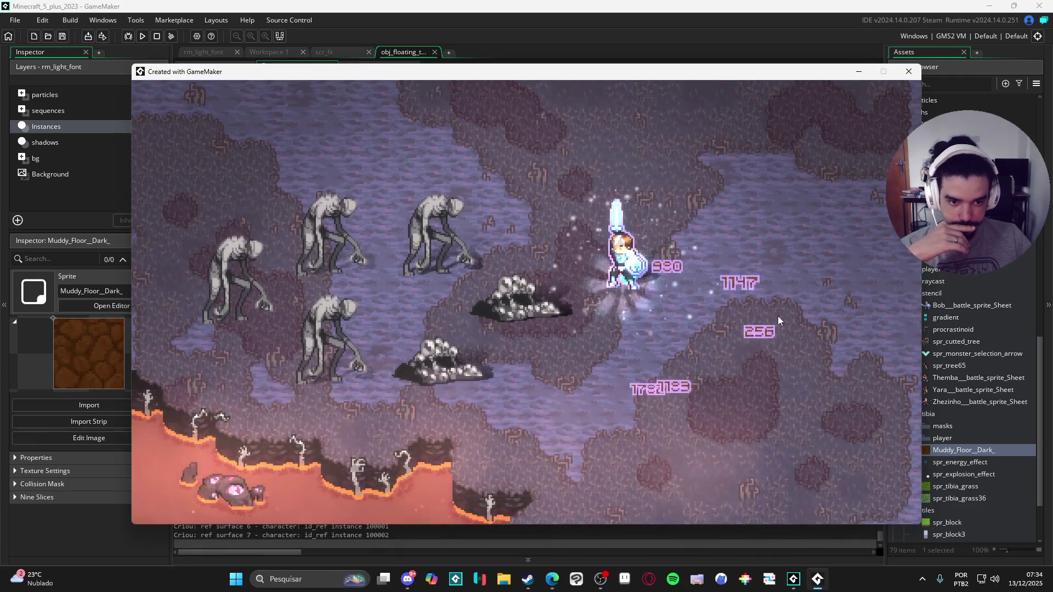
Rerun the game twice to compare the faded numbers, closing each test window.
click(907, 70)
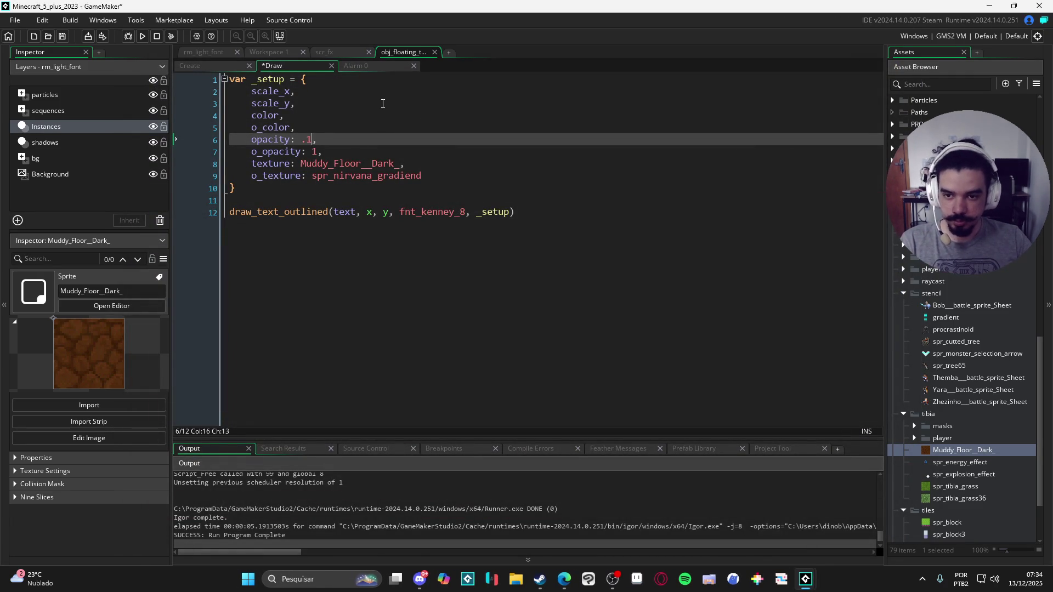
key(F5)
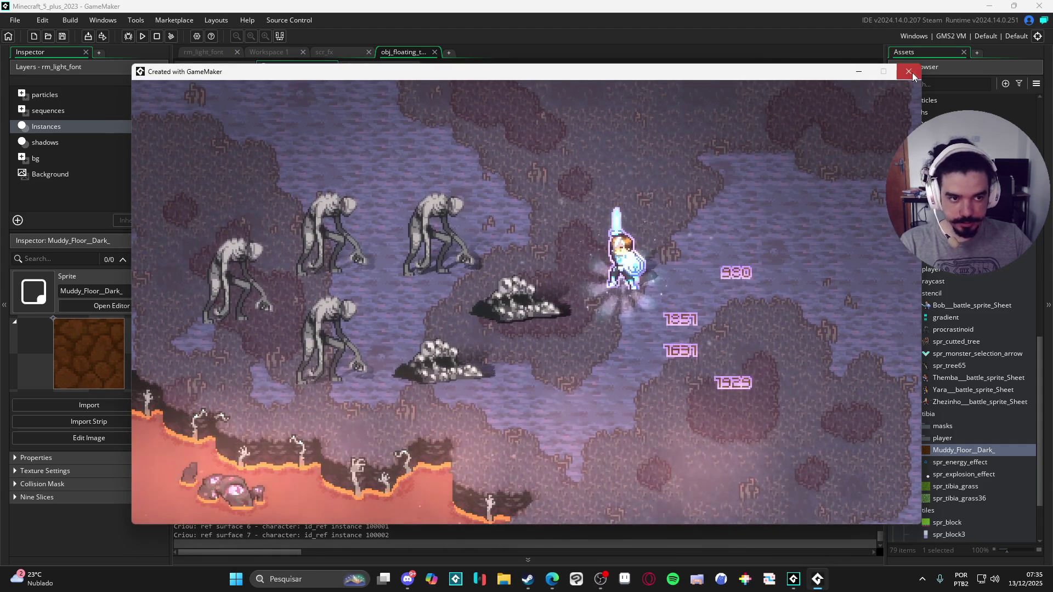
click(909, 71)
key(F5)
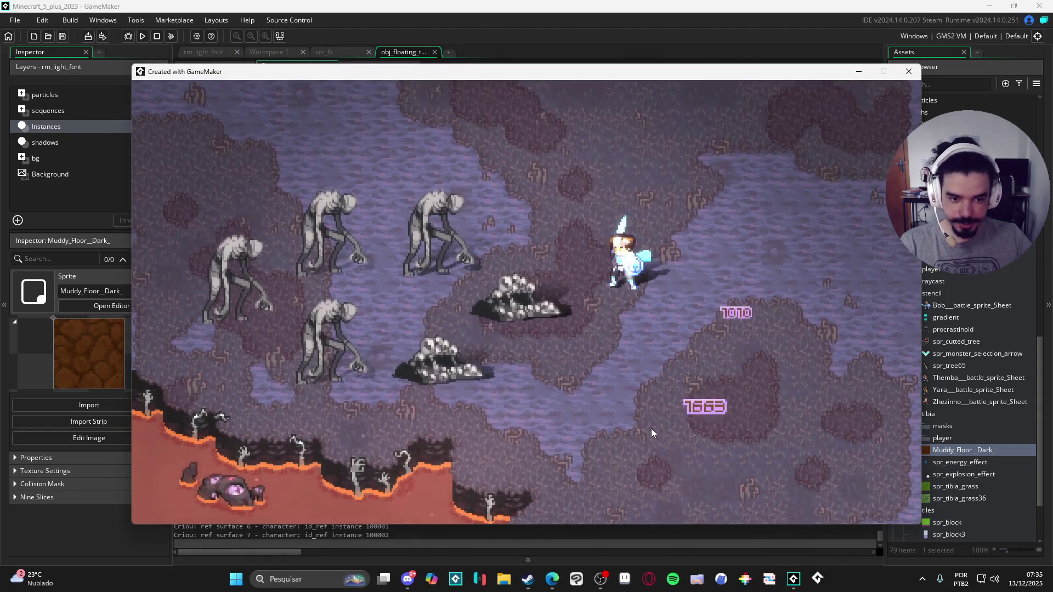
click(910, 72)
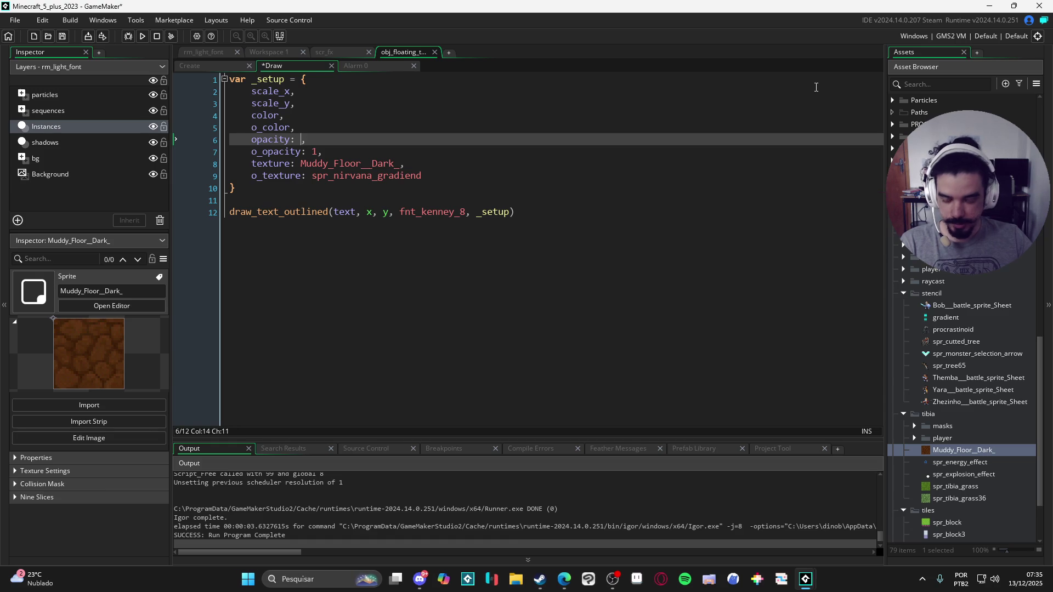
Wrap the textured text draw in draw_set_alpha(_setup.opacity) and draw_set_alpha(1), then save.
click(326, 52)
scroll(320, 232, up, 5)
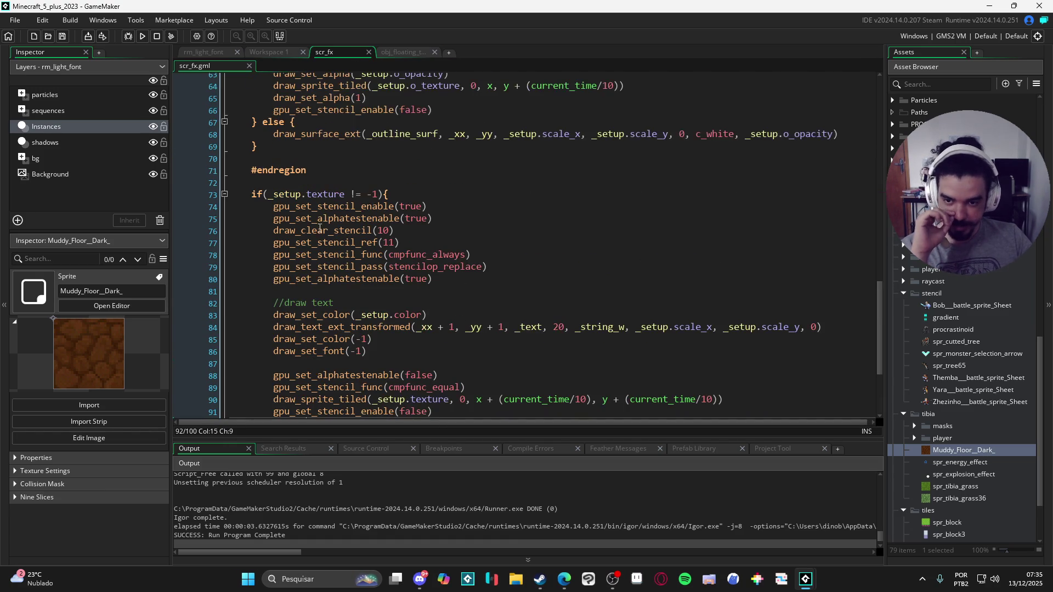
scroll(562, 232, down, 2)
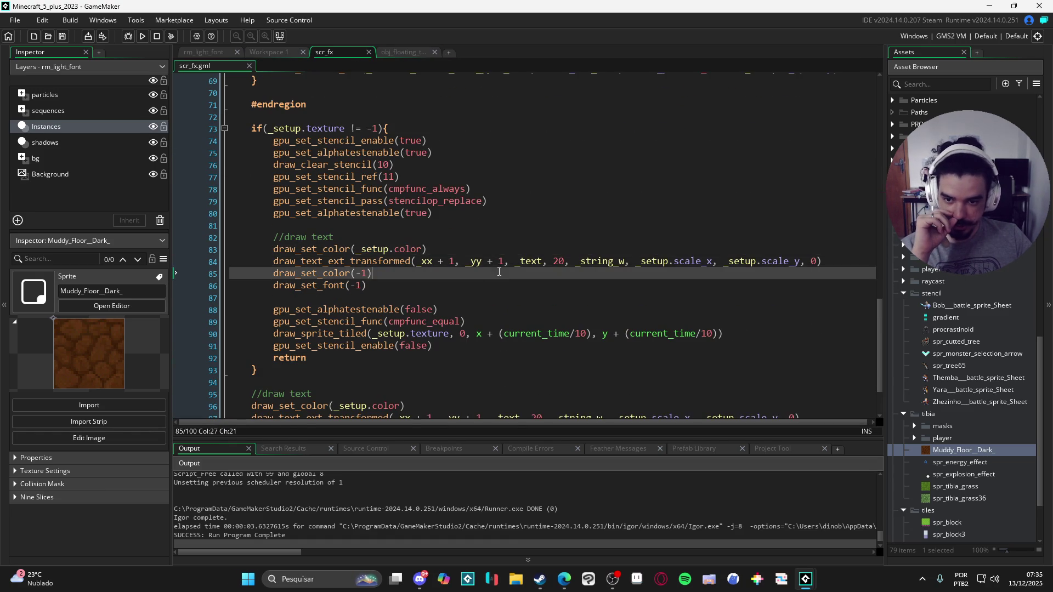
click(566, 264)
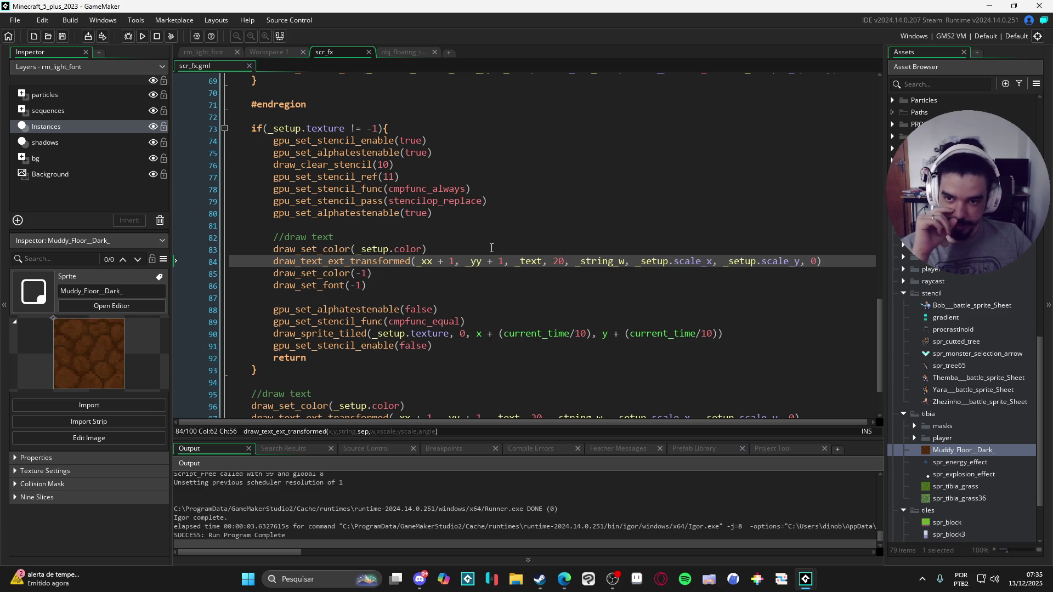
scroll(491, 249, up, 1)
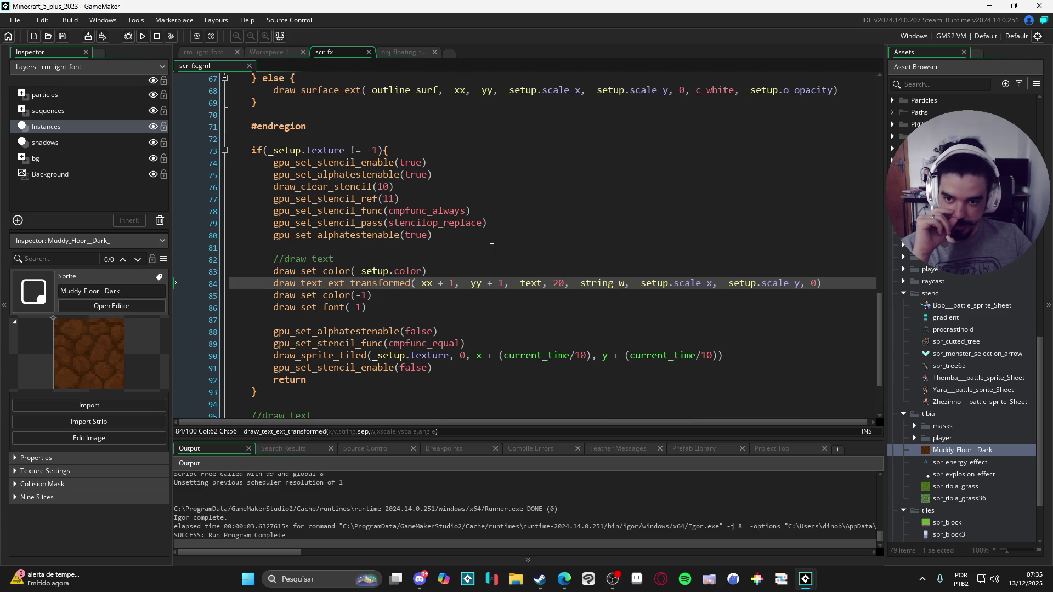
click(463, 266)
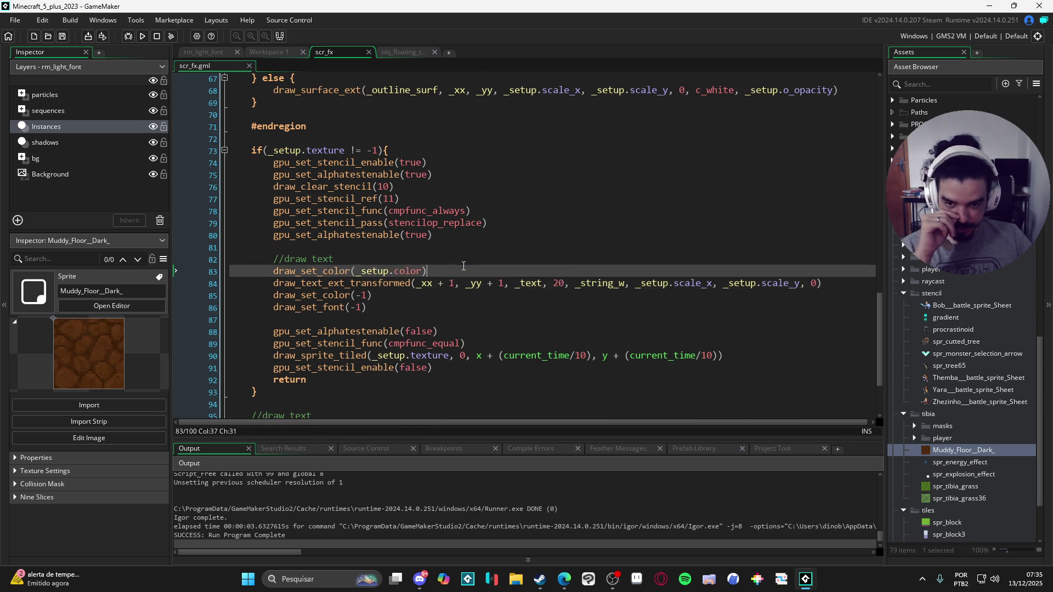
scroll(469, 271, up, 3)
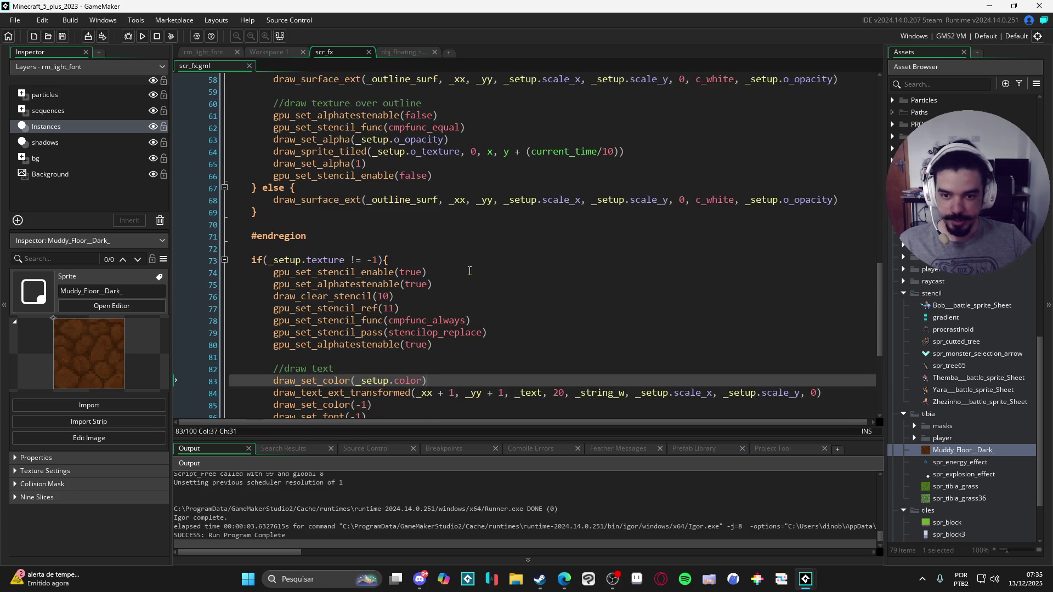
drag(449, 140, 411, 140)
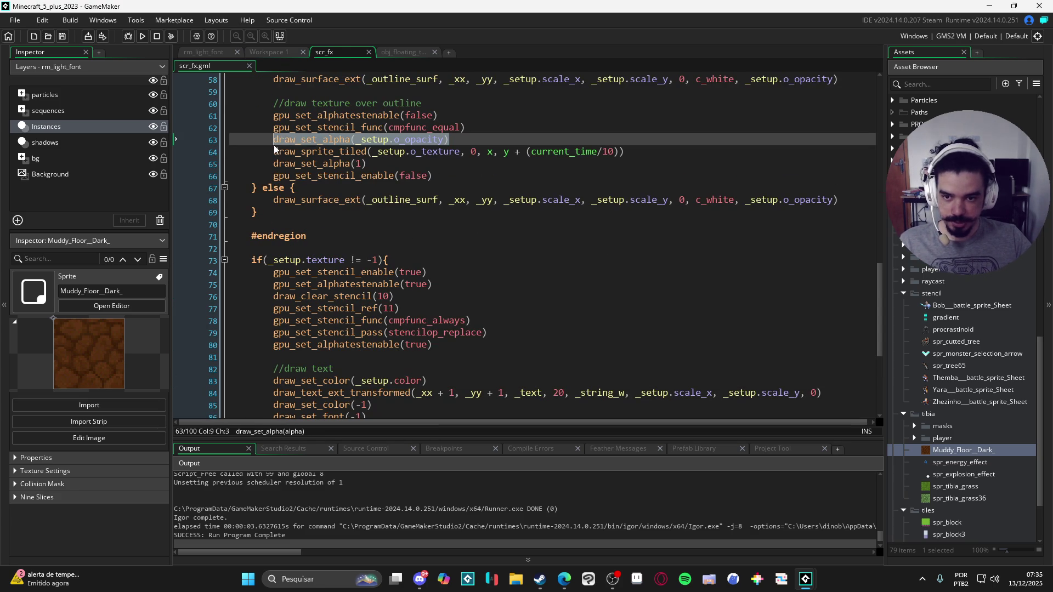
scroll(384, 247, down, 3)
click(432, 272)
key(Return)
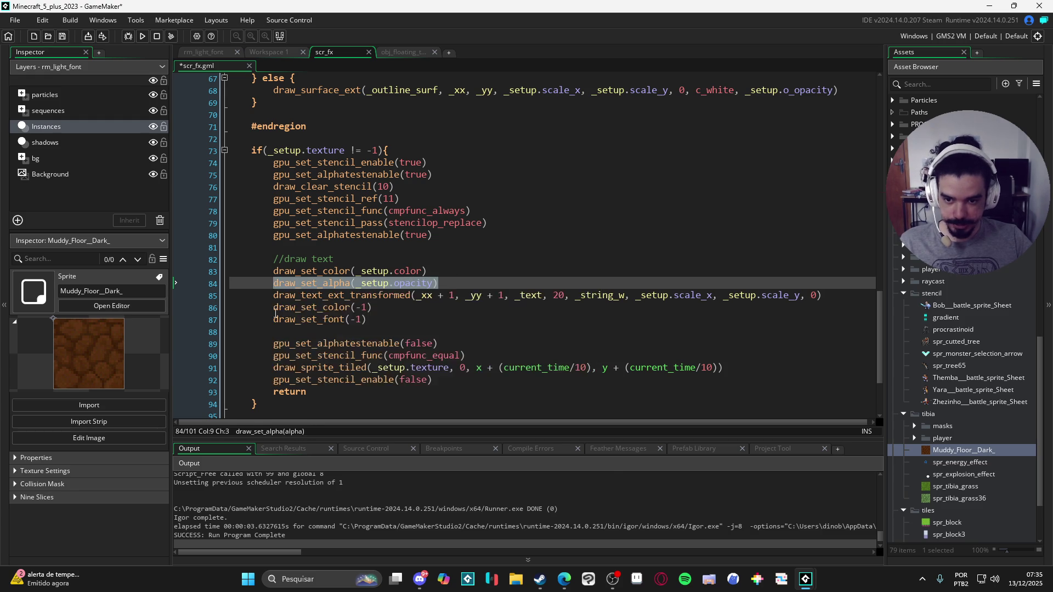
key(Down)
key(Down)
key(Return)
key(Up)
text(draw_set_alpha(_setup.opacity))
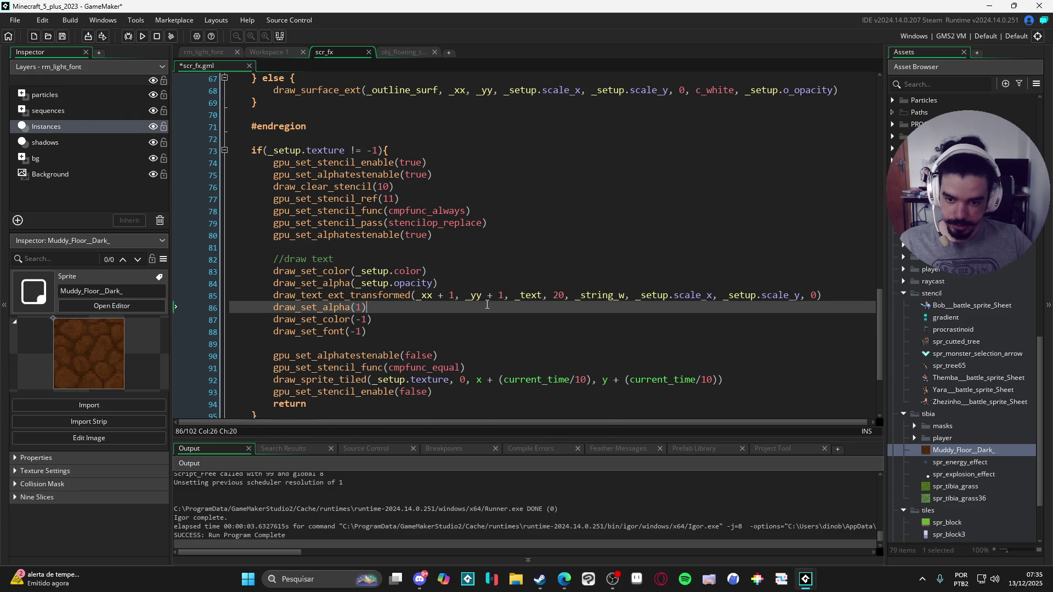
key(ctrl+s)
Add the same opacity and reset-to-1 alpha lines around the plain-text draw and run.
scroll(493, 306, down, 3)
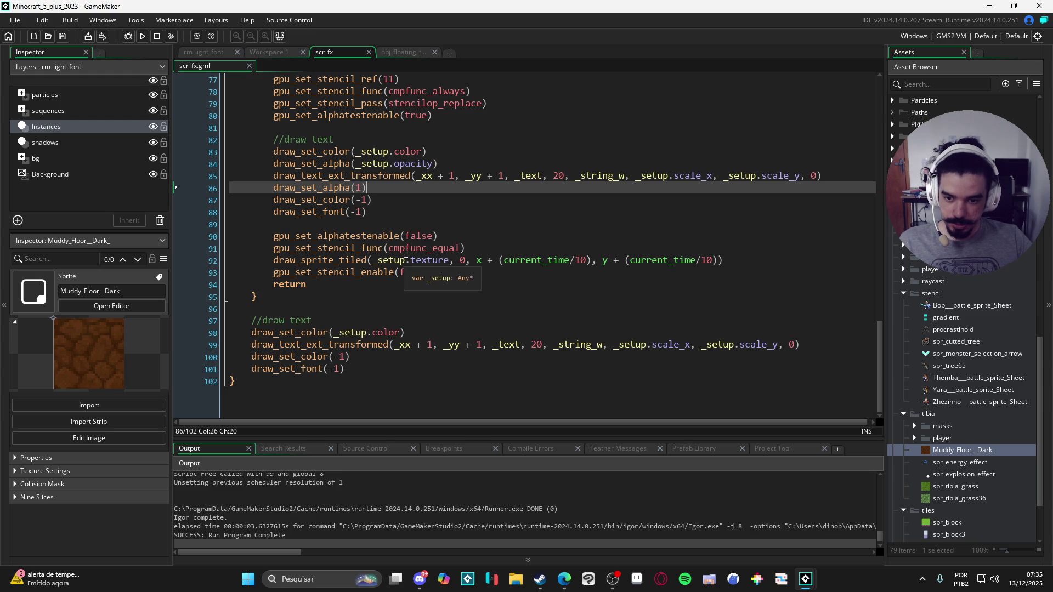
scroll(447, 166, up, 1)
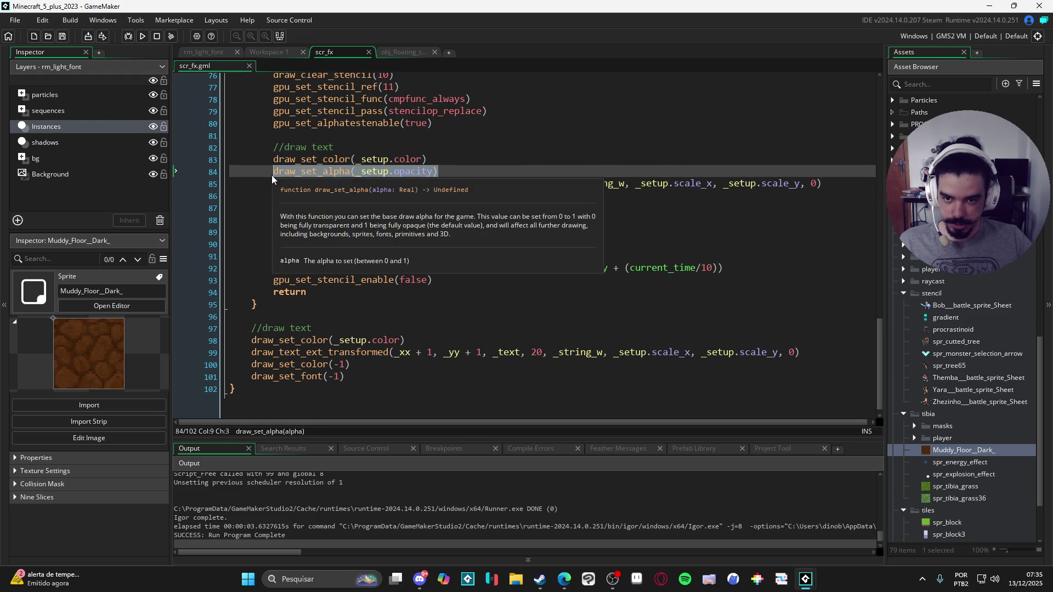
click(430, 333)
click(417, 340)
key(Return)
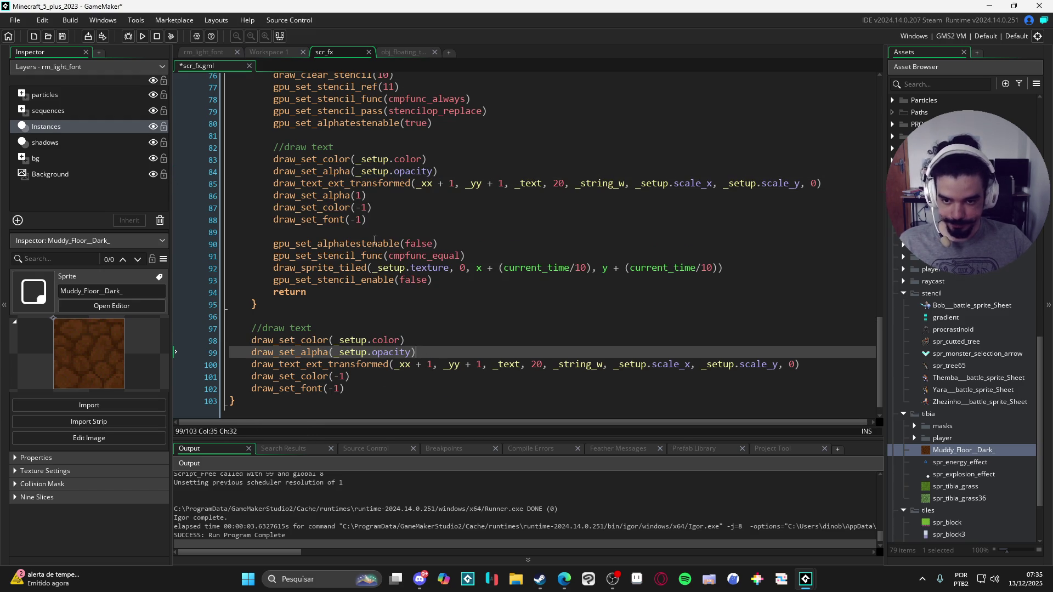
click(255, 374)
key(Return)
key(Up)
text(draw_set_alpha(_setup.opacity))
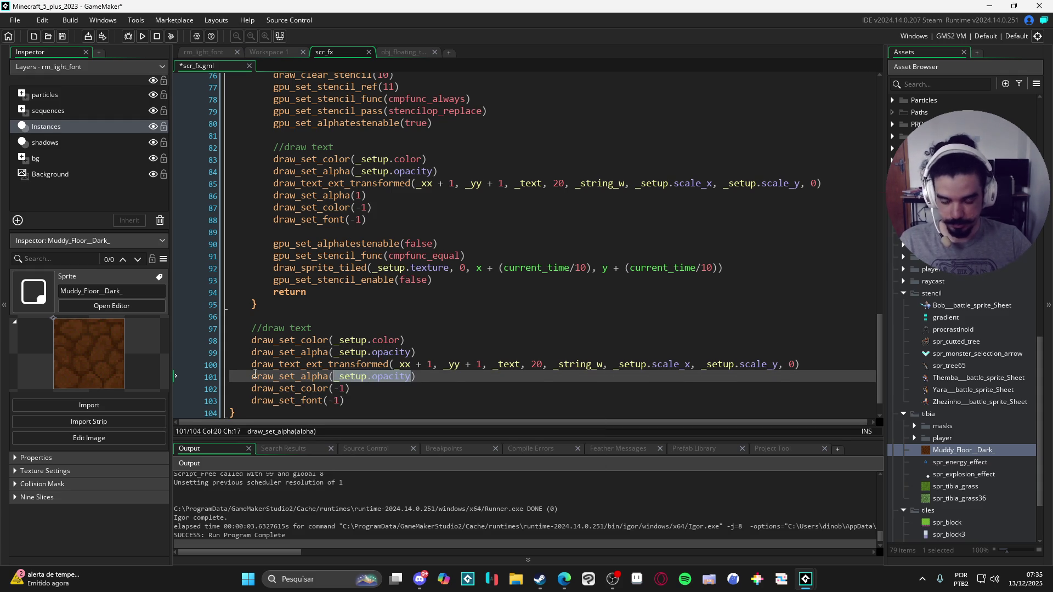
text(1)
key(F5)
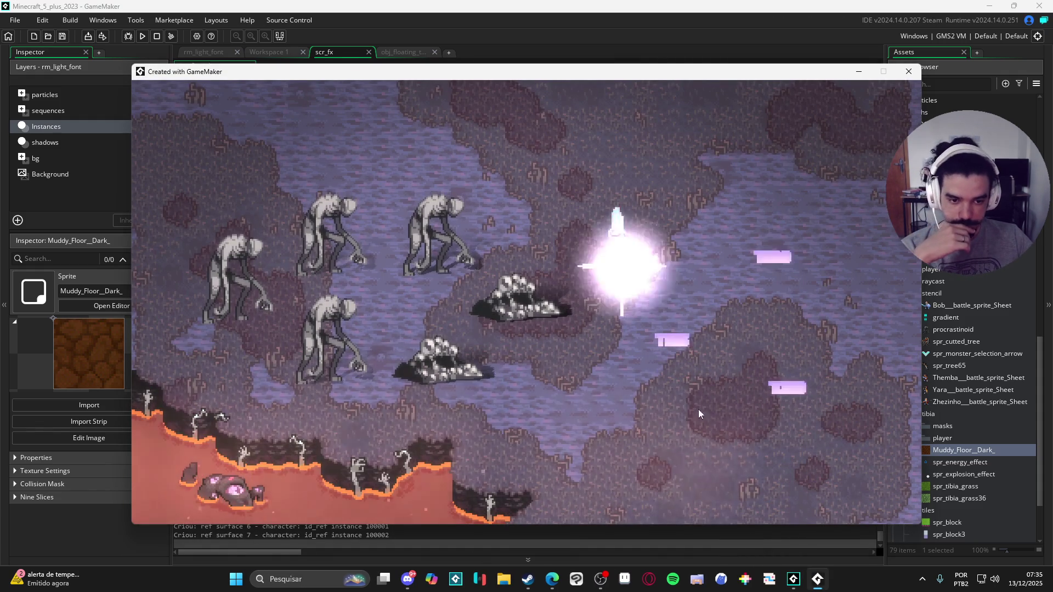
Run the game with the floating numbers at .5 opacity, then close it.
click(908, 72)
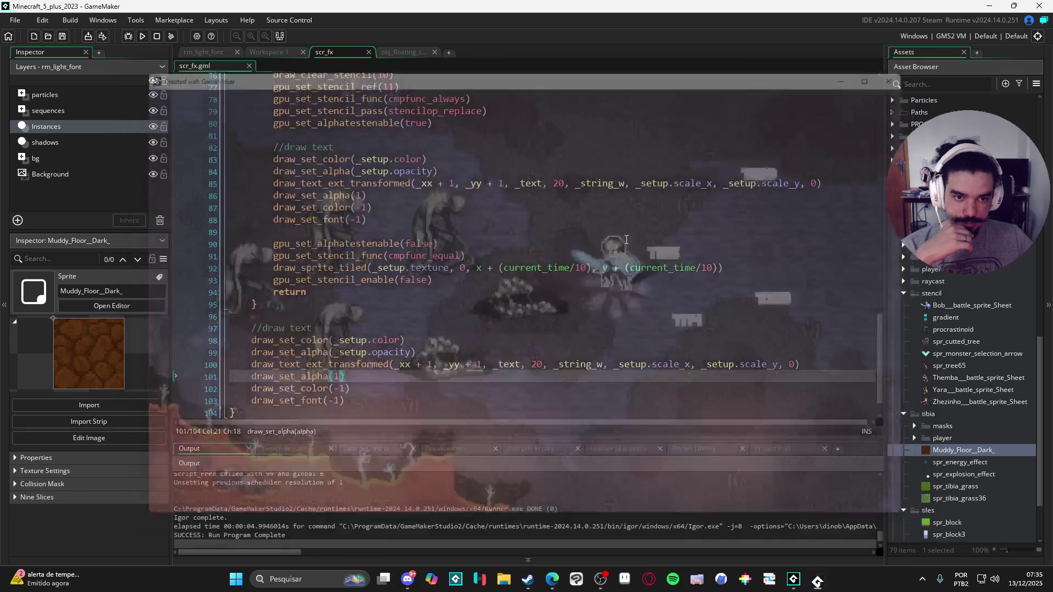
click(420, 53)
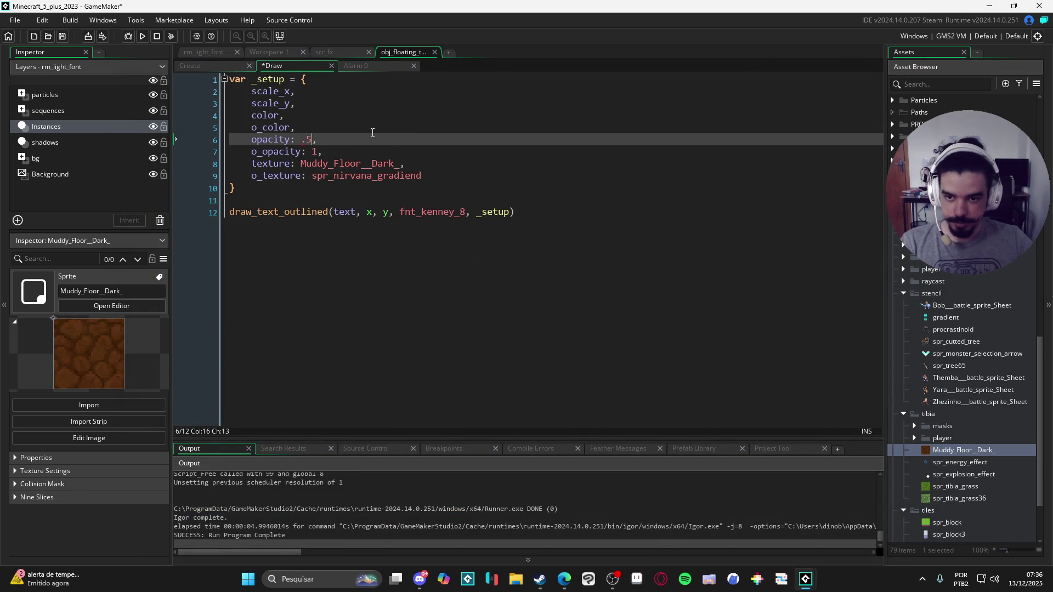
key(F5)
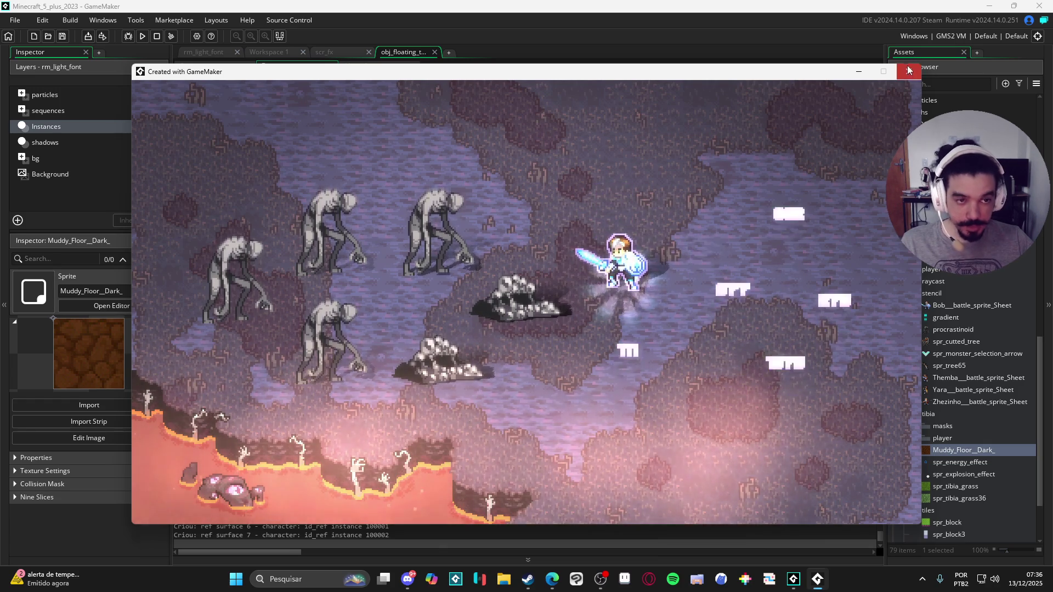
click(907, 67)
Review the Draw event and Alarm 0 code, ending on the scr_fx script.
click(334, 54)
click(265, 54)
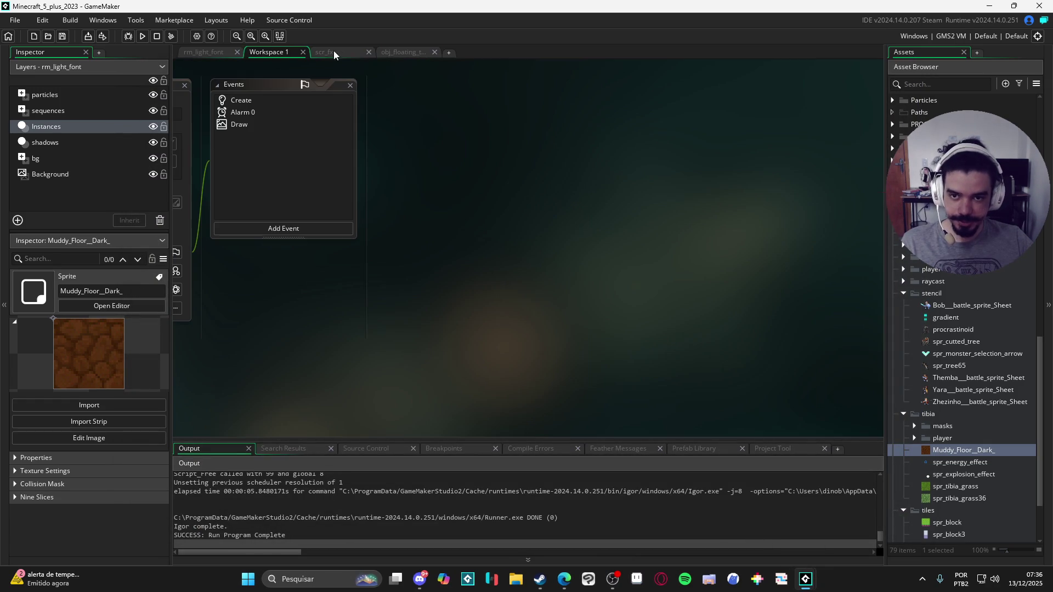
click(335, 53)
click(400, 51)
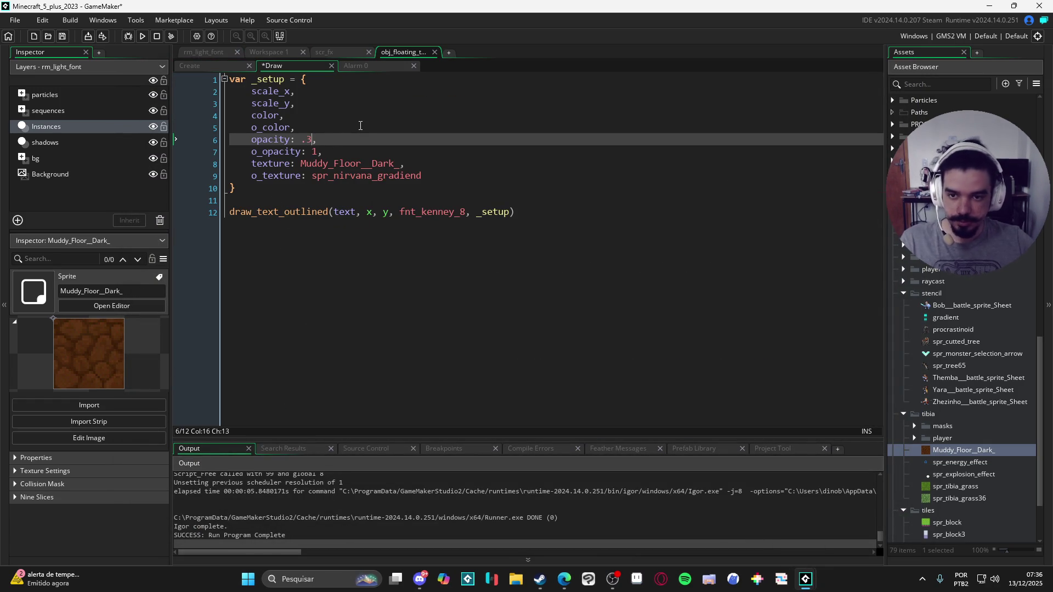
click(360, 66)
click(289, 66)
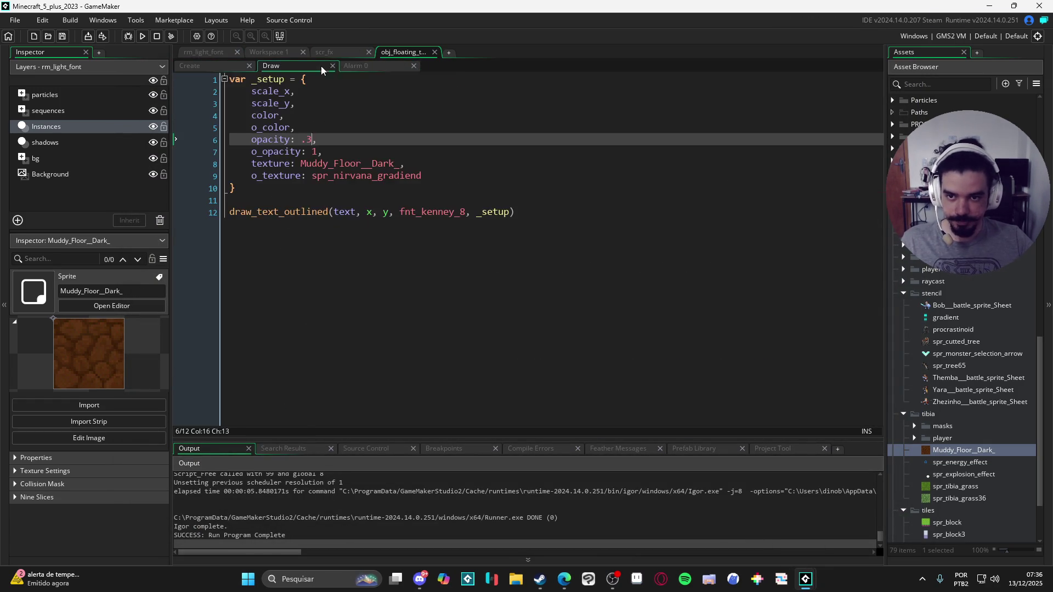
click(326, 52)
scroll(477, 255, up, 6)
Remove the duplicate gpu_set_alphatestenable(true) and base the alpha-test threshold on _setup.opacity, then save.
scroll(477, 255, up, 5)
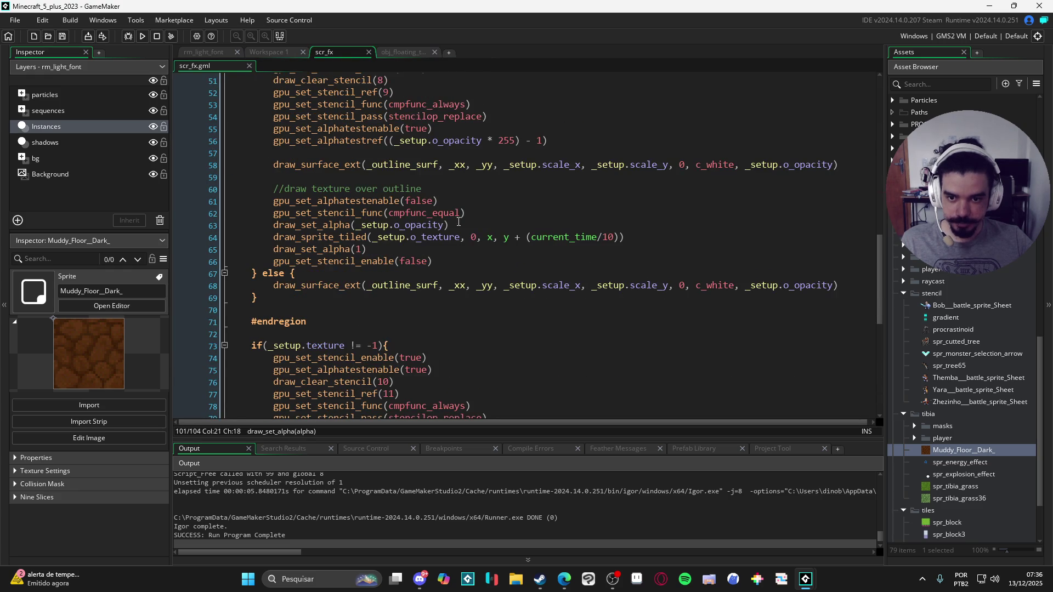
drag(525, 229, 274, 229)
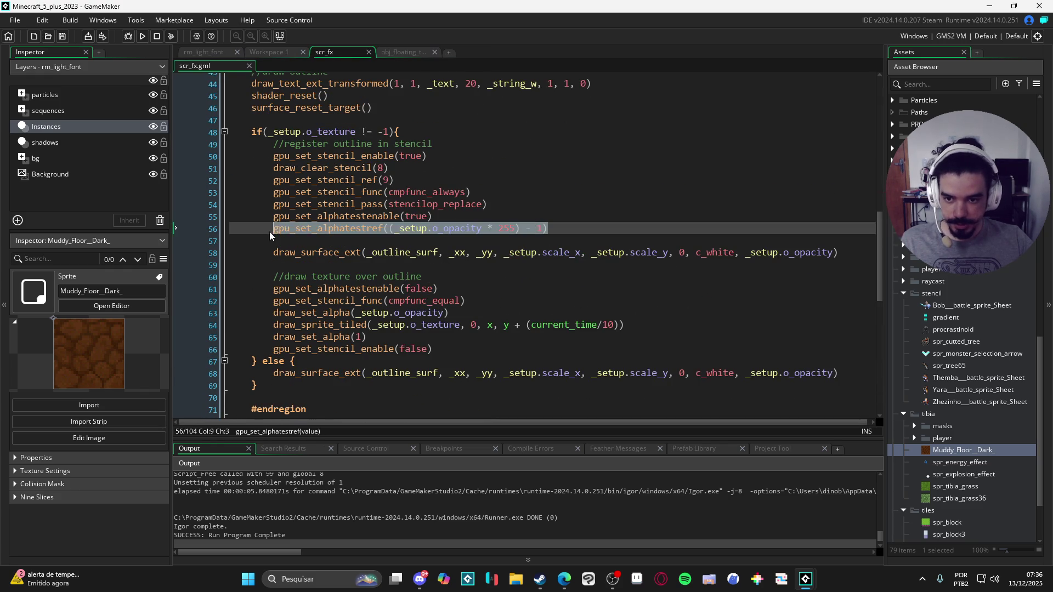
scroll(404, 288, down, 10)
scroll(404, 288, up, 2)
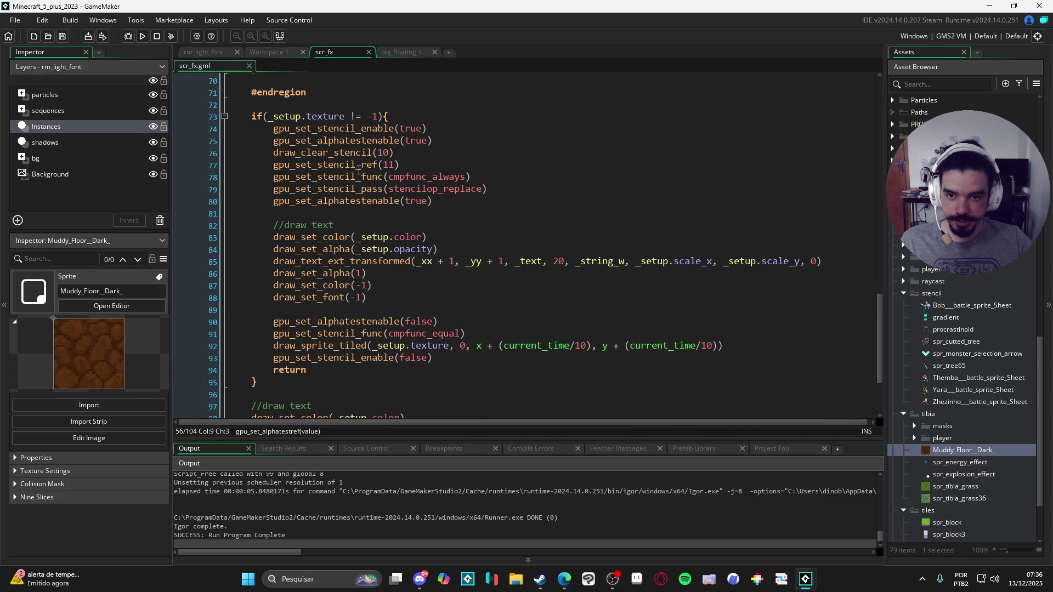
drag(433, 141, 231, 141)
key(BackSpace)
key(BackSpace)
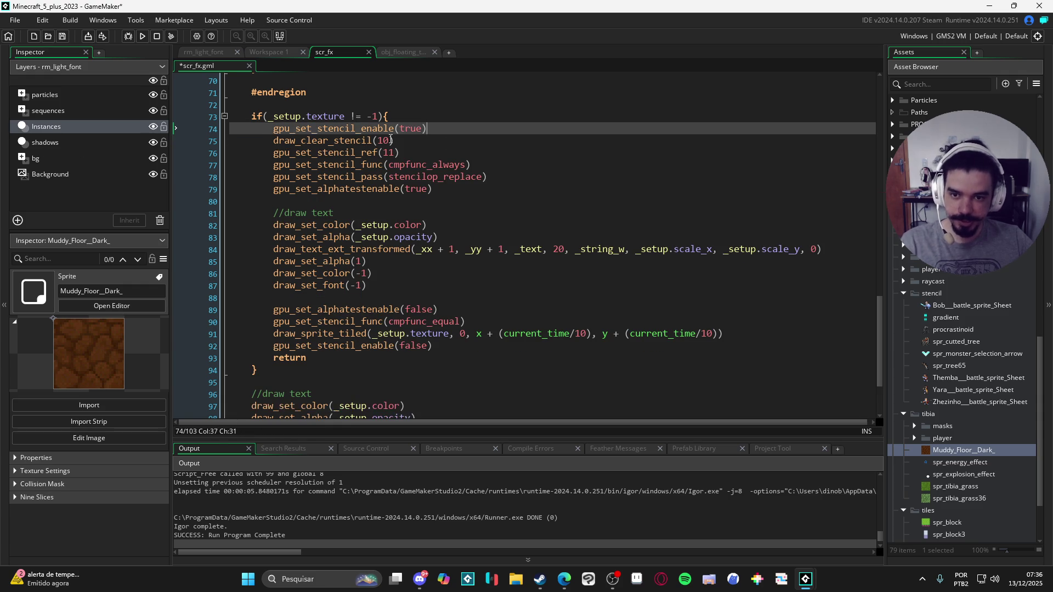
click(439, 199)
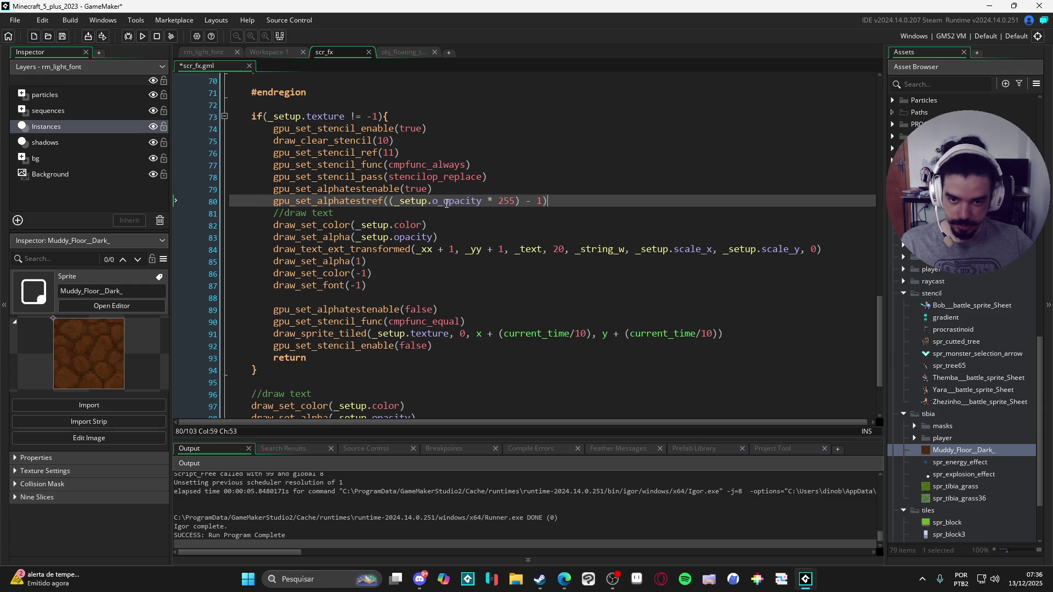
click(674, 203)
scroll(604, 198, down, 2)
key(ctrl+s)
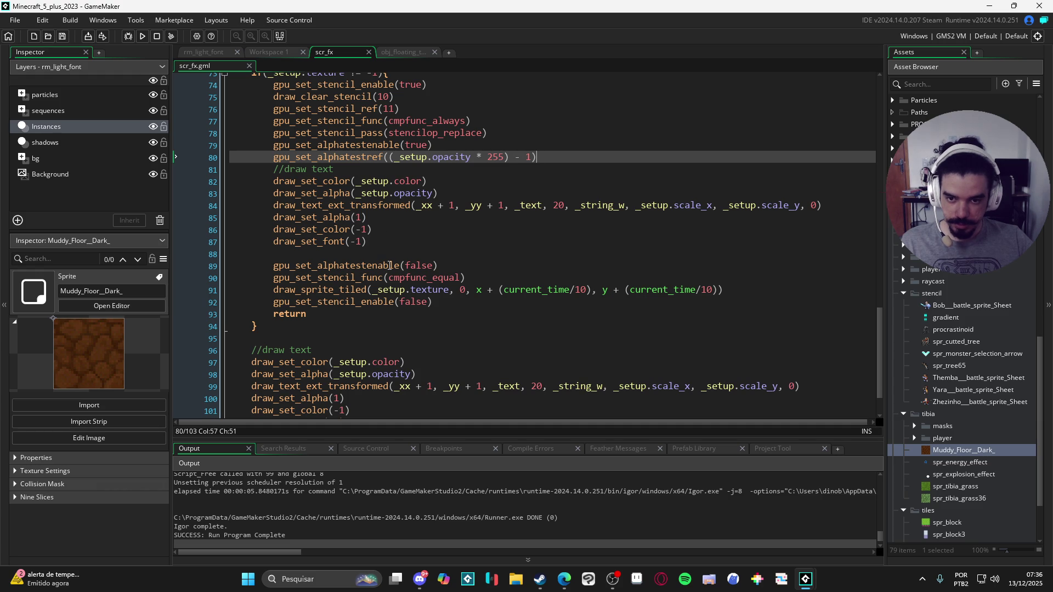
Run the game and spawn damage numbers across the map to check the textured fill.
key(F5)
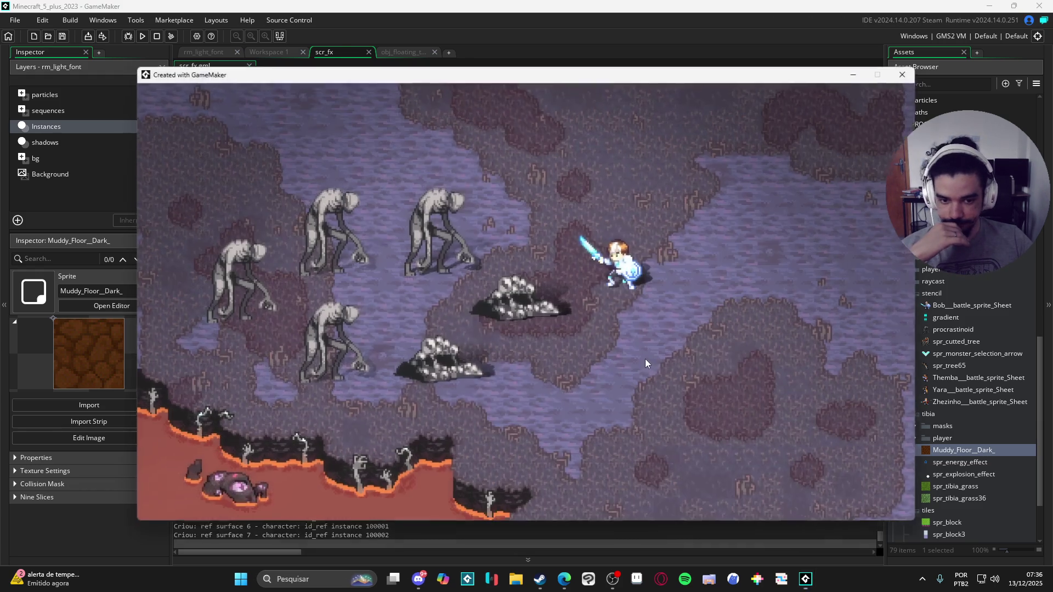
click(712, 429)
click(624, 378)
click(736, 337)
click(731, 264)
click(789, 266)
click(847, 376)
click(614, 444)
click(811, 420)
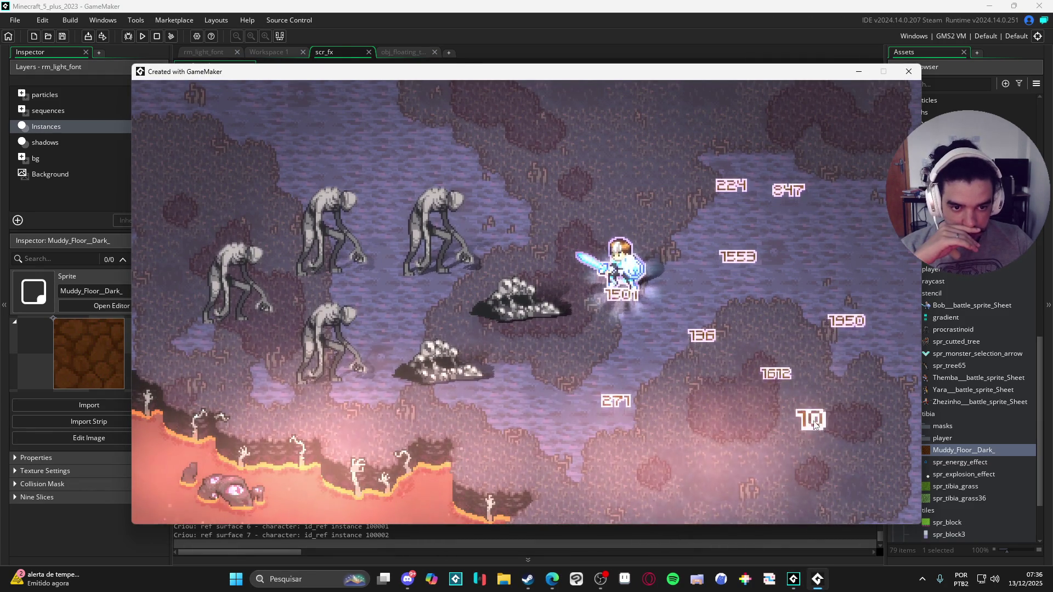
click(661, 451)
click(692, 430)
click(574, 381)
click(523, 316)
click(518, 347)
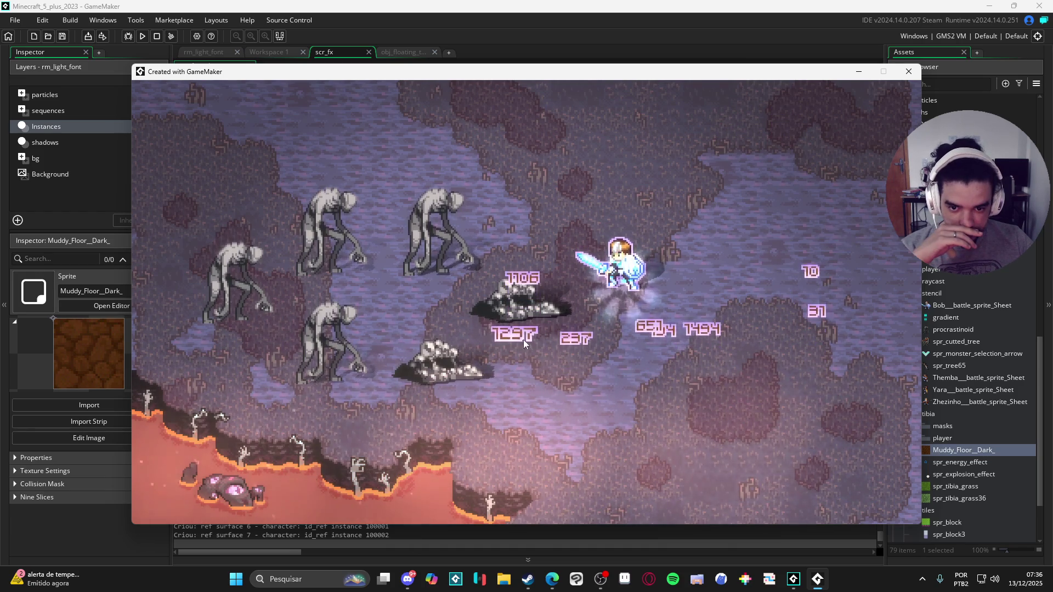
click(631, 380)
click(735, 412)
click(723, 439)
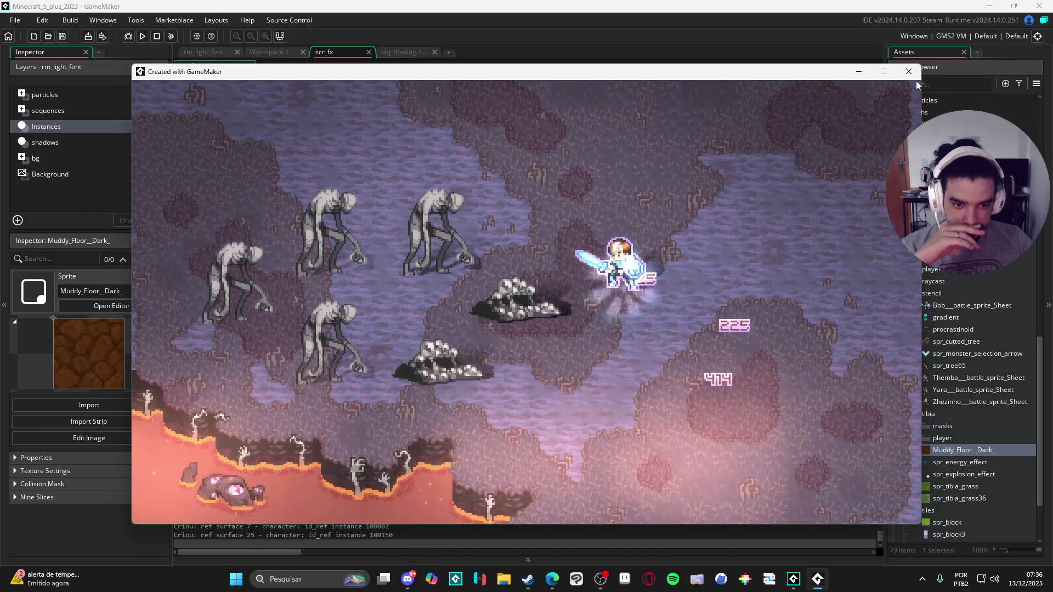
click(917, 72)
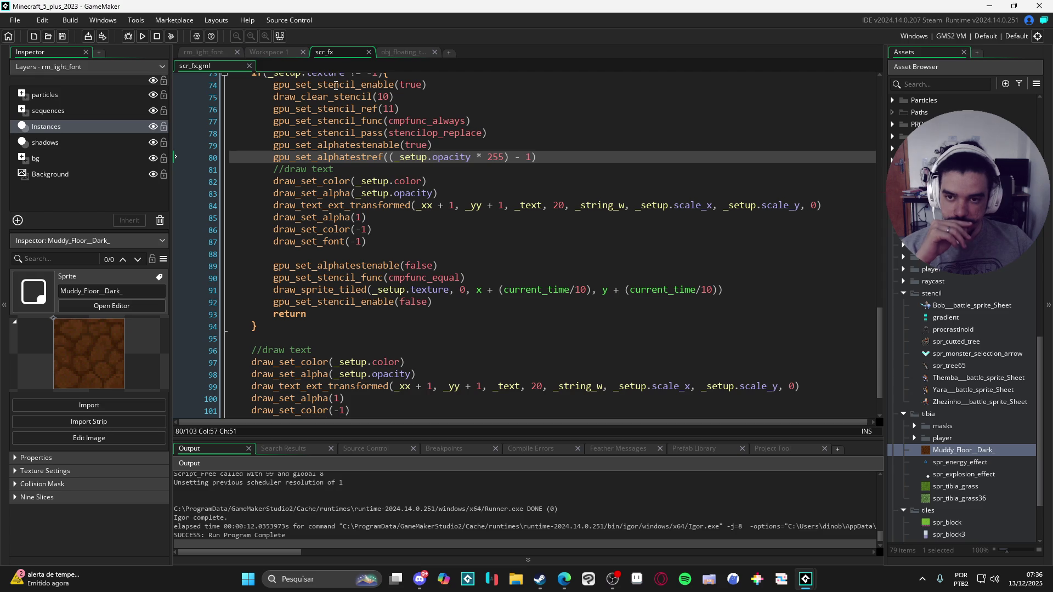
click(396, 54)
Run the game twice at fill opacity 0, spawning numbers to check them.
key(F5)
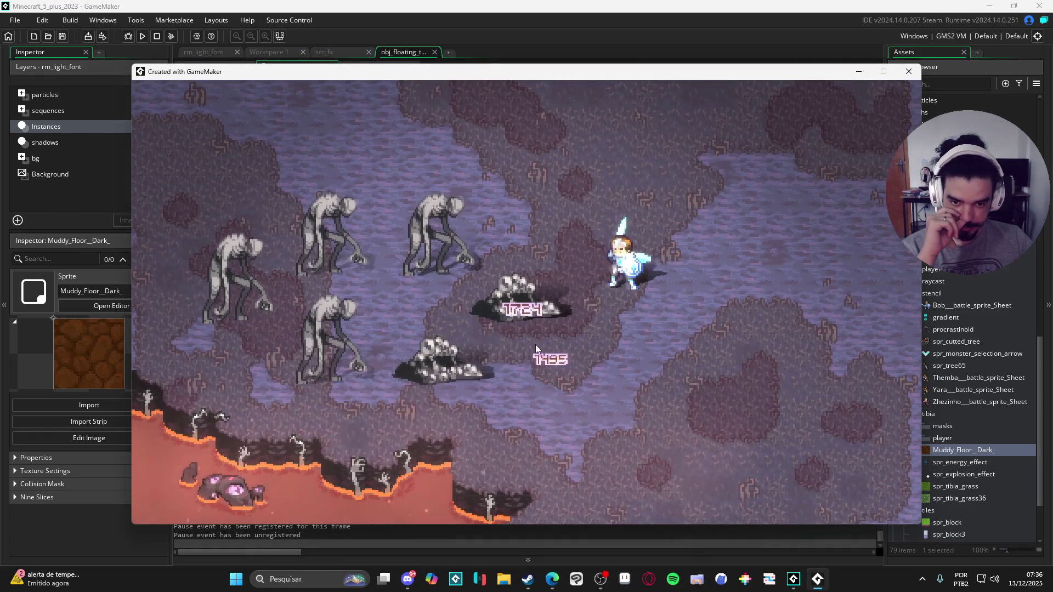
click(523, 330)
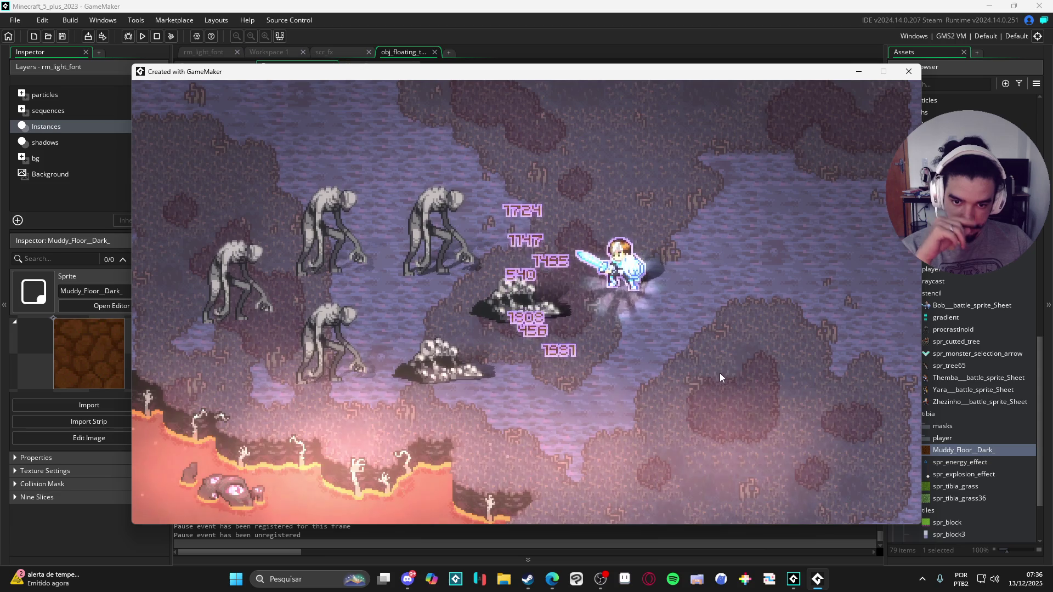
click(909, 72)
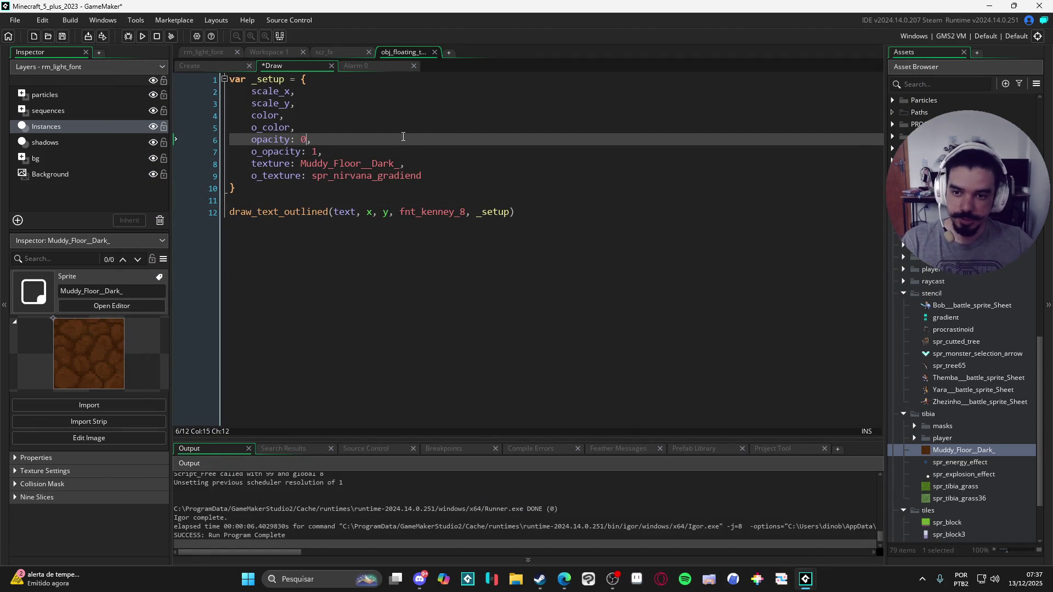
key(F5)
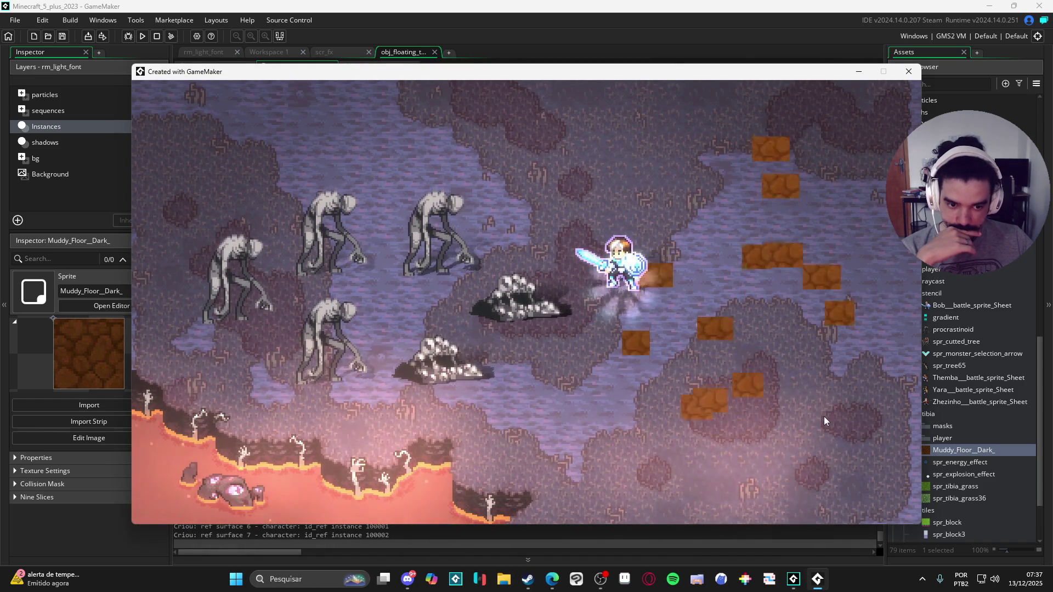
click(908, 73)
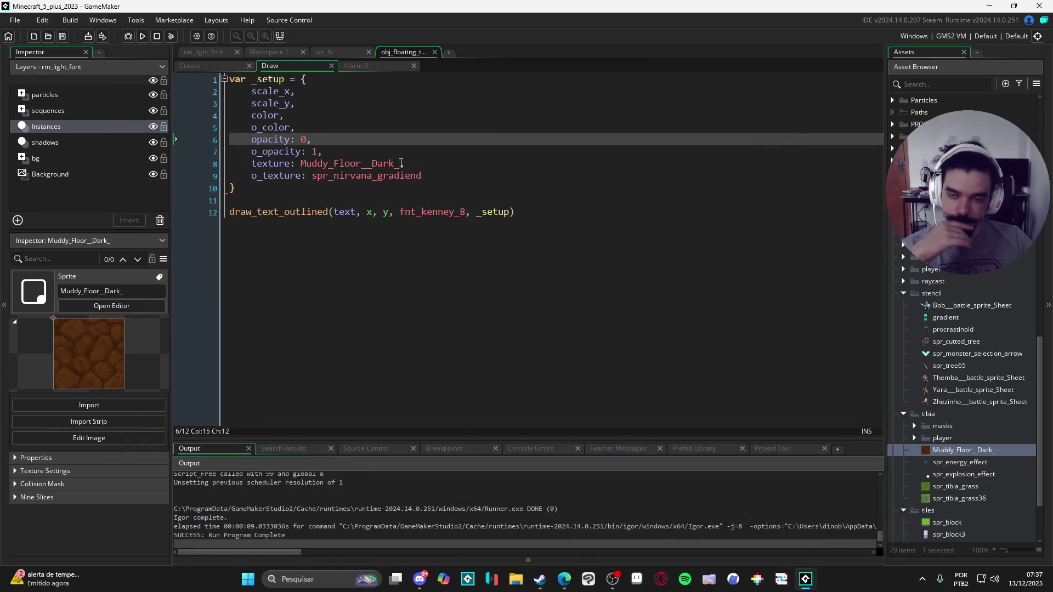
Change the fill opacity to .1 and test the faint numbers in a new run.
key(BackSpace)
text(.1)
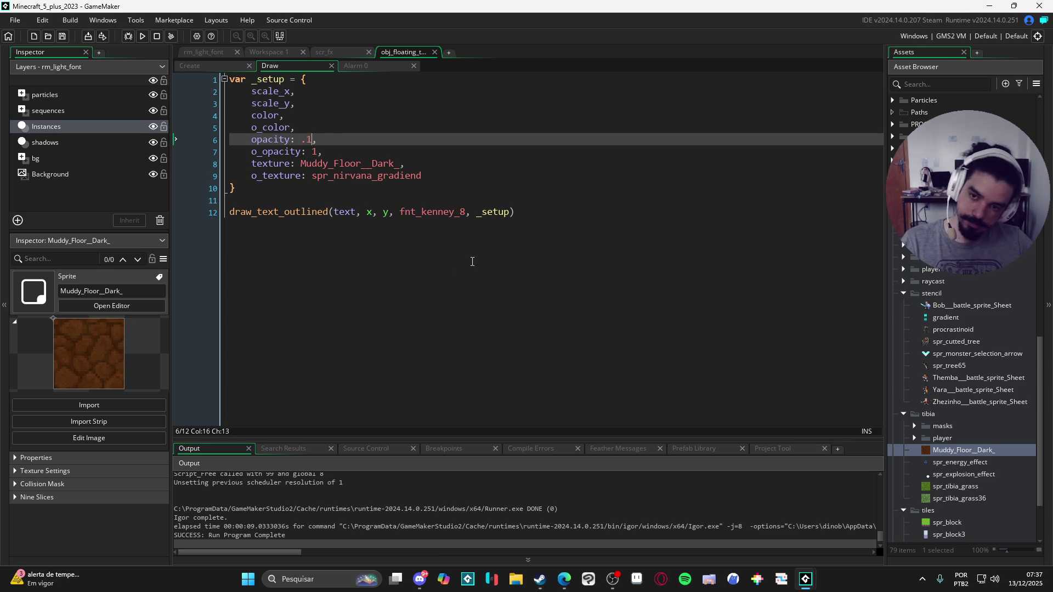
key(F5)
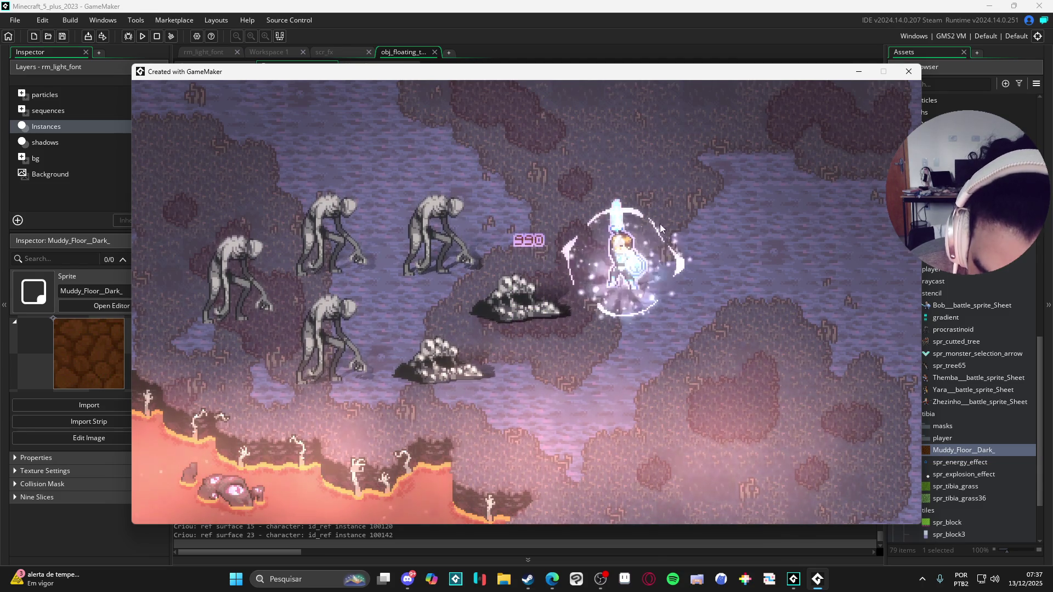
click(909, 71)
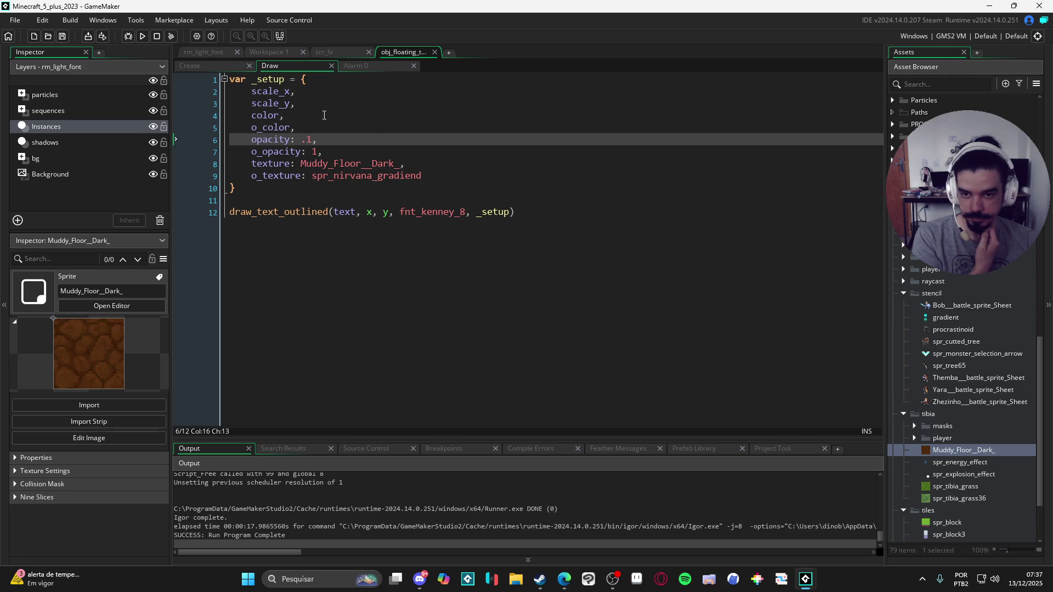
Select line 83's draw_set_alpha(_setup.opacity) in scr_fx and scroll through the outline and texture blocks.
click(323, 52)
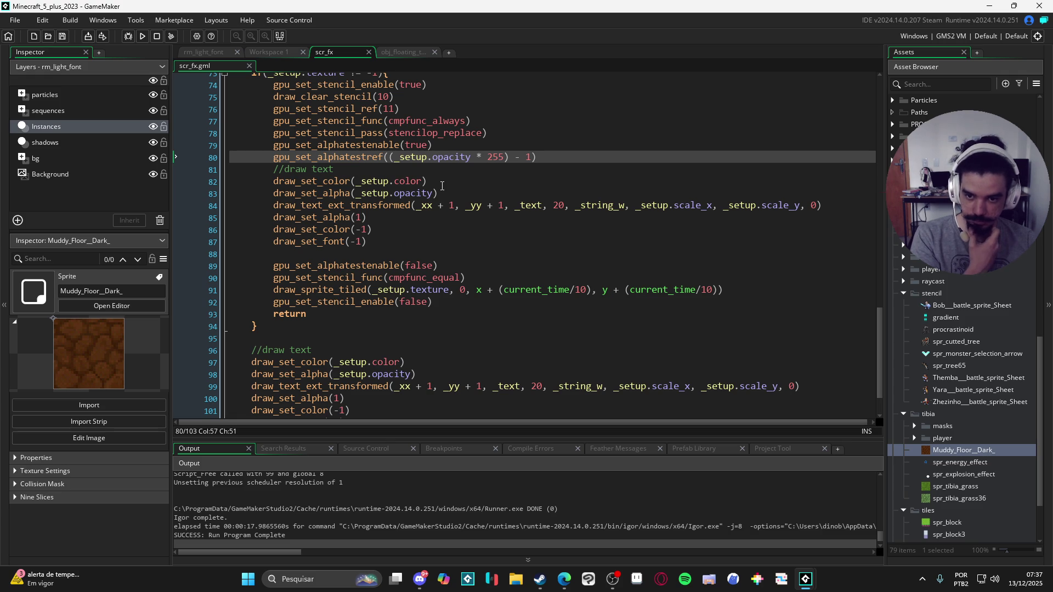
drag(444, 192, 274, 195)
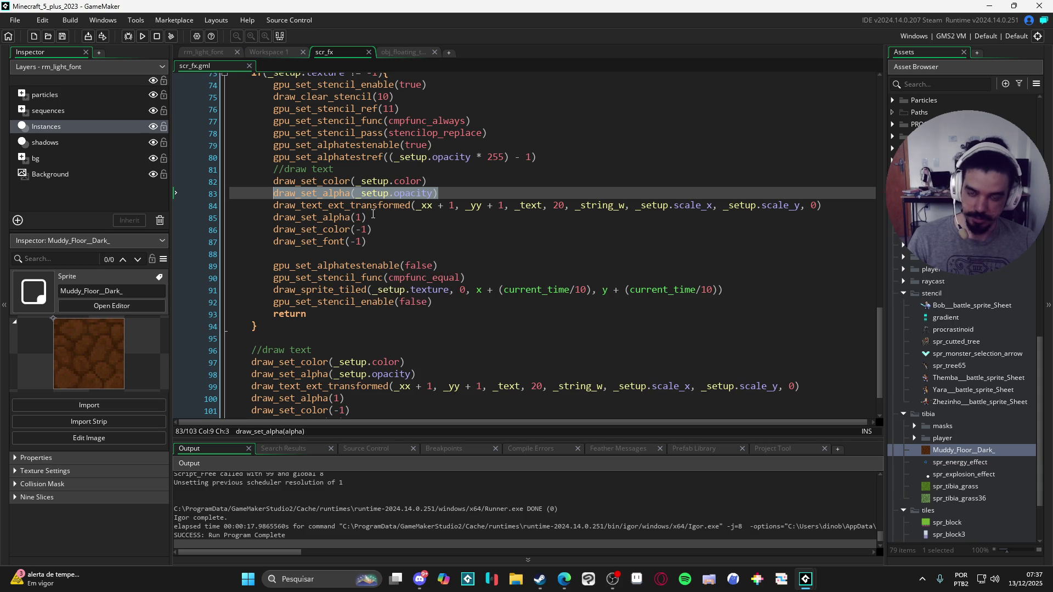
scroll(373, 214, up, 9)
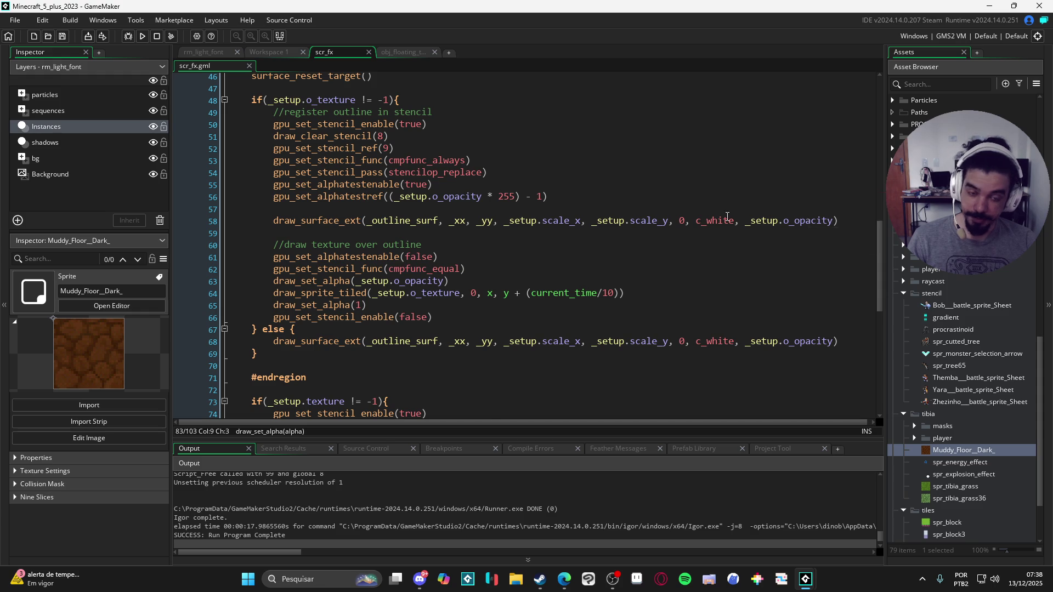
scroll(728, 217, down, 1)
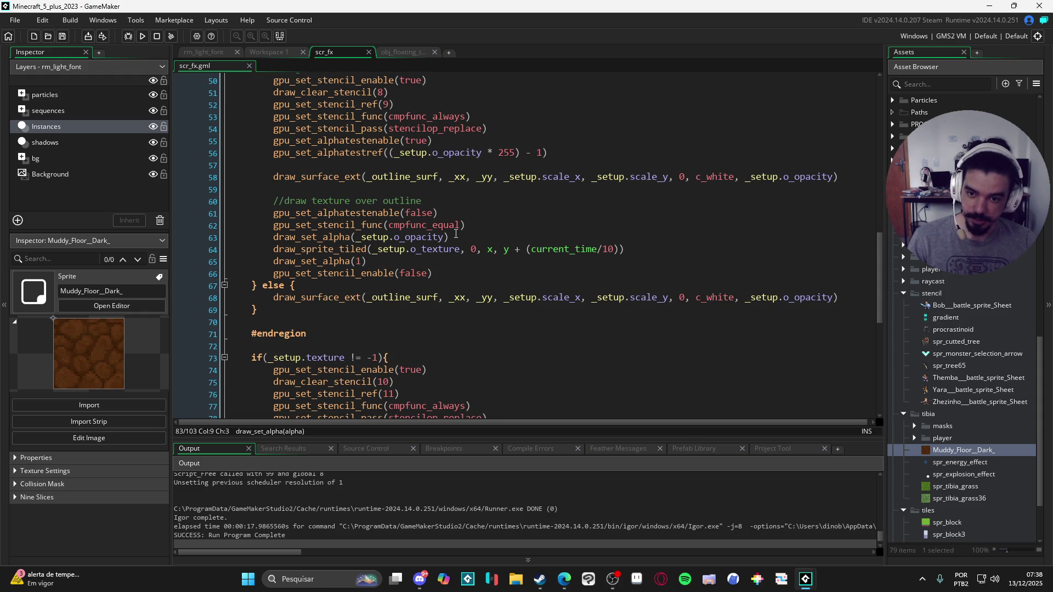
scroll(453, 234, down, 5)
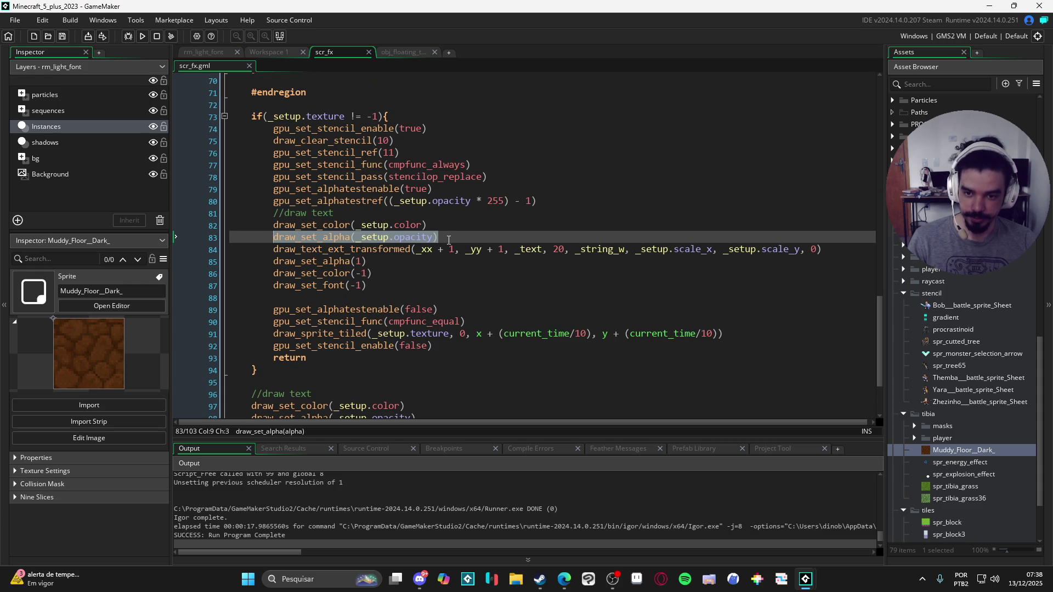
click(445, 237)
scroll(779, 184, up, 3)
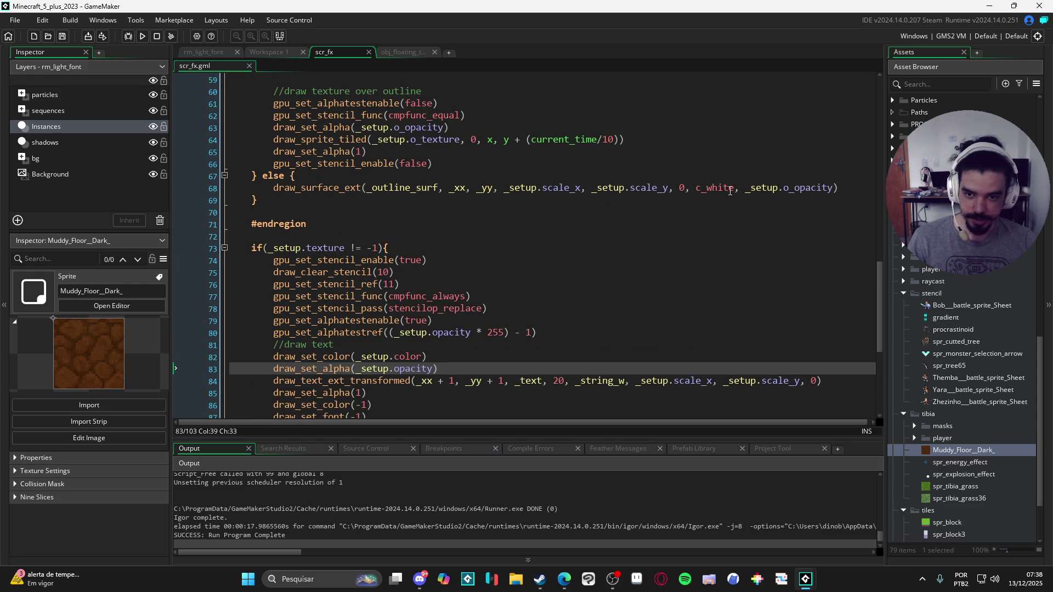
scroll(347, 268, down, 4)
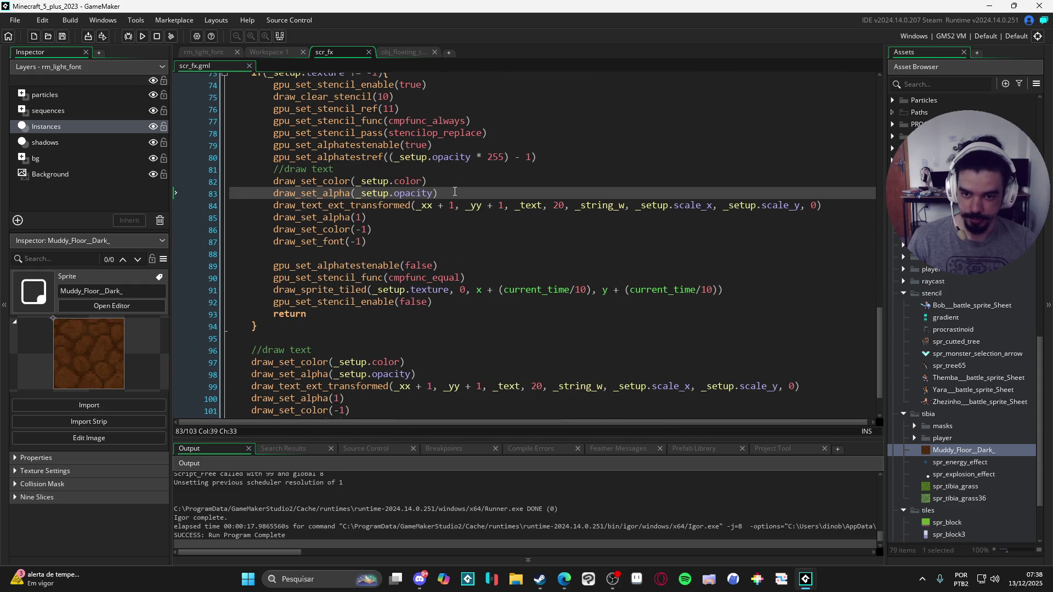
Delete the draw_set_alpha(1) line following draw_text_ext_transformed.
click(687, 204)
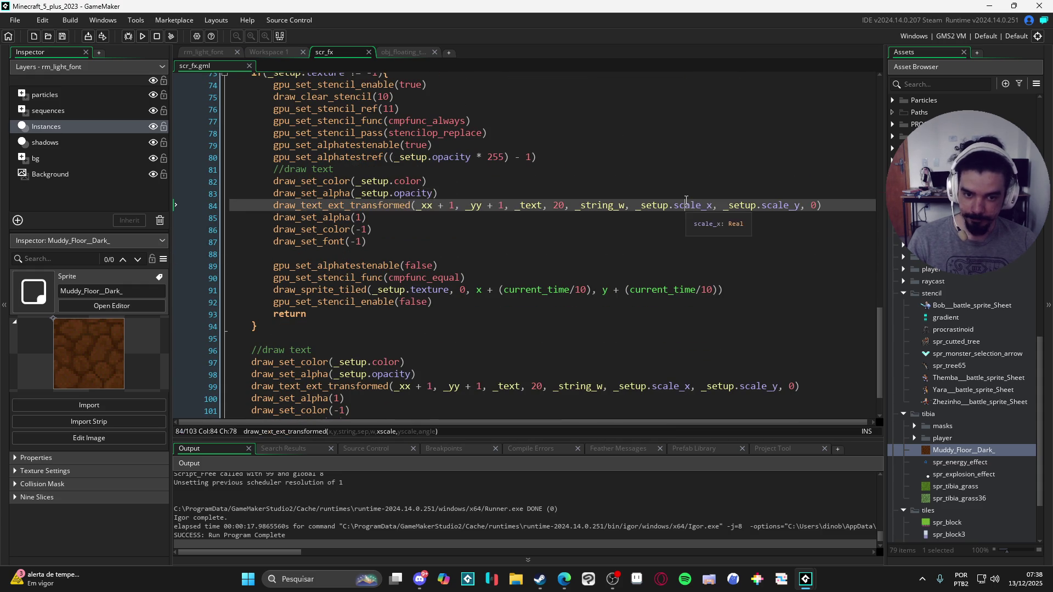
scroll(686, 201, up, 3)
scroll(604, 201, up, 3)
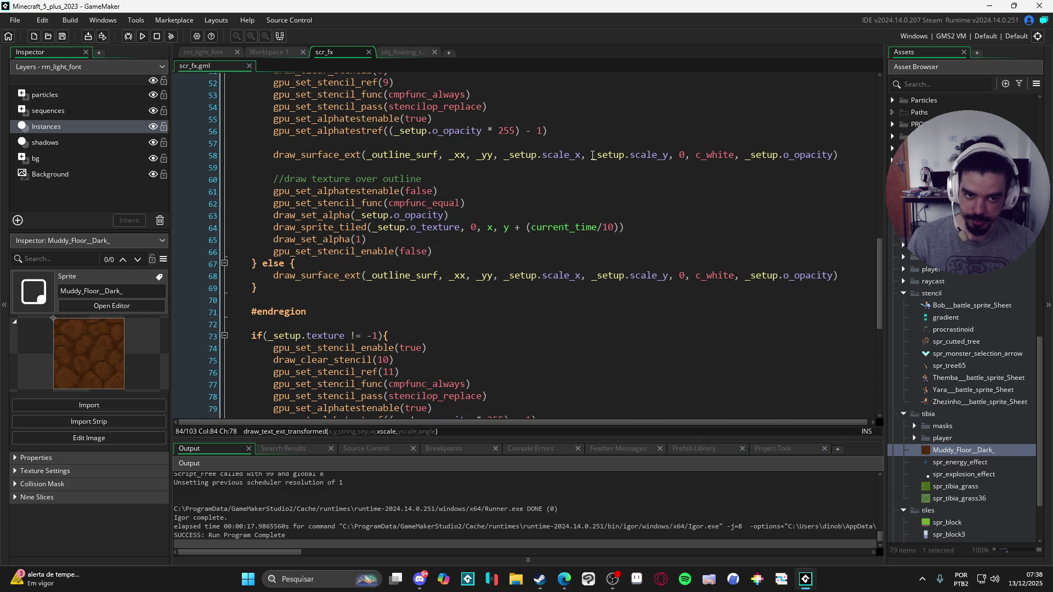
scroll(597, 155, down, 6)
click(396, 171)
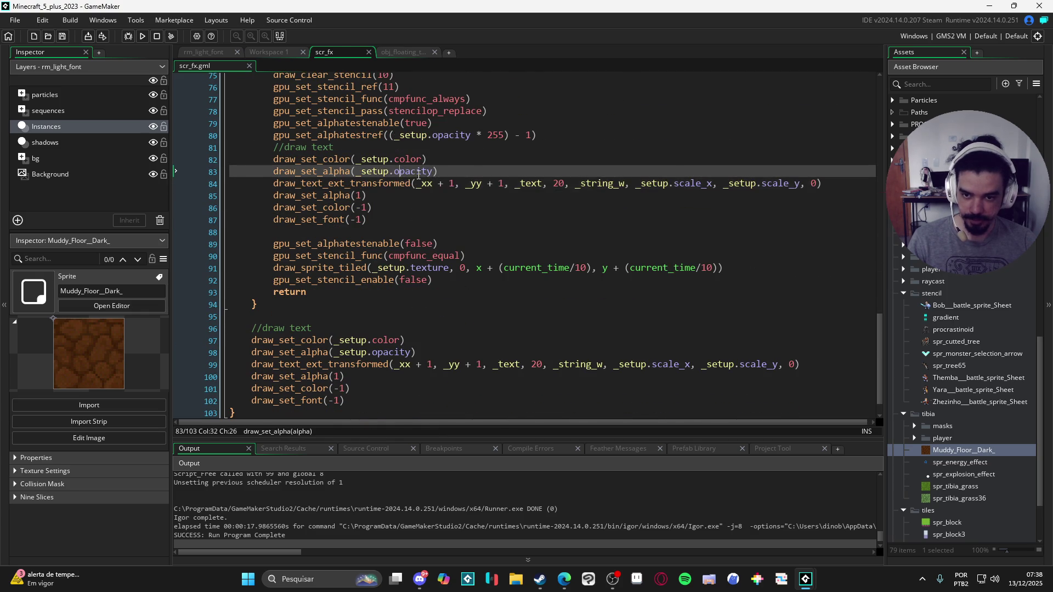
click(379, 199)
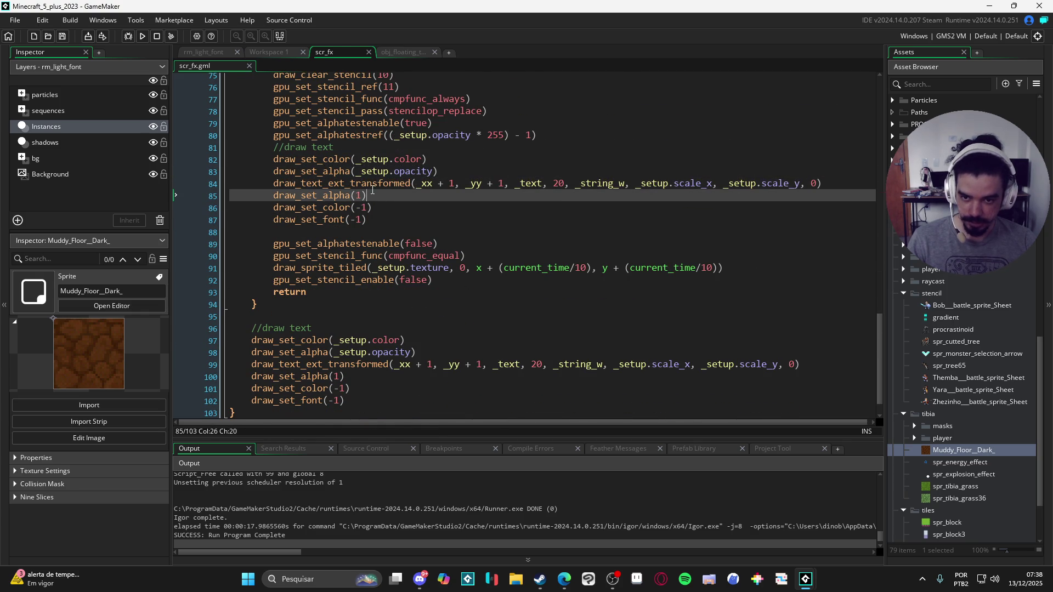
key(BackSpace)
key(BackSpace)
key(BackSpace)
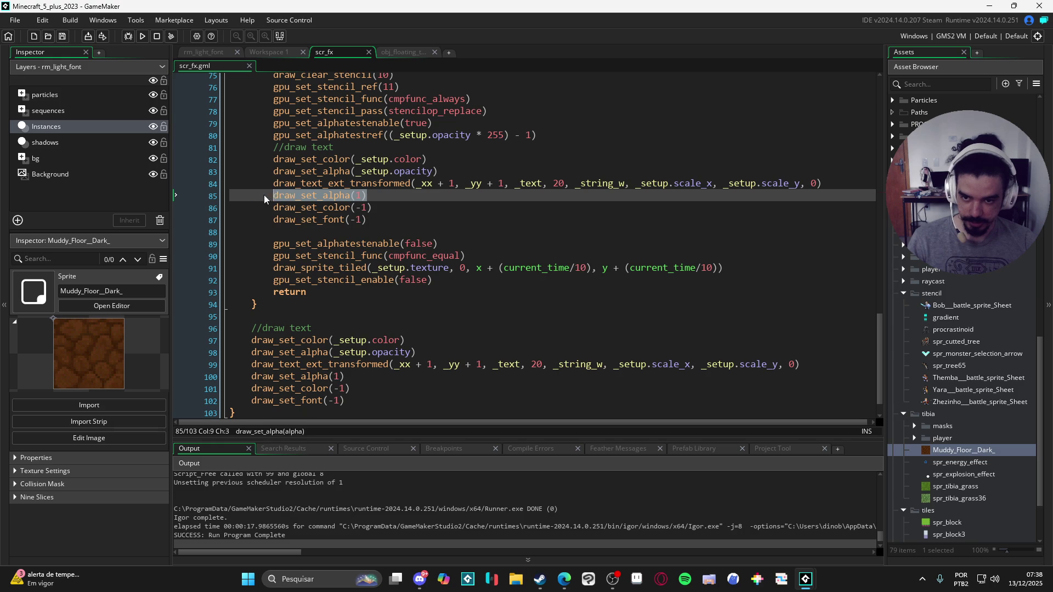
key(BackSpace)
key(BackSpace)
key(BackSpace)
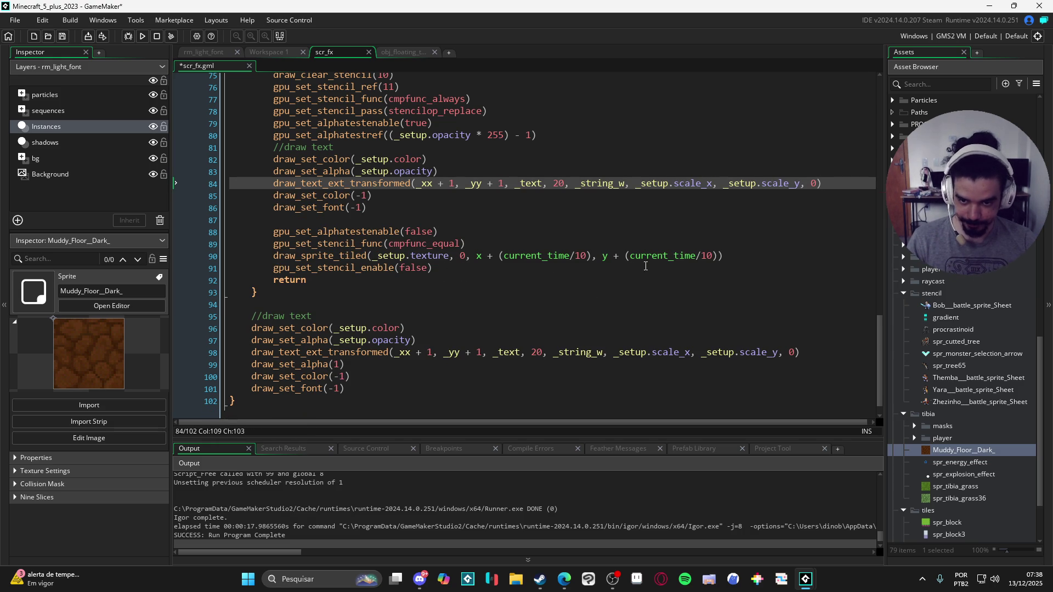
Add draw_set_alpha(1) after draw_sprite_tiled and test the damage numbers in game.
click(737, 256)
key(Return)
text(draw_set_alpha(1))
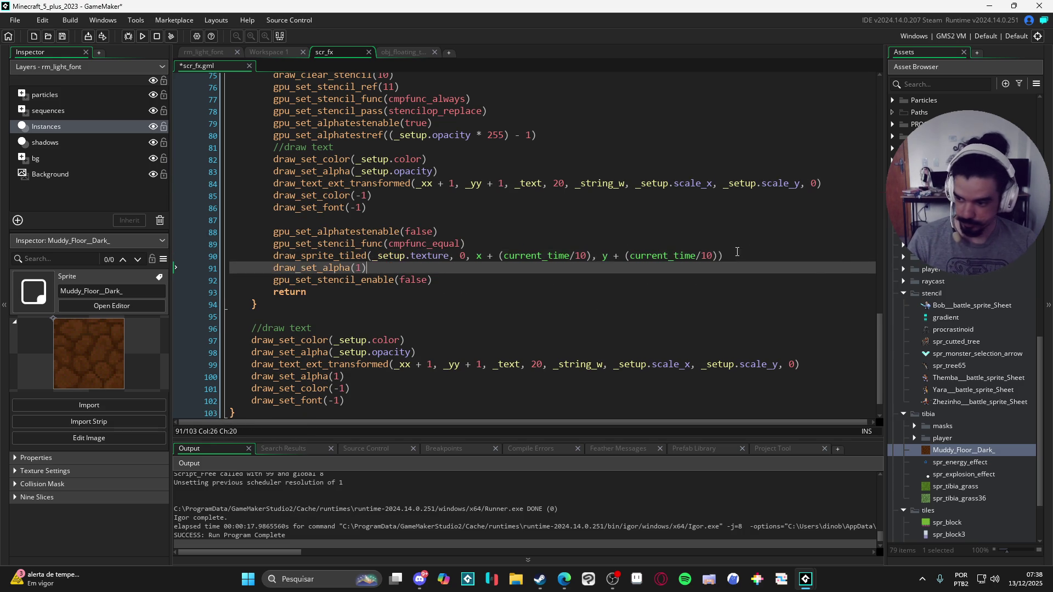
key(F5)
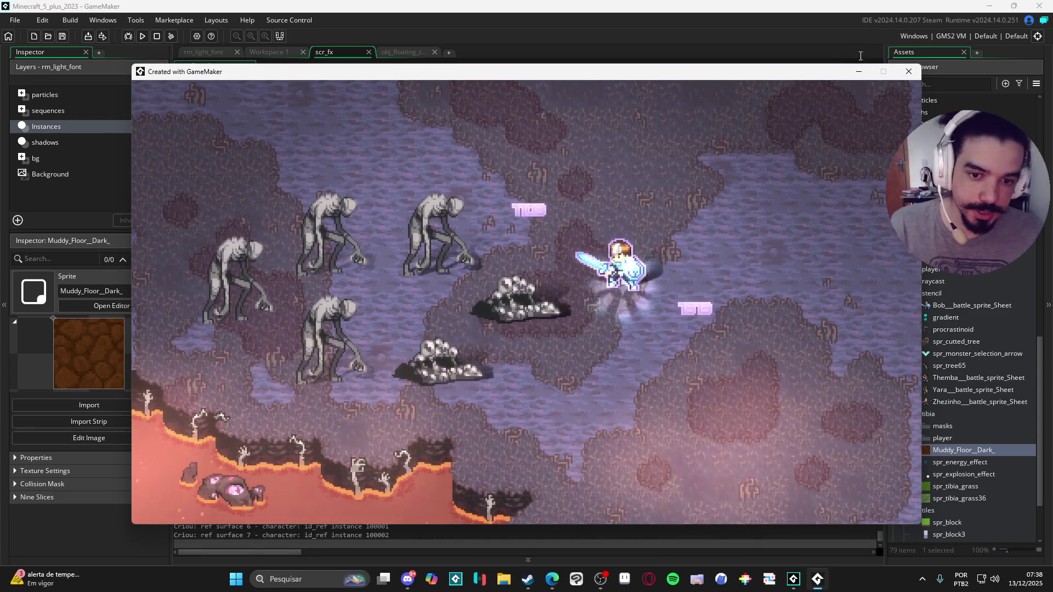
click(910, 72)
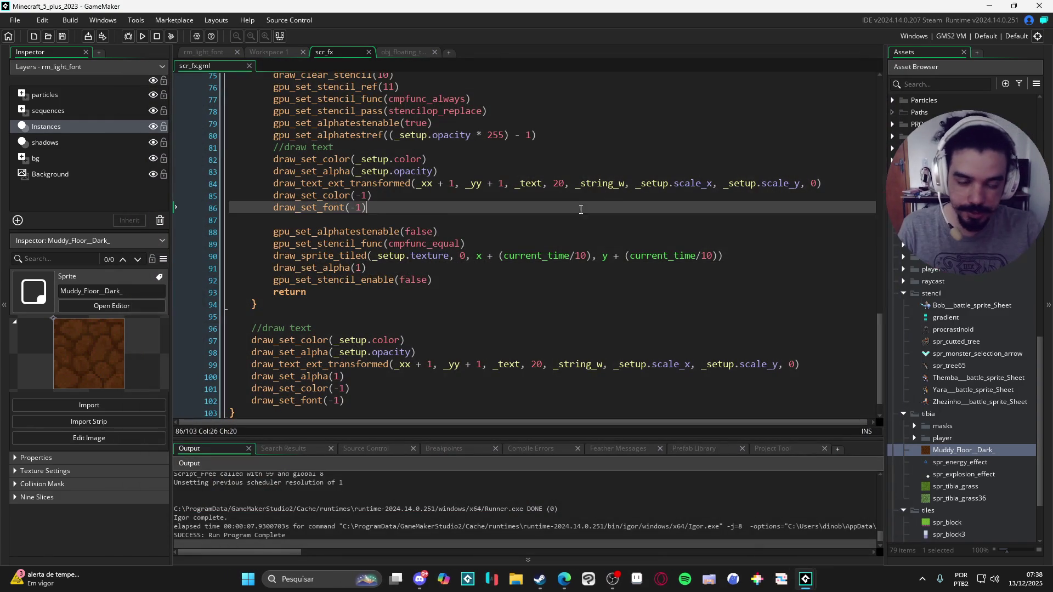
Tidy the spacing of the _xx -= 1 and _yy -= 1 offset lines.
scroll(508, 242, down, 3)
scroll(508, 242, up, 5)
scroll(472, 247, up, 20)
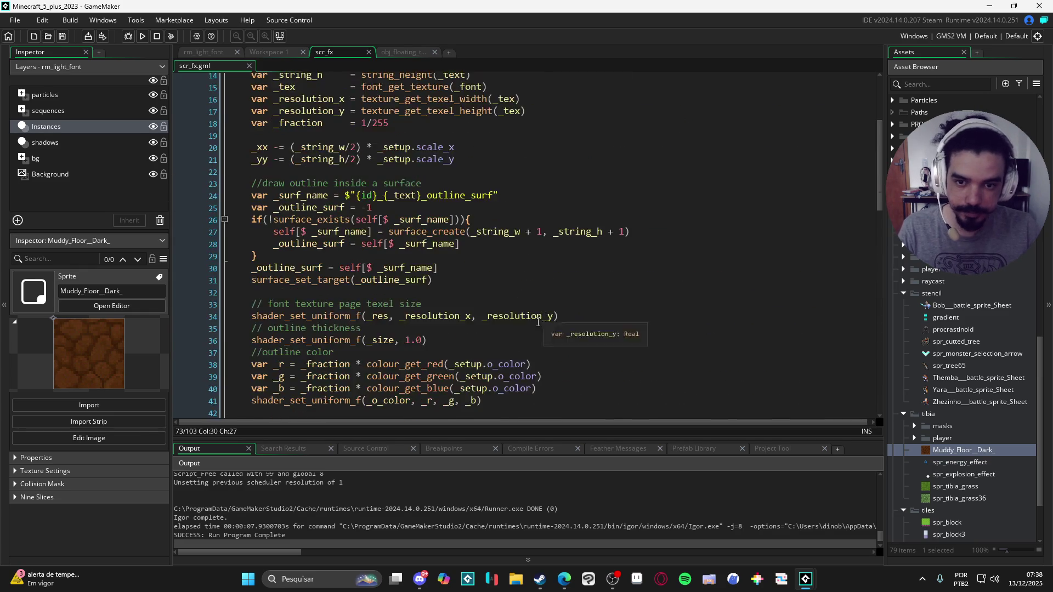
click(310, 115)
key(Return)
click(310, 92)
scroll(299, 101, down, 1)
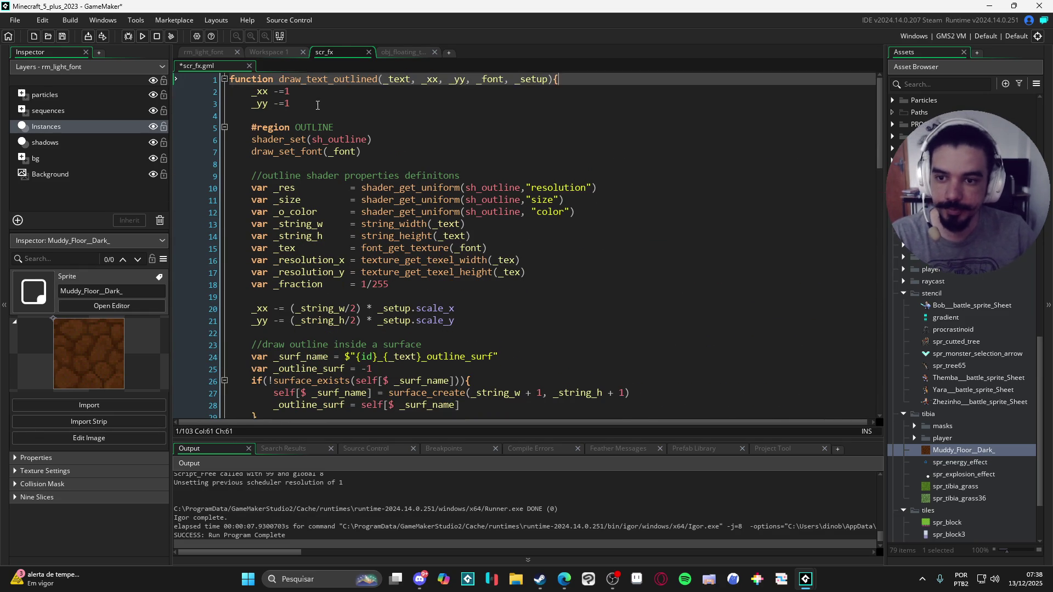
scroll(296, 106, up, 1)
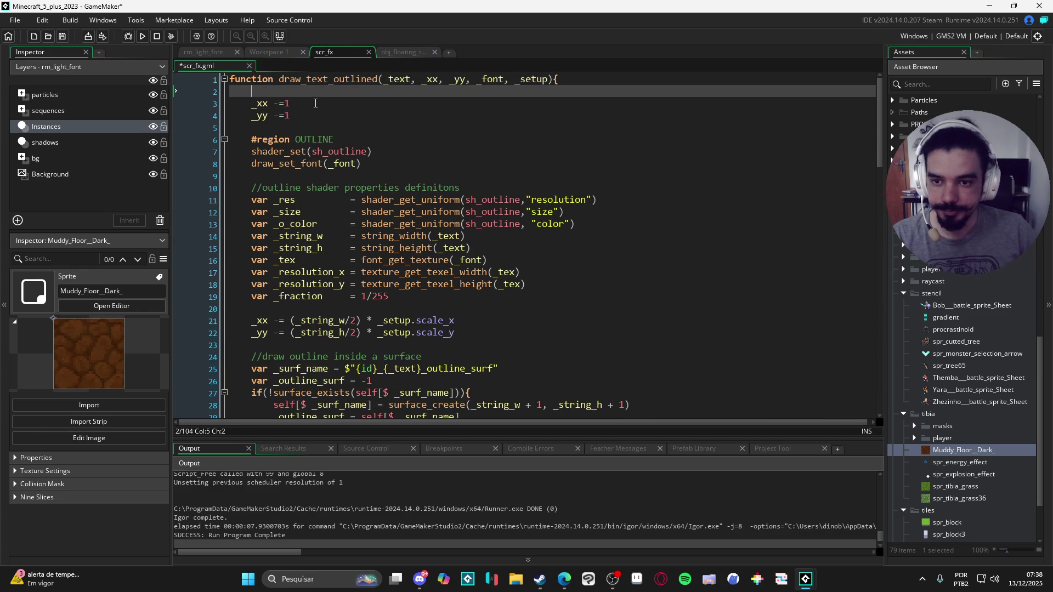
click(346, 103)
key(Left)
key(Down)
key(Left)
key(Up)
key(Up)
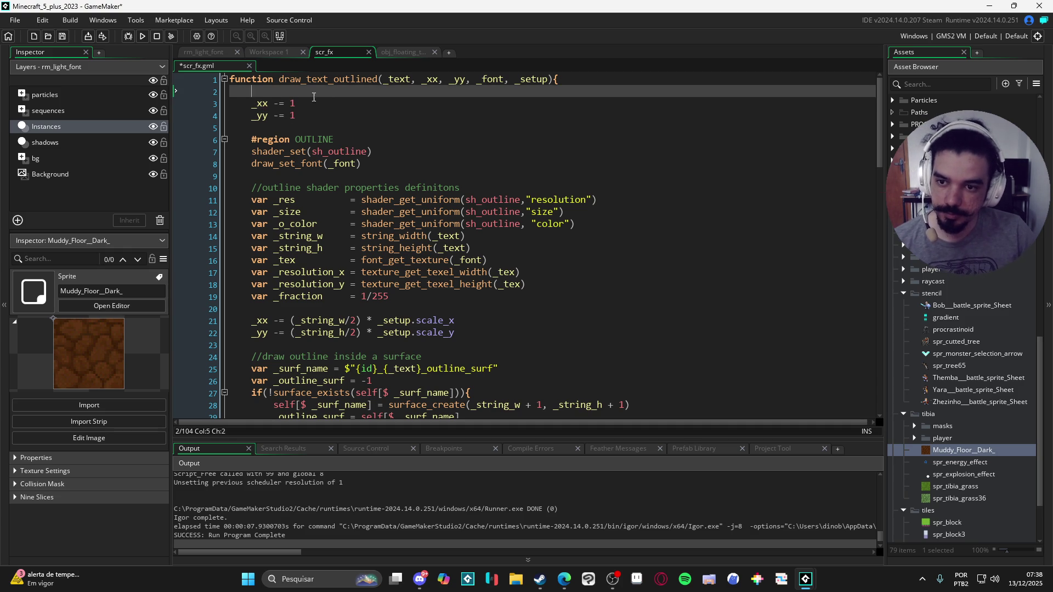
Add the comment '//1 px adjusment so it don't cut the outline at the left side'.
key(Return)
text(//a)
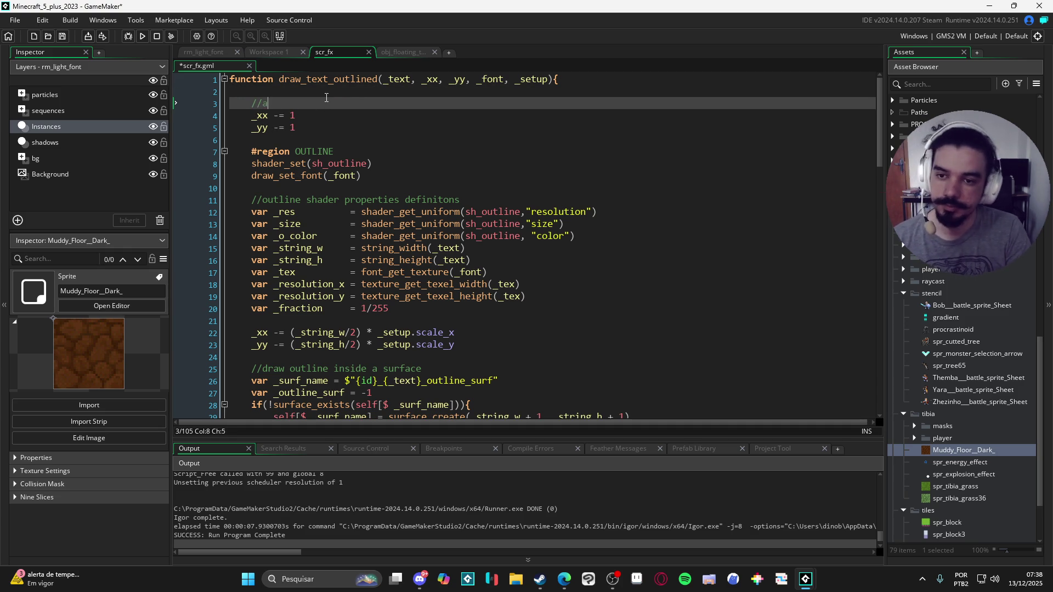
key(BackSpace)
text(1 px )
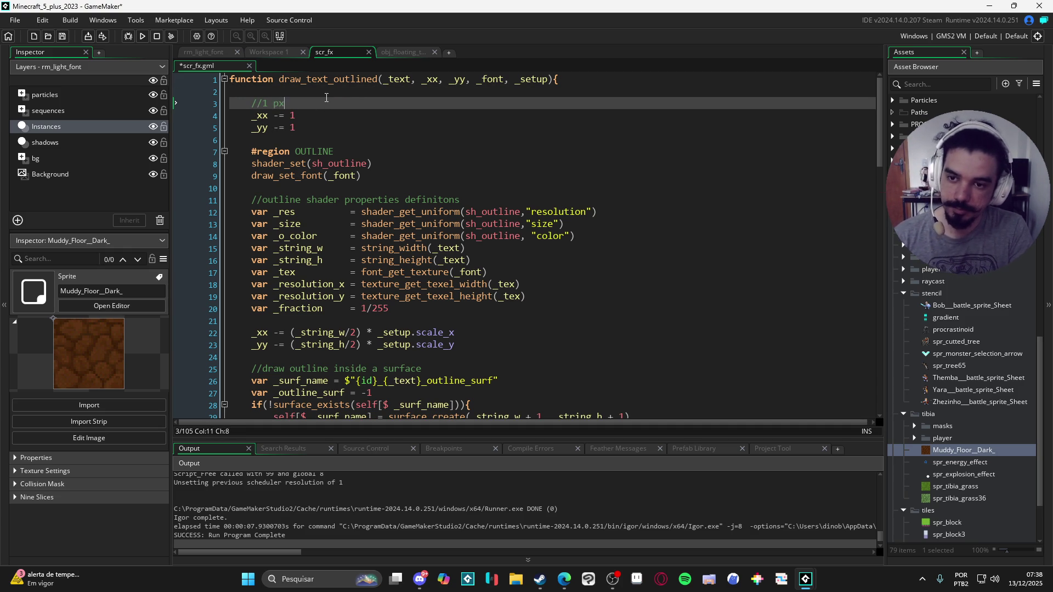
text(adjusment t)
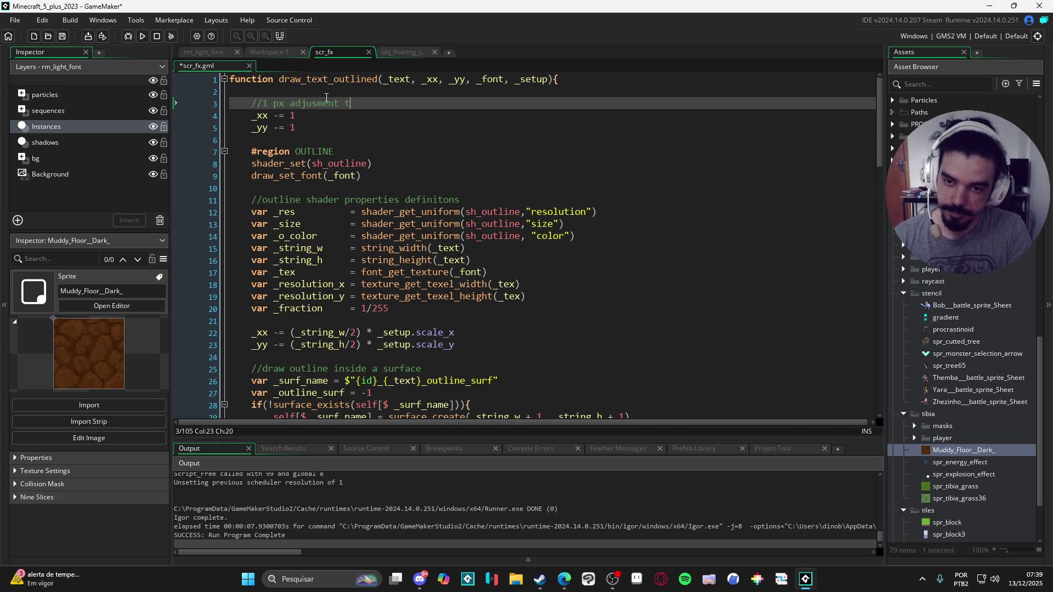
key(BackSpace)
text(so)
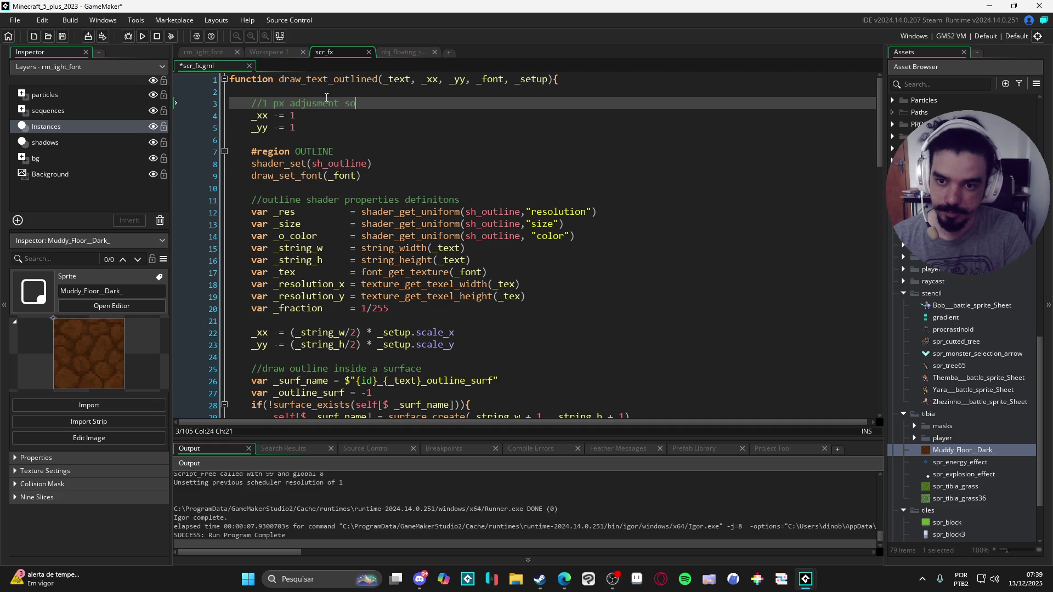
text( it don)
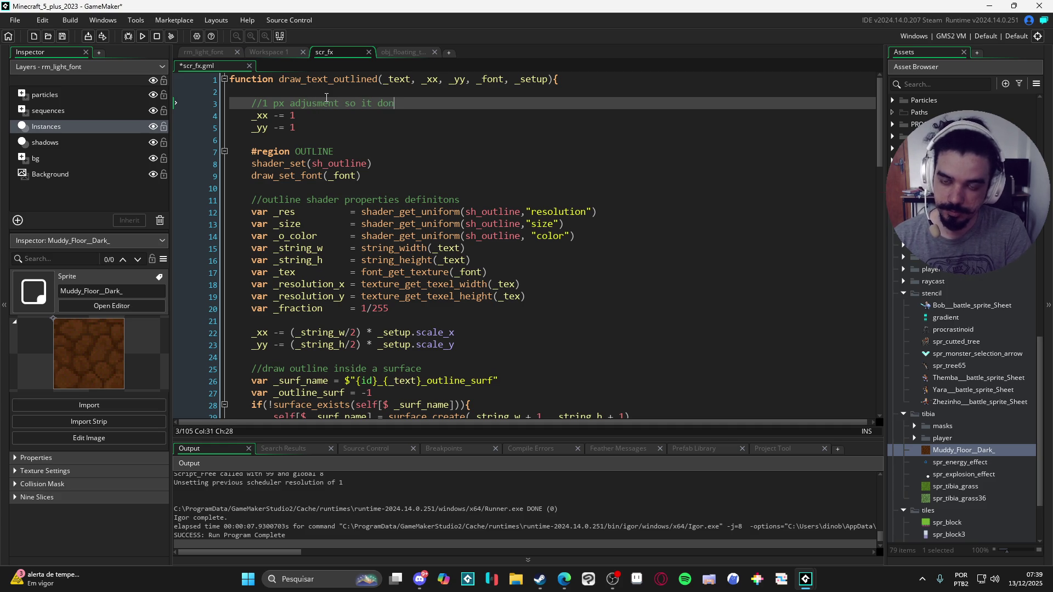
text('t)
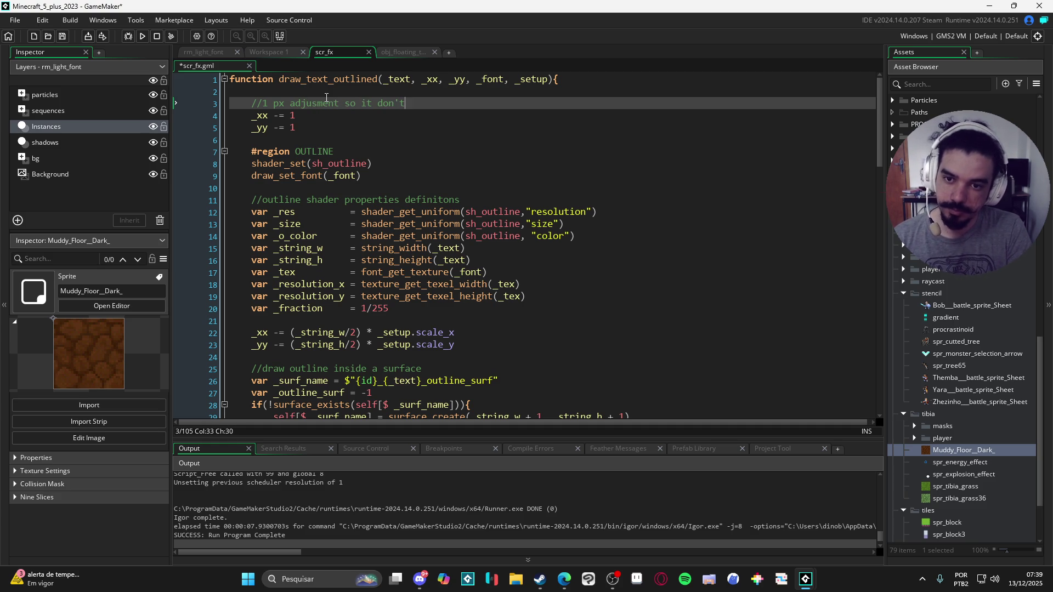
text( cut the ou)
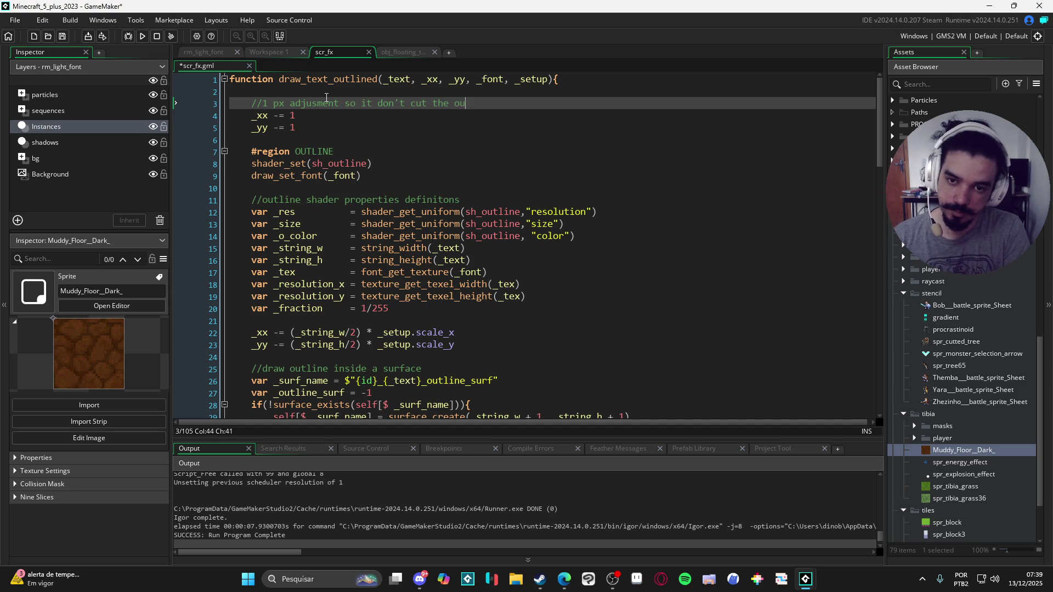
text(tline at the left )
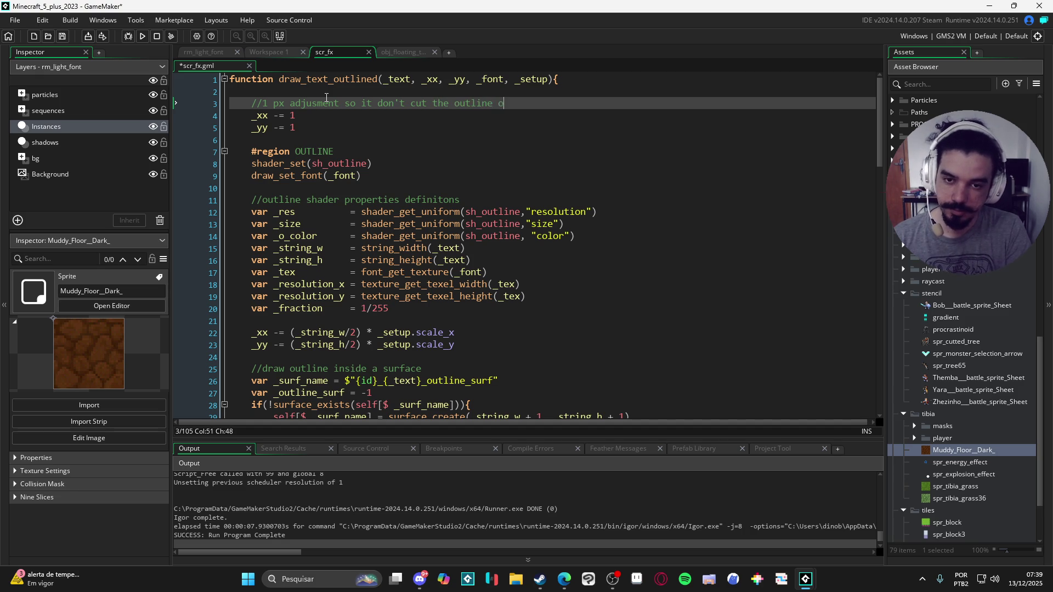
text(side)
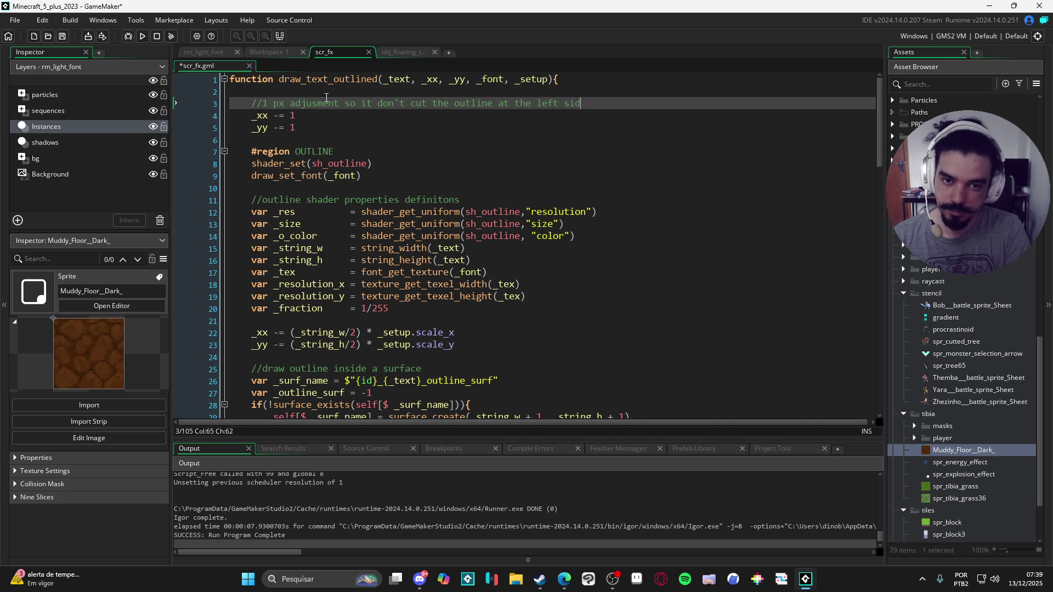
Insert a '//text centralizing' comment line above the _xx/_yy half-size centring offsets.
click(426, 152)
scroll(427, 157, down, 1)
scroll(427, 157, down, 2)
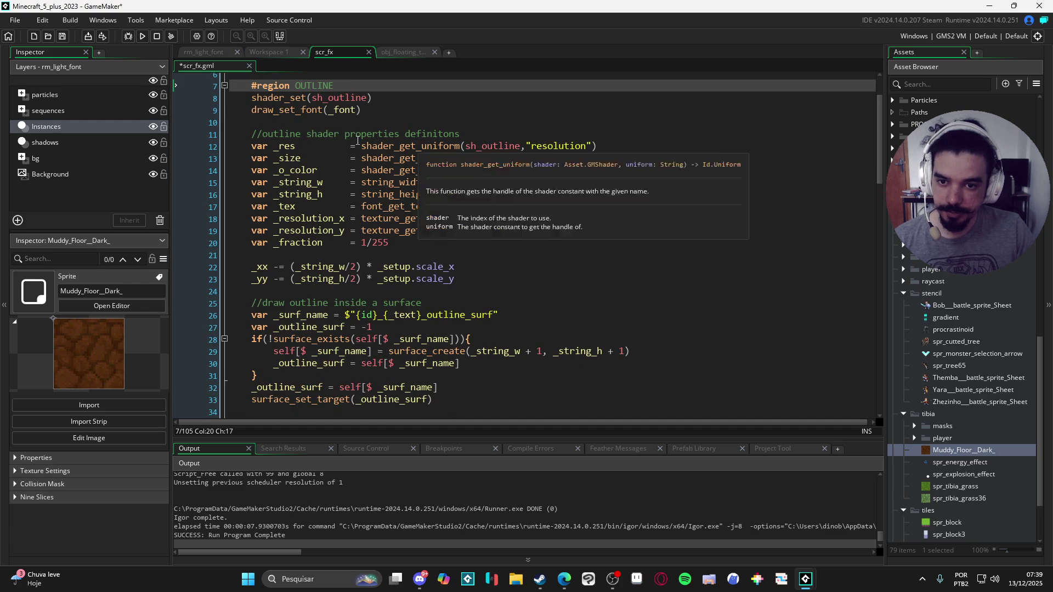
mouse_move(424, 158)
scroll(424, 158, down, 3)
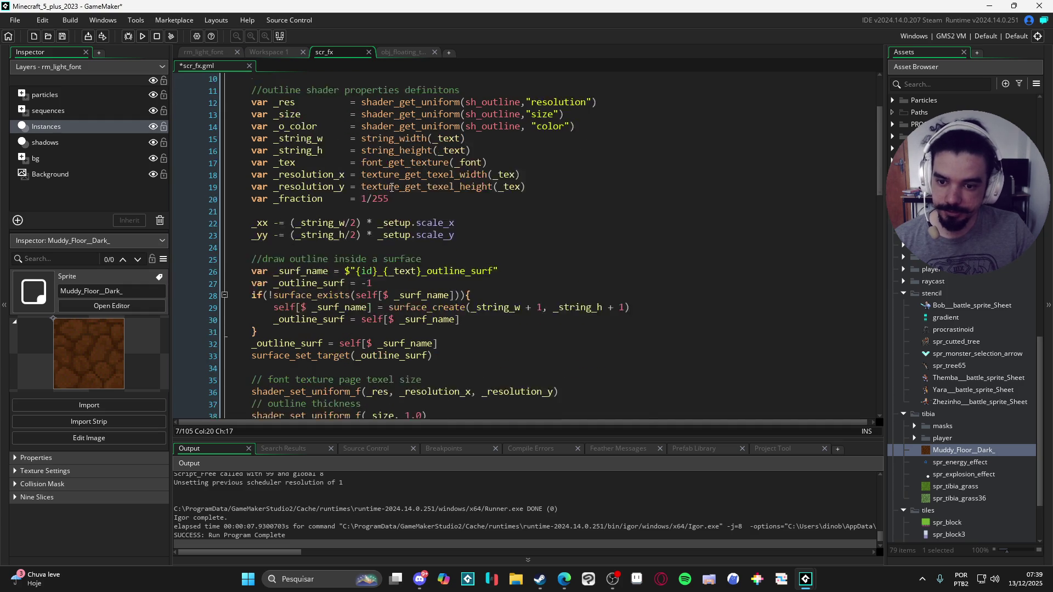
click(424, 192)
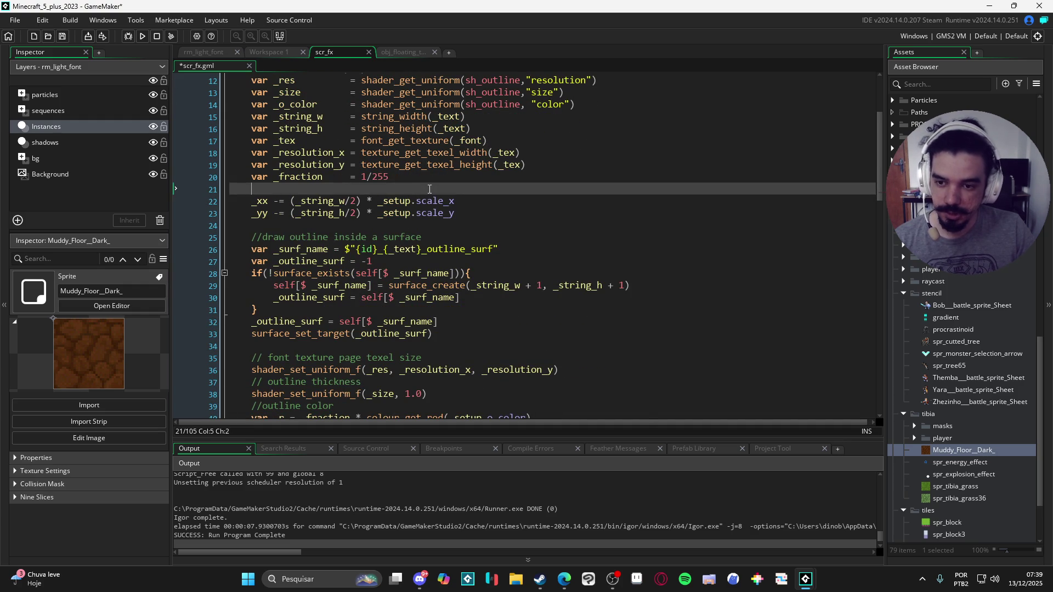
key(Return)
text(//)
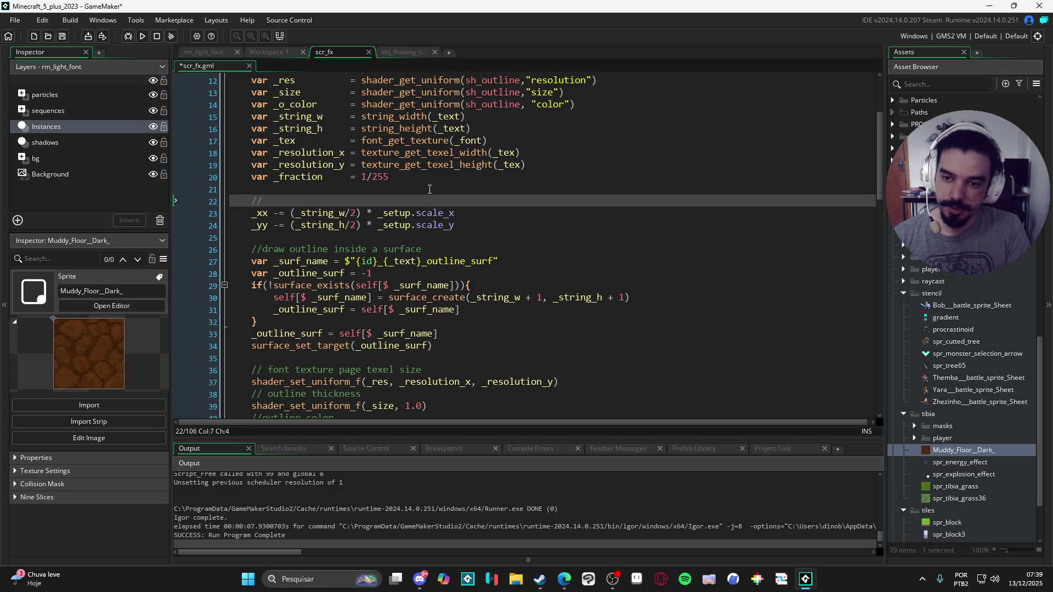
text(text centra)
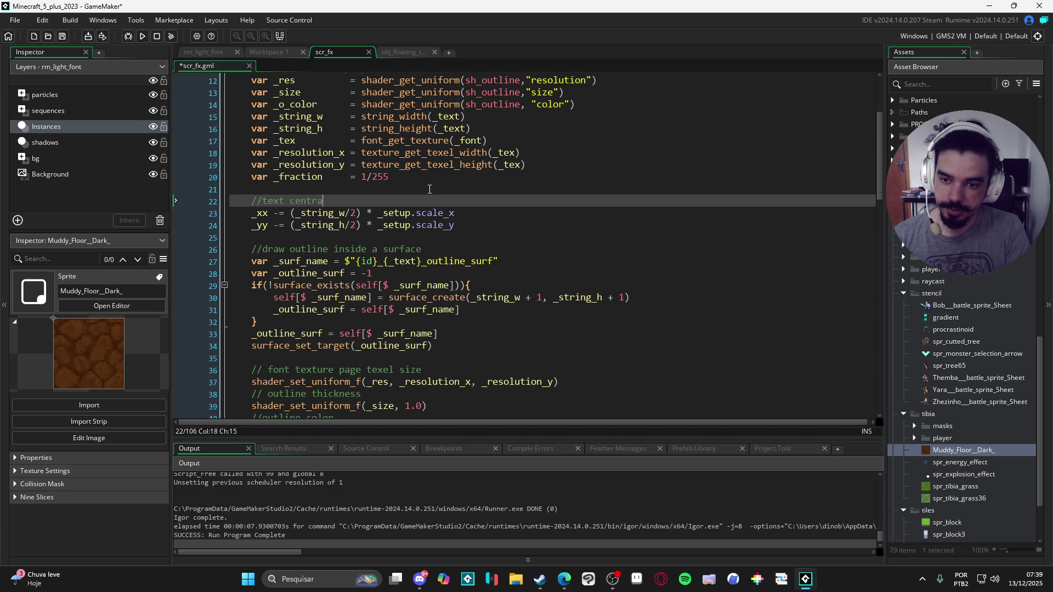
text(lizing)
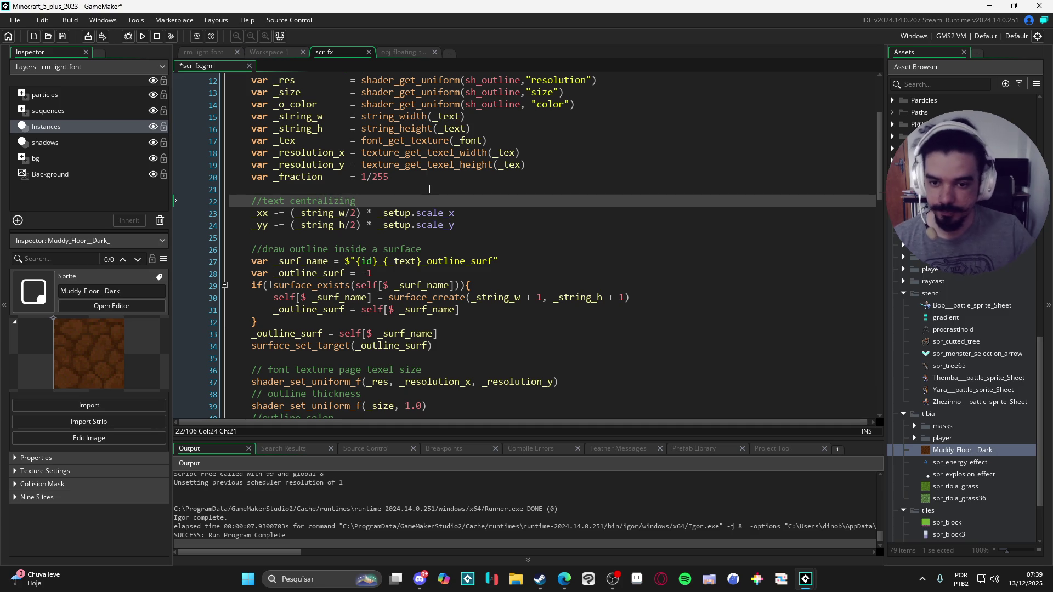
scroll(433, 190, down, 1)
scroll(433, 190, down, 2)
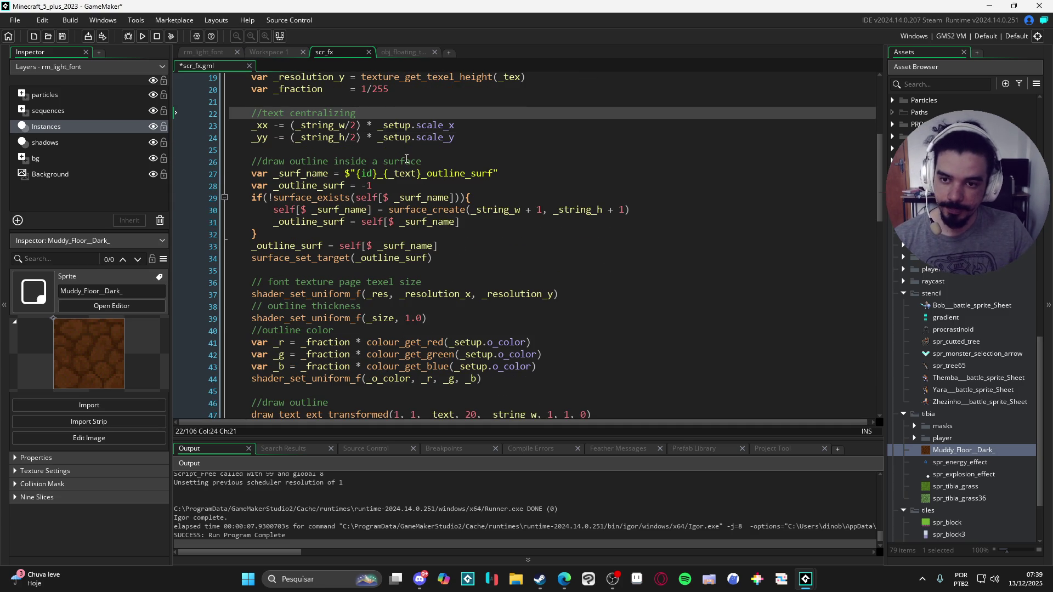
scroll(407, 158, down, 1)
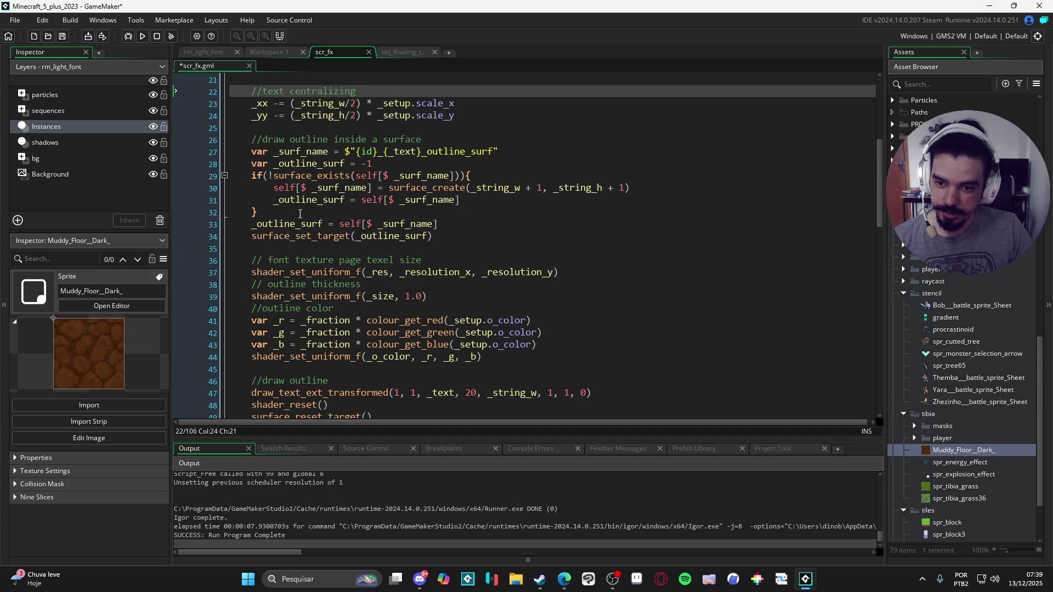
scroll(305, 225, down, 3)
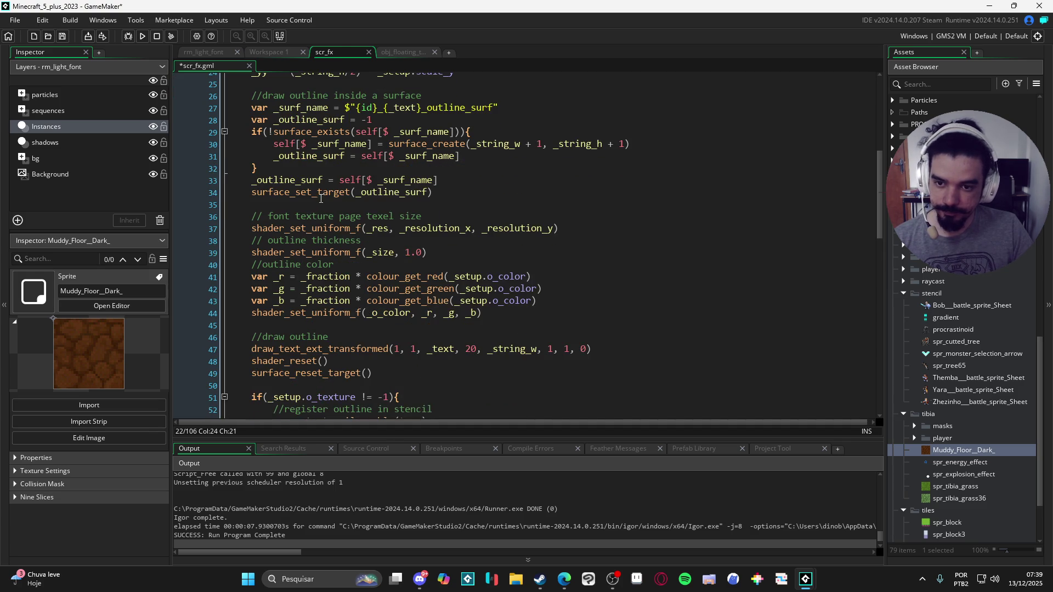
scroll(329, 198, up, 3)
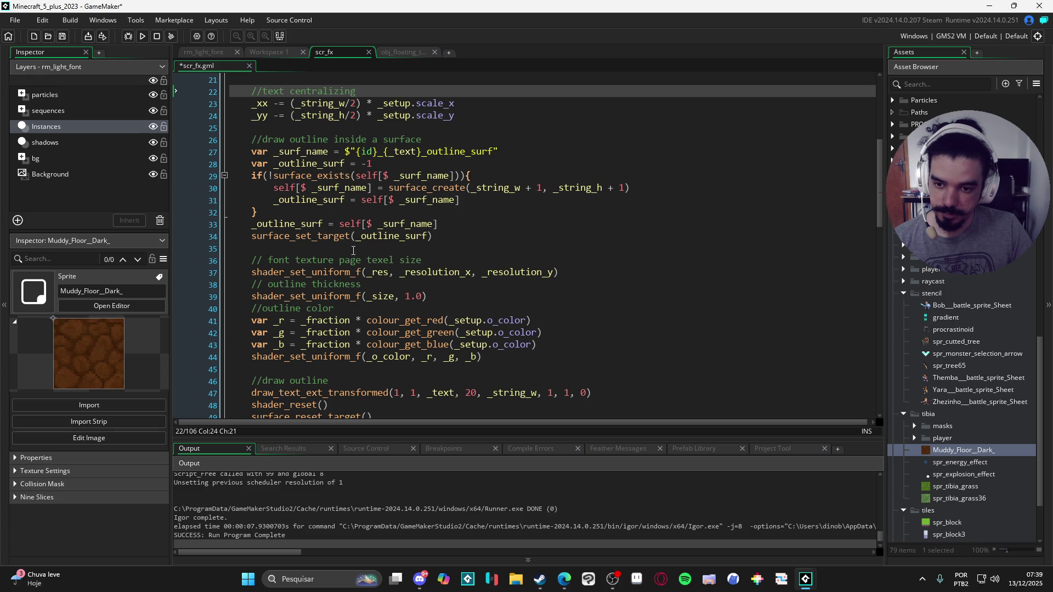
click(456, 226)
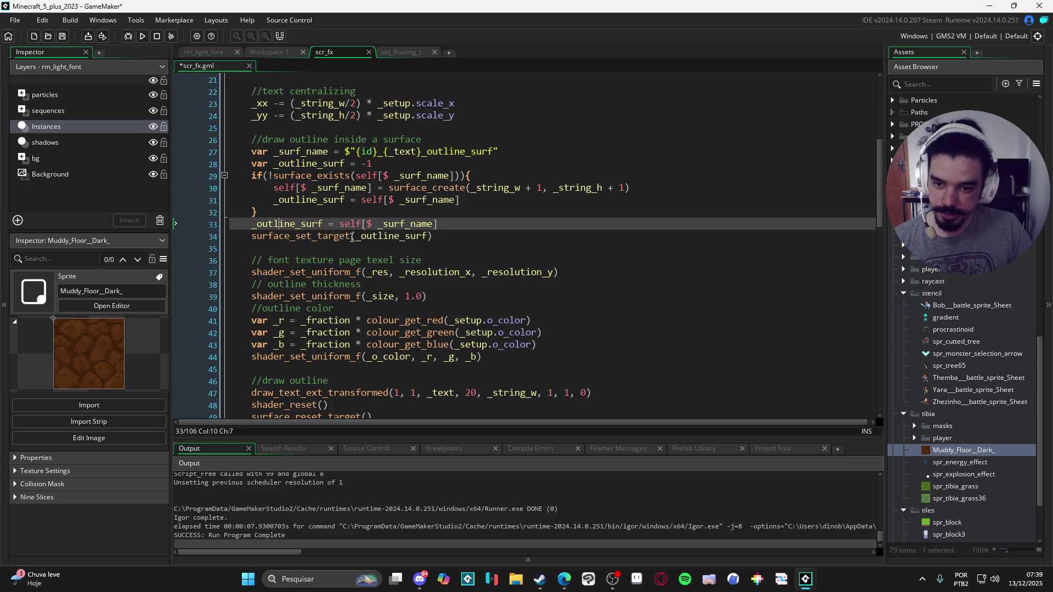
scroll(416, 236, down, 3)
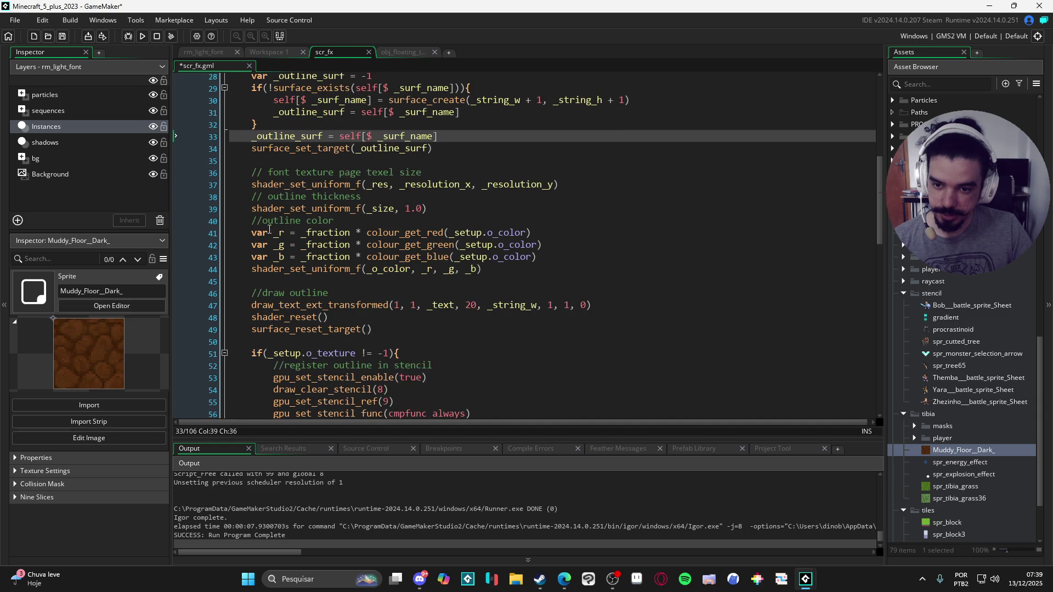
scroll(258, 197, down, 1)
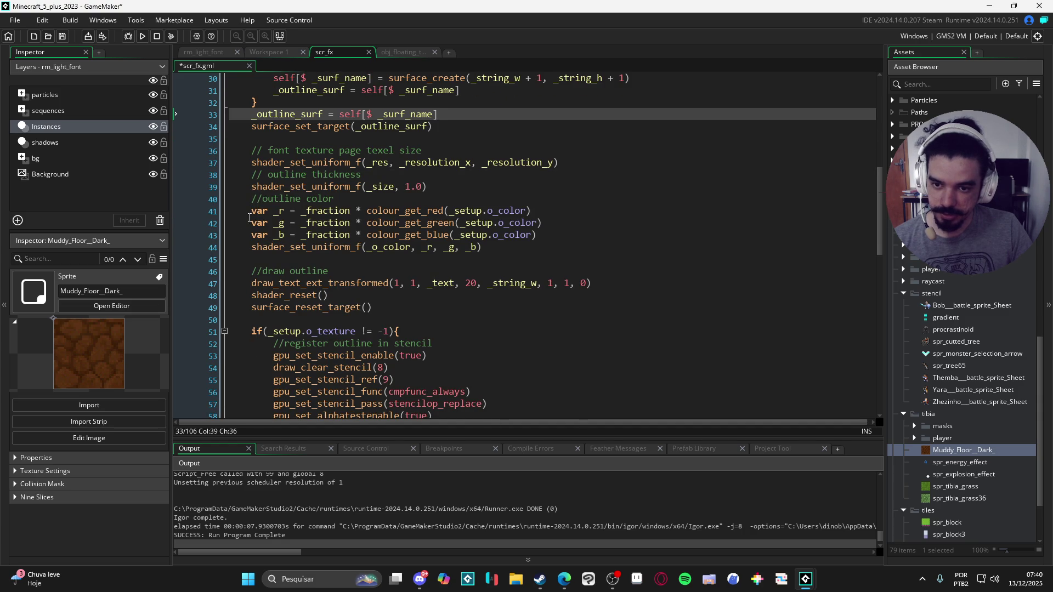
scroll(244, 212, down, 1)
scroll(244, 222, down, 1)
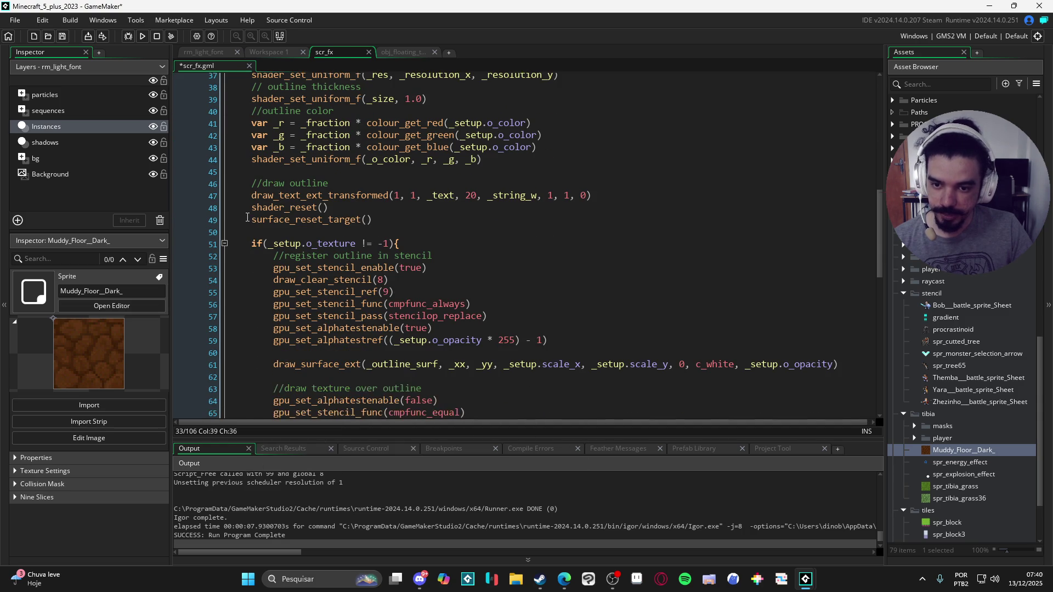
scroll(249, 177, down, 1)
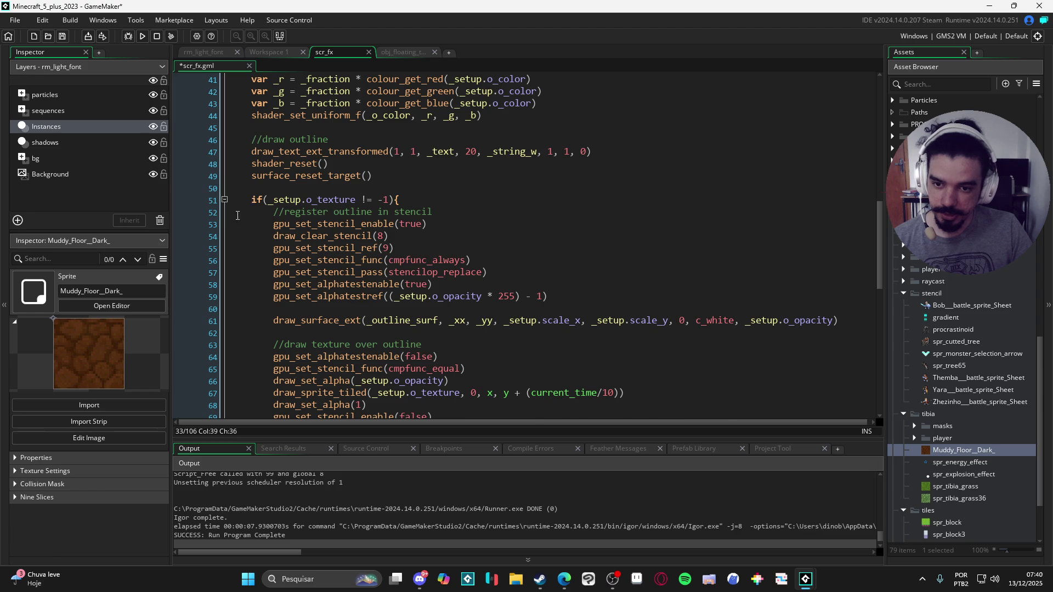
scroll(267, 191, down, 1)
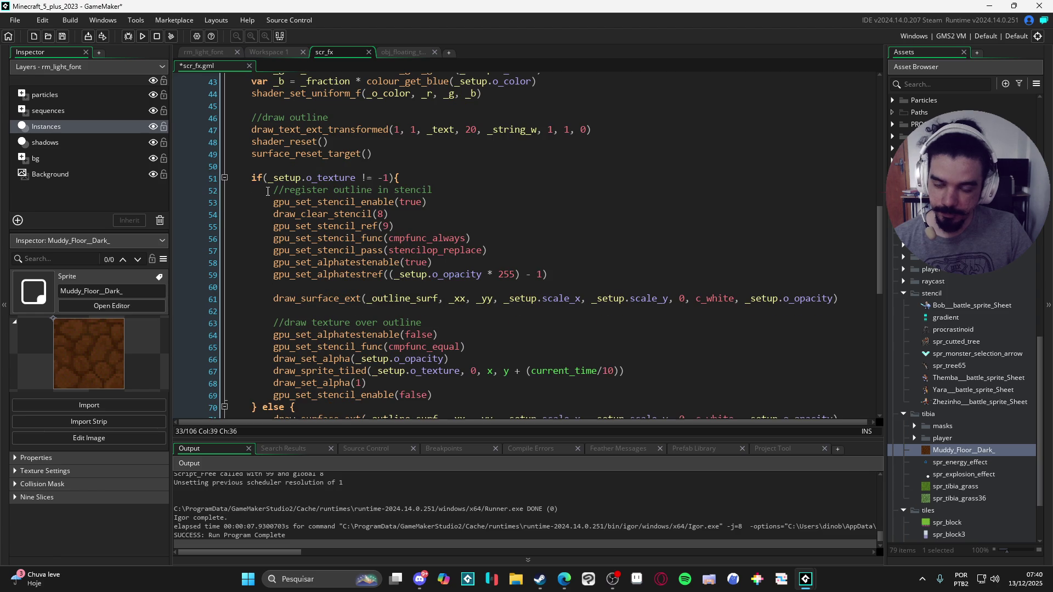
click(414, 176)
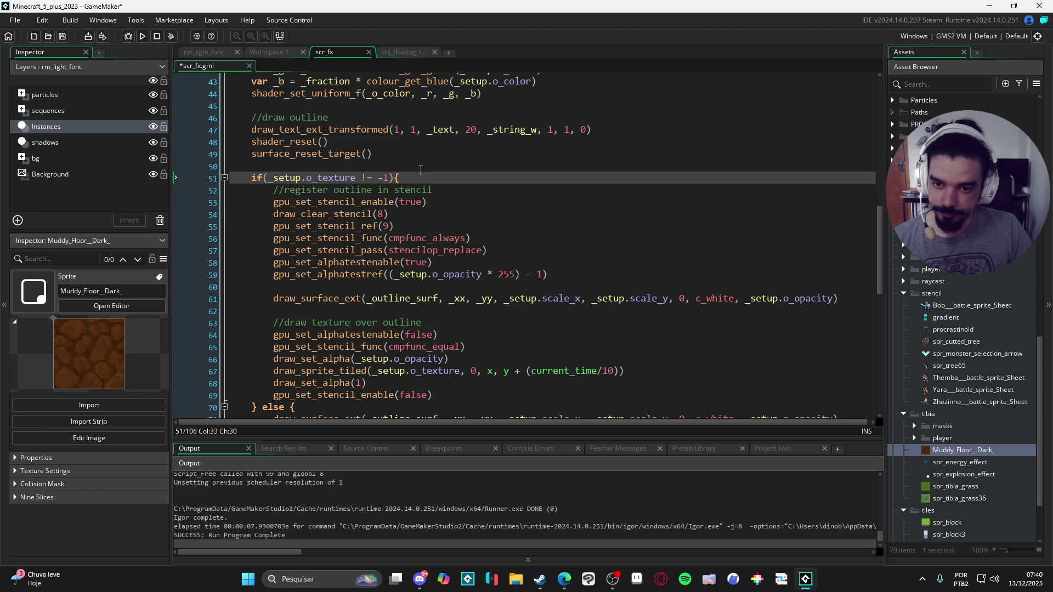
text(//e)
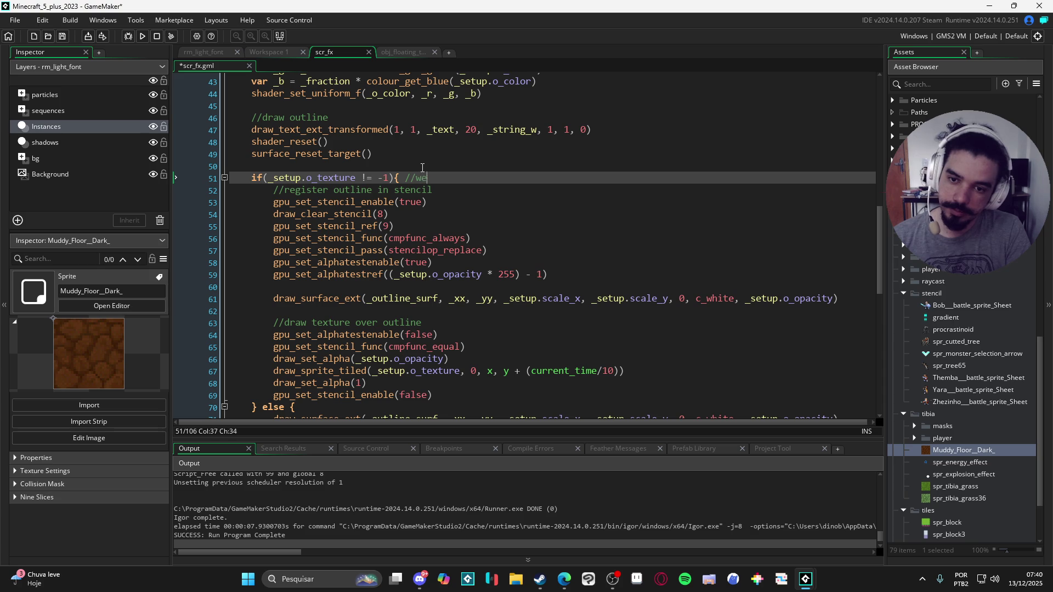
key(BackSpace)
text(hen)
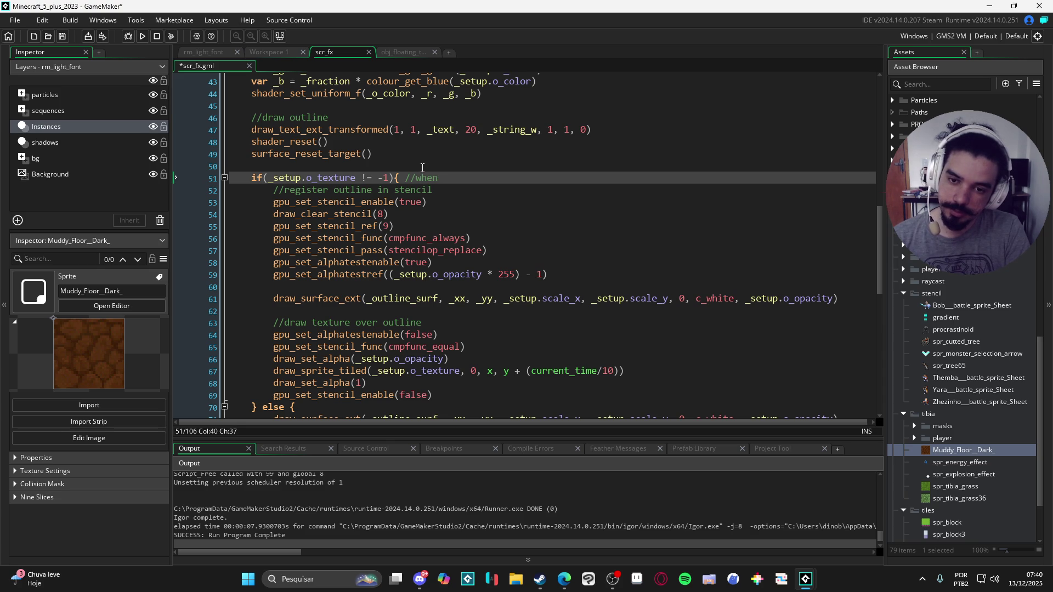
key(BackSpace)
key(BackSpace)
key(BackSpace)
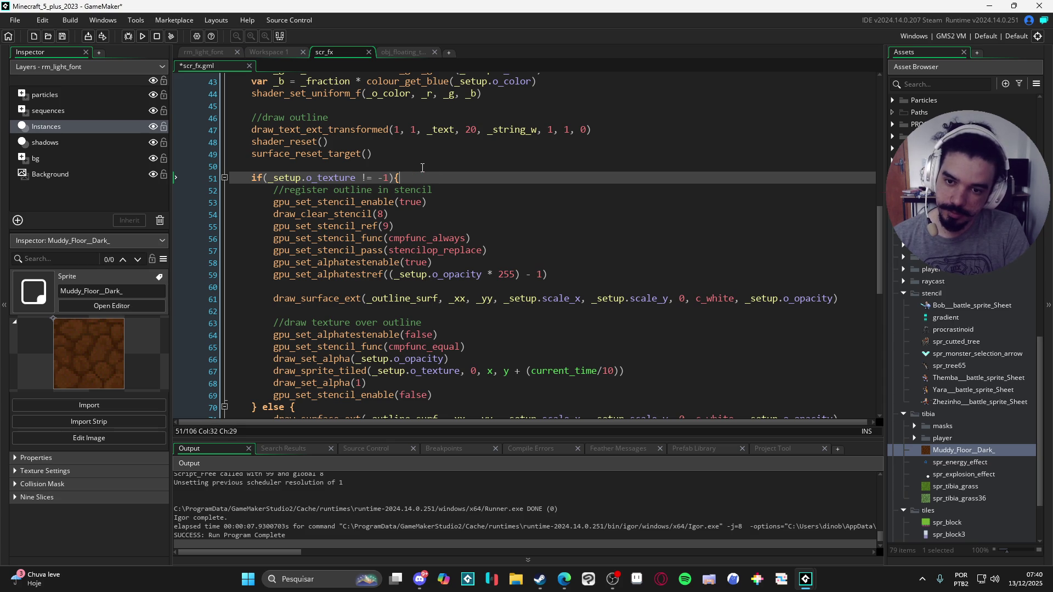
mouse_move(331, 125)
scroll(331, 125, down, 2)
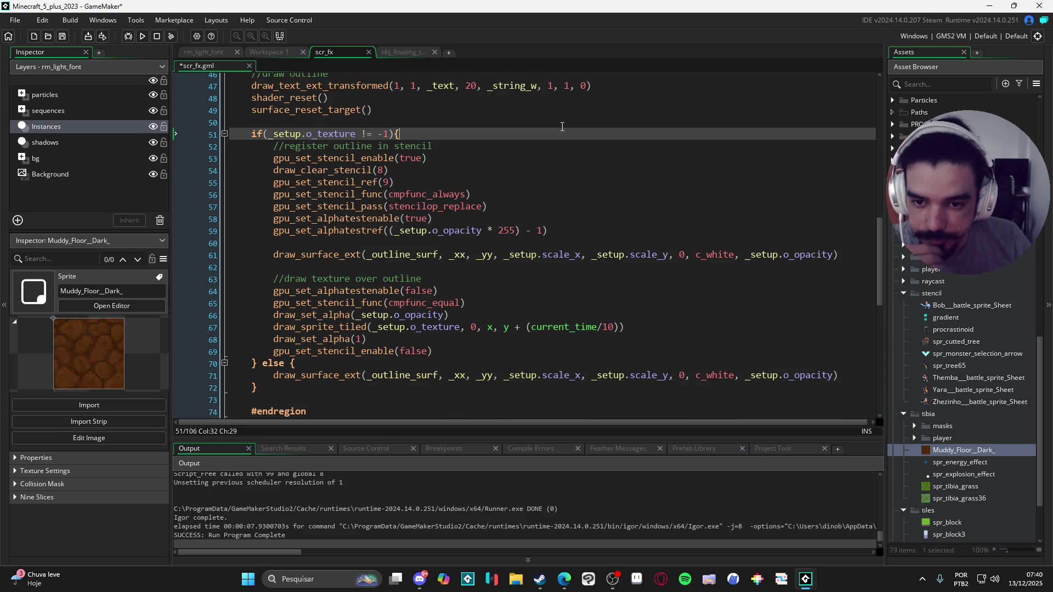
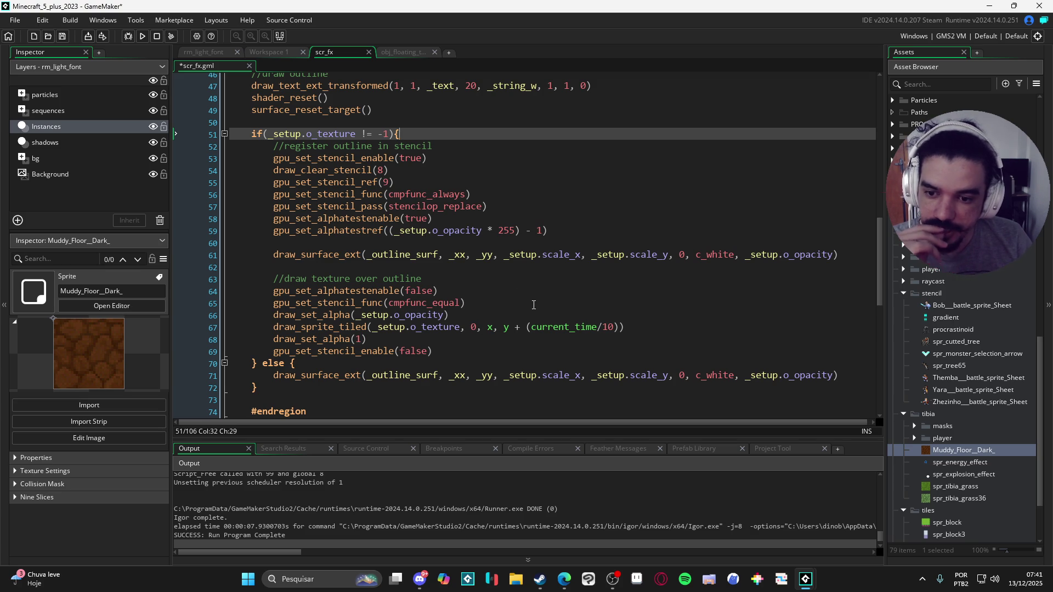
Read through scr_fx's outline and texture stencil drawing code, then save the script.
scroll(537, 331, down, 2)
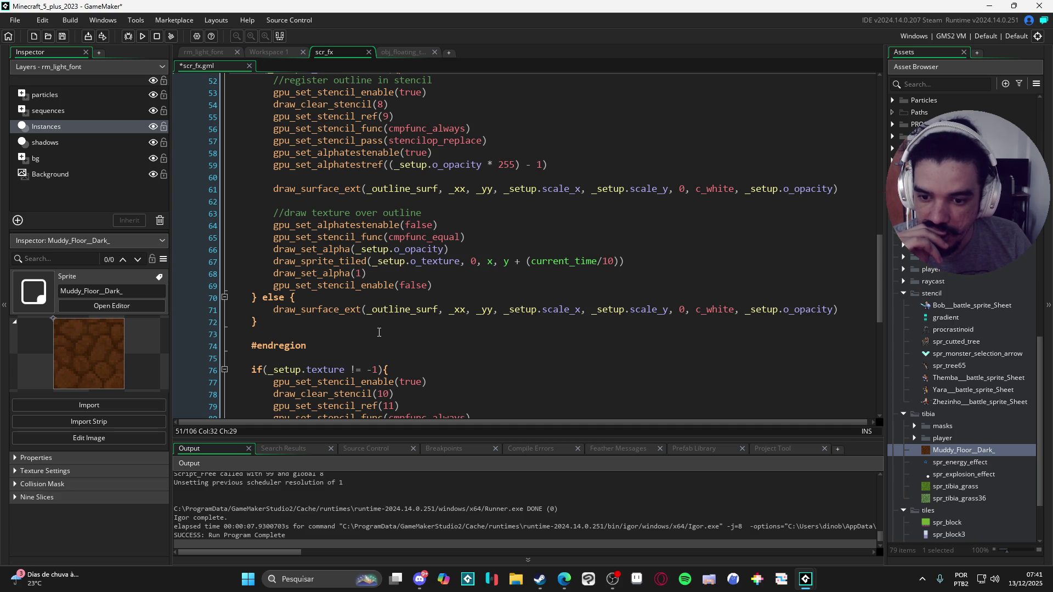
scroll(381, 316, down, 2)
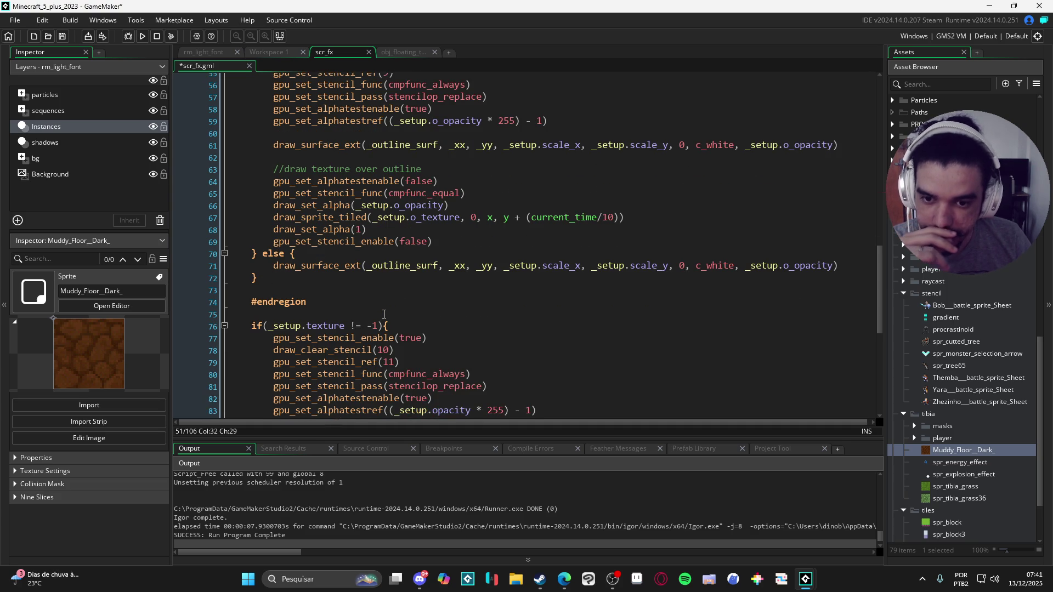
scroll(384, 314, down, 3)
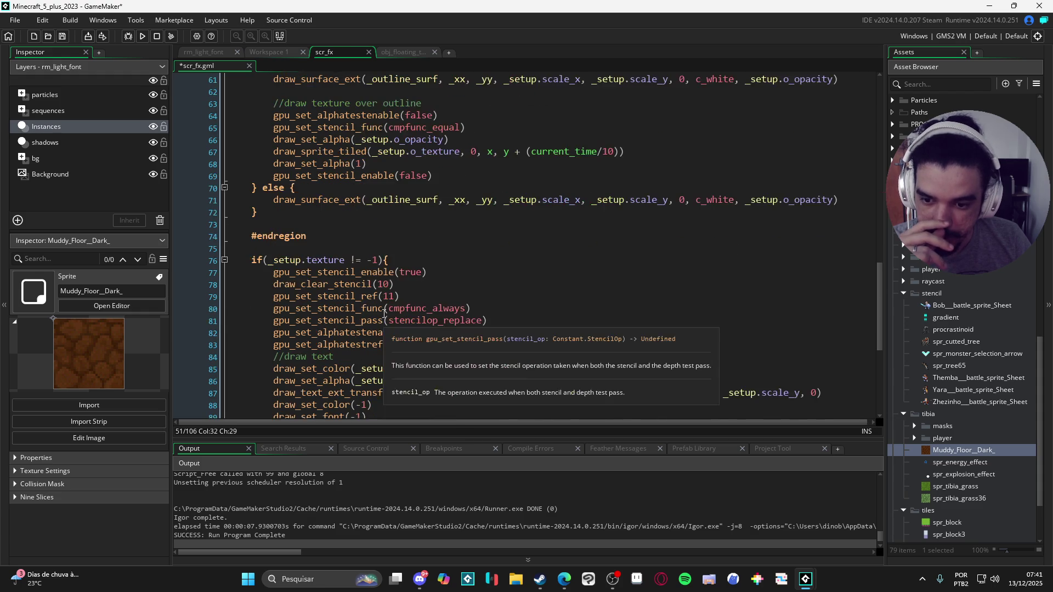
scroll(373, 310, down, 3)
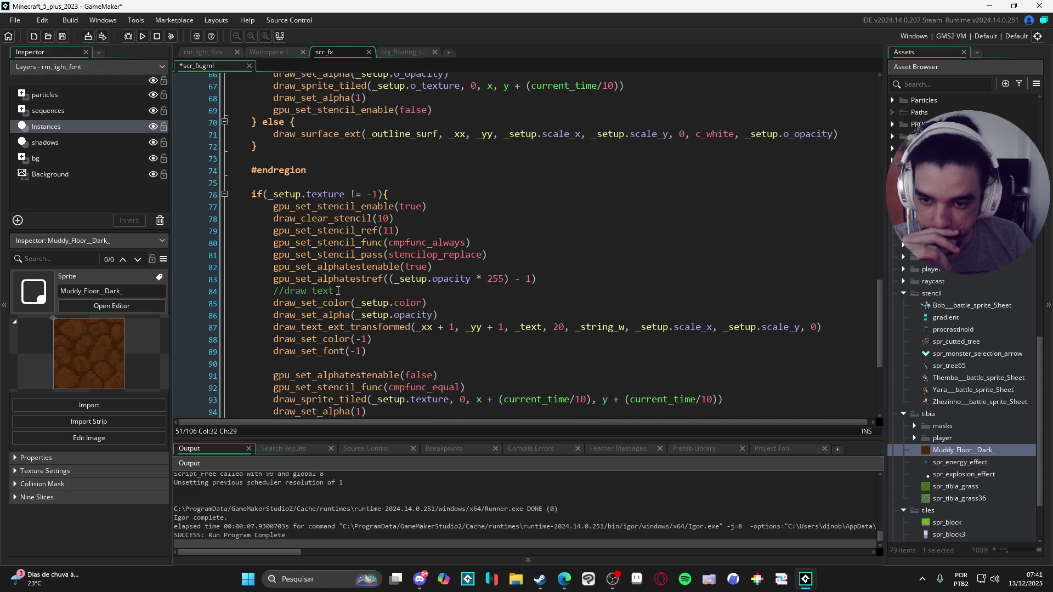
scroll(367, 306, down, 4)
scroll(488, 364, up, 7)
scroll(487, 364, up, 18)
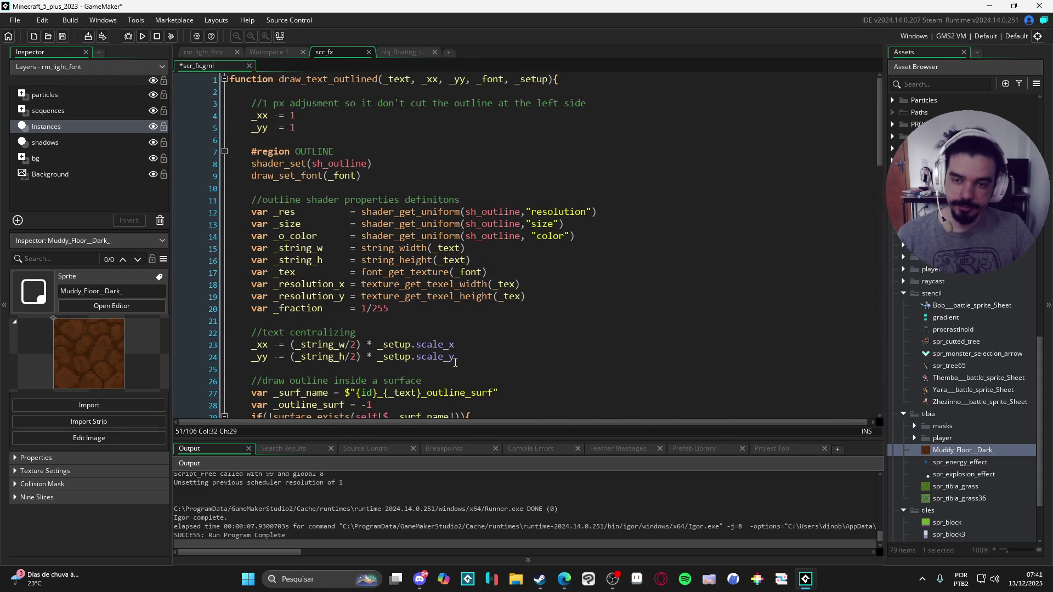
click(541, 174)
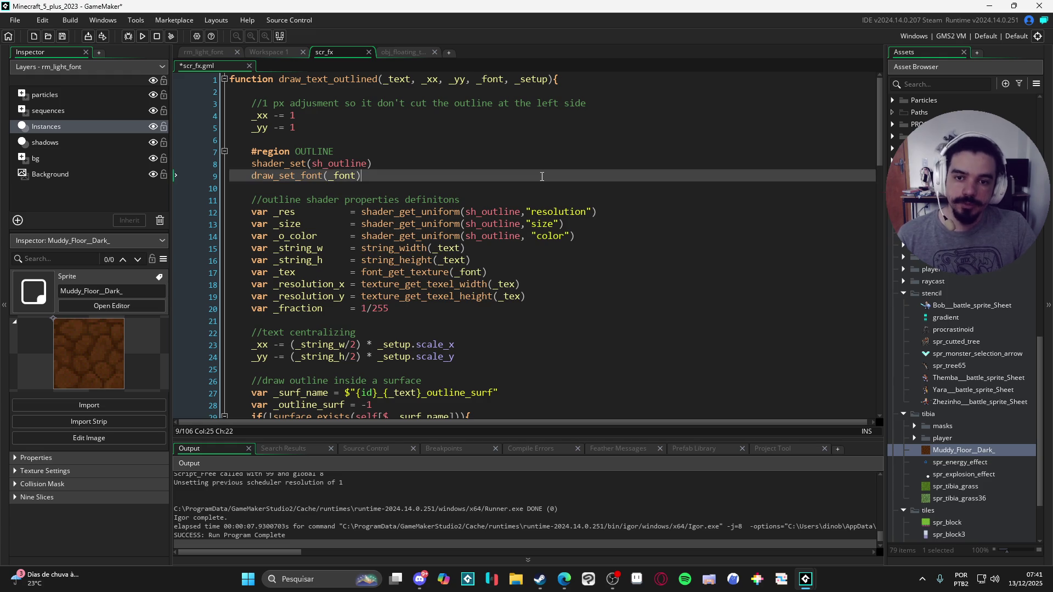
key(ctrl+s)
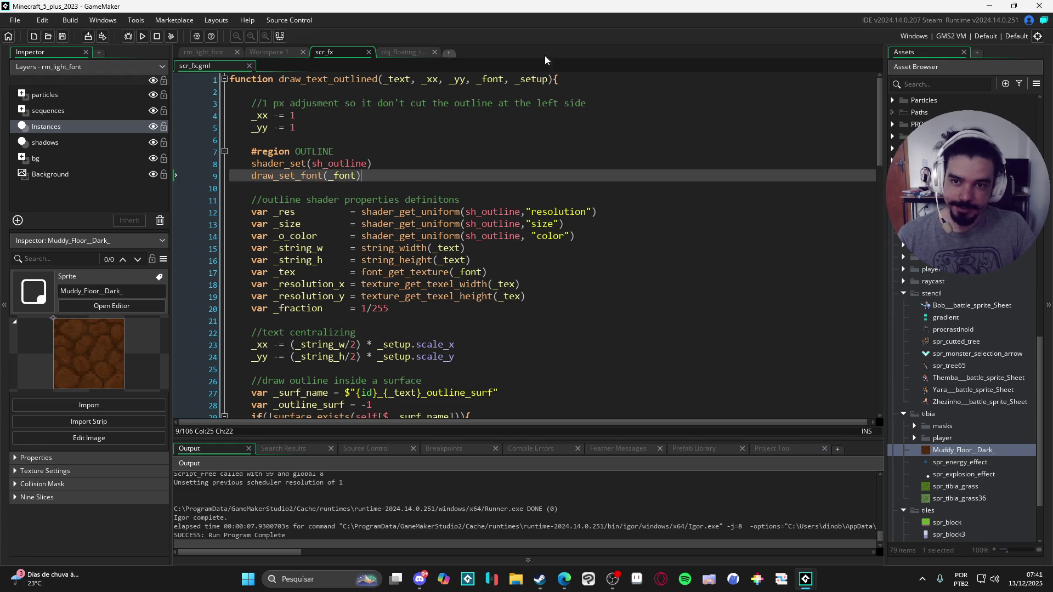
Bring up obj_floating_text's Draw event code.
scroll(1026, 349, up, 10)
scroll(1022, 347, up, 5)
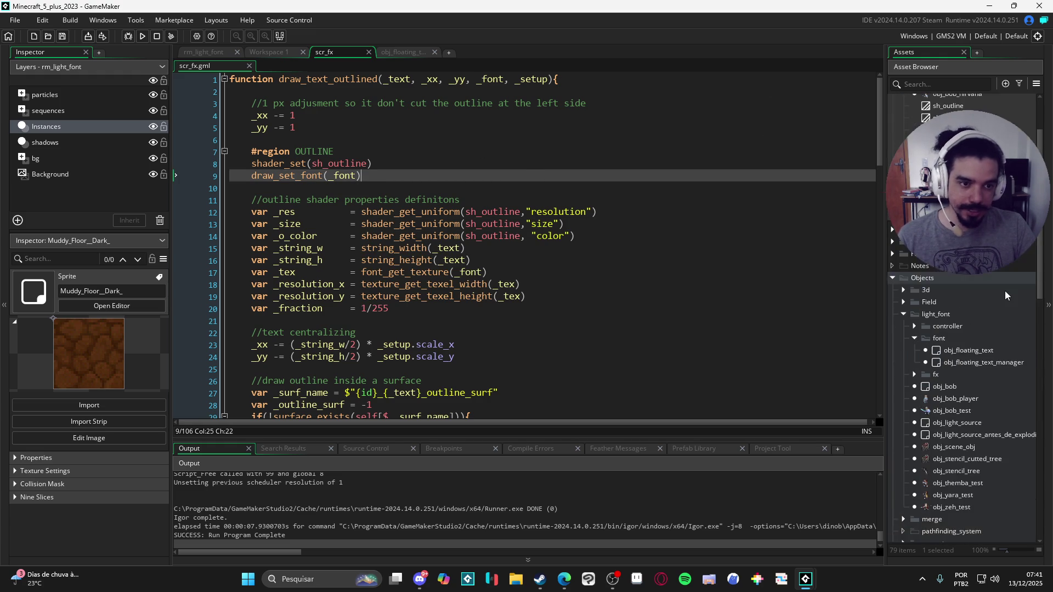
click(403, 52)
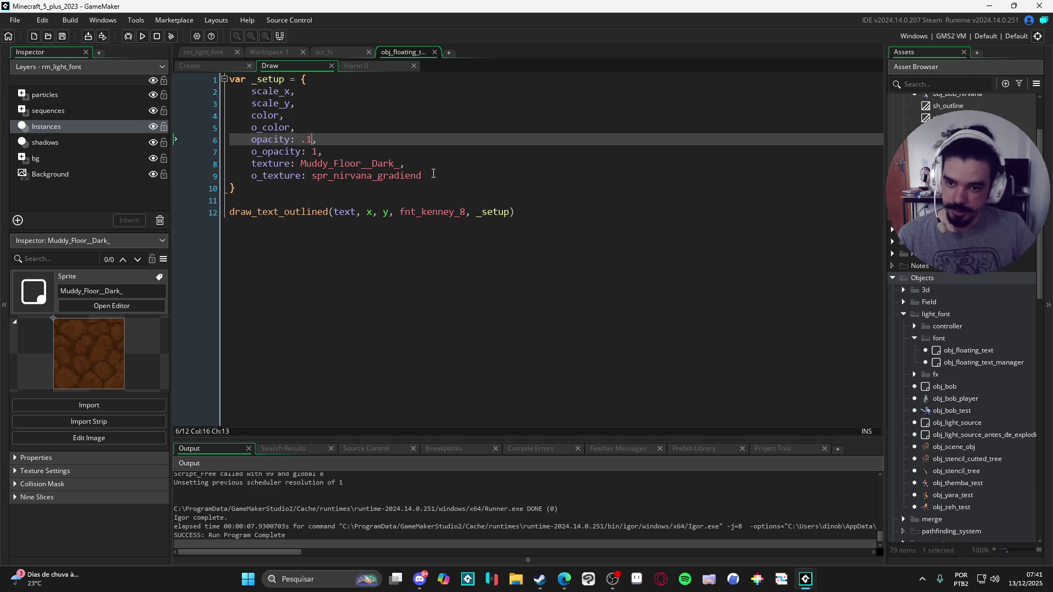
Add a tex_spd_x field with value 1 below scale_y in the _setup struct.
click(350, 110)
click(360, 104)
key(Return)
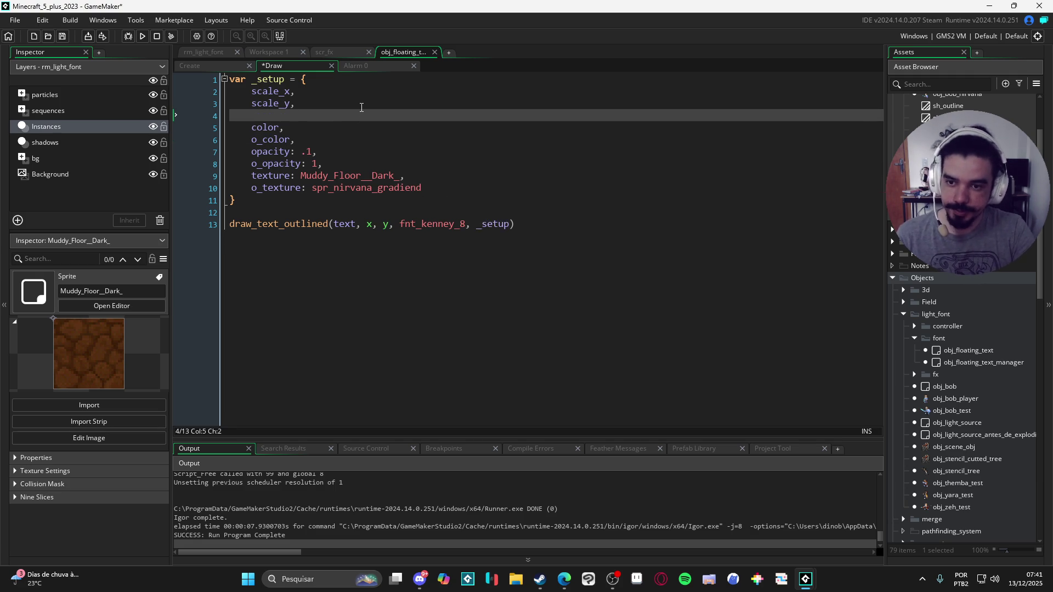
text(texture)
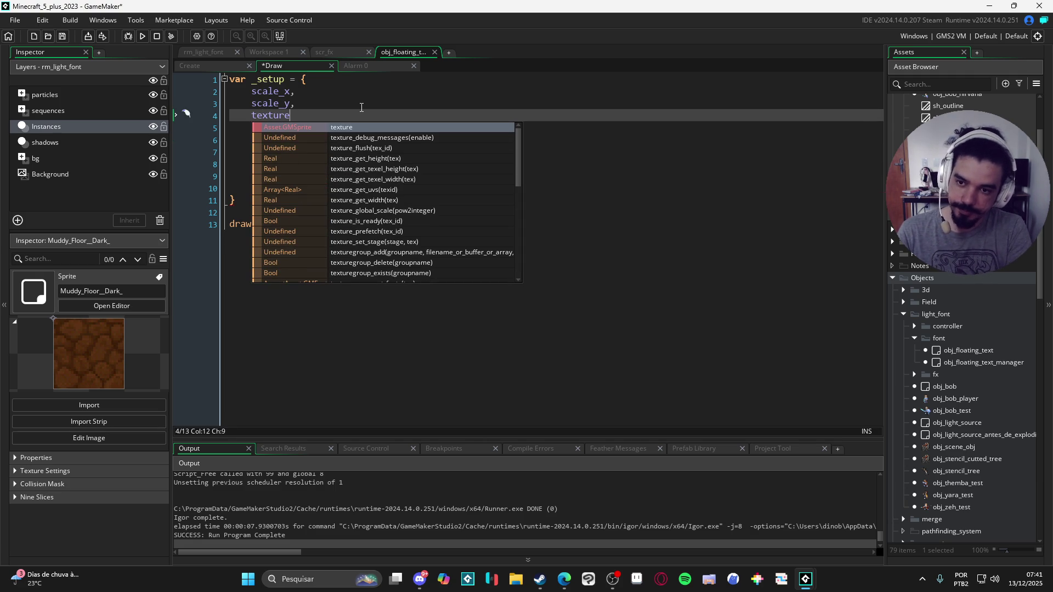
key(BackSpace)
key(BackSpace)
key(BackSpace)
key(BackSpace)
text(_)
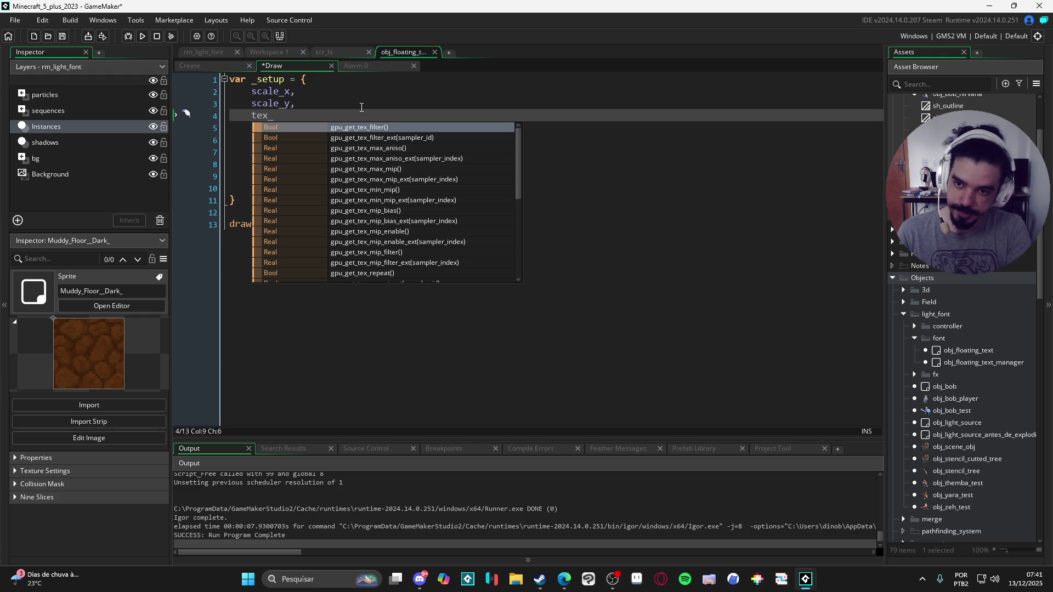
text(spd)
text( x)
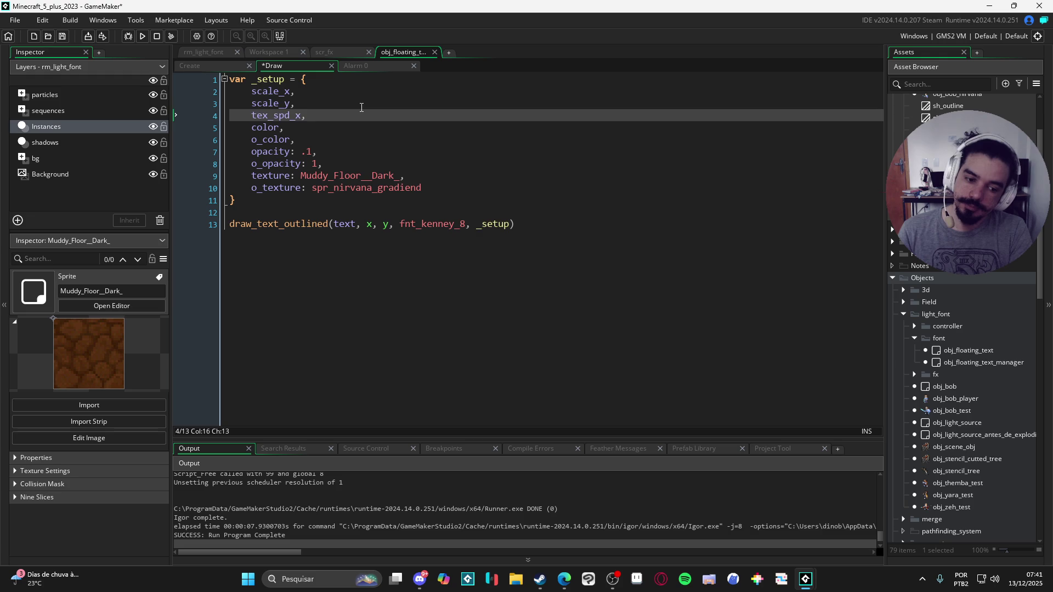
text(1)
text(,)
key(Return)
Add tex_spd_y: 1, fix the field separators, and save the Draw event.
text(tex_spd_y)
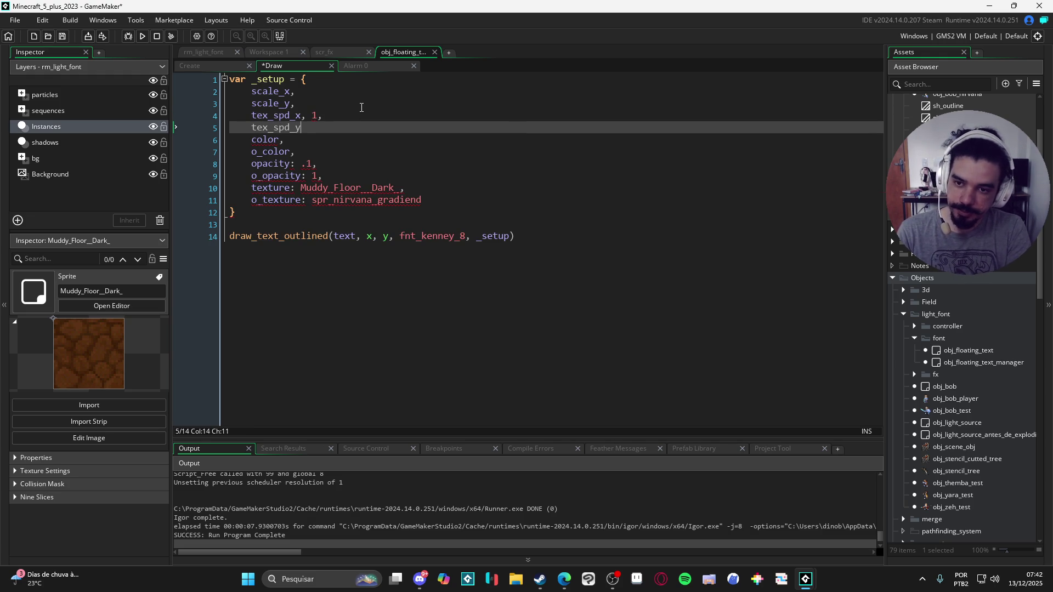
key(Up)
key(BackSpace)
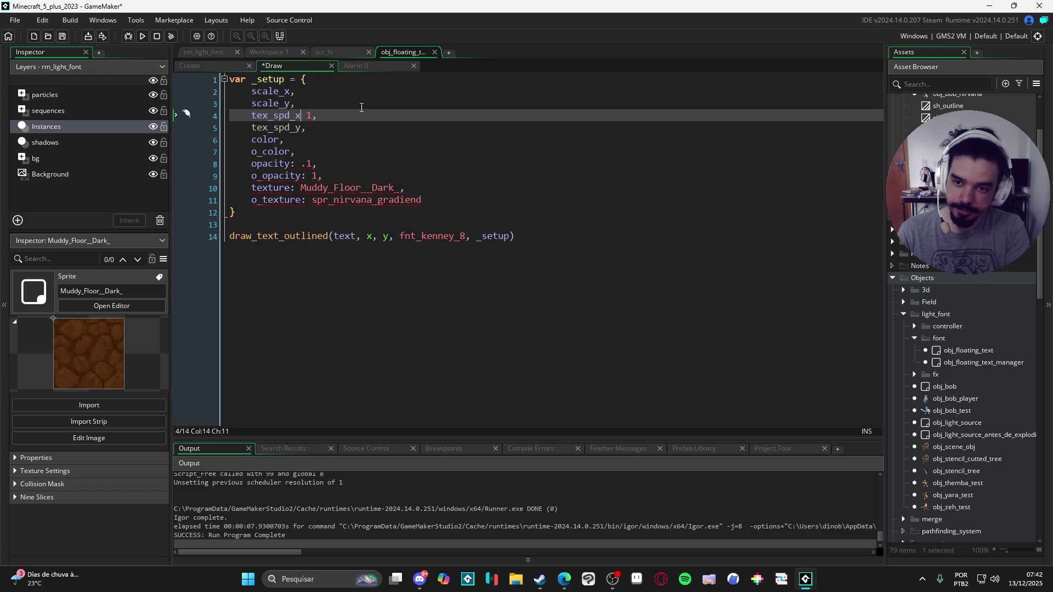
text(:)
key(Down)
key(BackSpace)
key(Right)
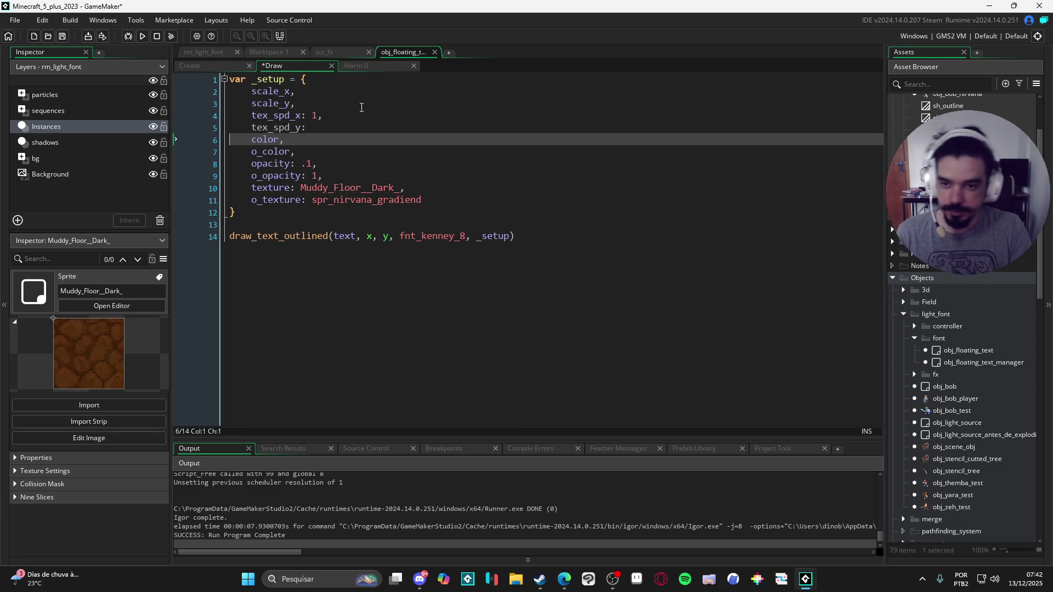
click(337, 129)
text(1,)
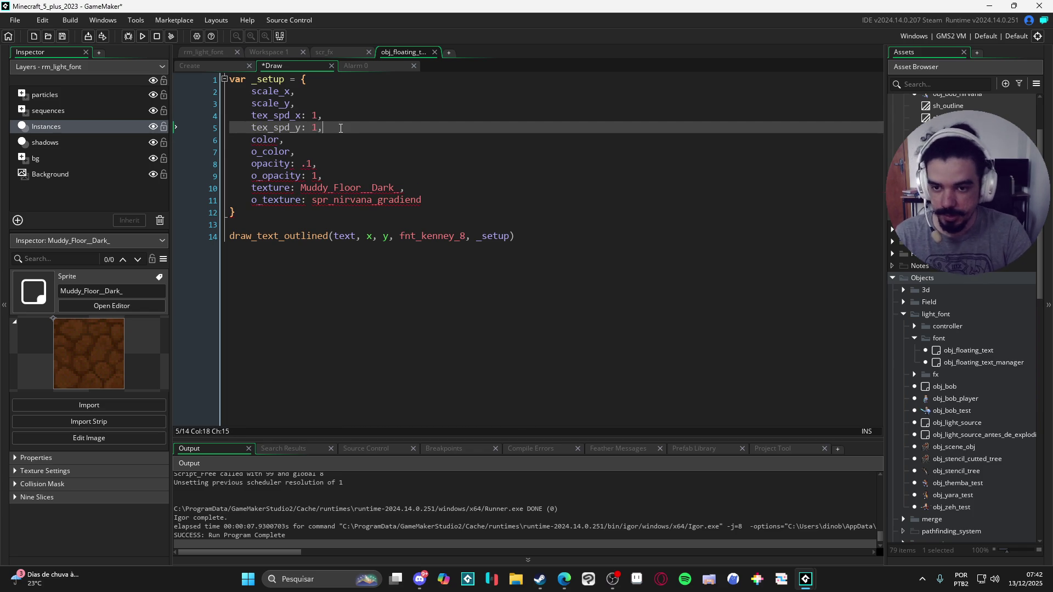
key(ctrl+s)
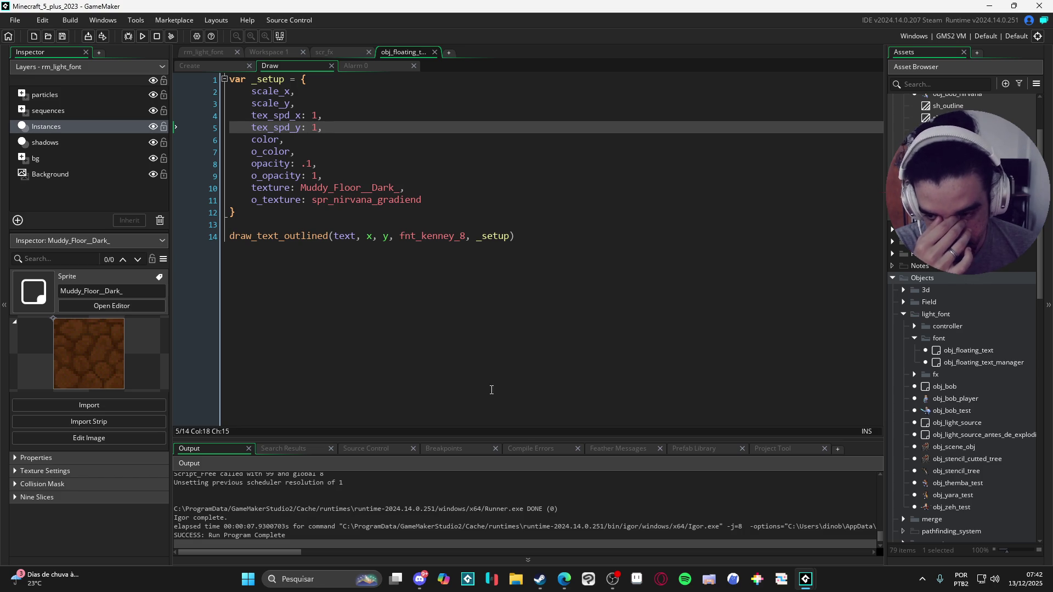
Search Windows for the calculator, then return to the code.
click(335, 576)
text(ca)
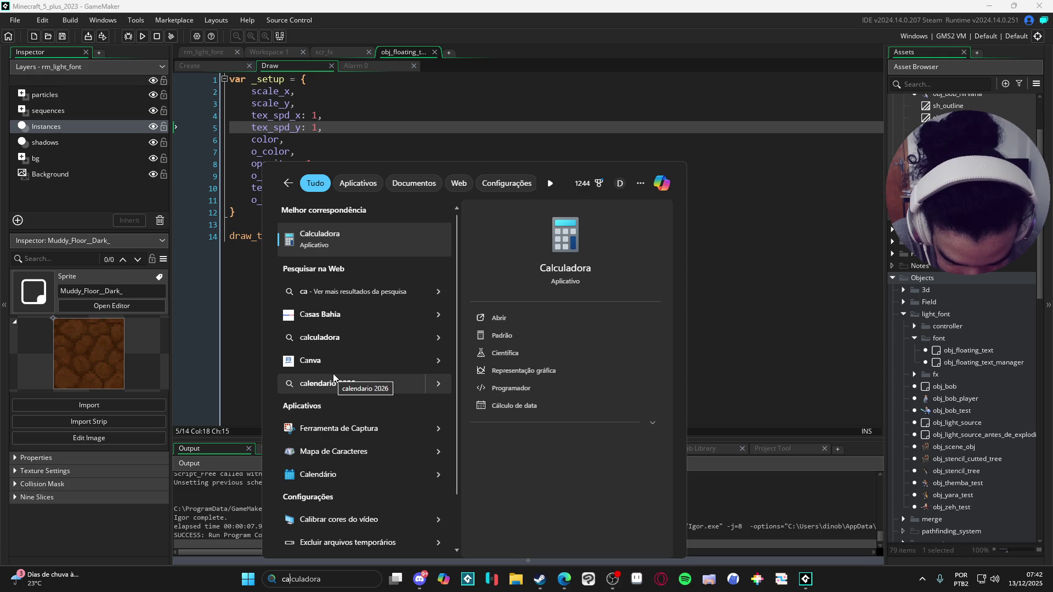
click(727, 142)
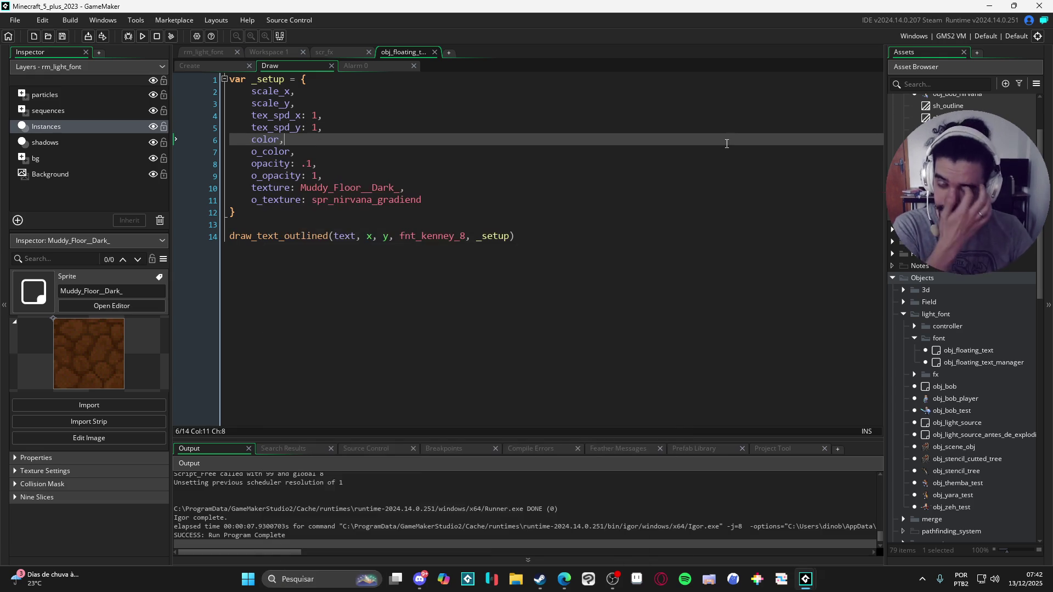
Add a blank line after the draw_text_outlined call and open obj_floating_text_manager.
click(634, 255)
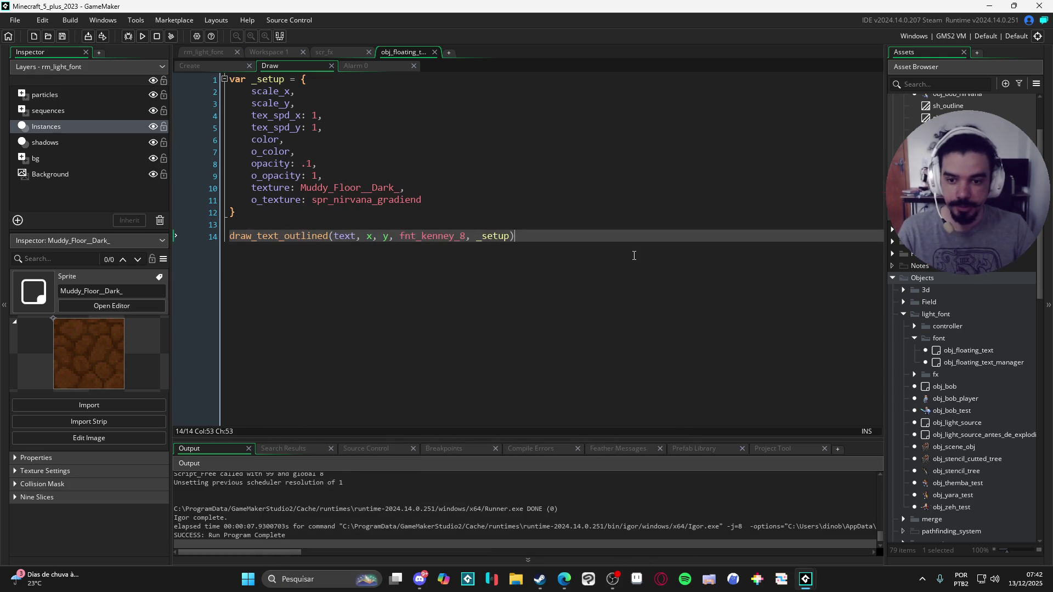
key(Return)
key(Return)
key(Return)
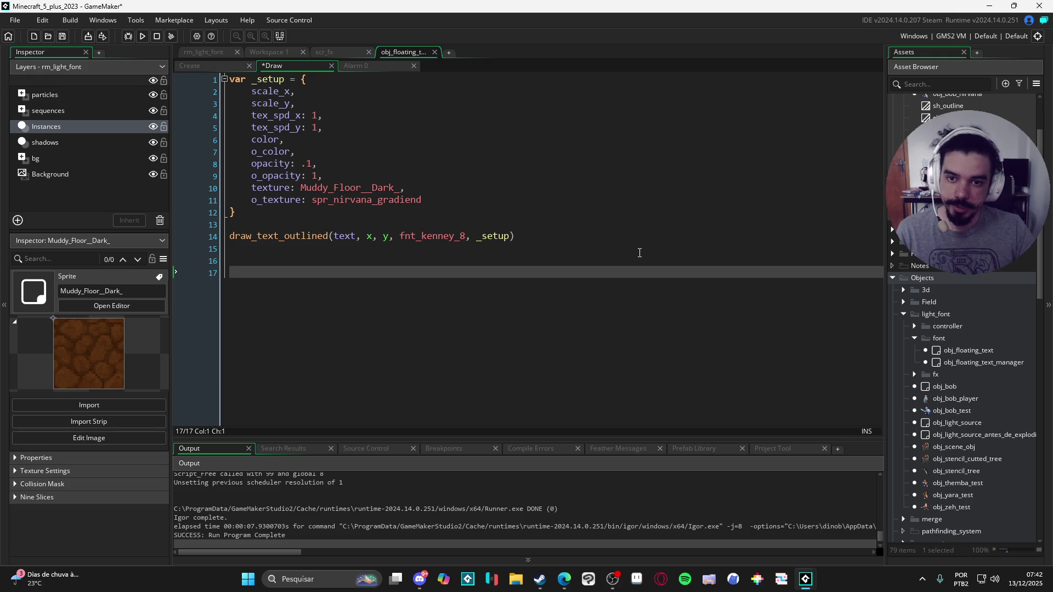
double_click(987, 362)
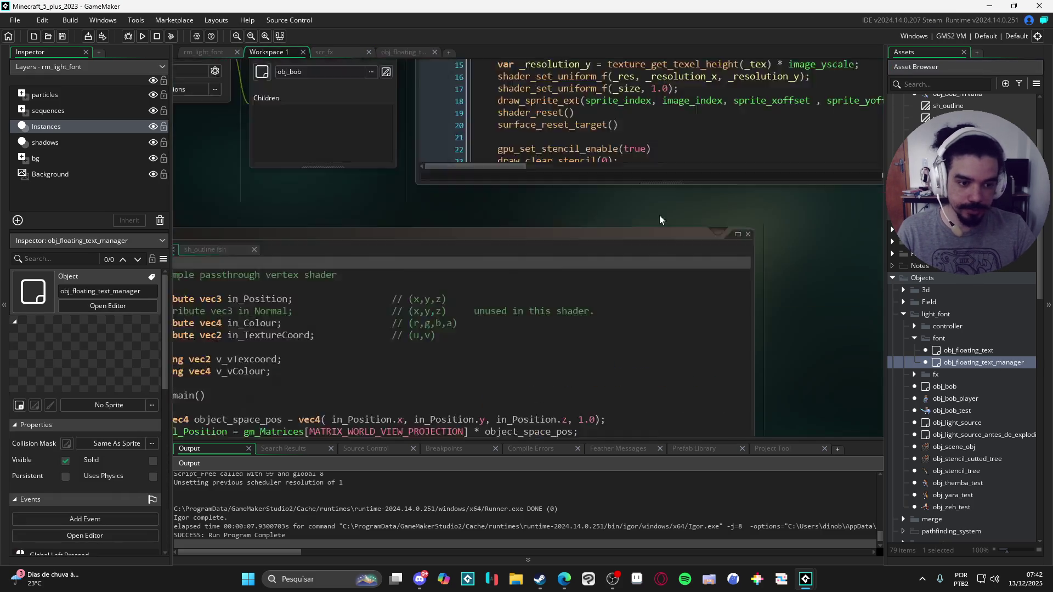
Add a Draw event to the manager and start a draw_sprite_tiled call.
click(414, 228)
mouse_move(460, 303)
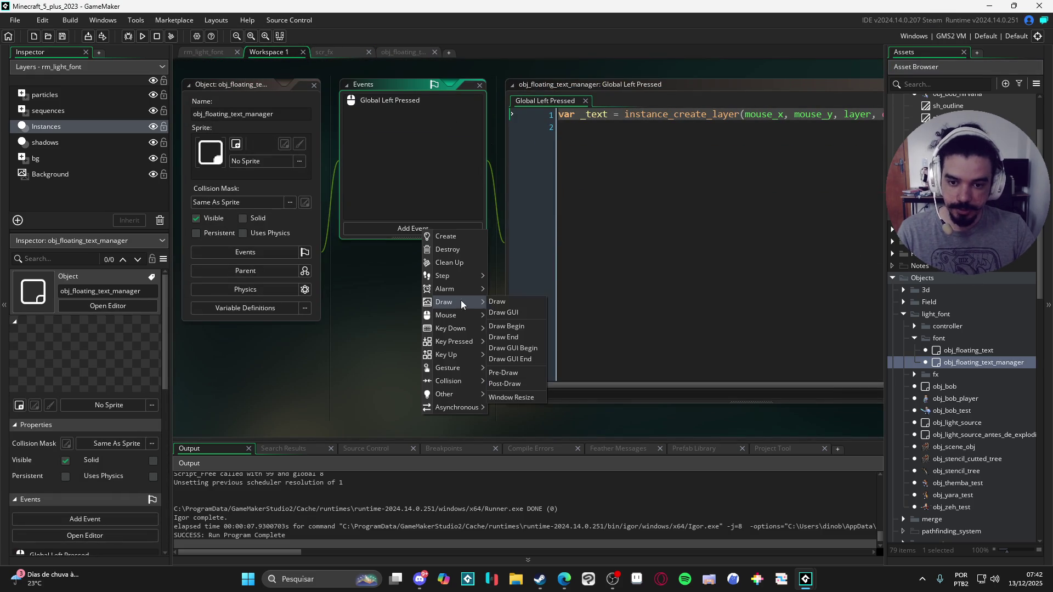
click(511, 302)
text(draw)
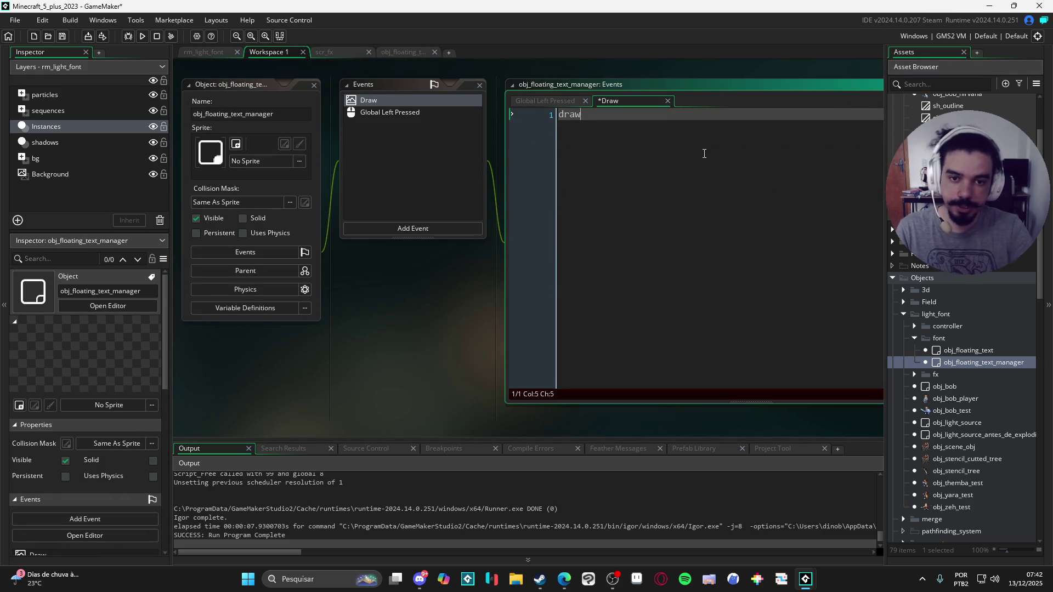
text(_sprite_t)
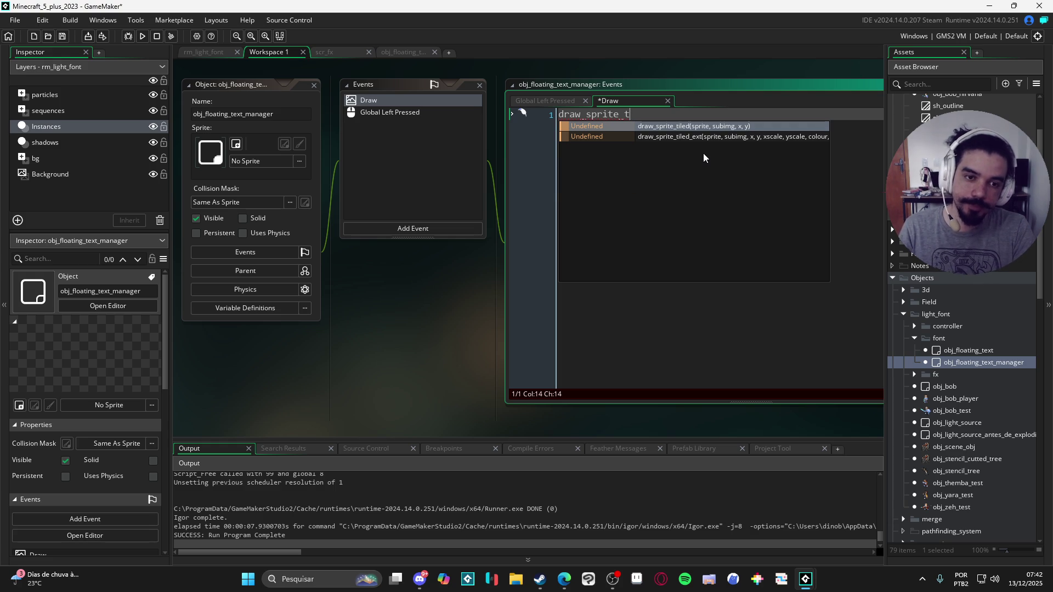
key(Return)
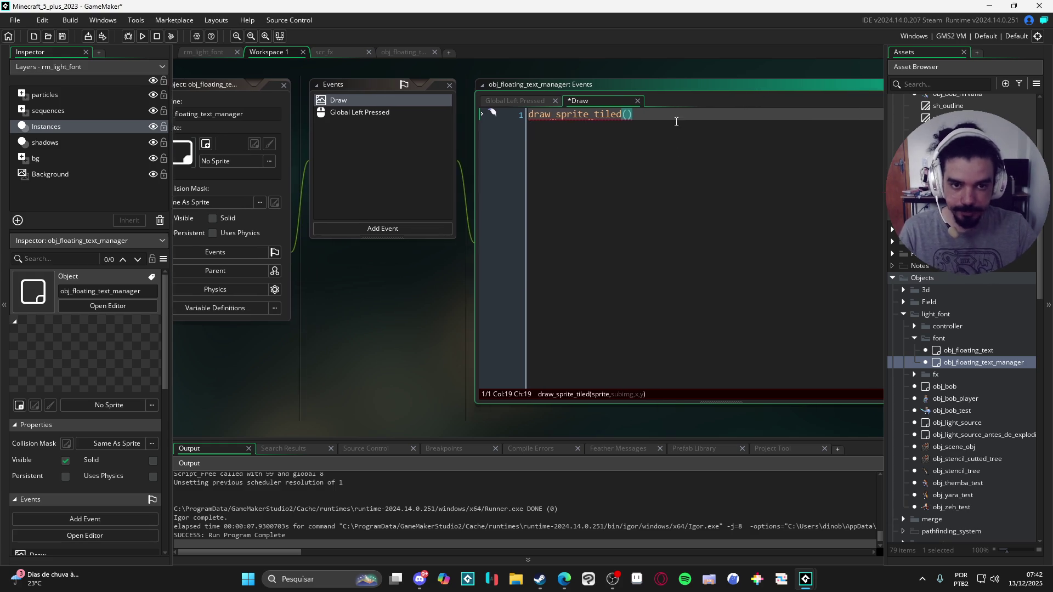
Fill in draw_sprite_tiled with spr_tibia_grass, 0, x, y after locating the sprite.
scroll(969, 416, down, 10)
scroll(981, 394, up, 6)
click(977, 316)
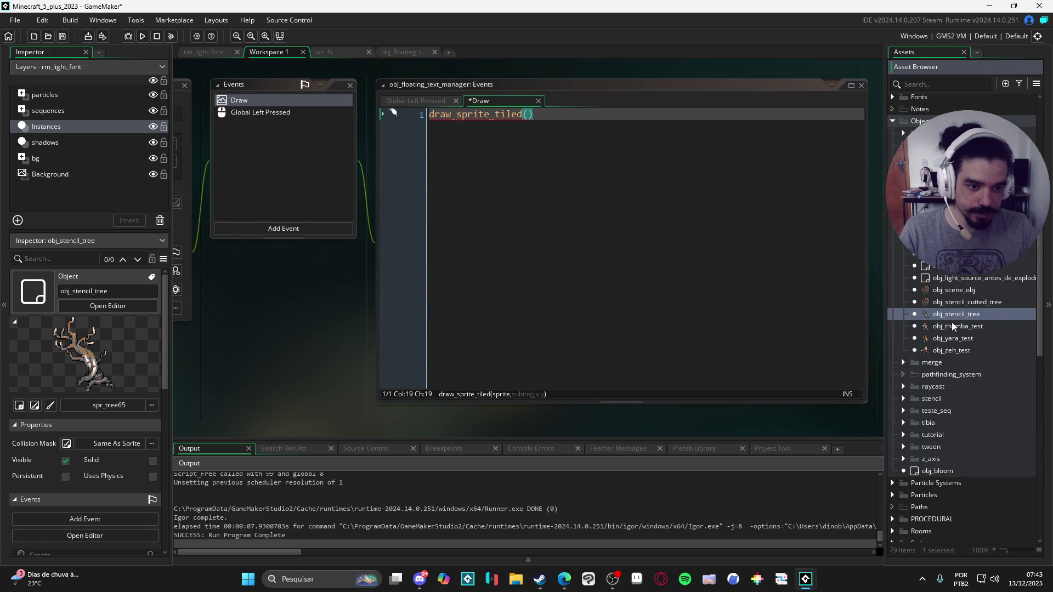
click(950, 351)
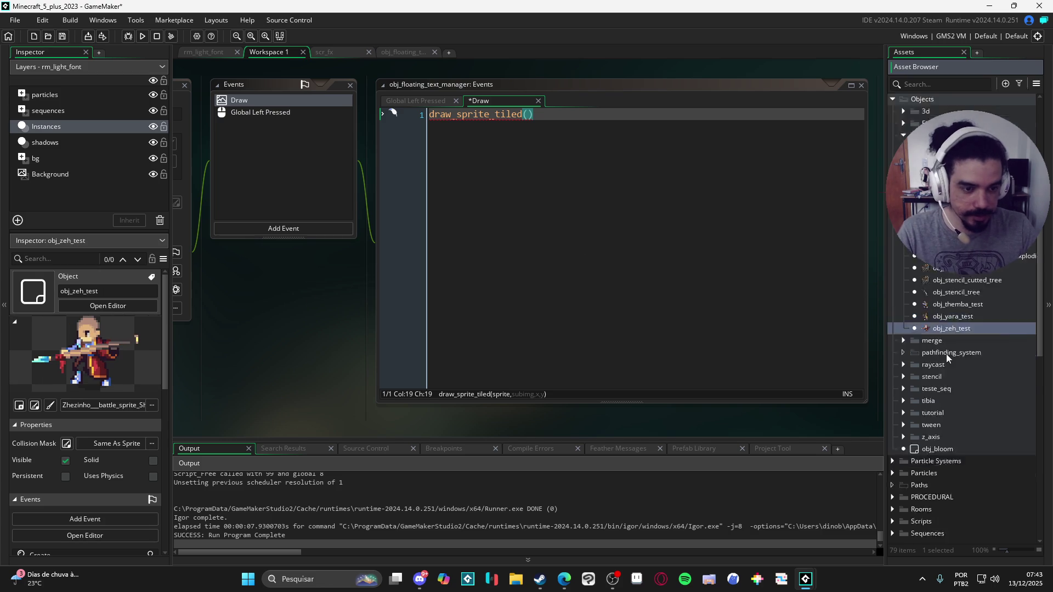
scroll(949, 357, down, 10)
click(954, 443)
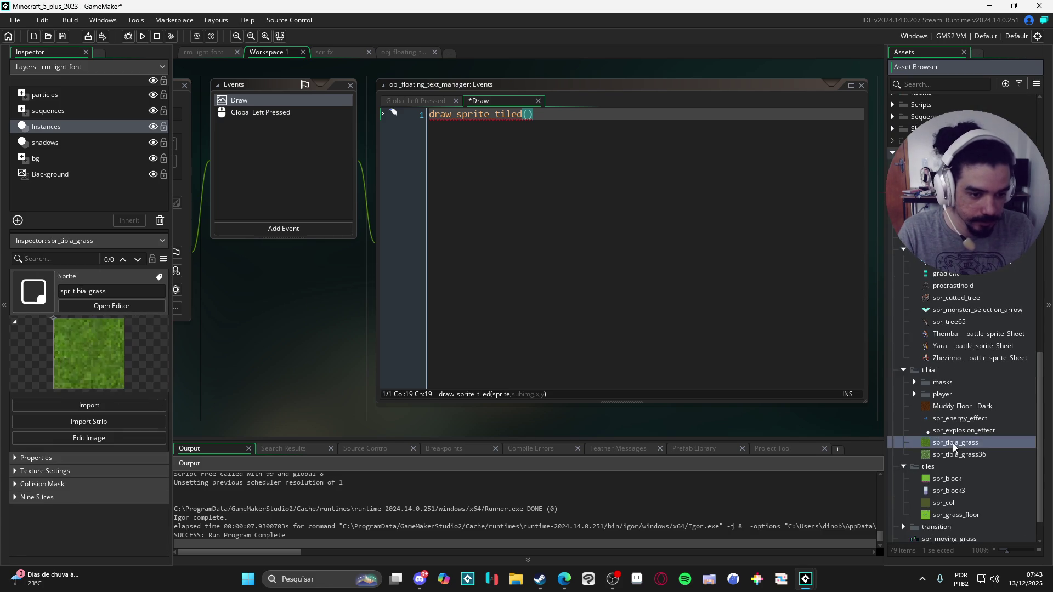
click(540, 116)
text(spr_tibia_grass, 0, x)
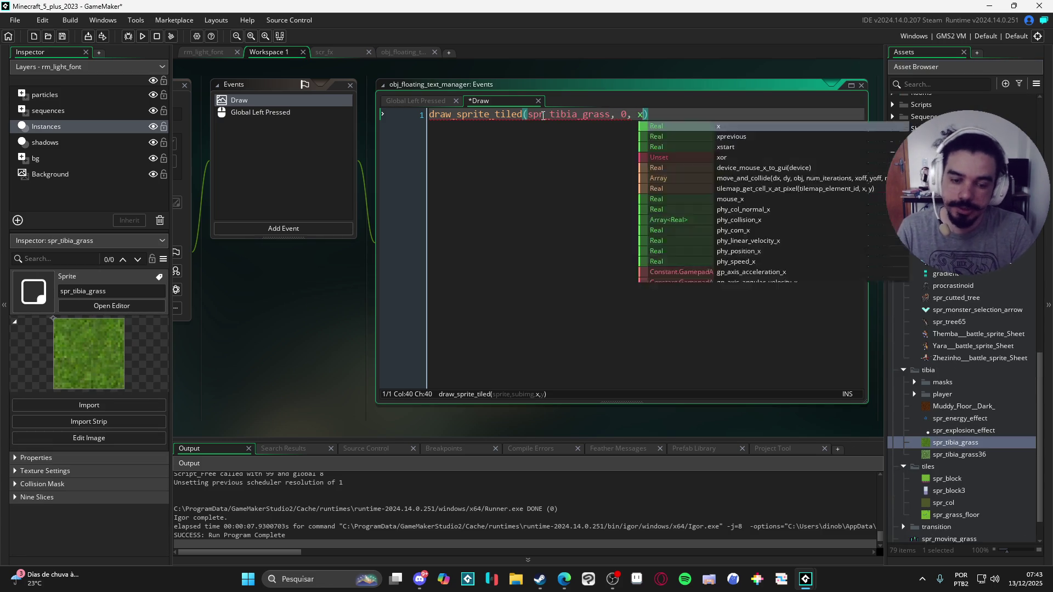
text(, y)
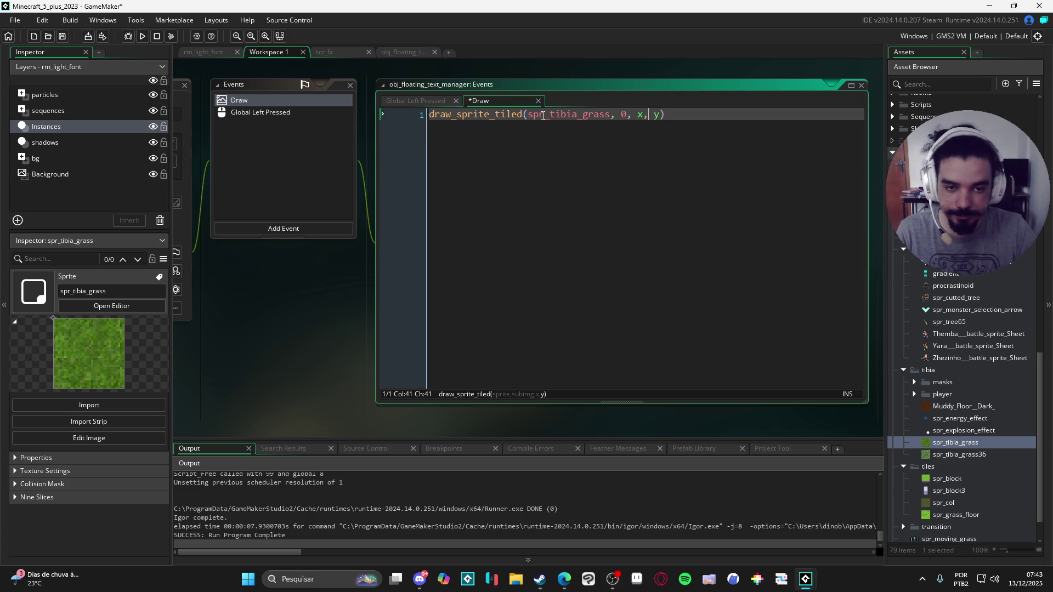
Offset both x and y by (current_time/room_speed) so the tiling scrolls.
key(Left)
text(+ )
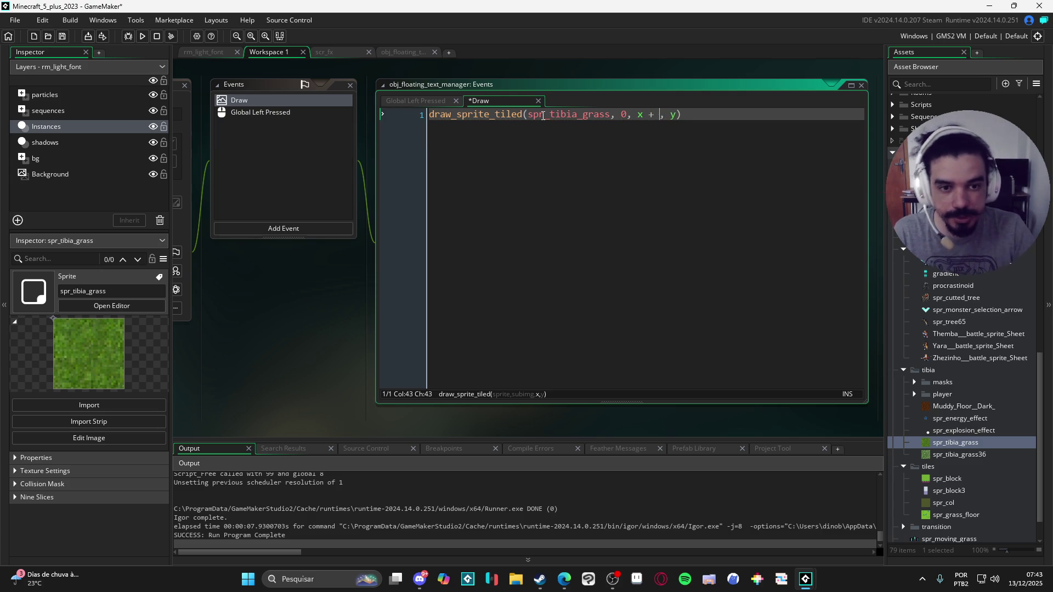
text((cu)
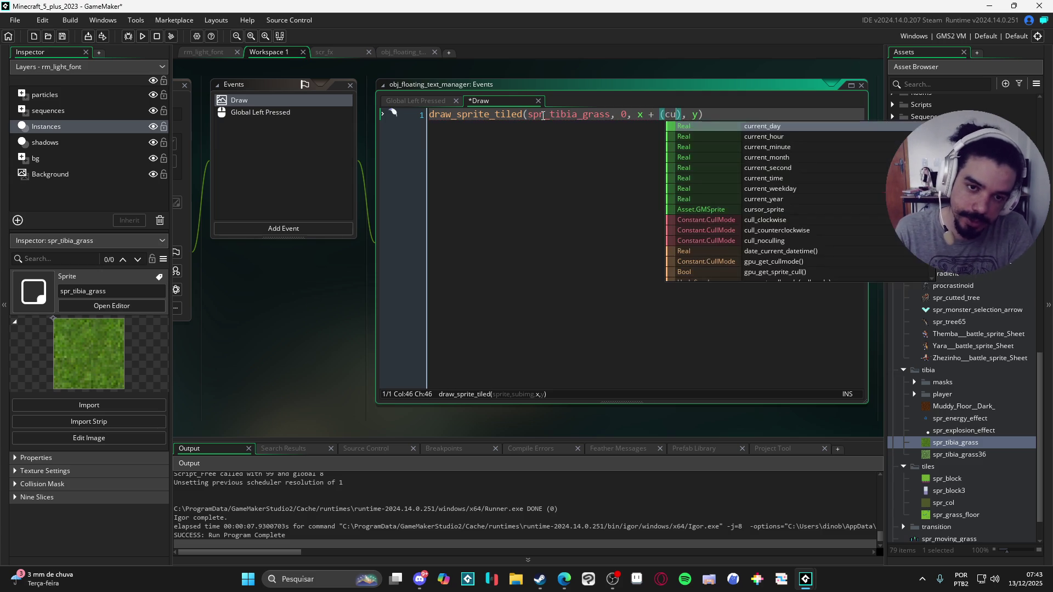
text(rren)
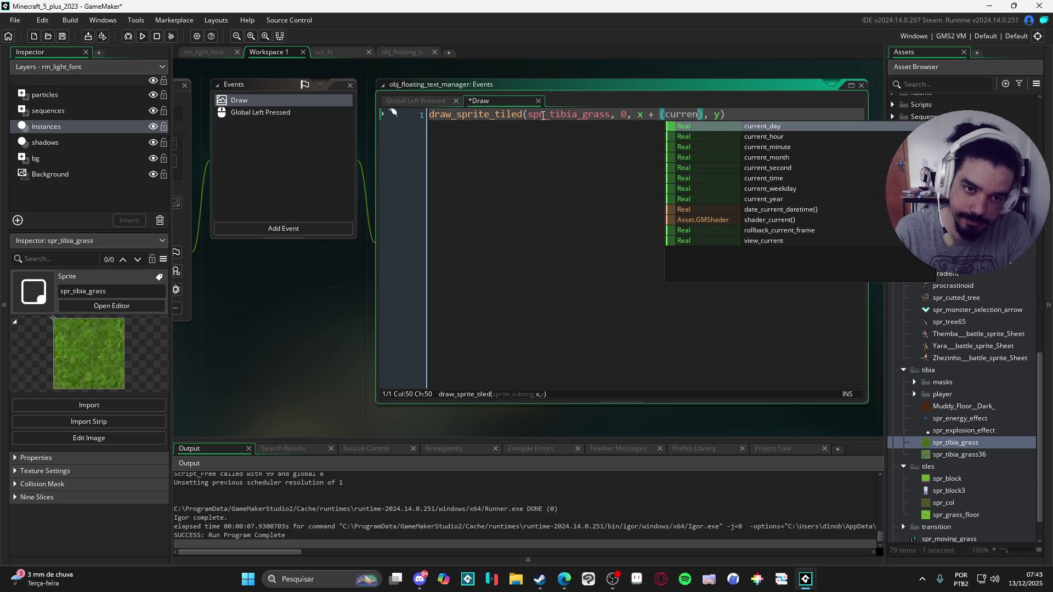
text(t_time/)
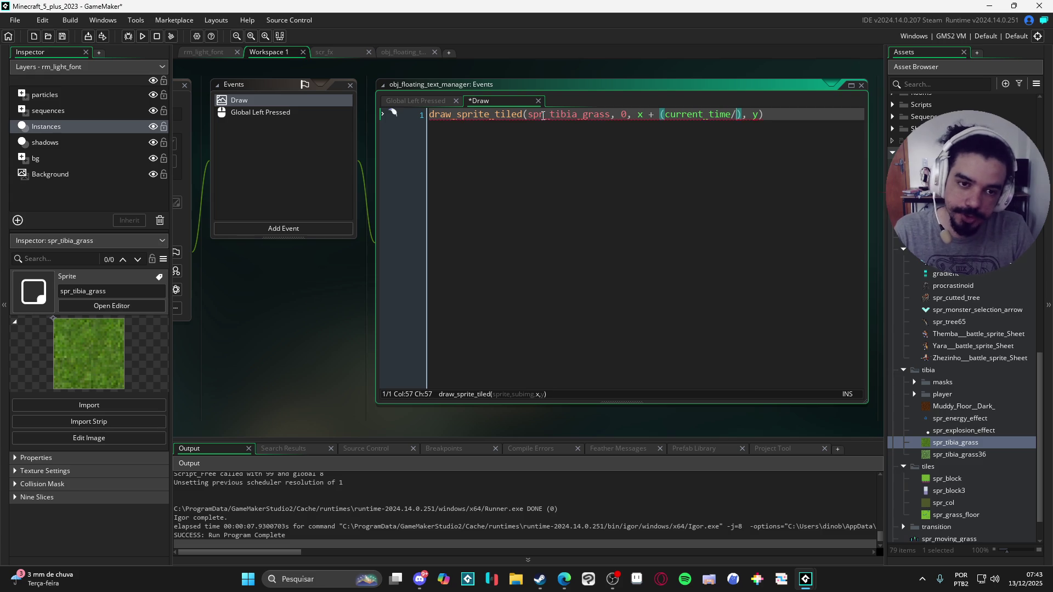
text(room_sp)
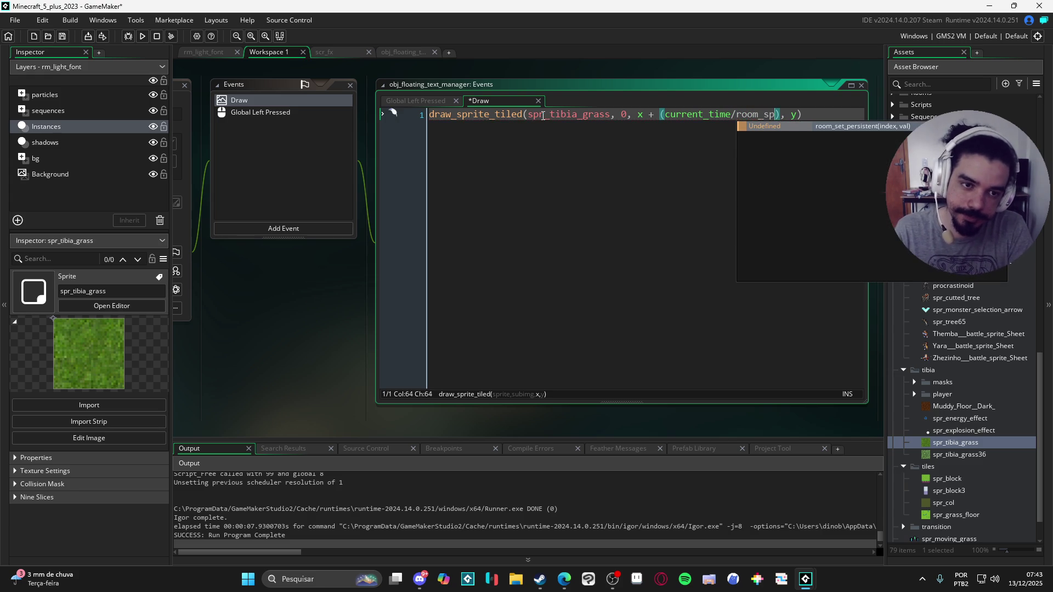
text(eed))
key(ctrl+Left)
key(ctrl+Left)
key(ctrl+Left)
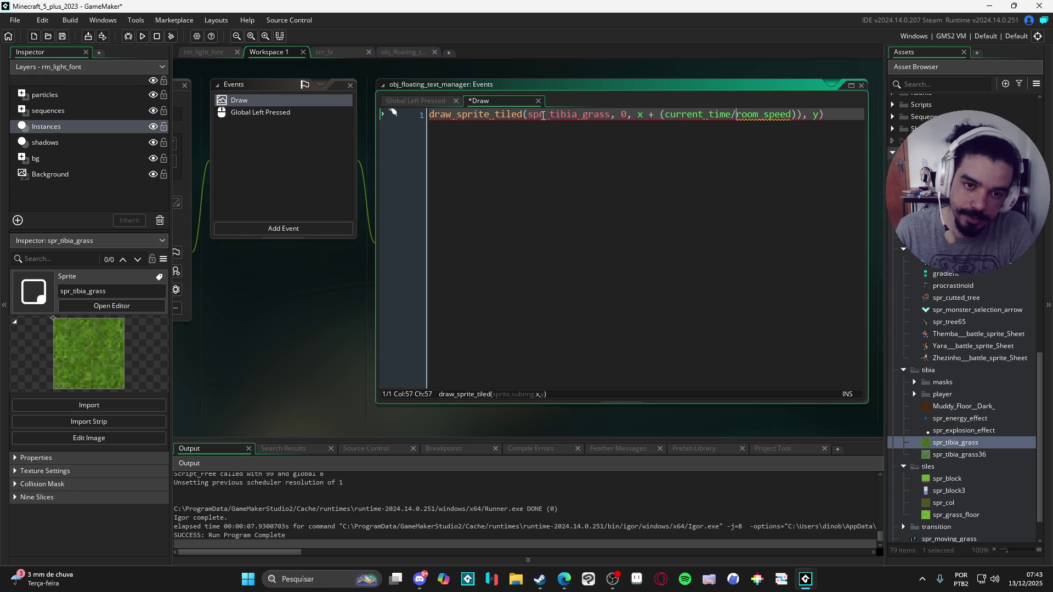
text(()
key(Right)
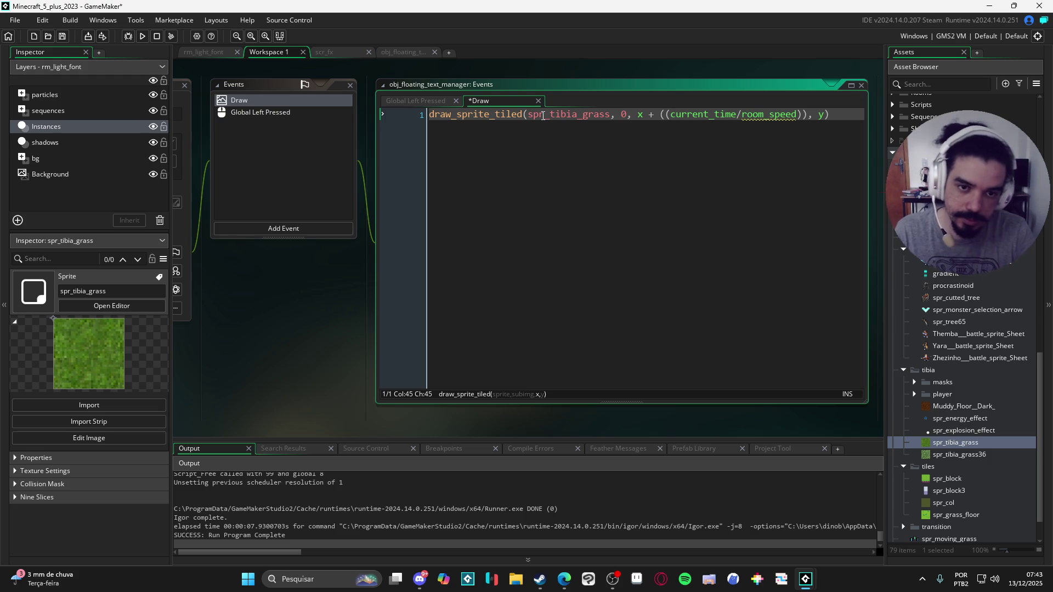
drag(809, 116, 661, 116)
key(ctrl+c)
click(825, 114)
key(ctrl+v)
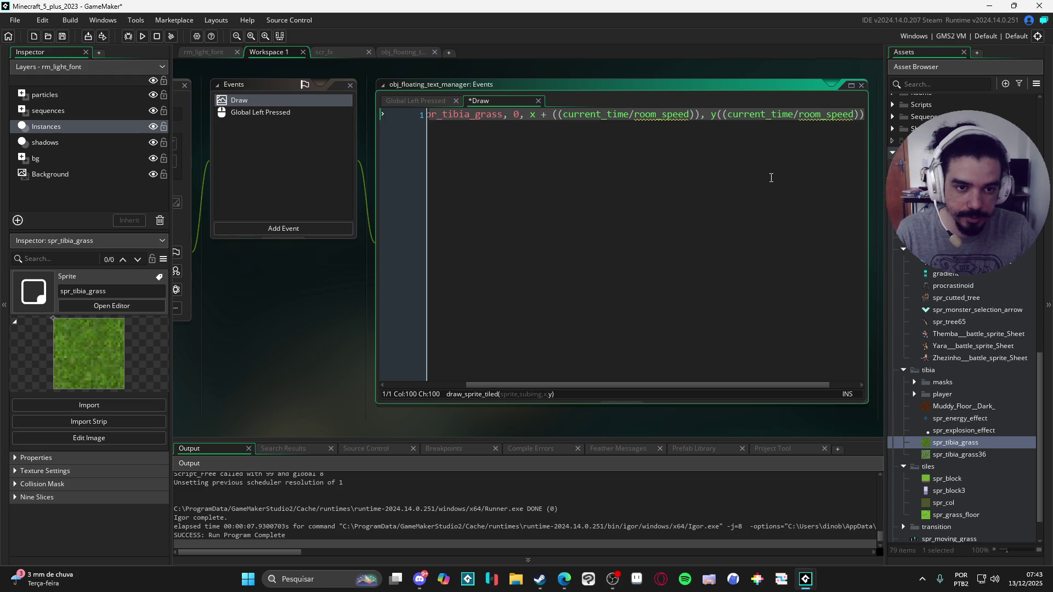
click(722, 116)
Run the game to test the scrolling grass tiling.
text(+)
key(F5)
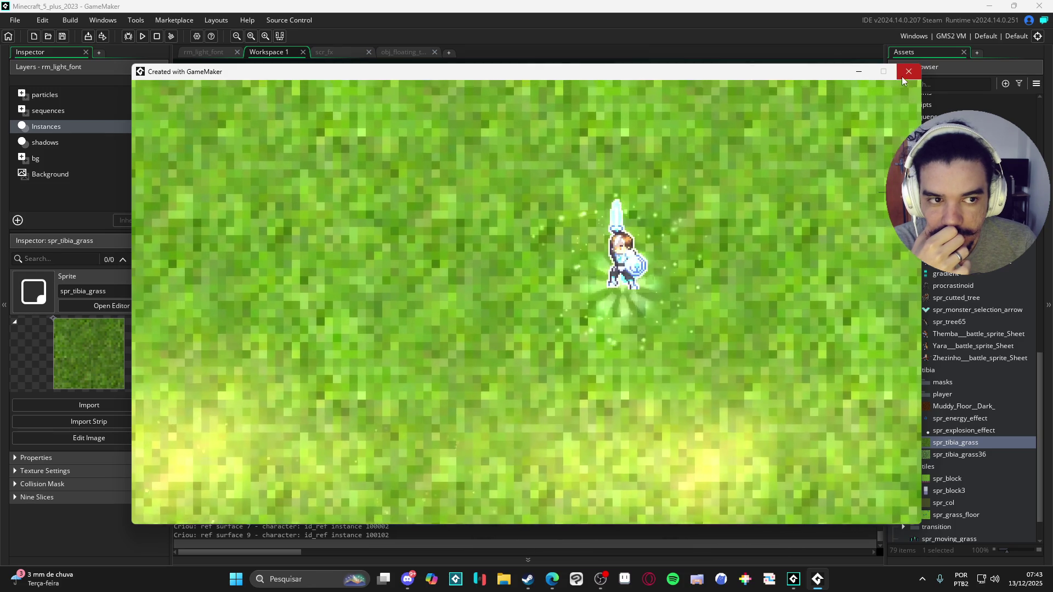
click(908, 71)
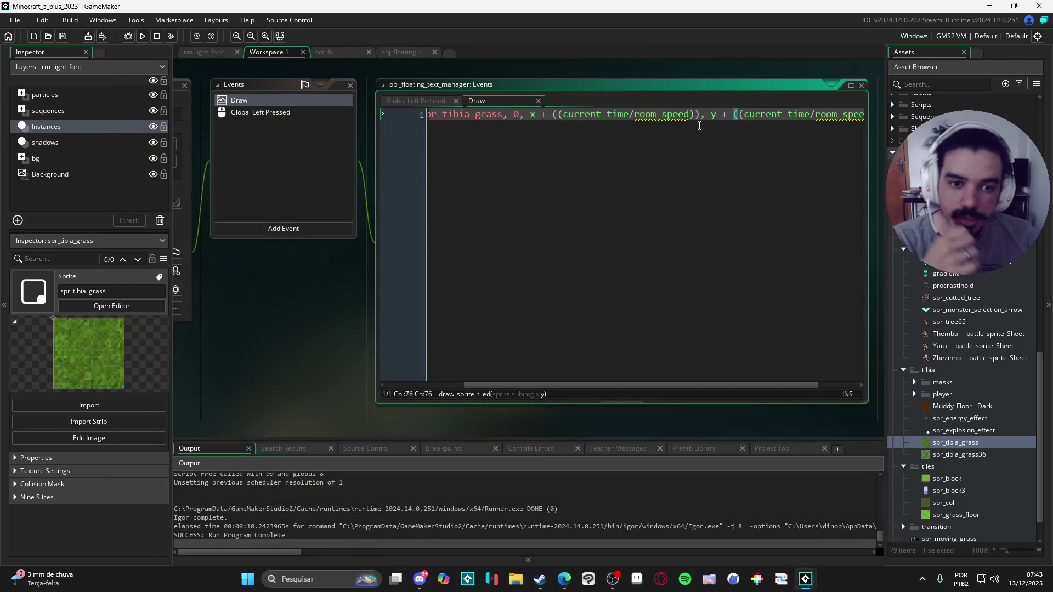
Double the scroll offset with * 2, retest the game, then undo the tiling line.
key(Left)
key(Left)
key(Left)
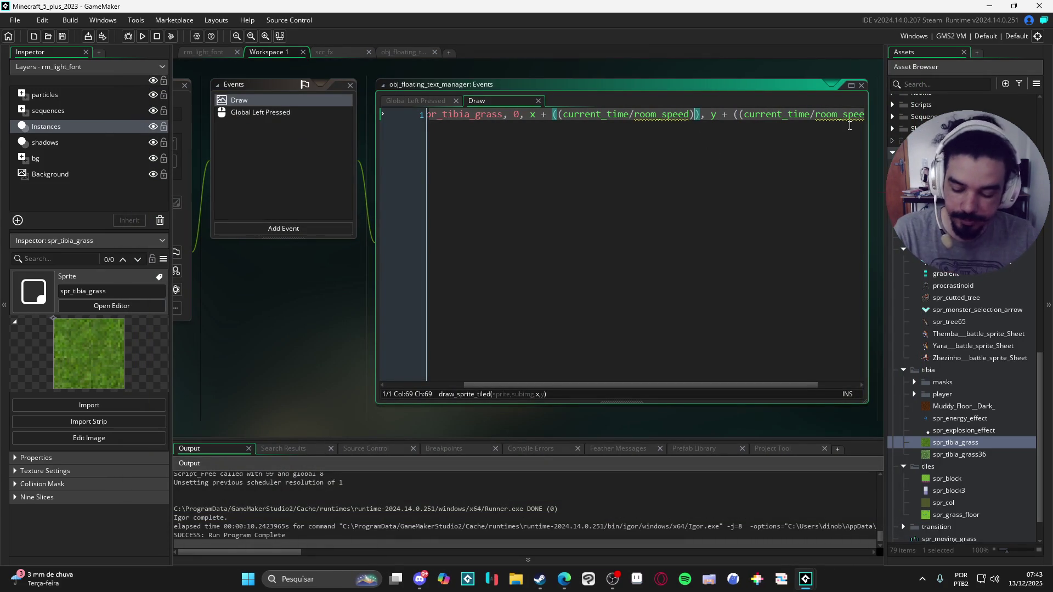
text(* 2)
key(ctrl+s)
key(F5)
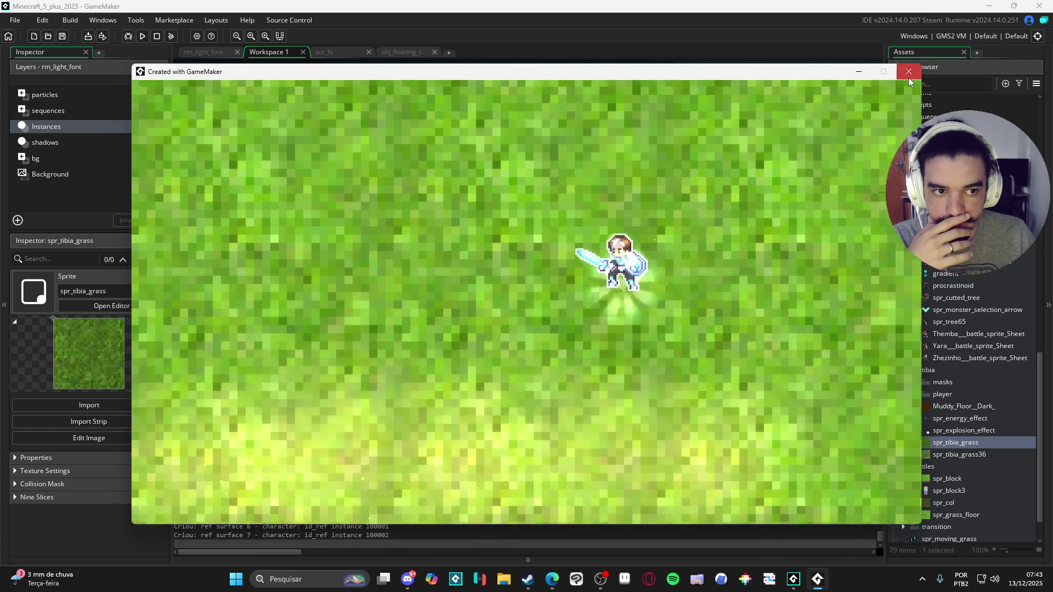
click(909, 72)
key(ctrl+z)
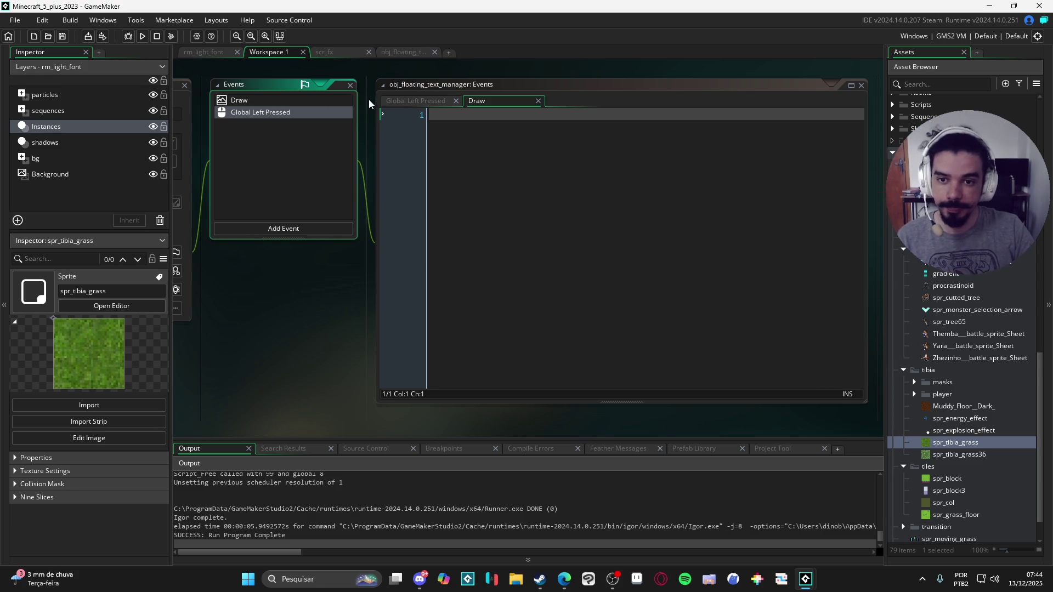
click(401, 52)
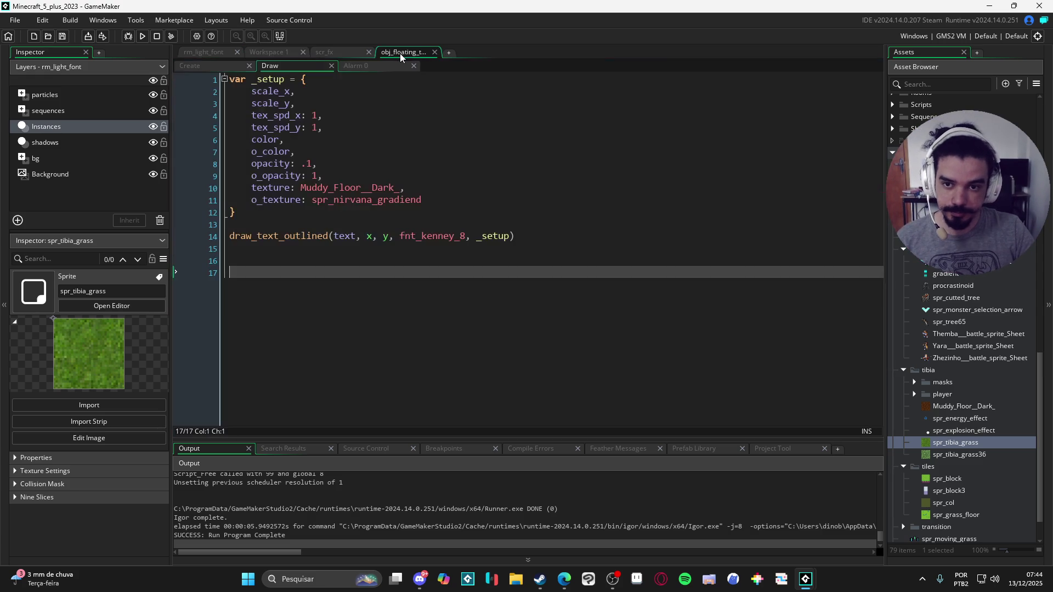
Delete the blank lines after draw_text_outlined and save the Draw code.
click(371, 203)
click(352, 281)
key(BackSpace)
key(BackSpace)
key(BackSpace)
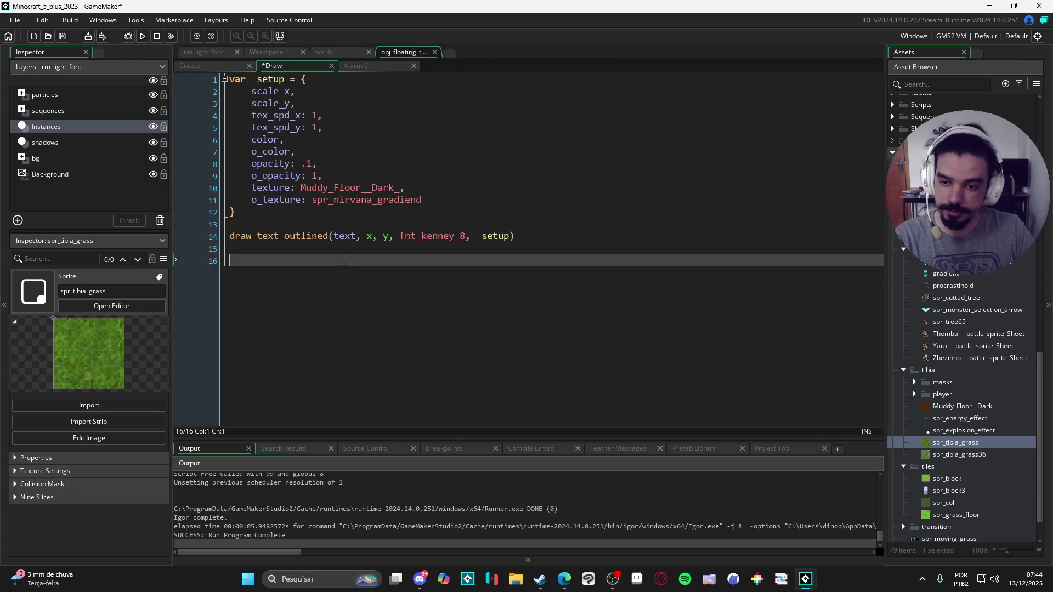
key(ctrl+s)
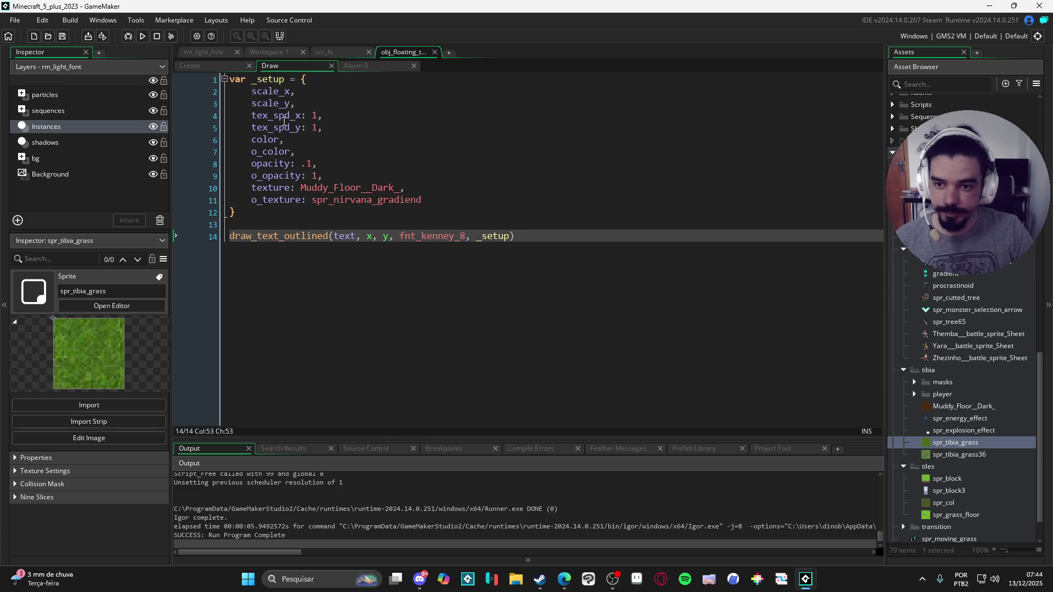
Check the tex_spd_y line and the Alarm 0 event, then switch to scr_fx.
click(352, 129)
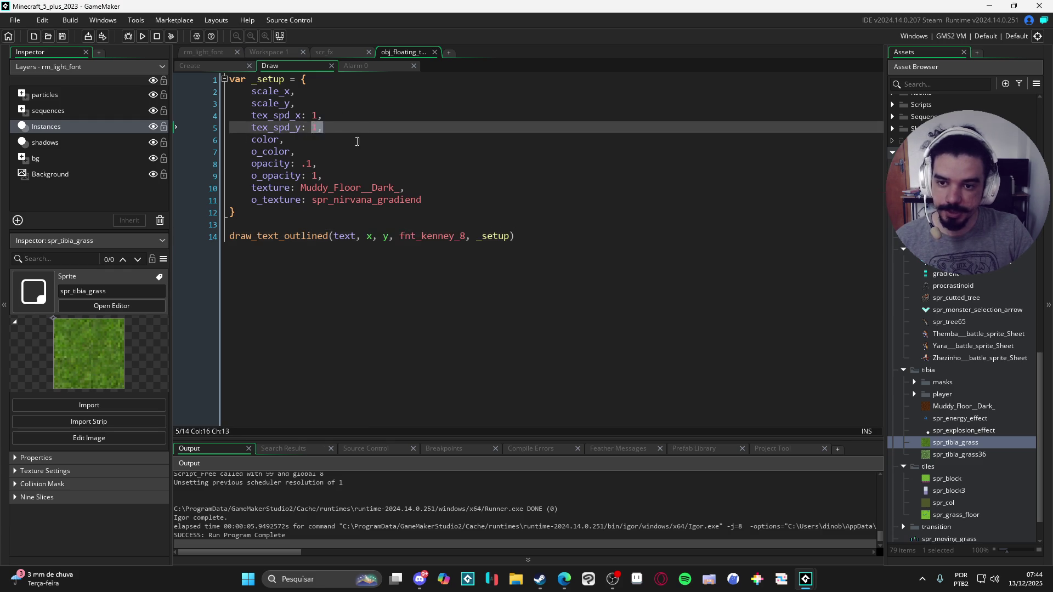
key(Up)
key(Down)
key(shift+Left)
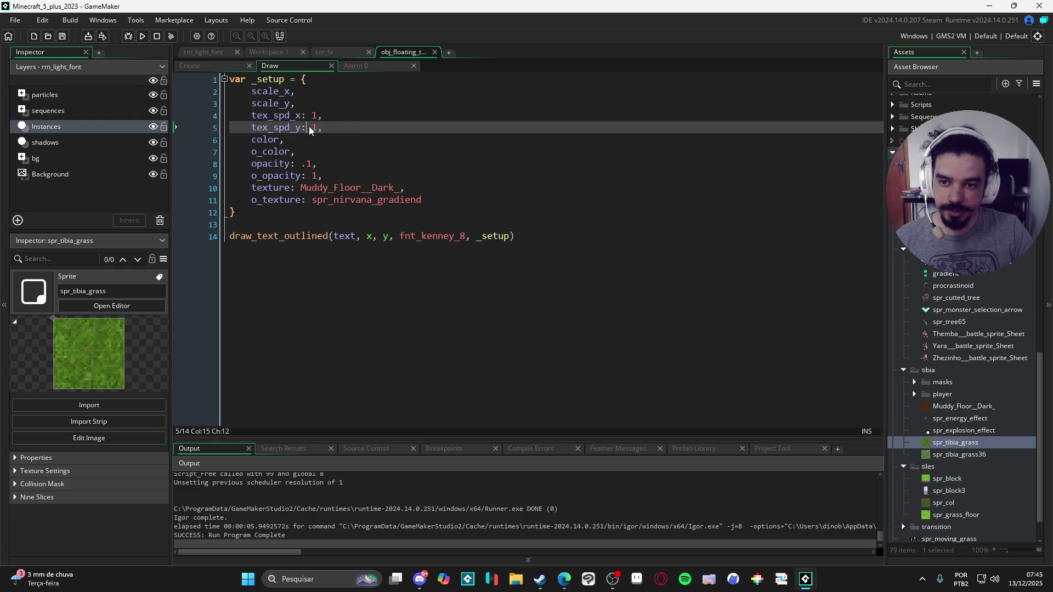
click(360, 132)
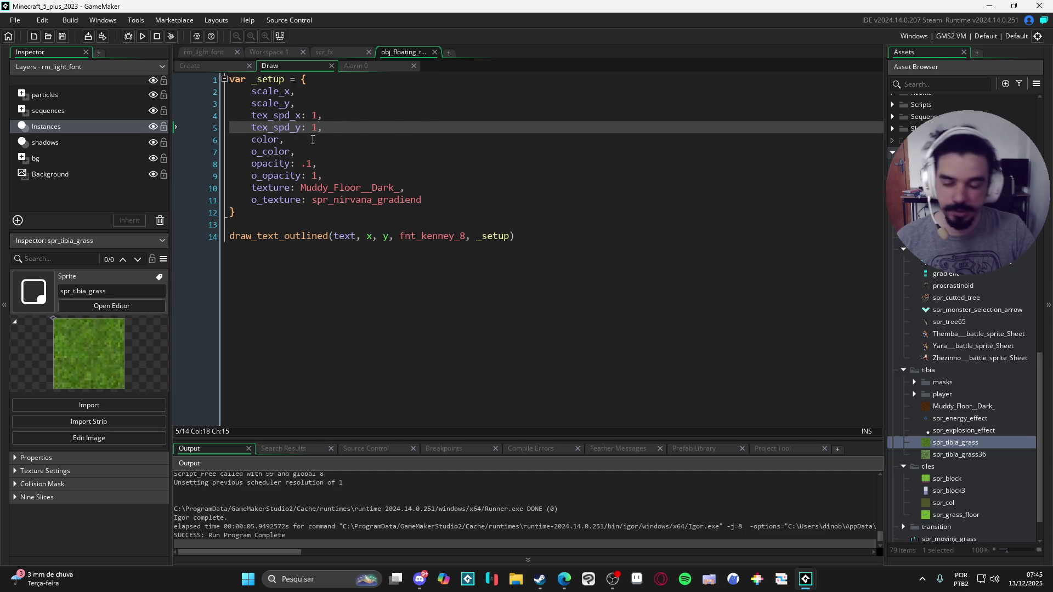
click(351, 65)
click(291, 66)
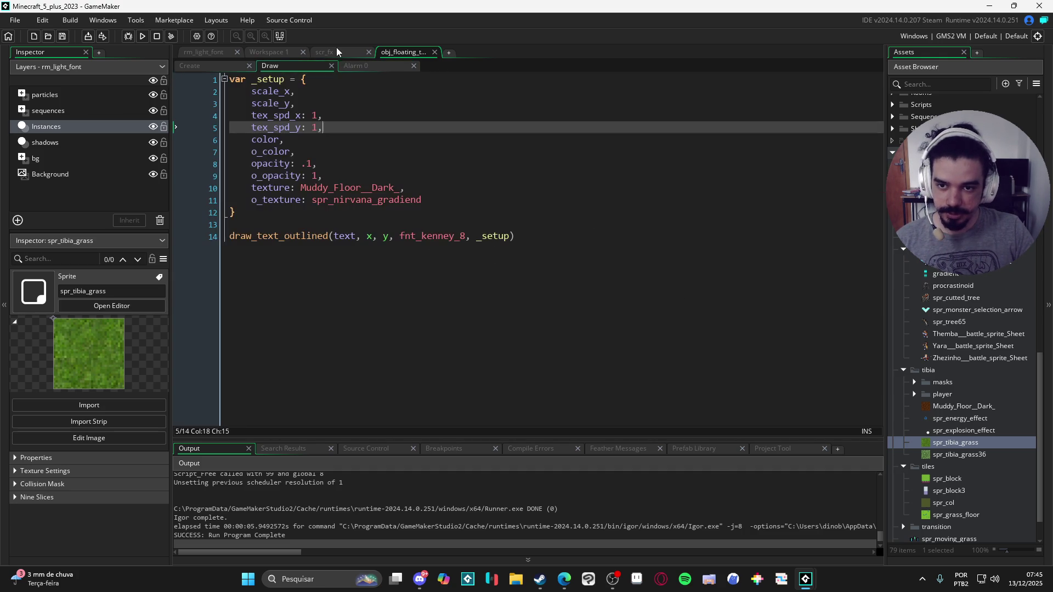
click(332, 52)
click(270, 52)
Find the tiled outline texture line in scr_fx and begin an x offset '+ (curre'.
click(346, 52)
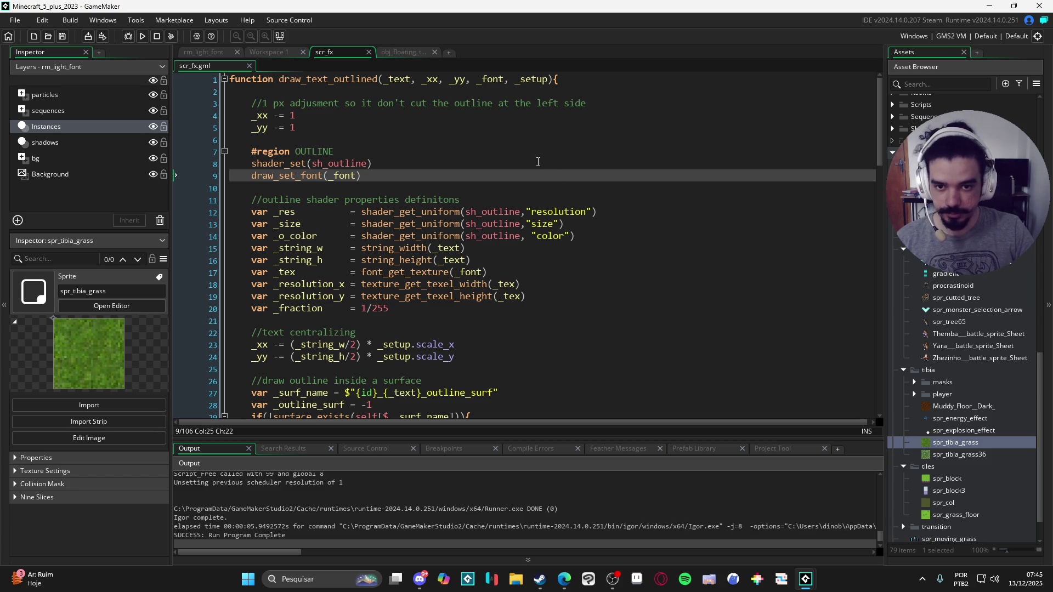
scroll(550, 171, down, 1)
scroll(550, 171, up, 1)
scroll(537, 179, up, 1)
scroll(511, 189, down, 3)
scroll(511, 189, up, 2)
scroll(483, 209, down, 14)
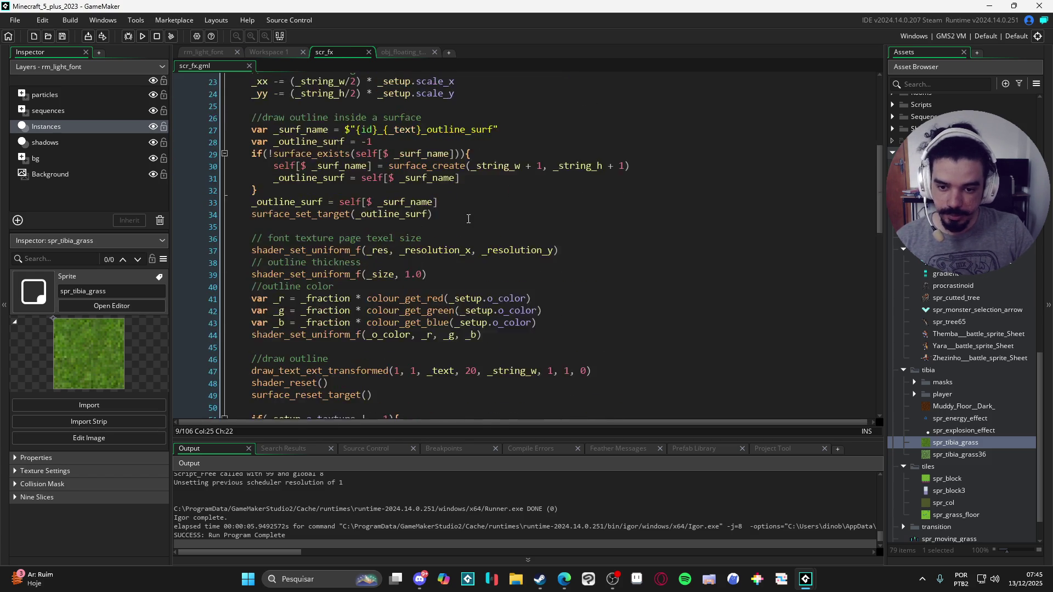
scroll(460, 227, down, 2)
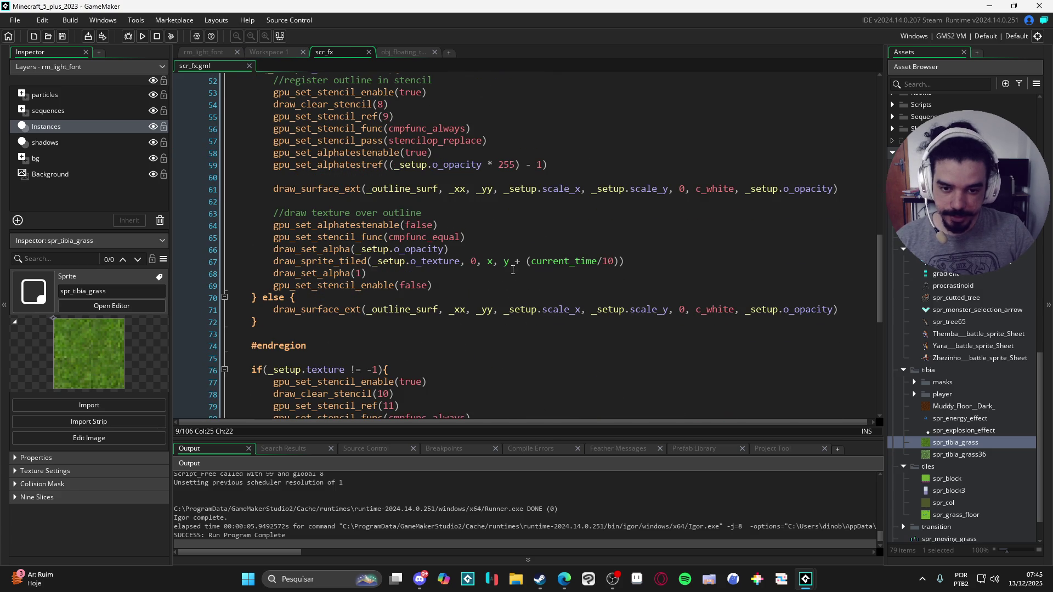
click(499, 263)
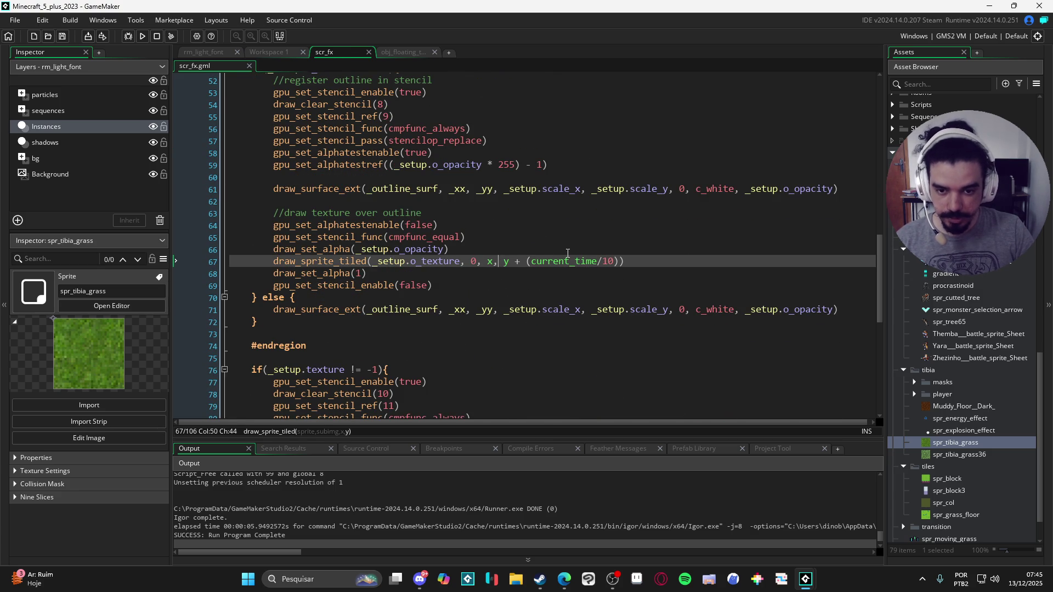
key(Left)
text(+ (curre)
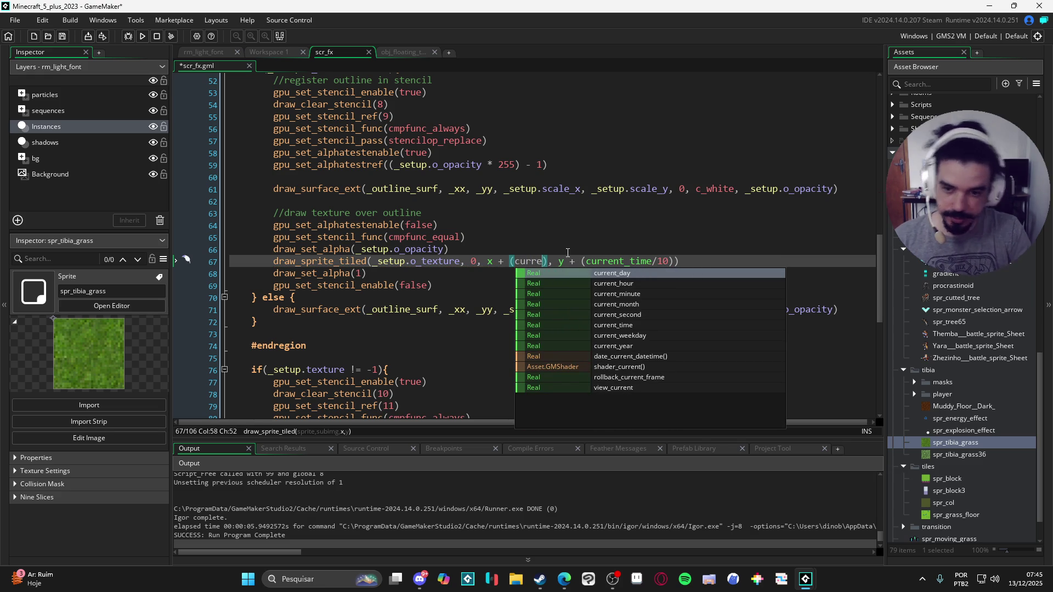
Insert a line above the tiling call declaring _spd_x = current_time/room_speed.
click(629, 247)
key(Return)
text(var _x)
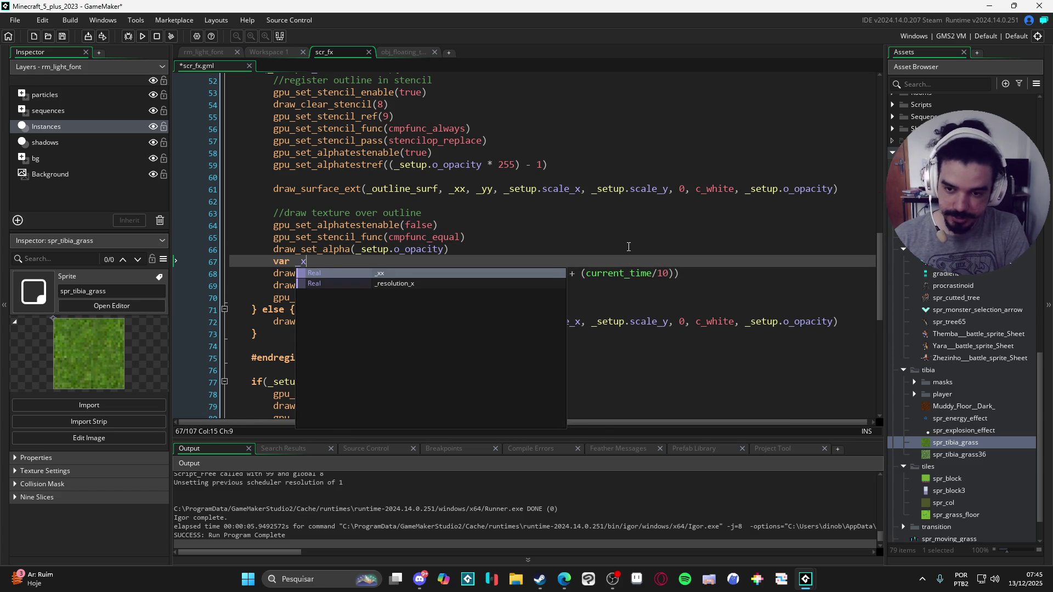
key(BackSpace)
text(spd_x =)
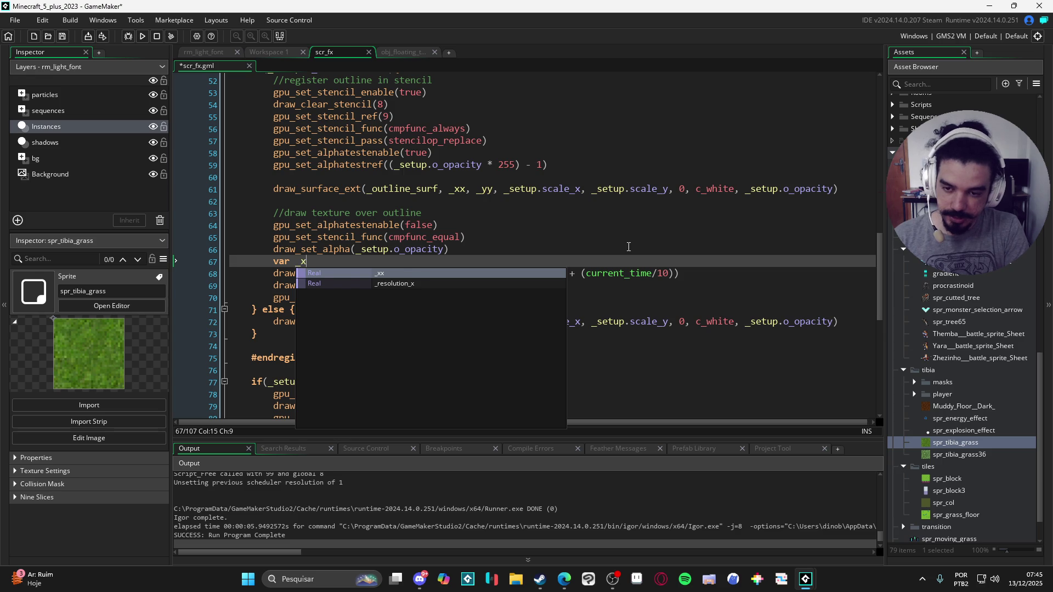
text( cu)
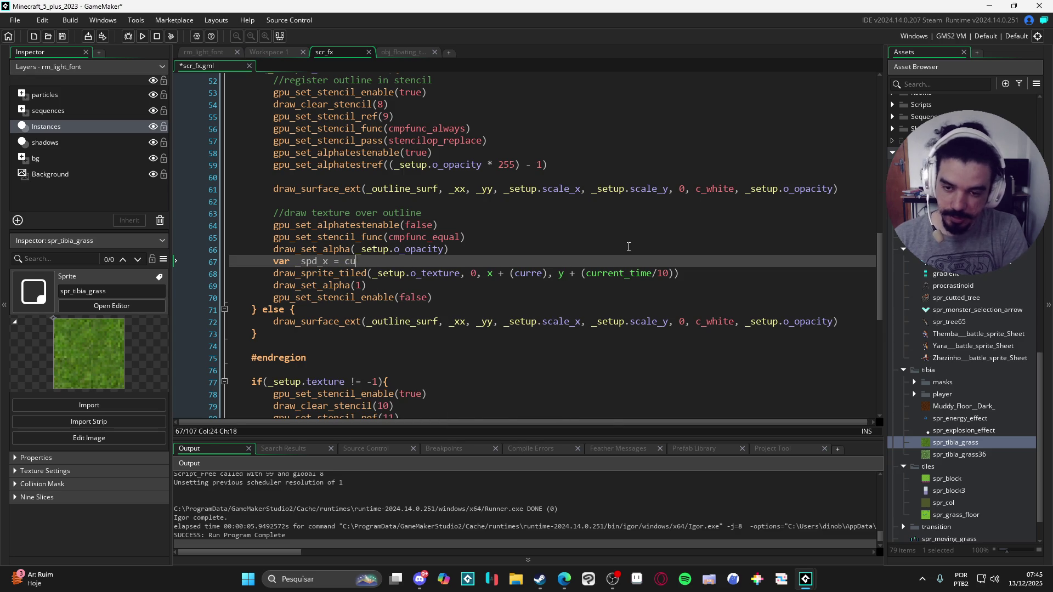
text(rrenti)
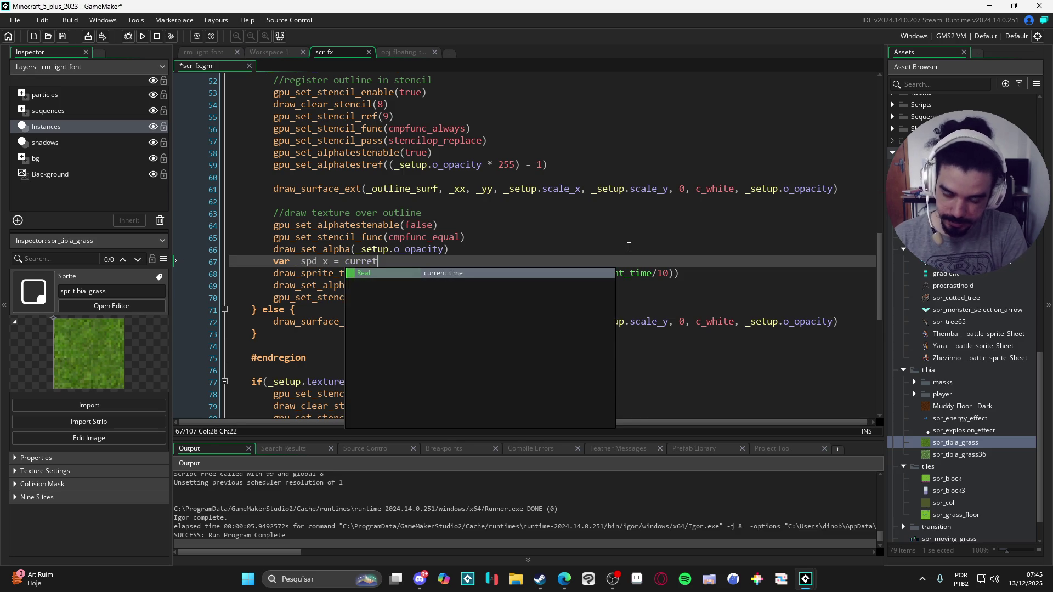
key(BackSpace)
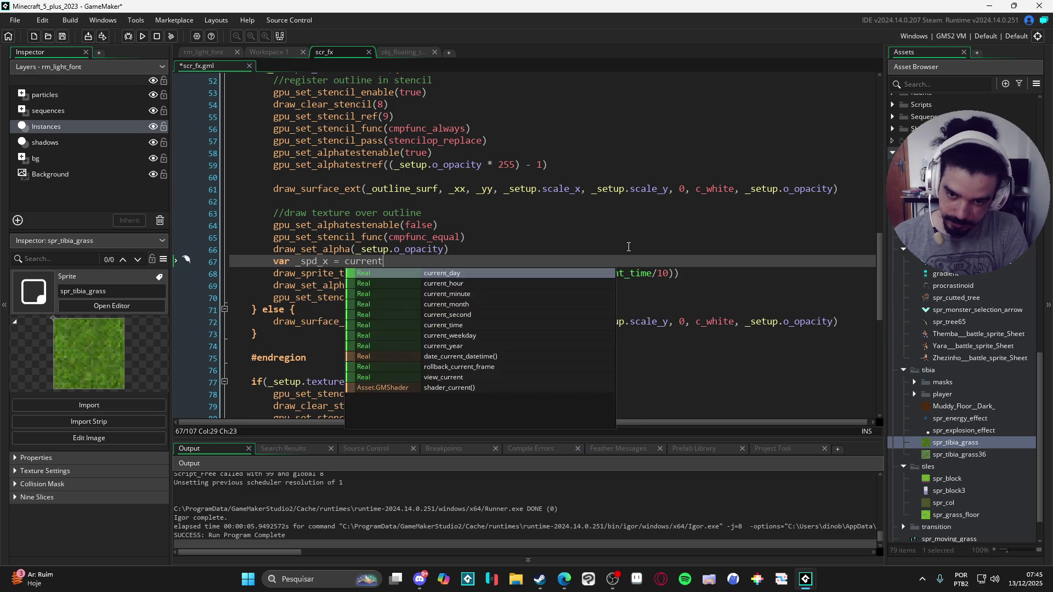
text(_tim)
key(Return)
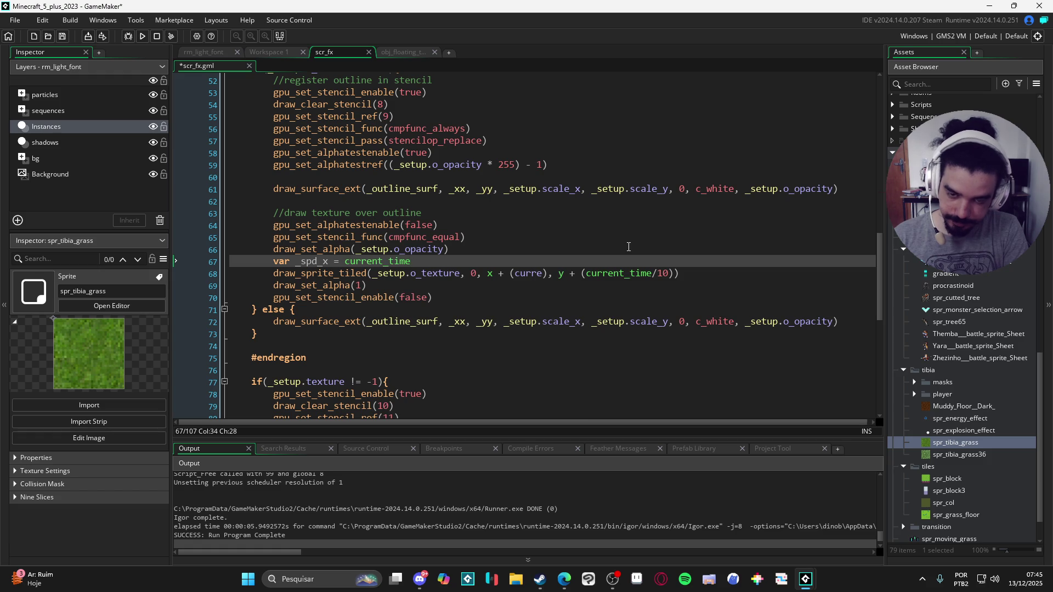
text(/)
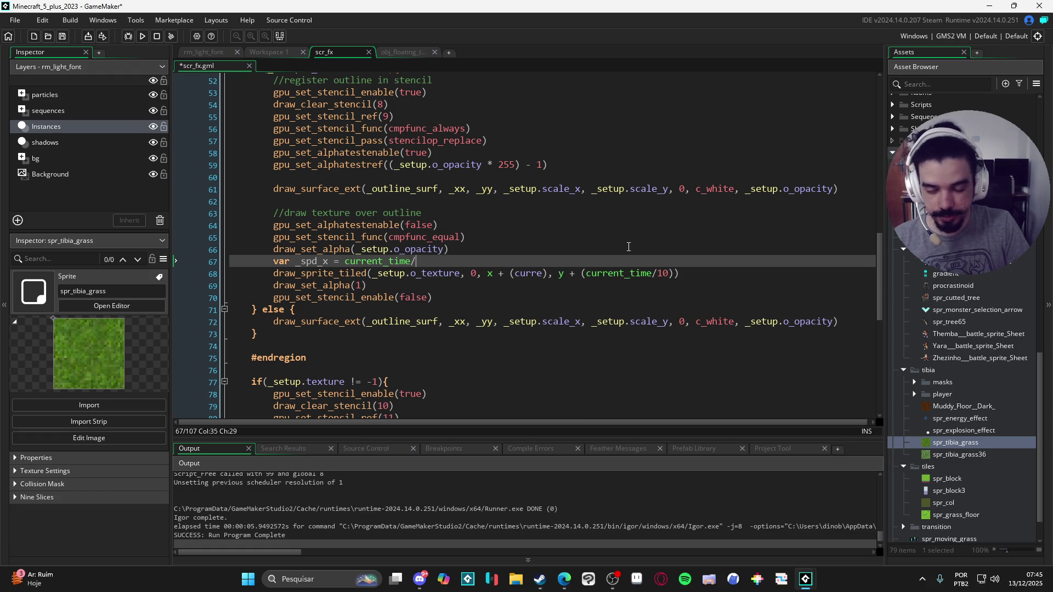
text(room_speed))
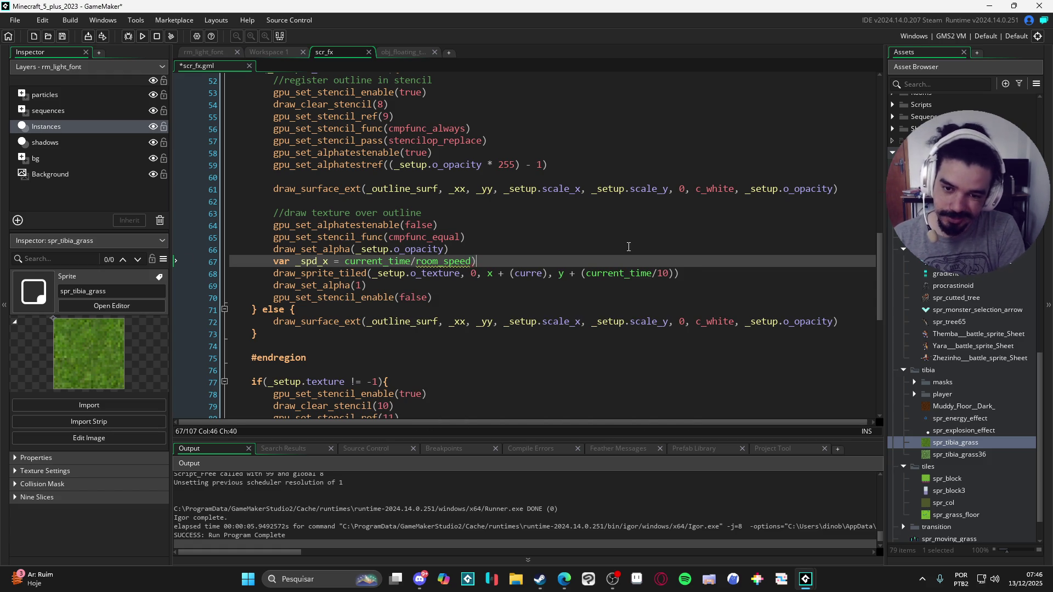
Parenthesize the division and multiply it by the setup's tex_spd_x, checking the field name.
key(ctrl+Left)
key(ctrl+Left)
key(ctrl+Left)
text(()
key(End)
key(Left)
key(Right)
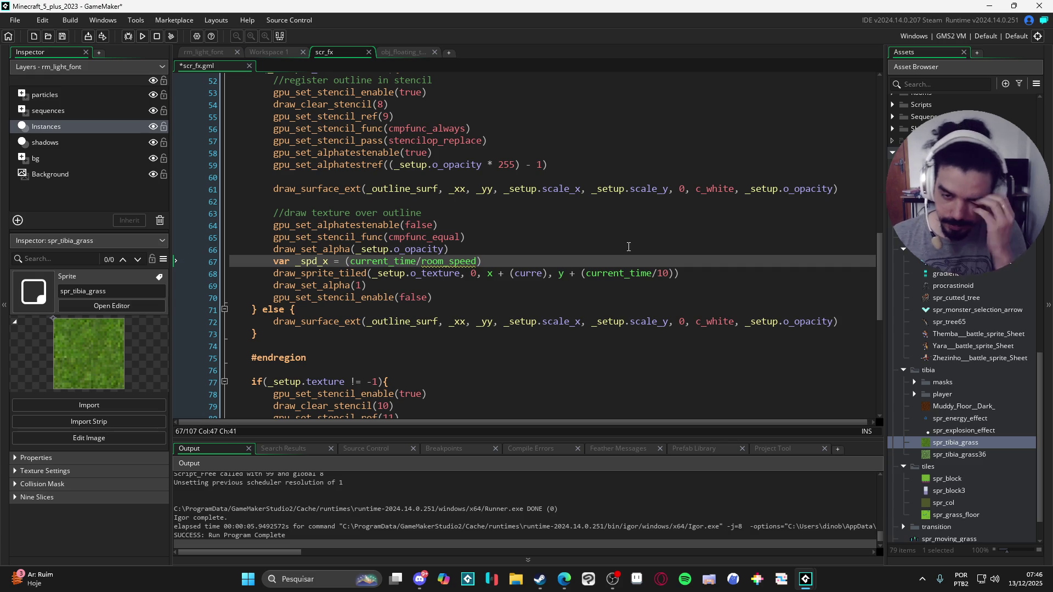
text(*  )
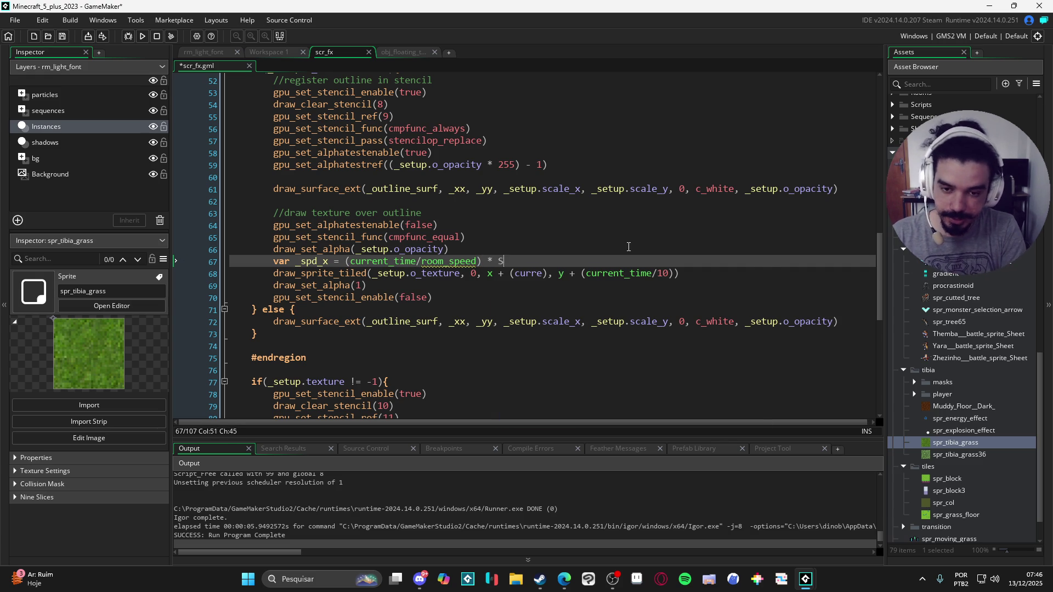
text(setup)
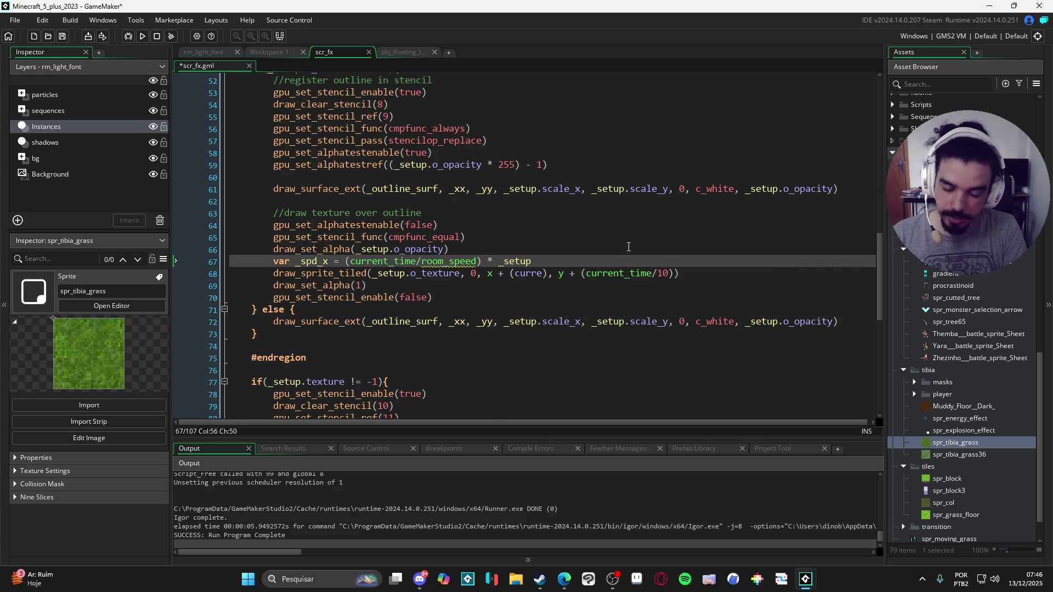
text(.tex_)
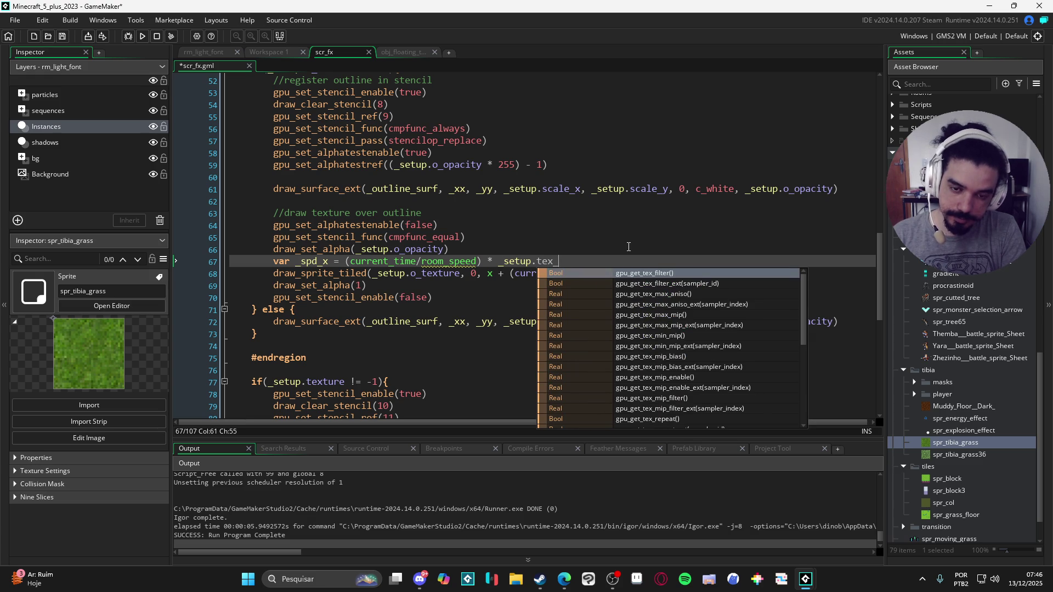
text(spd_x)
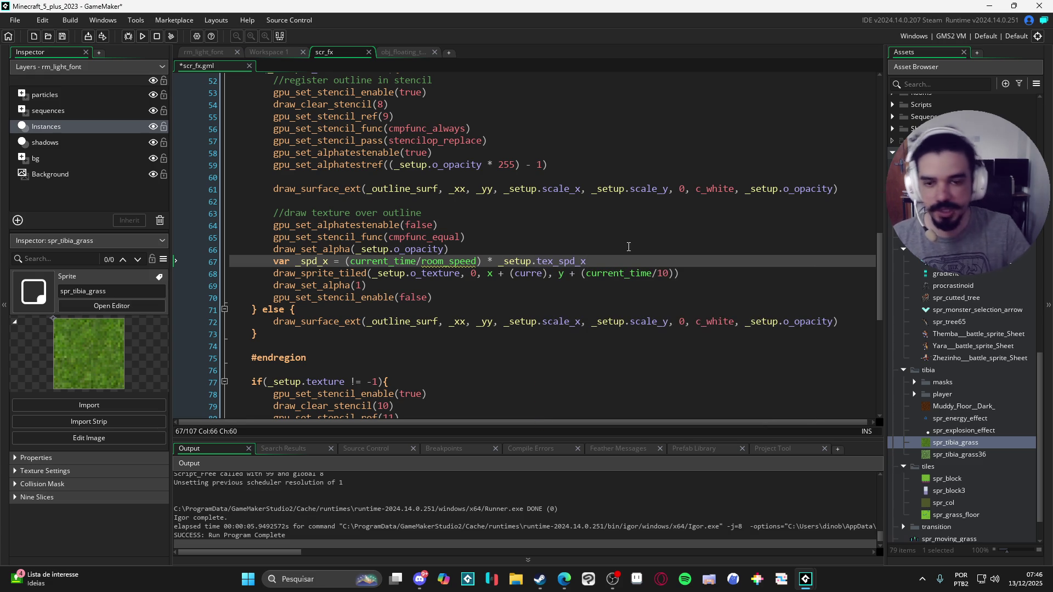
click(409, 53)
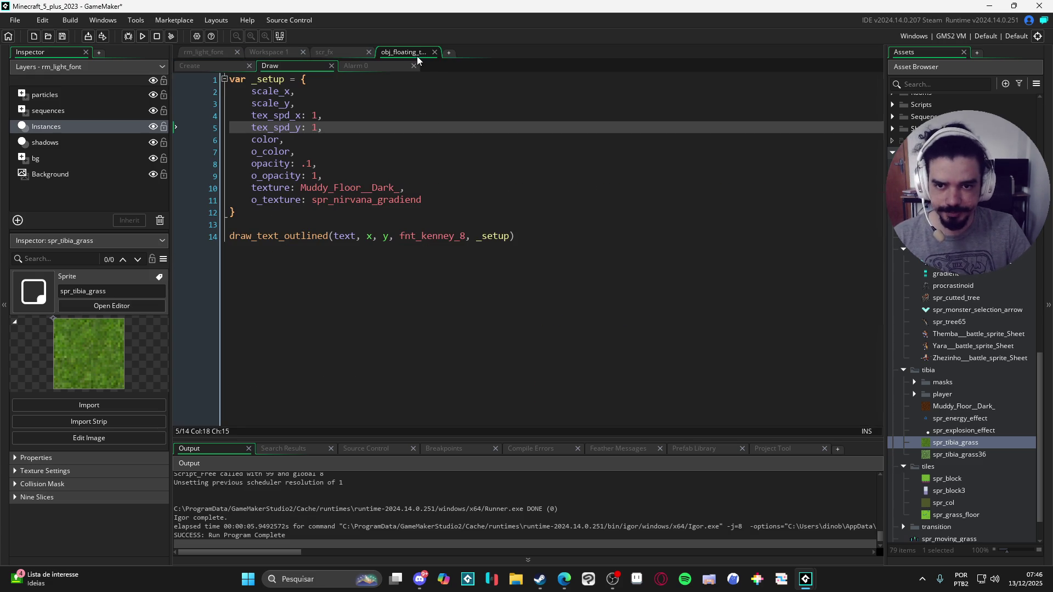
click(331, 53)
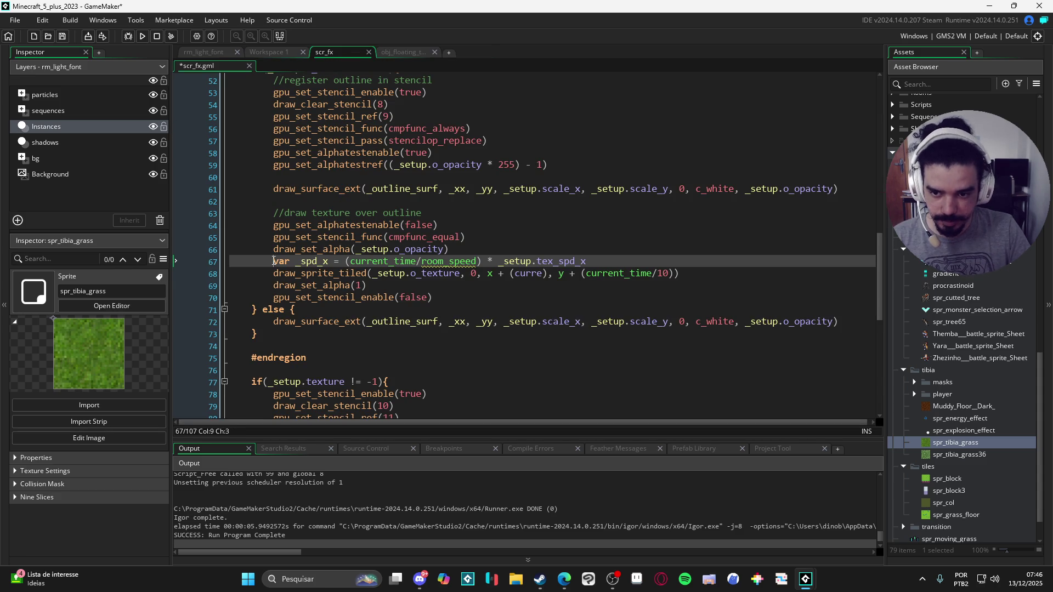
Duplicate the _spd_x line as _spd_y using _setup.tex_spd_y.
key(ctrl+d)
click(330, 274)
key(BackSpace)
text(y)
key(End)
key(BackSpace)
text(y)
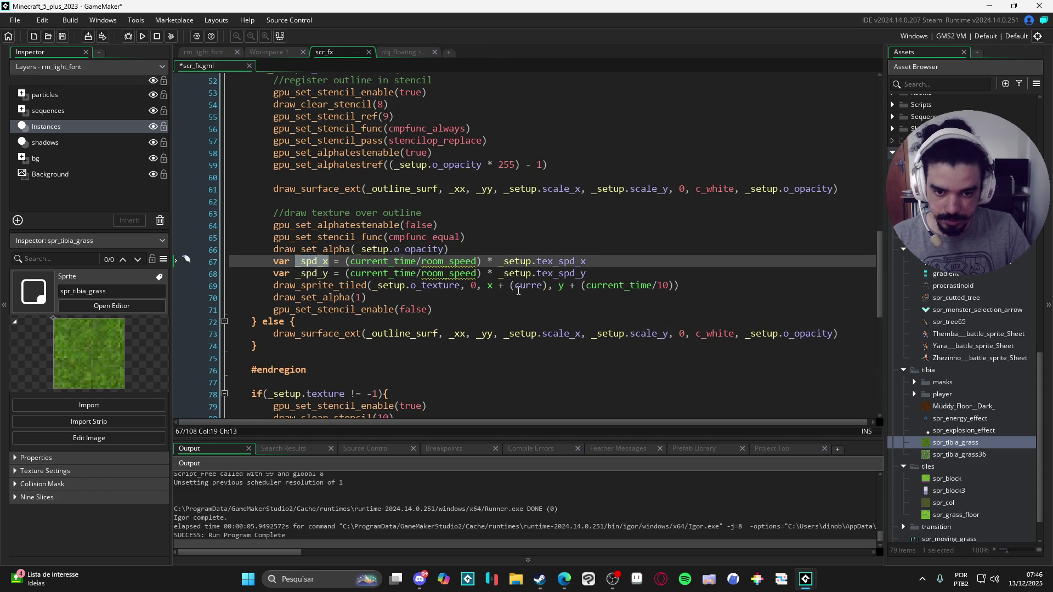
Replace the tiling call's offsets with _spd_x and _spd_y and save scr_fx.
drag(510, 286, 547, 295)
text(_spd_x)
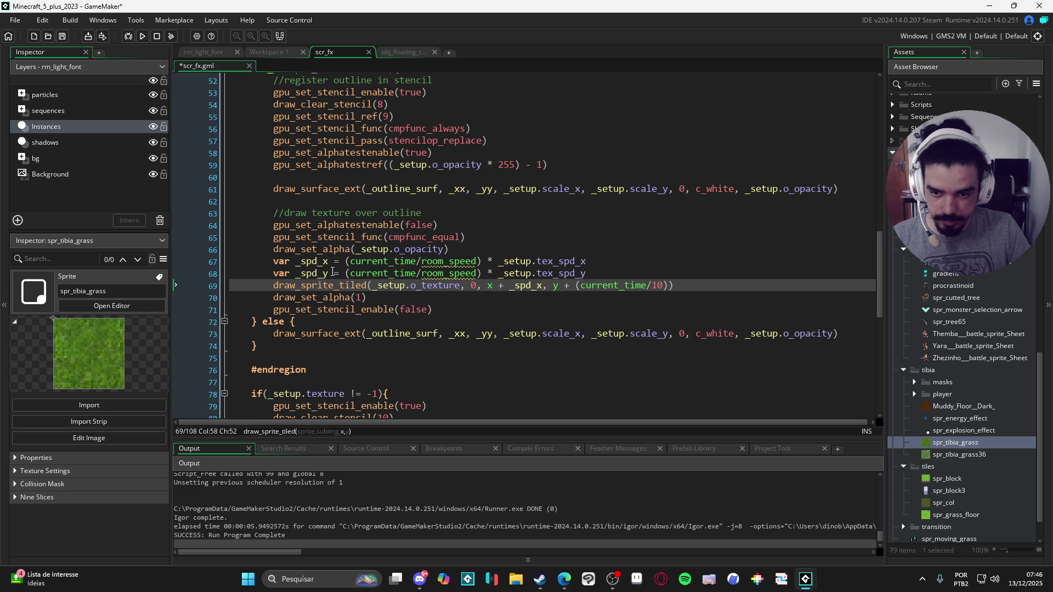
double_click(321, 273)
drag(576, 286, 669, 286)
text(_spd_y)
click(537, 315)
key(ctrl+s)
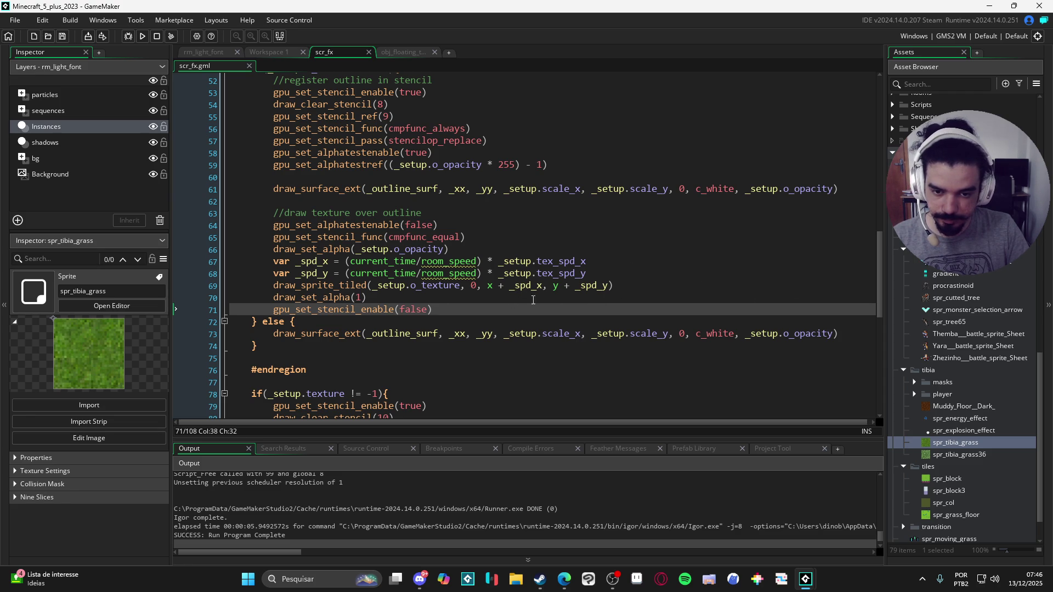
Select the two speed variable lines and inspect the room_speed deprecation warning.
click(603, 285)
key(Down)
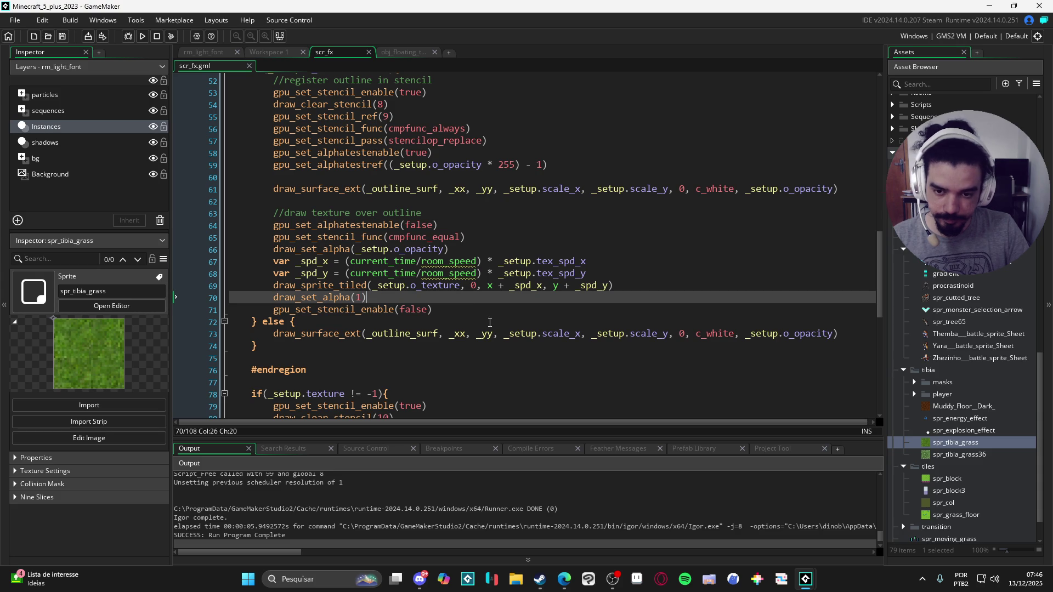
scroll(516, 308, up, 2)
scroll(516, 327, down, 2)
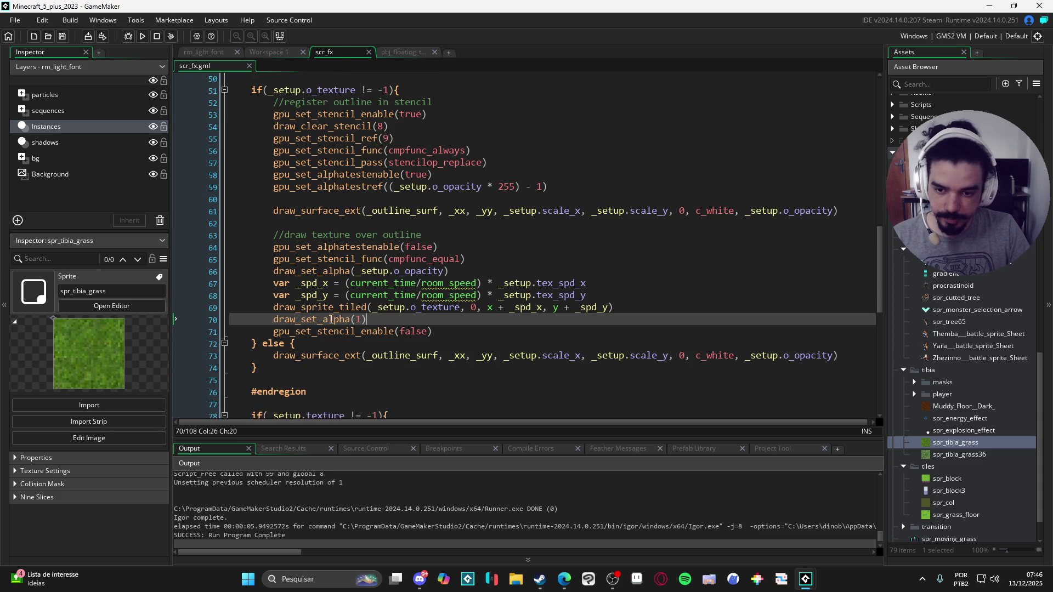
drag(274, 284, 592, 301)
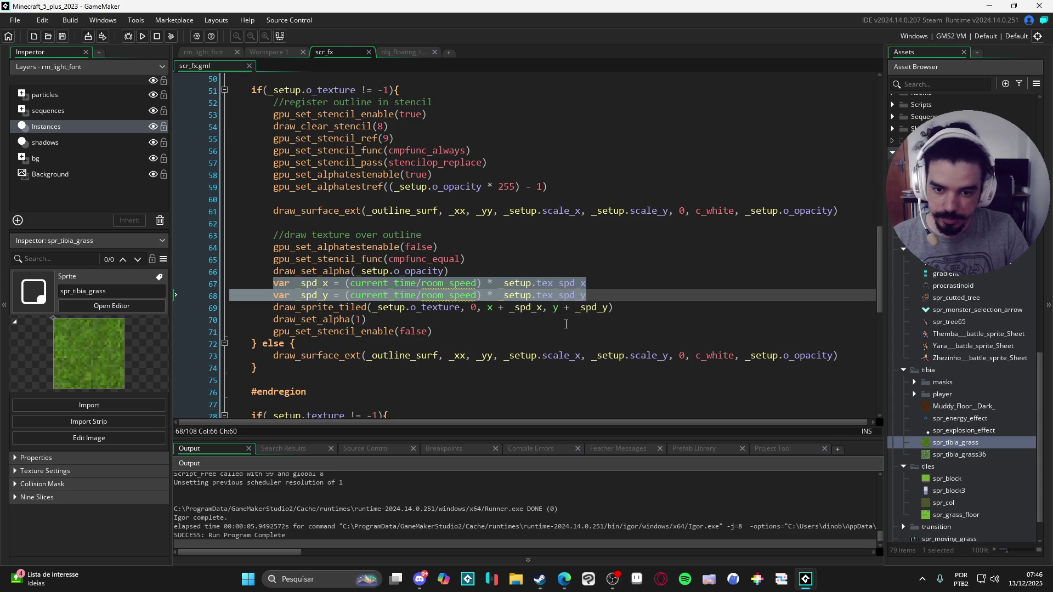
scroll(566, 324, up, 2)
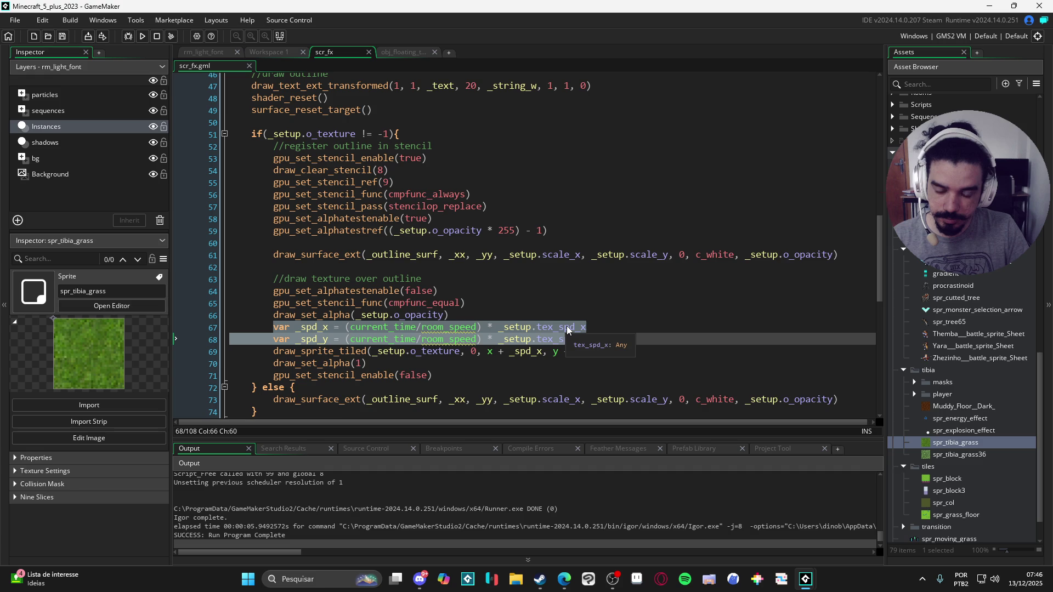
scroll(567, 329, down, 3)
scroll(564, 302, up, 4)
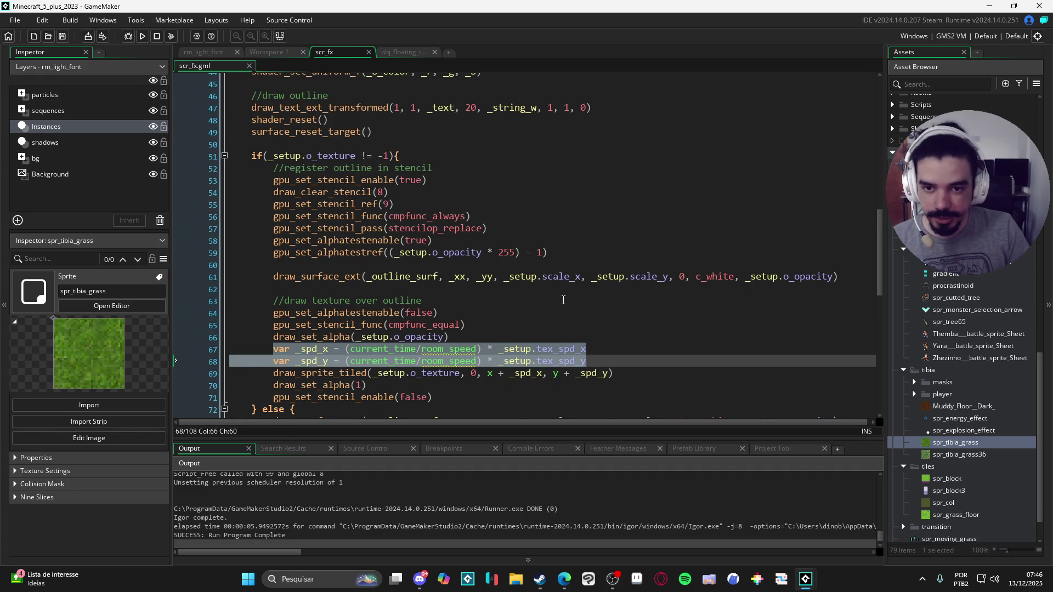
scroll(564, 300, down, 4)
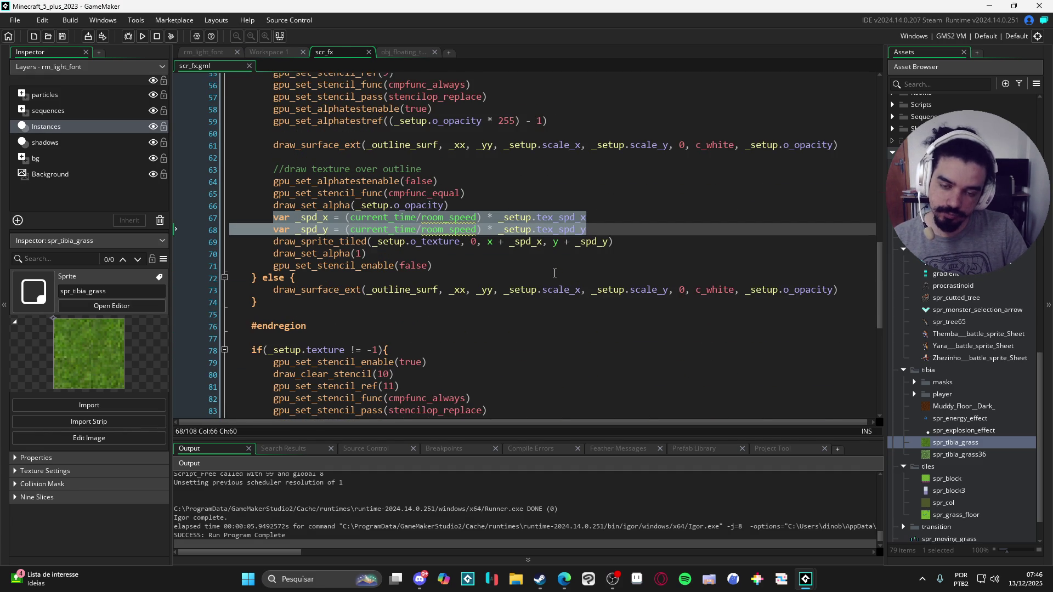
scroll(555, 273, down, 8)
scroll(306, 220, up, 8)
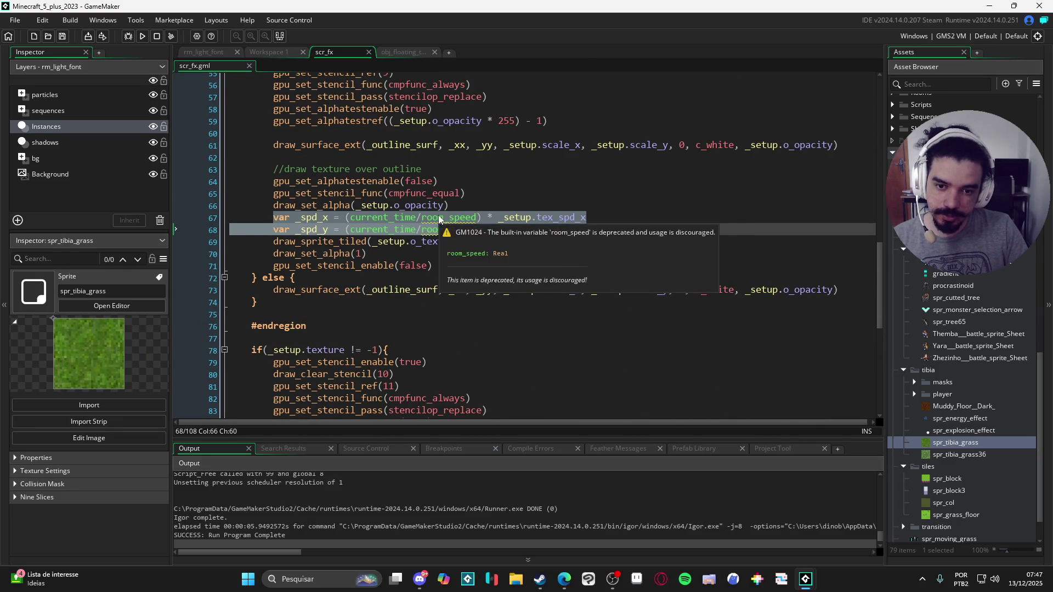
click(466, 218)
drag(207, 229, 207, 218)
key(ctrl+c)
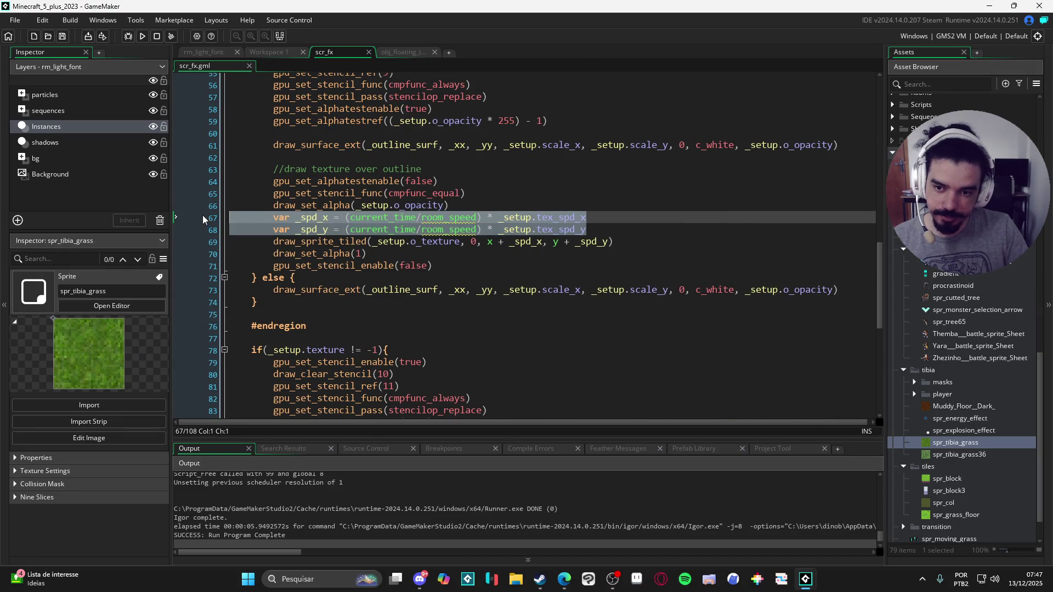
scroll(384, 253, down, 5)
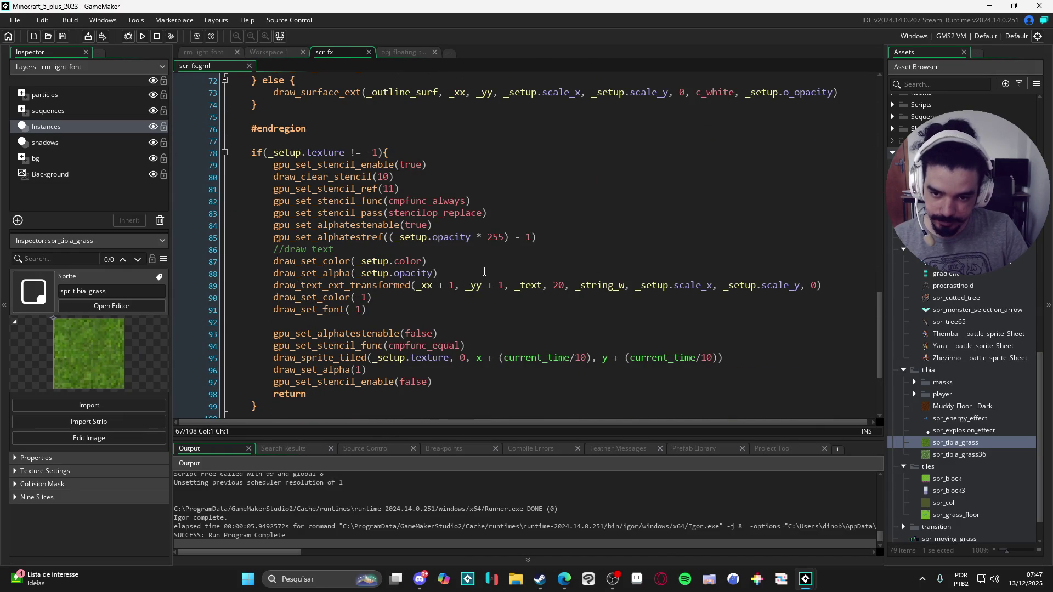
scroll(484, 271, down, 2)
click(479, 301)
key(Return)
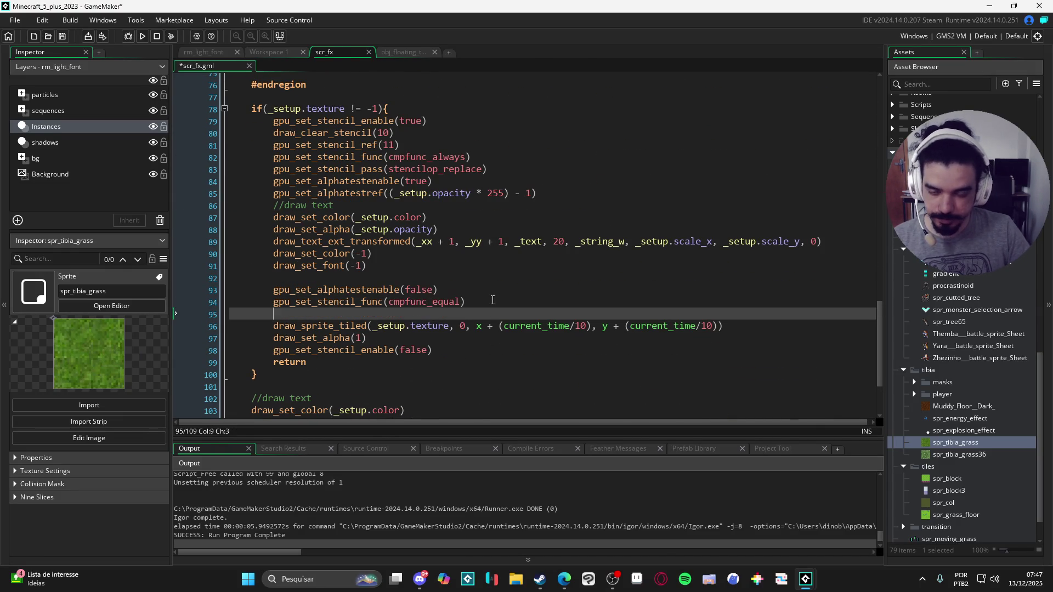
key(ctrl+v)
click(317, 313)
key(BackSpace)
key(BackSpace)
click(312, 315)
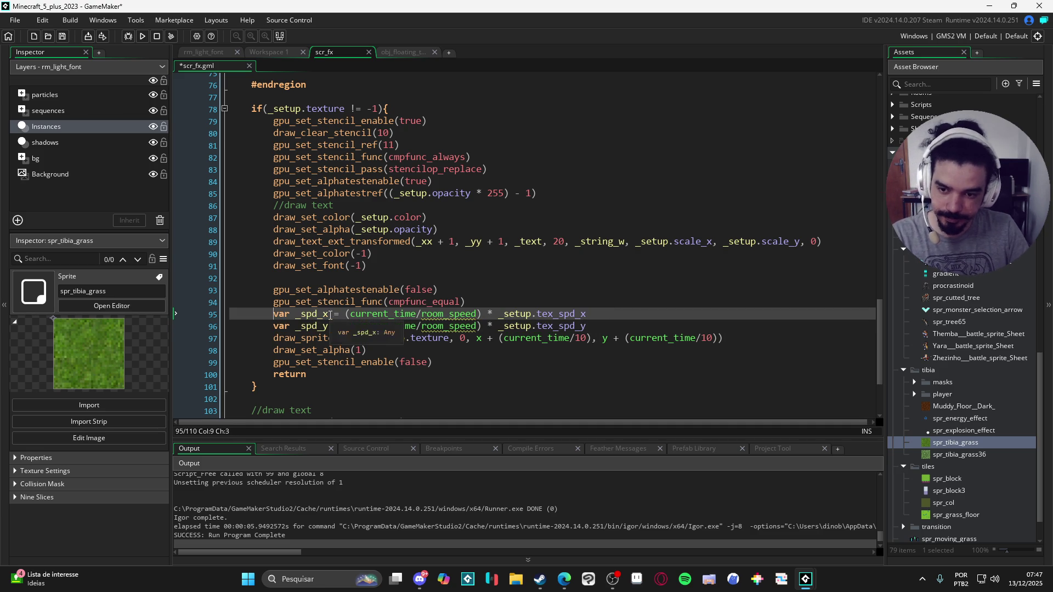
drag(499, 338, 591, 339)
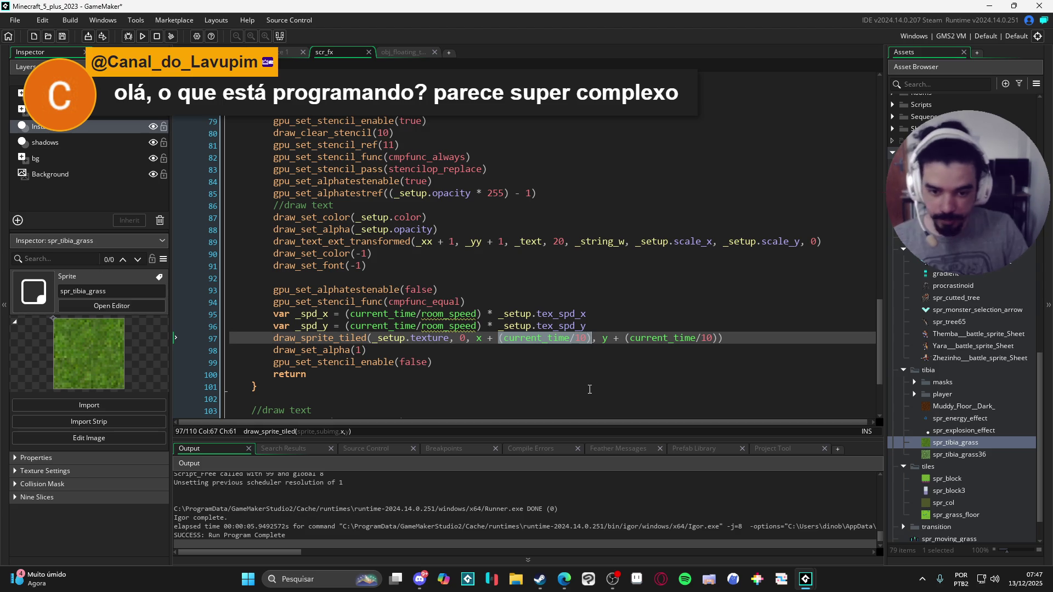
text(_spd_x)
double_click(320, 326)
key(ctrl+c)
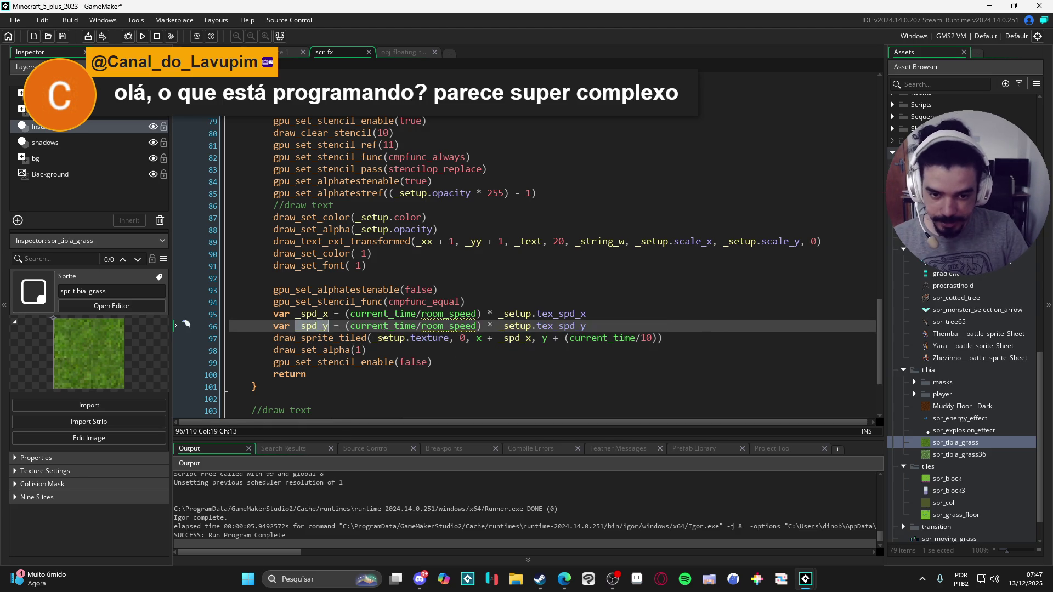
drag(565, 338, 659, 339)
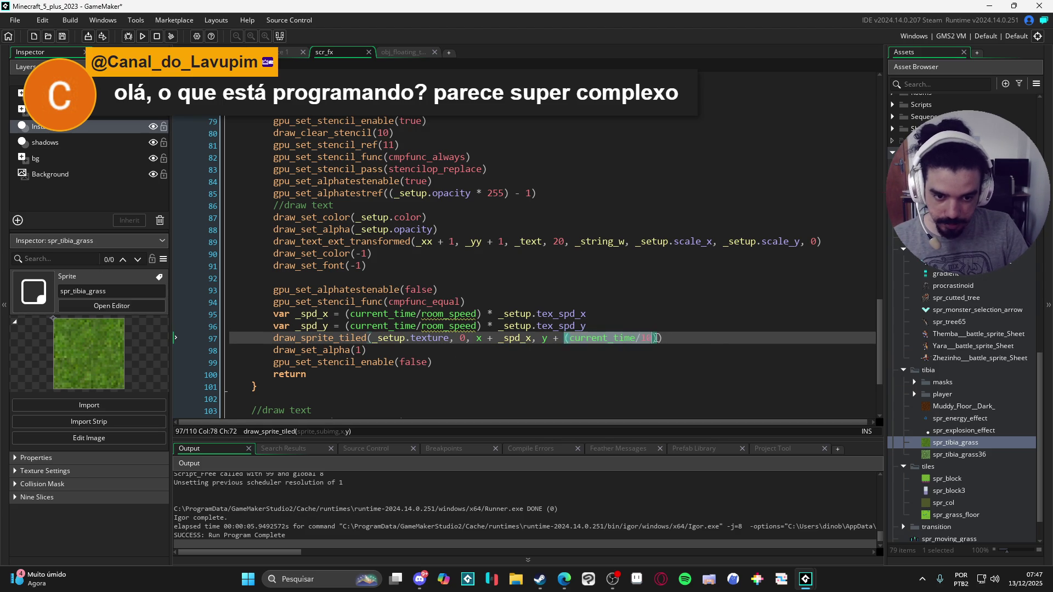
key(ctrl+v)
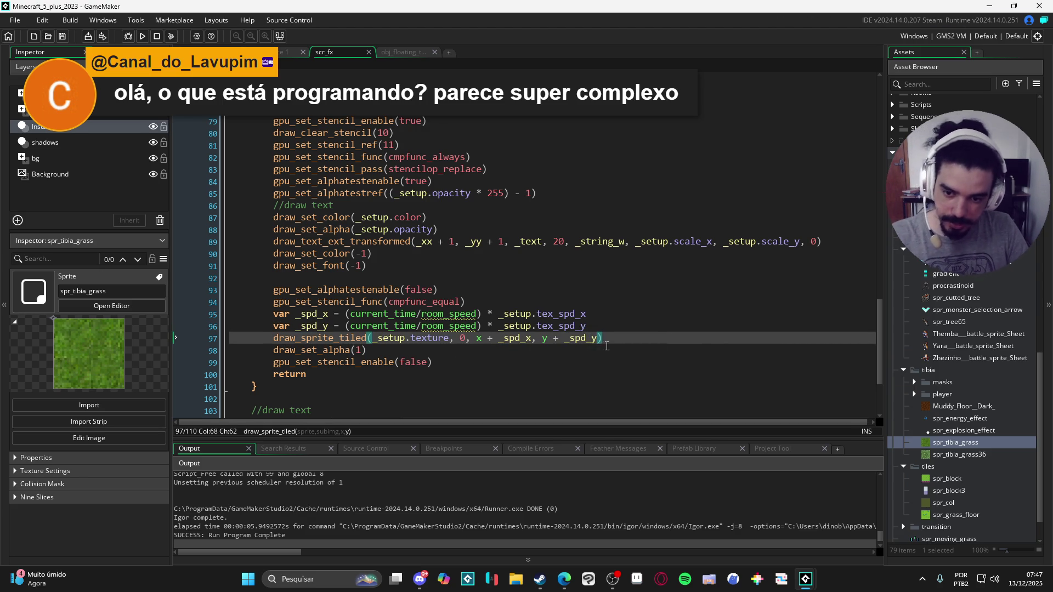
scroll(516, 356, down, 2)
scroll(516, 356, up, 5)
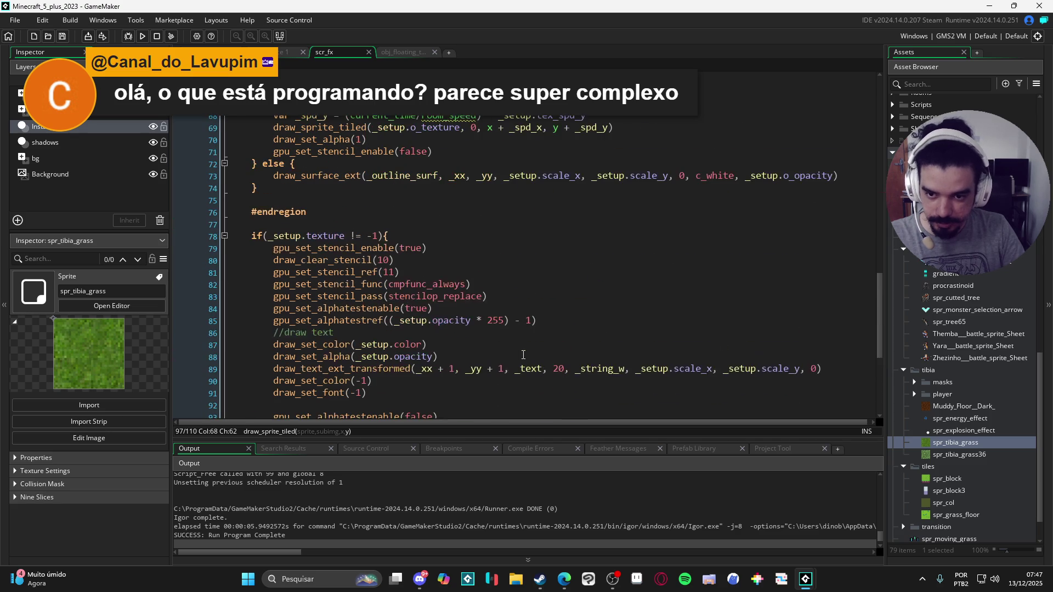
Insert a blank line above the //draw text comment, then cut the comment from line 104.
click(274, 333)
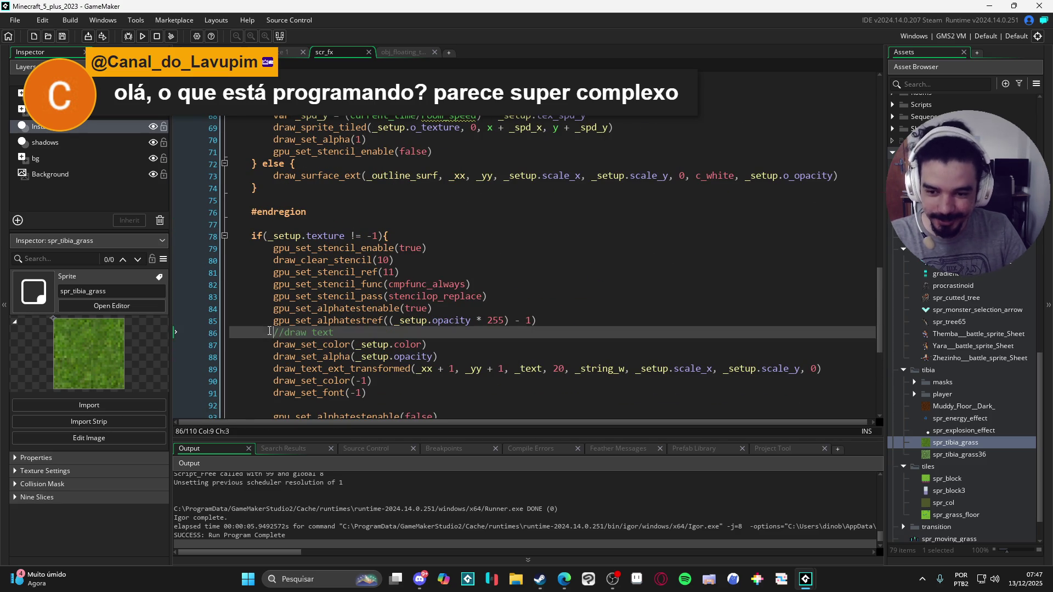
key(Return)
scroll(341, 327, up, 8)
scroll(356, 325, up, 4)
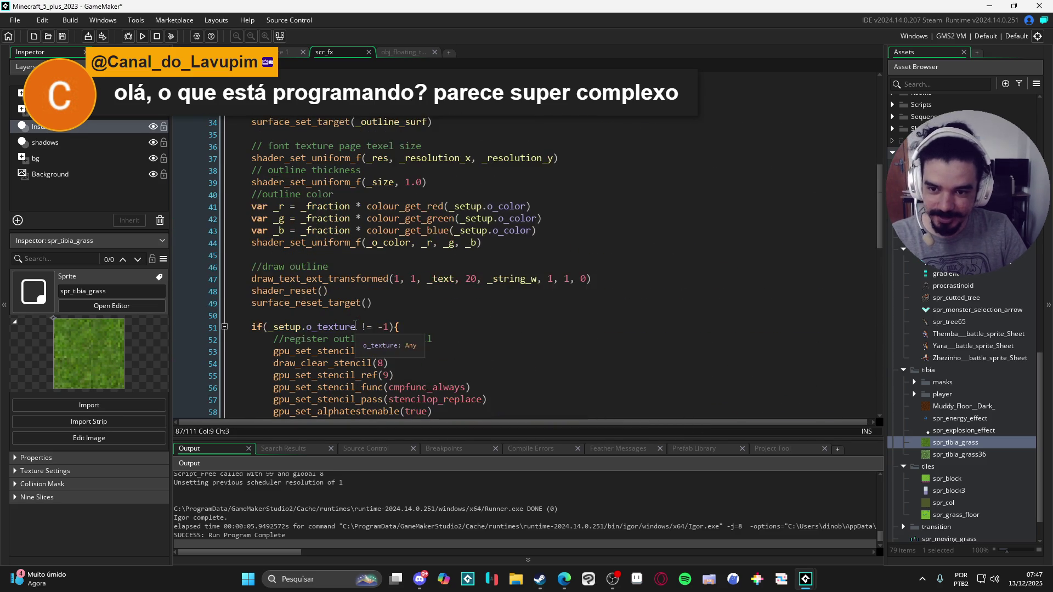
scroll(439, 329, down, 16)
scroll(451, 331, down, 3)
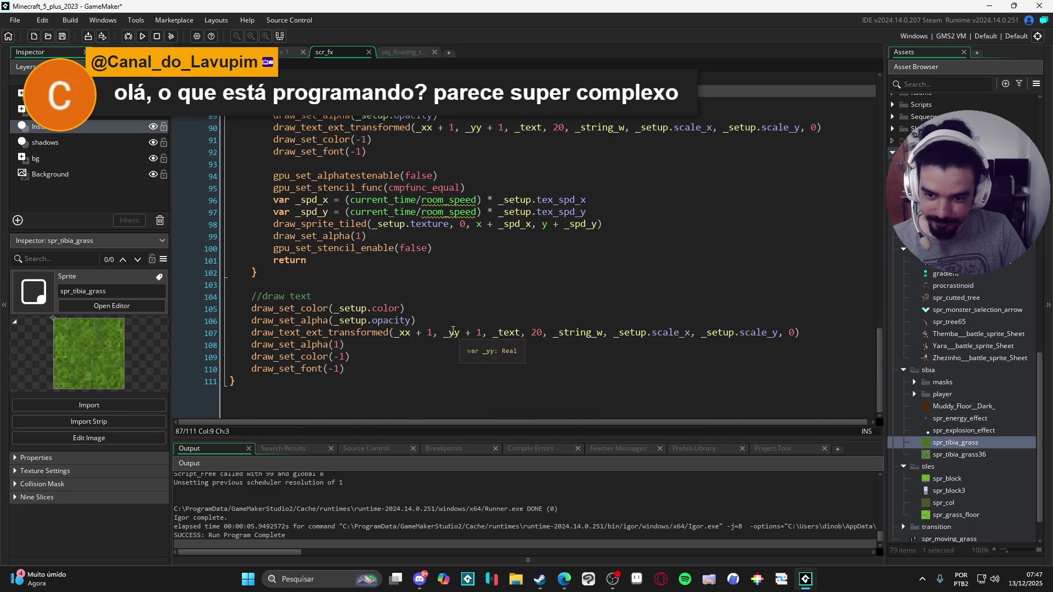
scroll(451, 330, up, 4)
scroll(452, 329, down, 2)
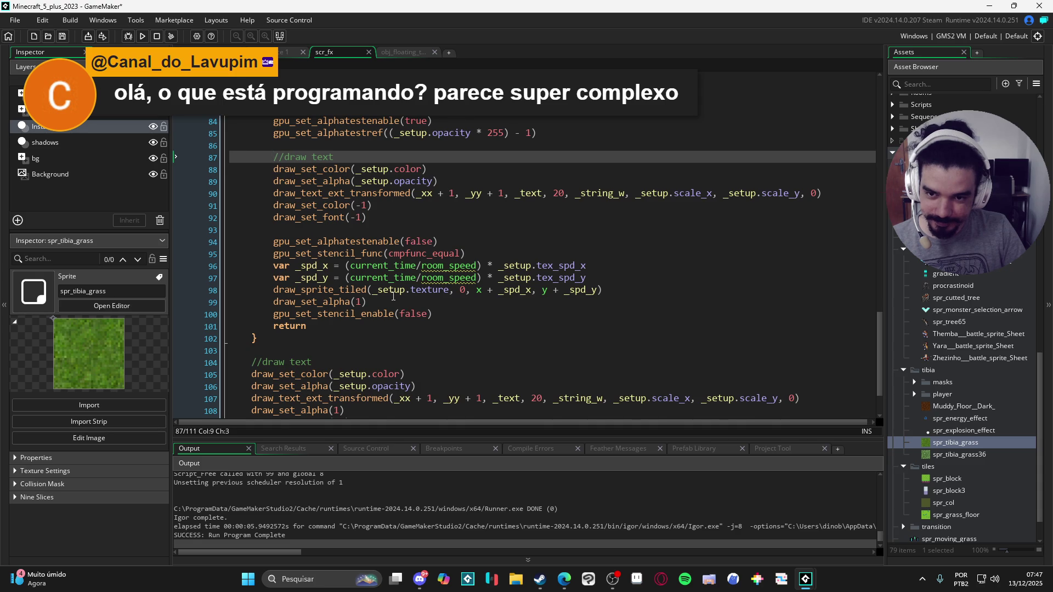
scroll(405, 302, up, 5)
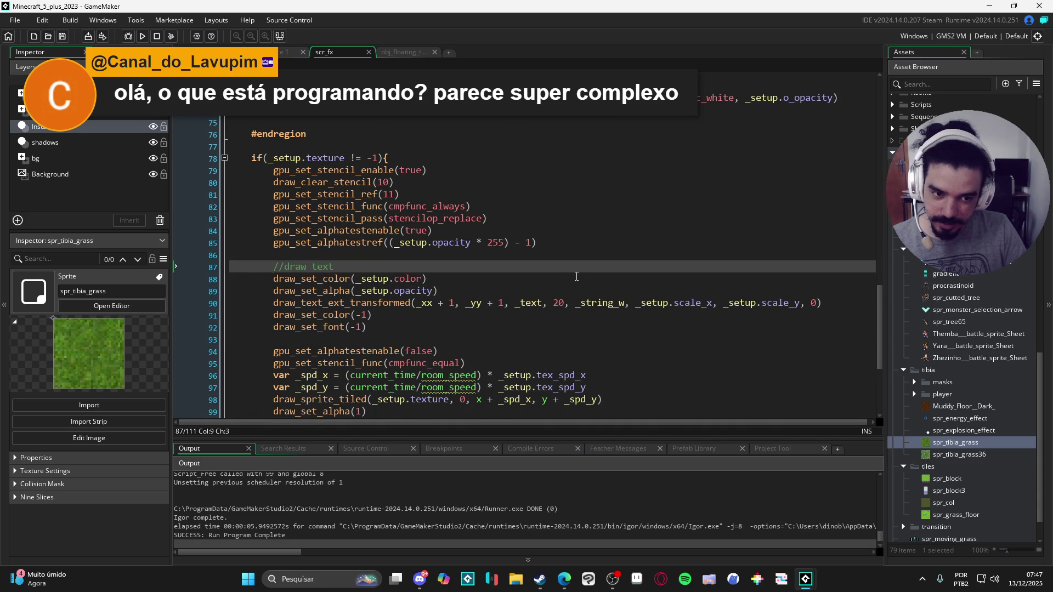
scroll(576, 277, up, 2)
scroll(468, 264, up, 15)
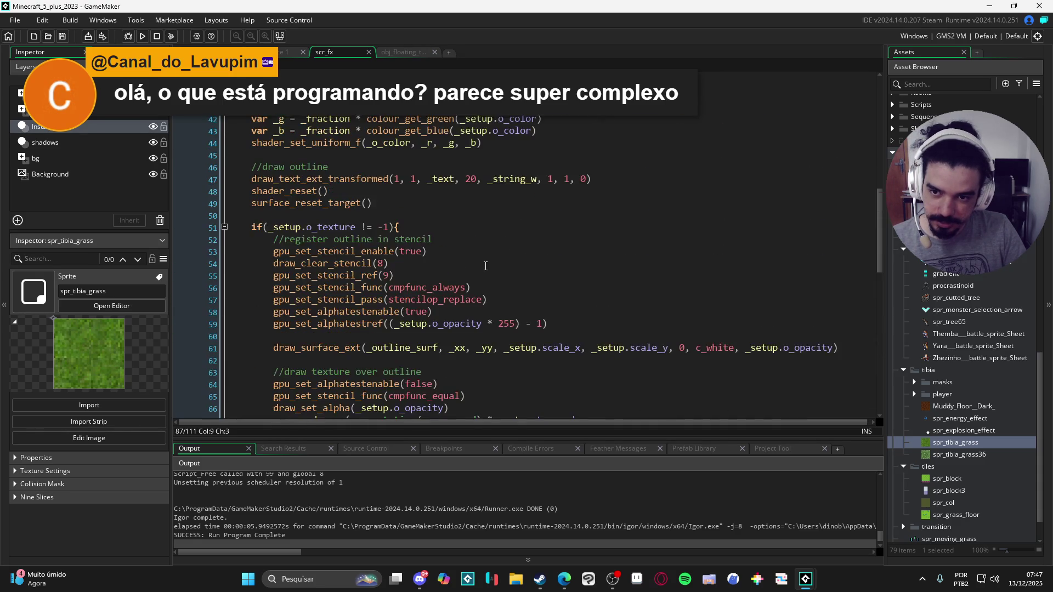
scroll(471, 265, up, 4)
scroll(472, 261, down, 3)
scroll(472, 259, down, 15)
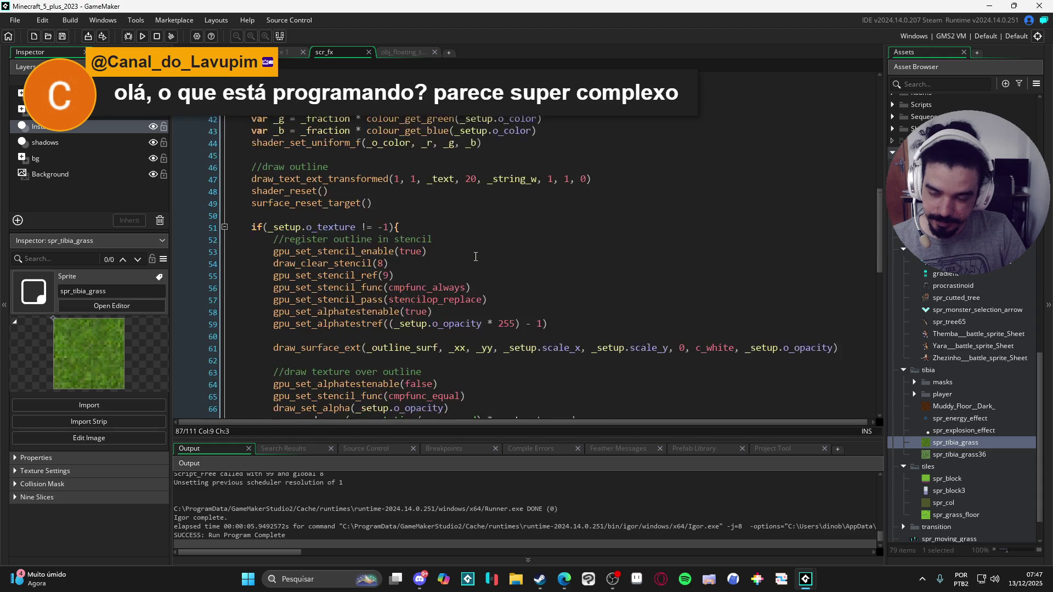
scroll(483, 257, down, 4)
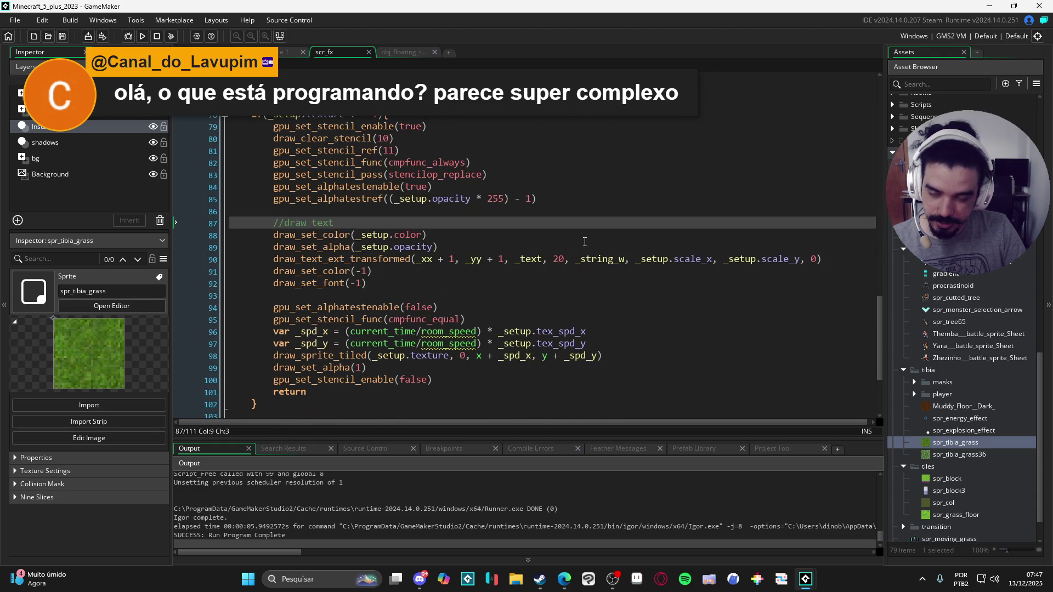
scroll(584, 243, down, 3)
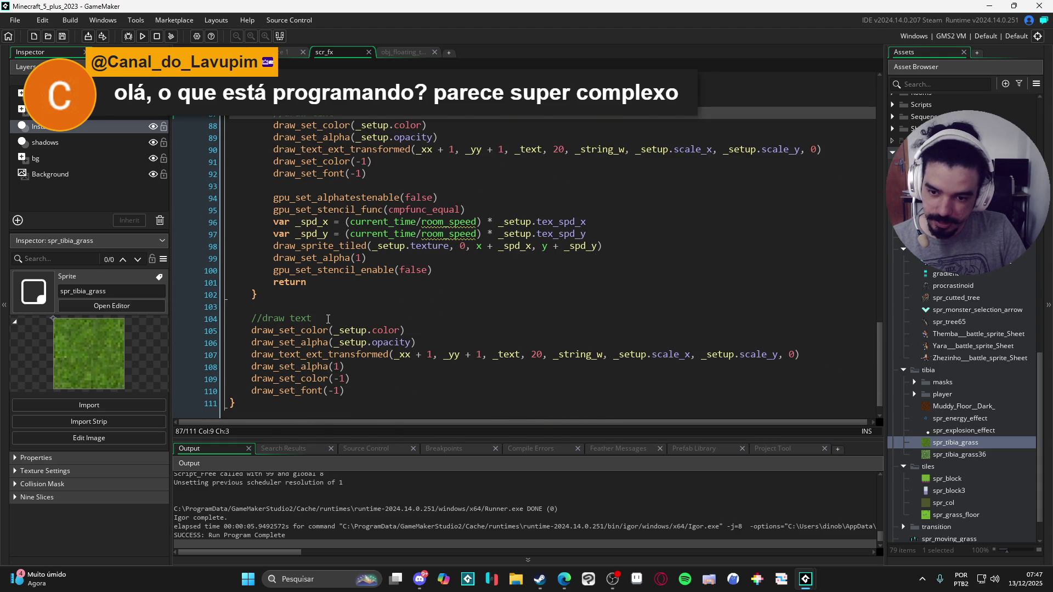
drag(327, 319, 272, 318)
key(ctrl+x)
Paste //draw text on line 77 above the if block and replace the line-88 duplicate with a blank line.
scroll(327, 304, up, 4)
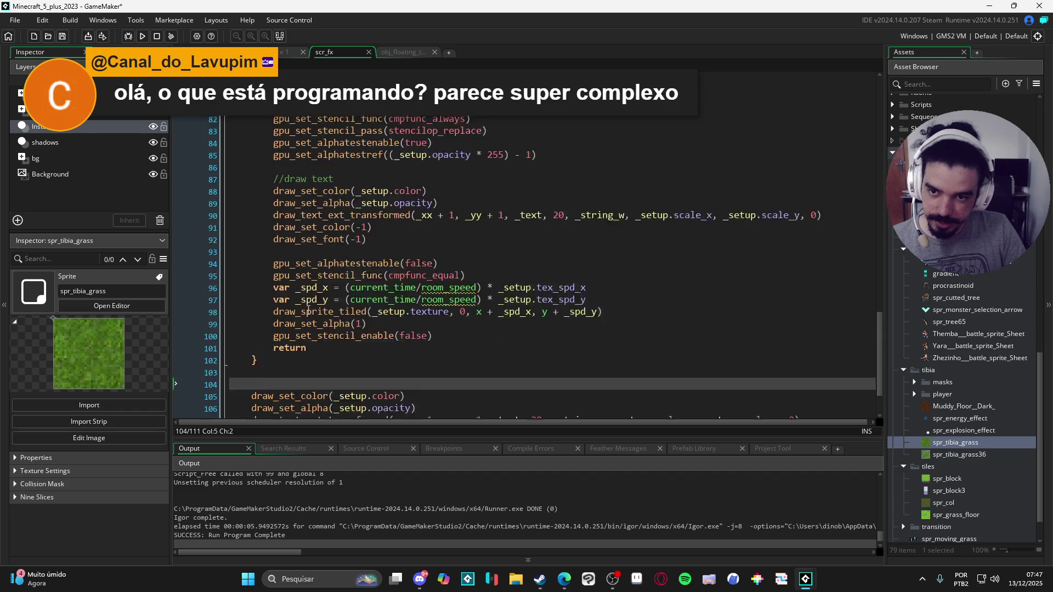
click(409, 143)
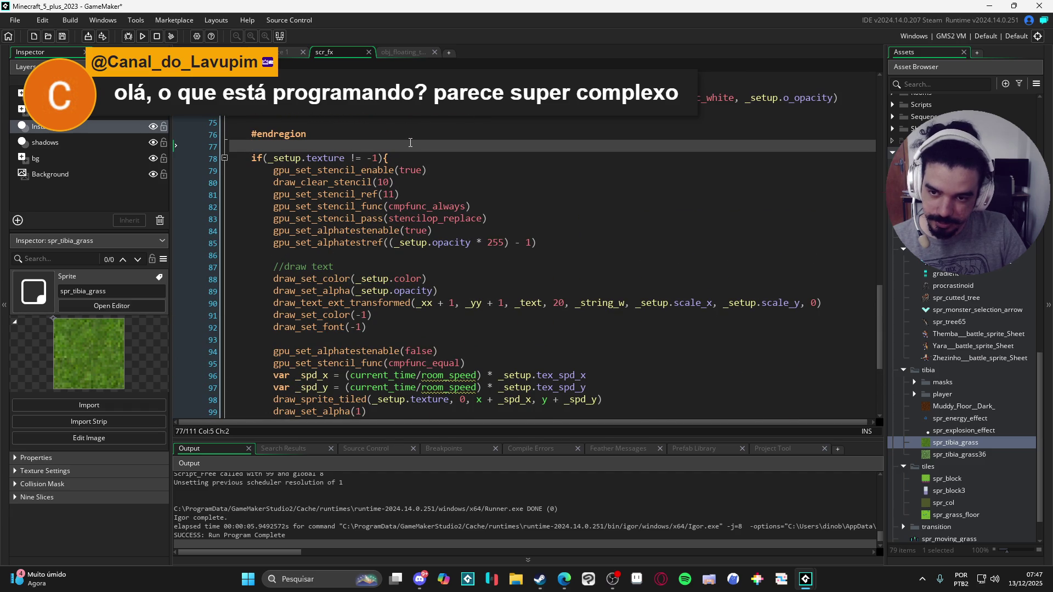
key(Return)
key(ctrl+v)
scroll(382, 194, down, 2)
drag(348, 214, 229, 215)
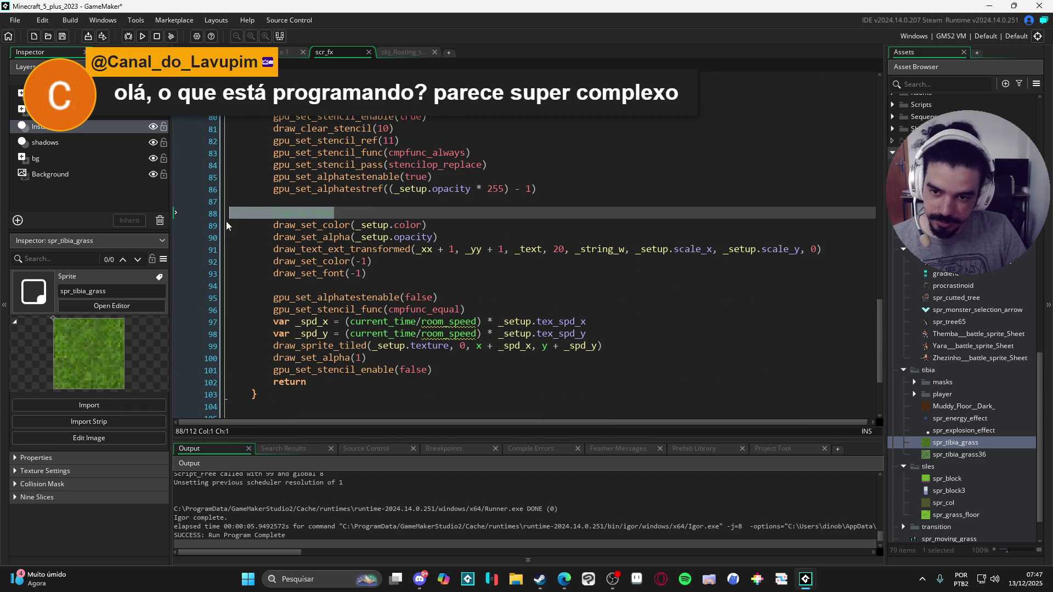
key(BackSpace)
key(BackSpace)
key(Return)
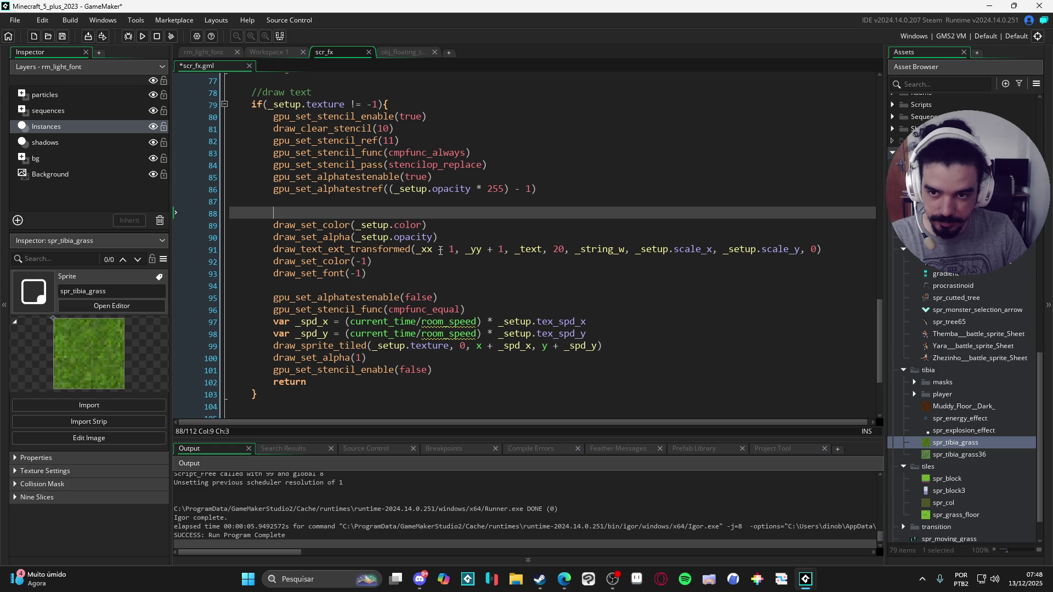
Add a //draw text comment on a new line before the texture drawing code.
click(430, 288)
key(Return)
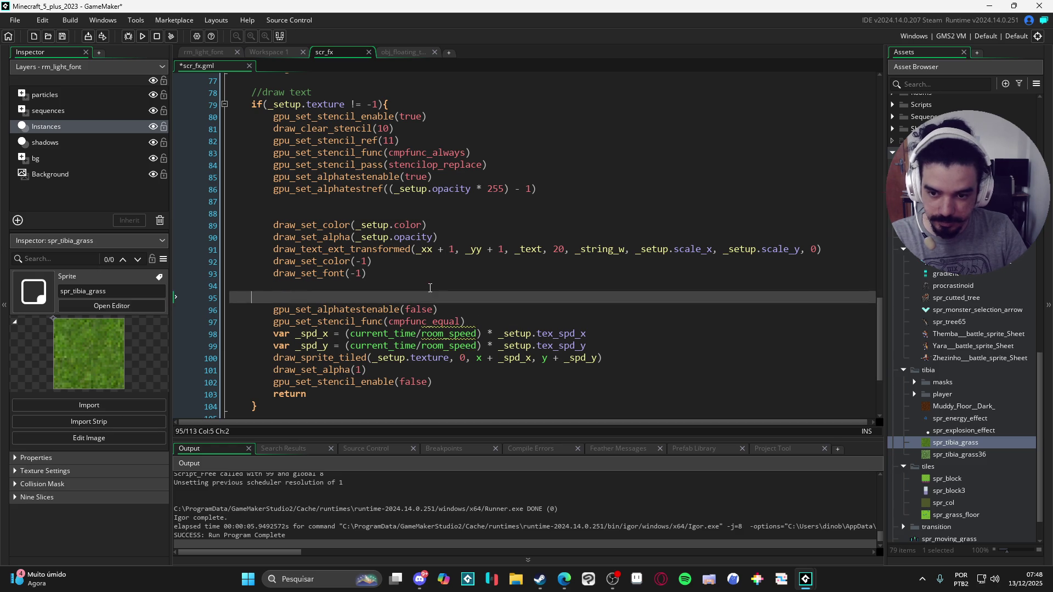
text(//draw tex)
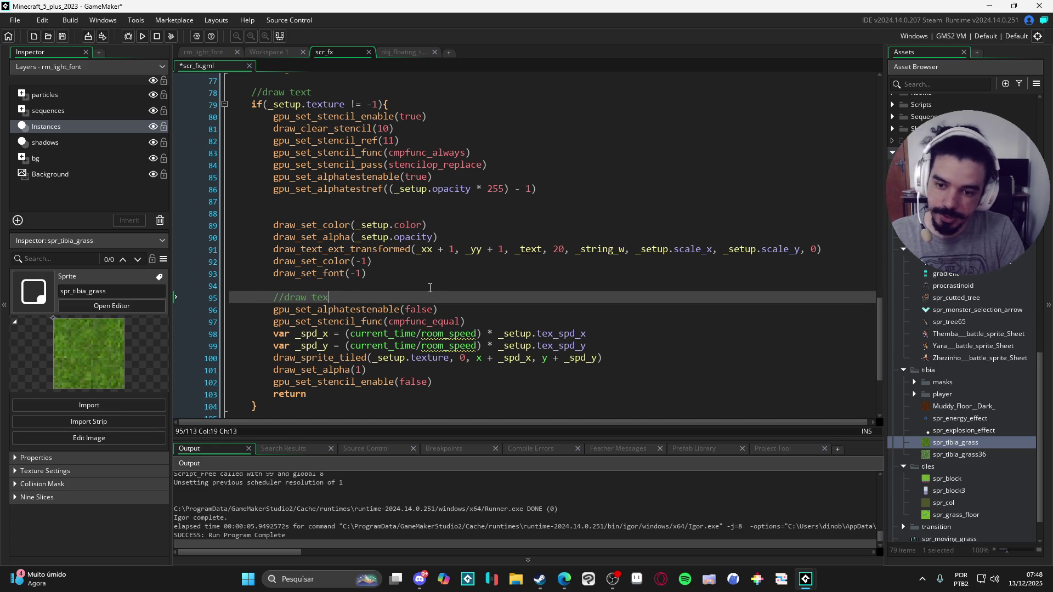
text(ture over text)
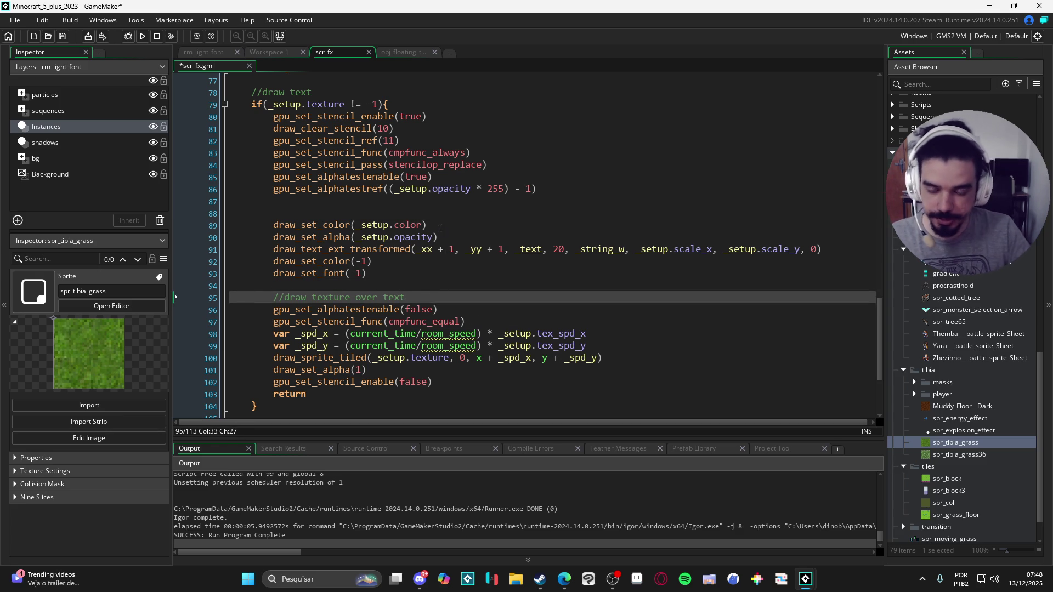
scroll(408, 173, down, 1)
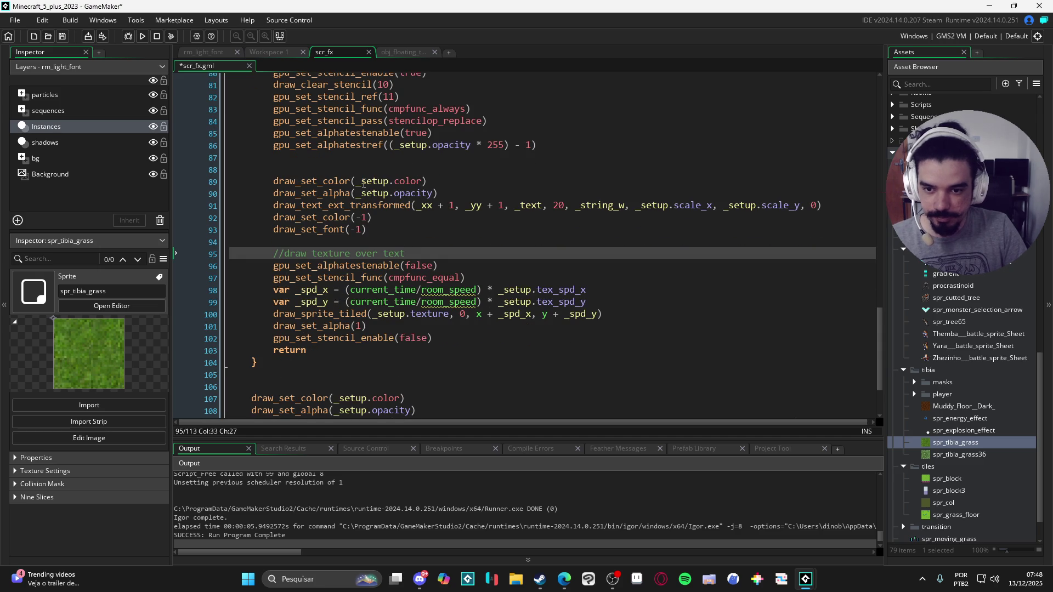
click(363, 173)
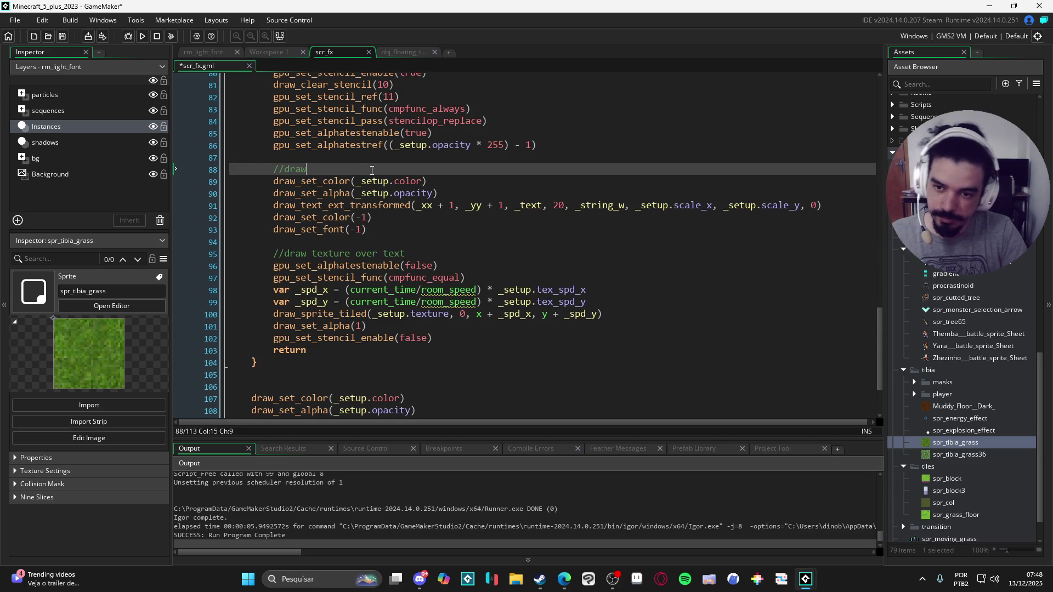
scroll(384, 220, down, 3)
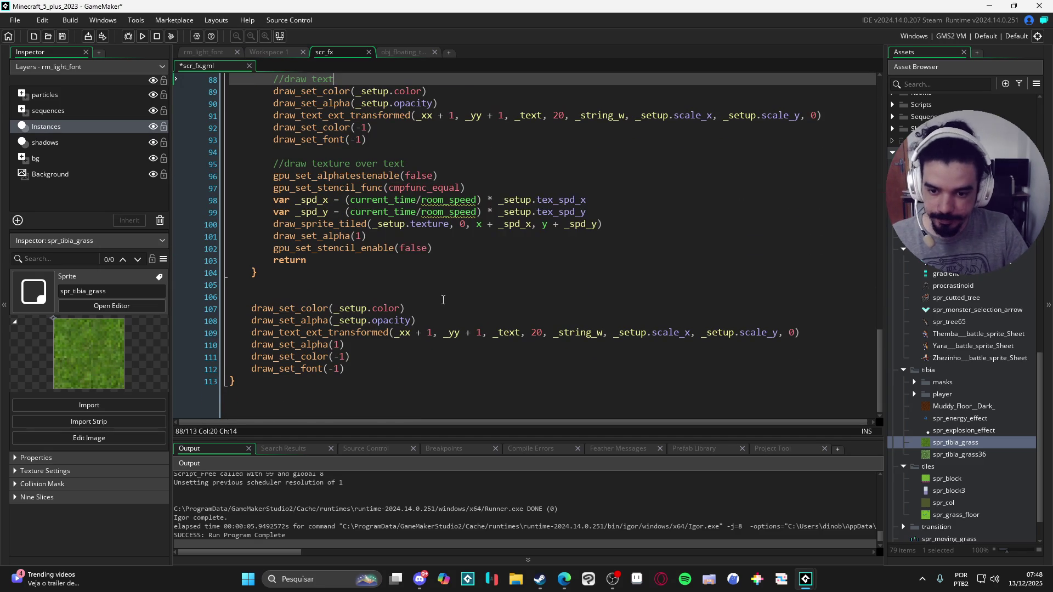
click(407, 299)
Start a /dra comment on a new line before the outline drawing call near line 60.
scroll(408, 298, up, 1)
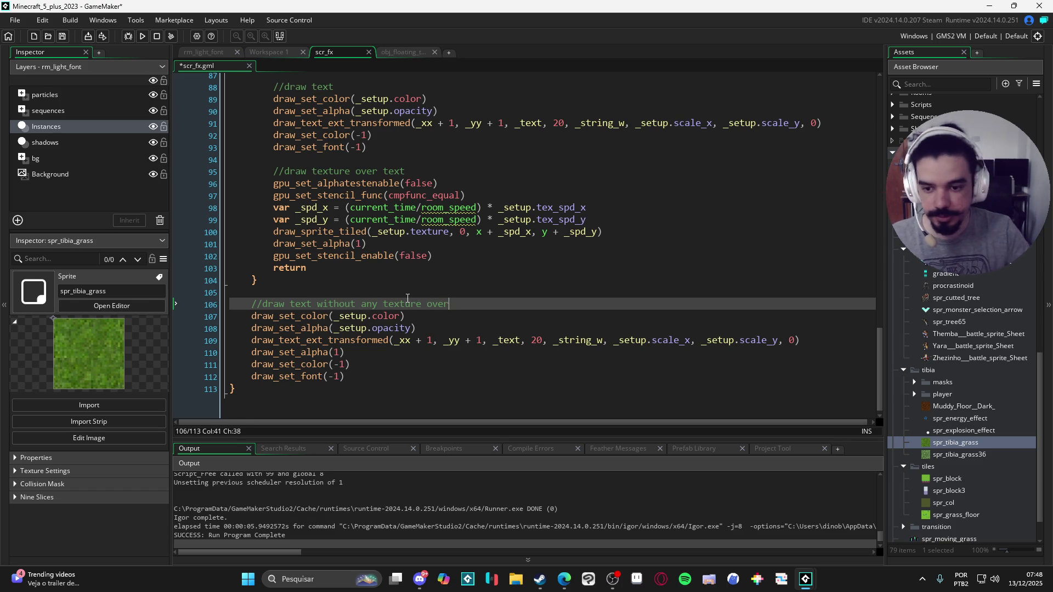
scroll(408, 297, up, 15)
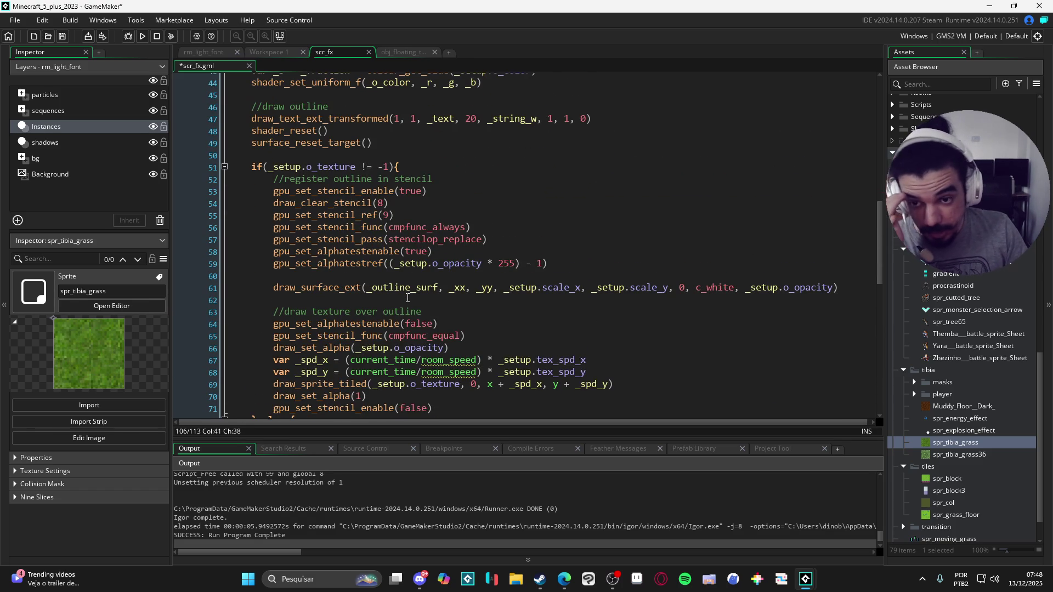
scroll(408, 297, up, 2)
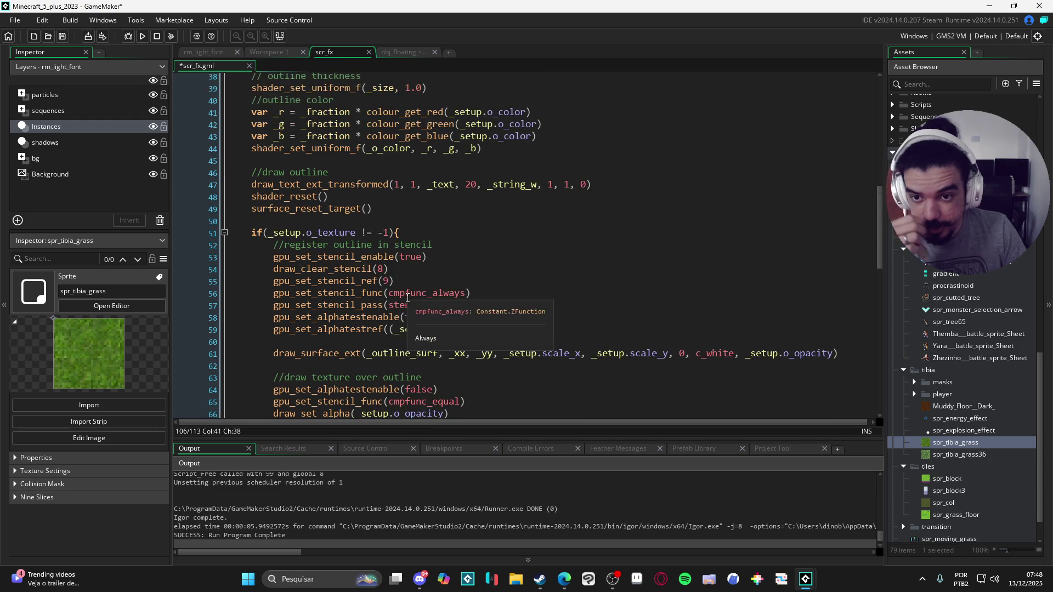
scroll(412, 297, down, 2)
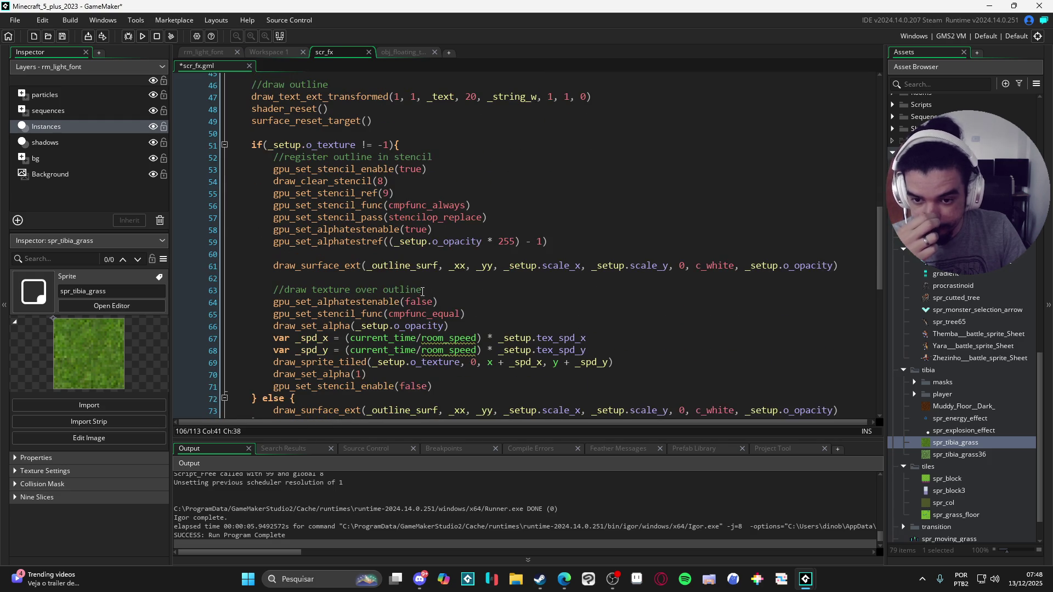
click(424, 255)
key(Return)
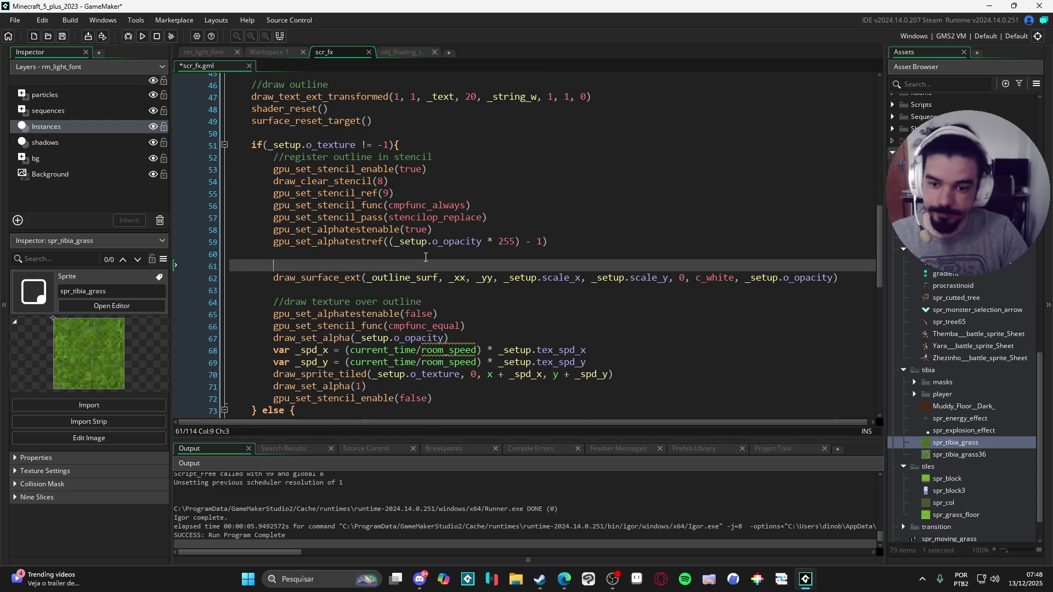
text(/draw outl)
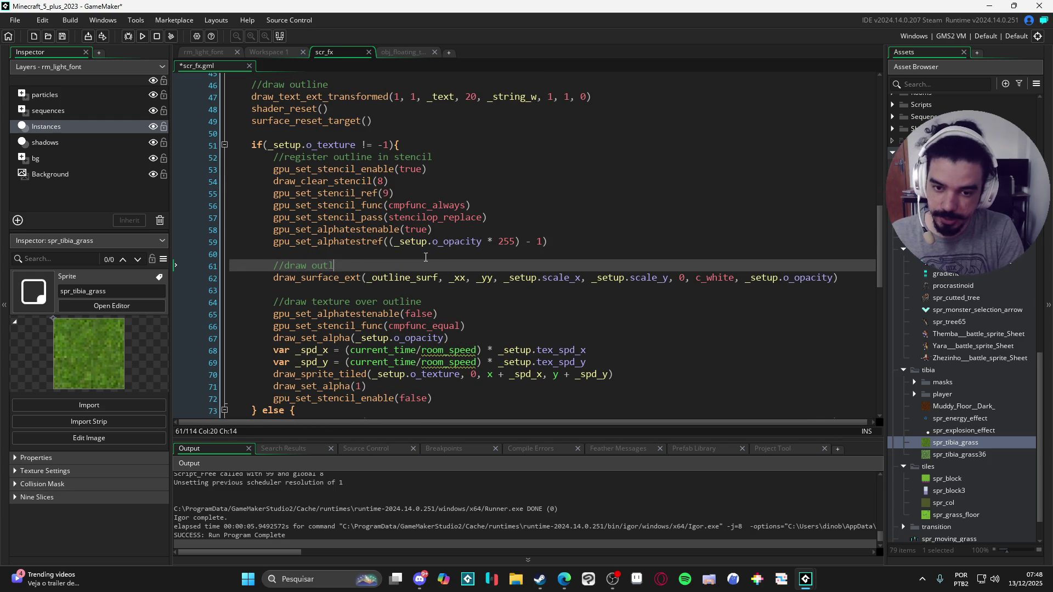
Review the scr_fx code and save the script with Ctrl+S.
scroll(509, 285, down, 2)
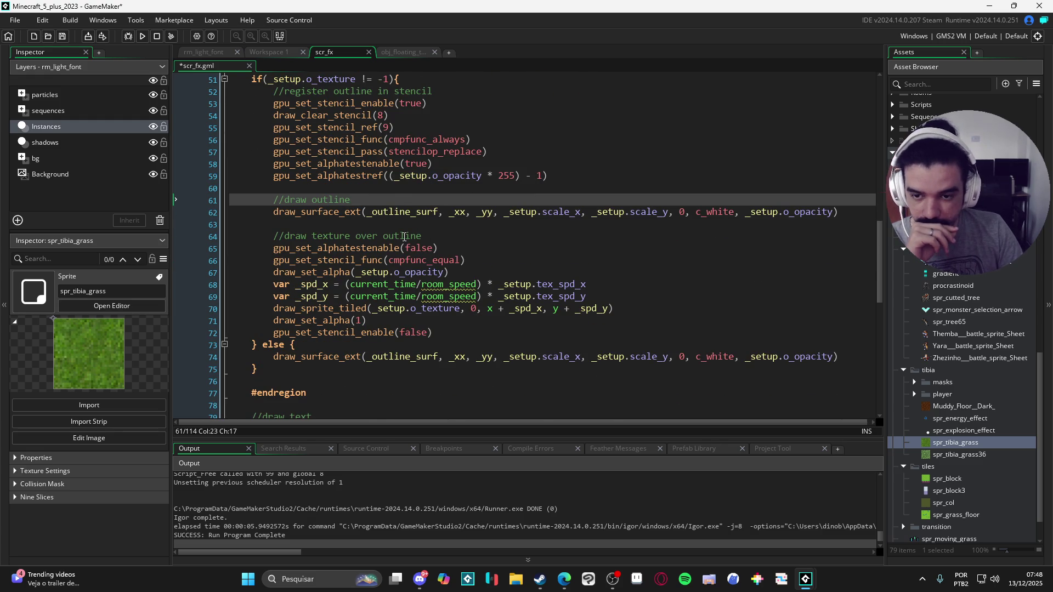
scroll(423, 237, up, 12)
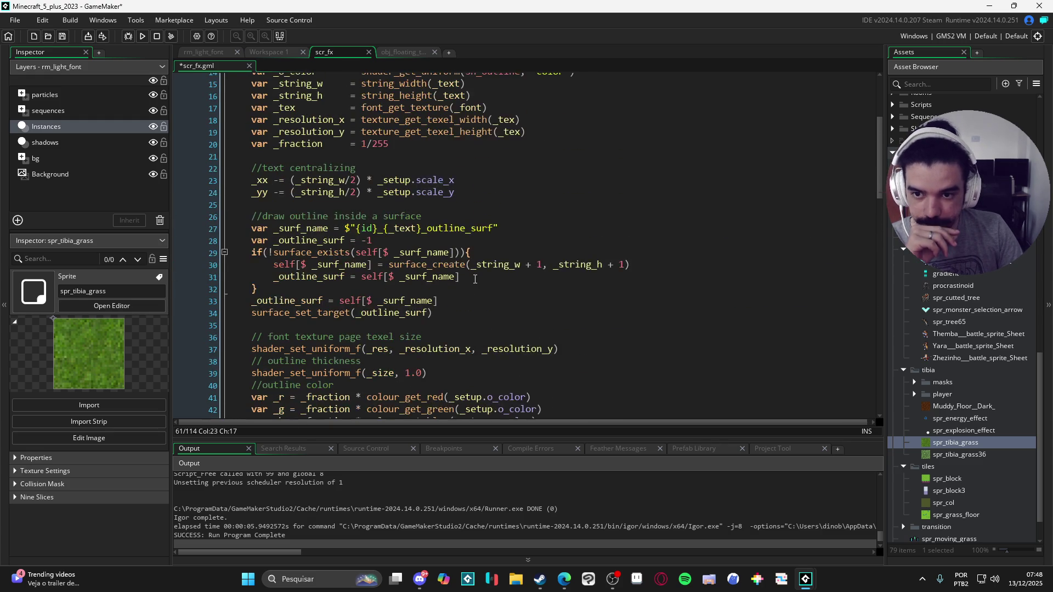
scroll(475, 280, up, 5)
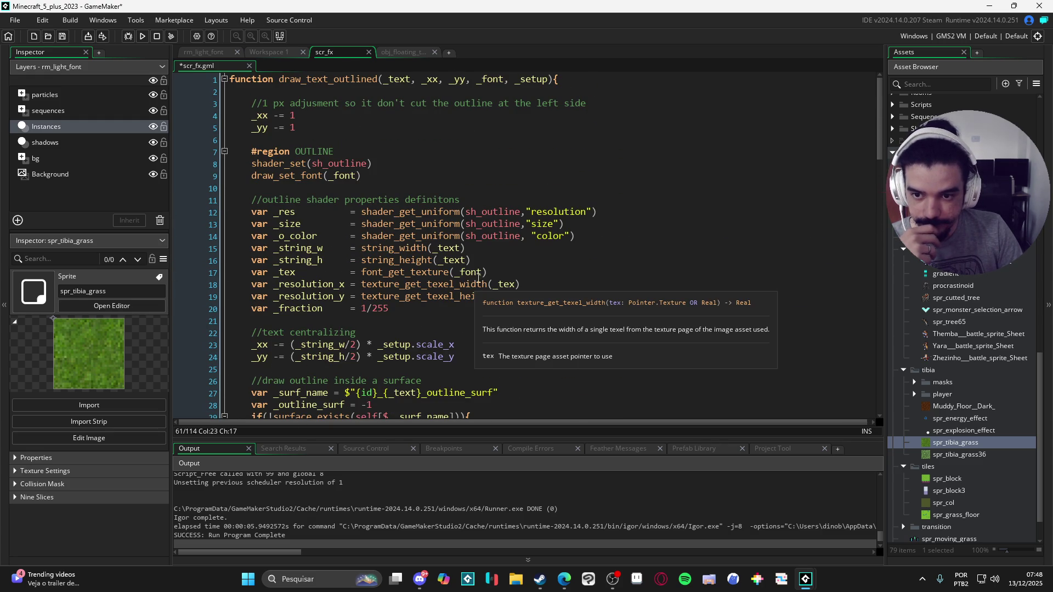
scroll(479, 278, down, 2)
scroll(504, 262, up, 3)
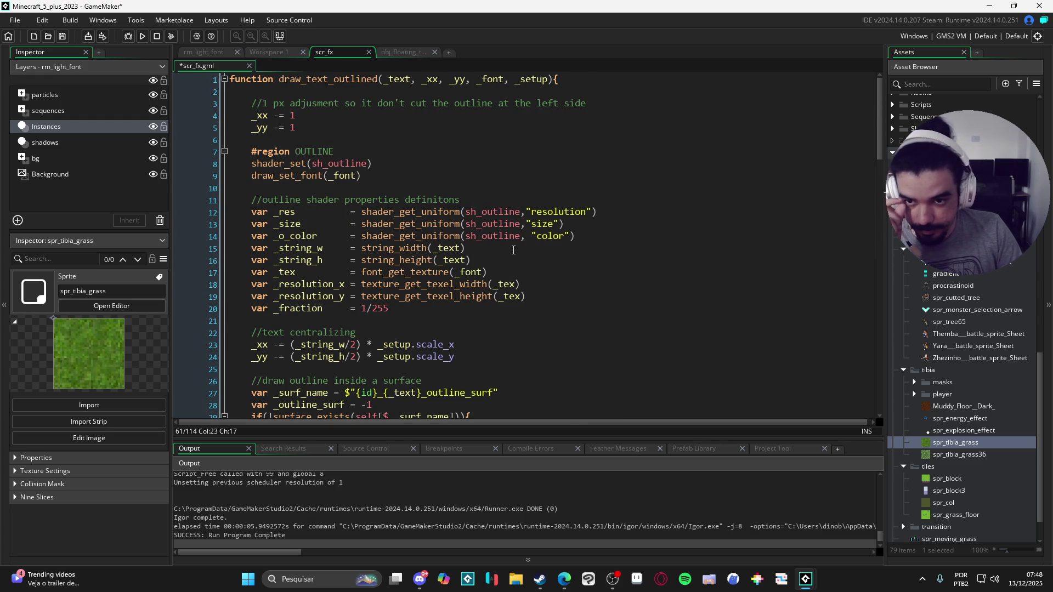
scroll(513, 250, down, 3)
scroll(521, 250, down, 2)
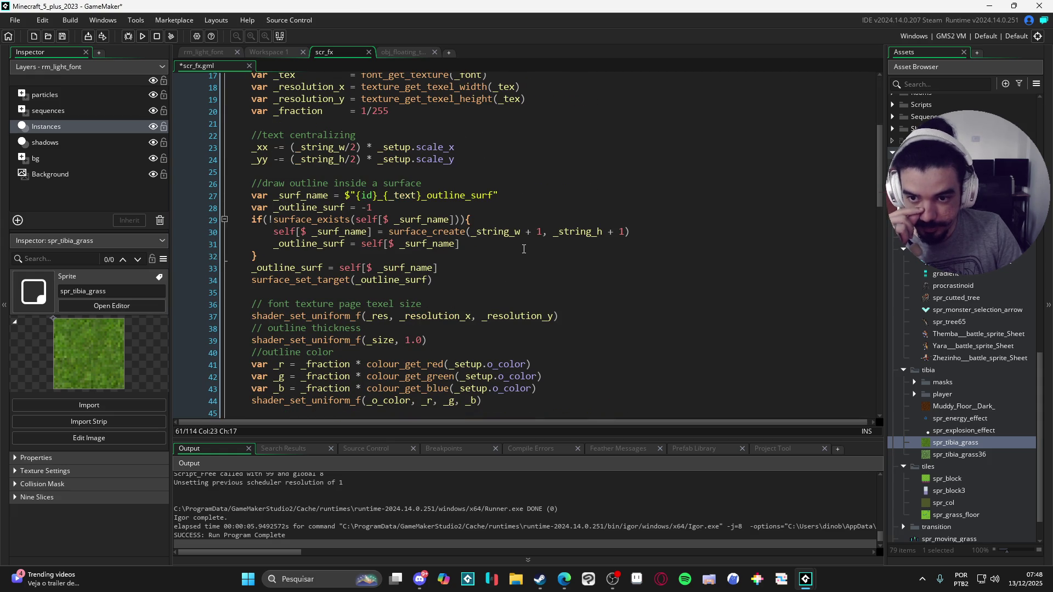
scroll(525, 249, down, 2)
scroll(526, 249, down, 20)
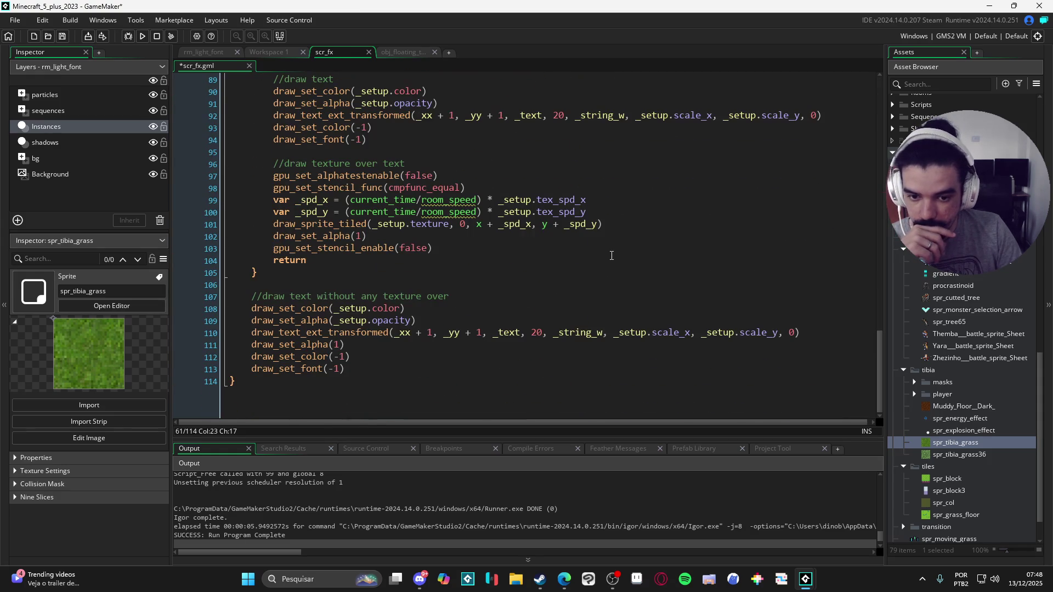
click(499, 366)
key(ctrl+s)
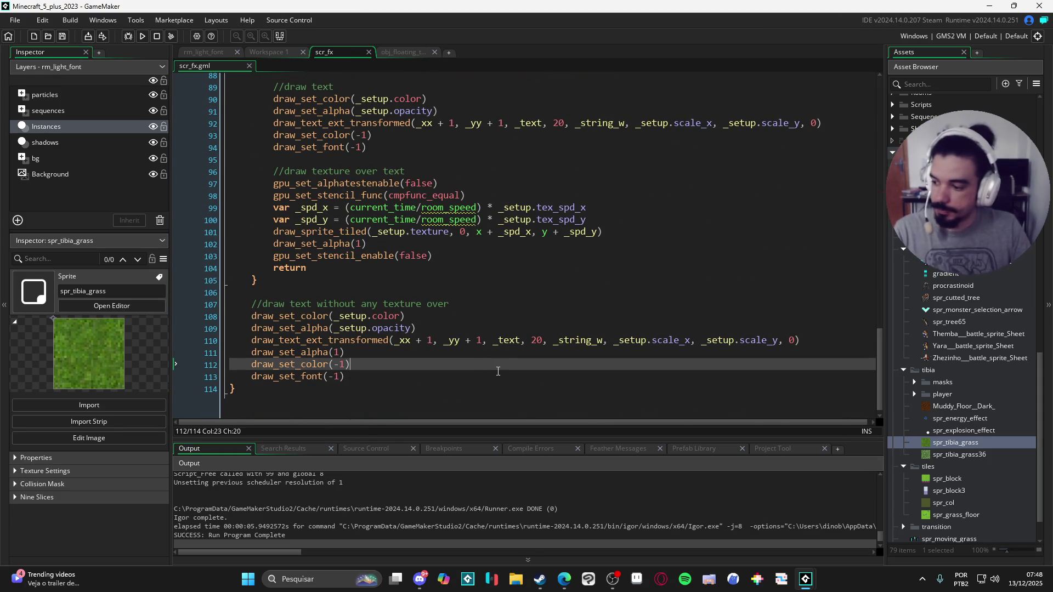
Test-run the game's textured floating text, then return to obj_floating_text's Draw event code.
key(F5)
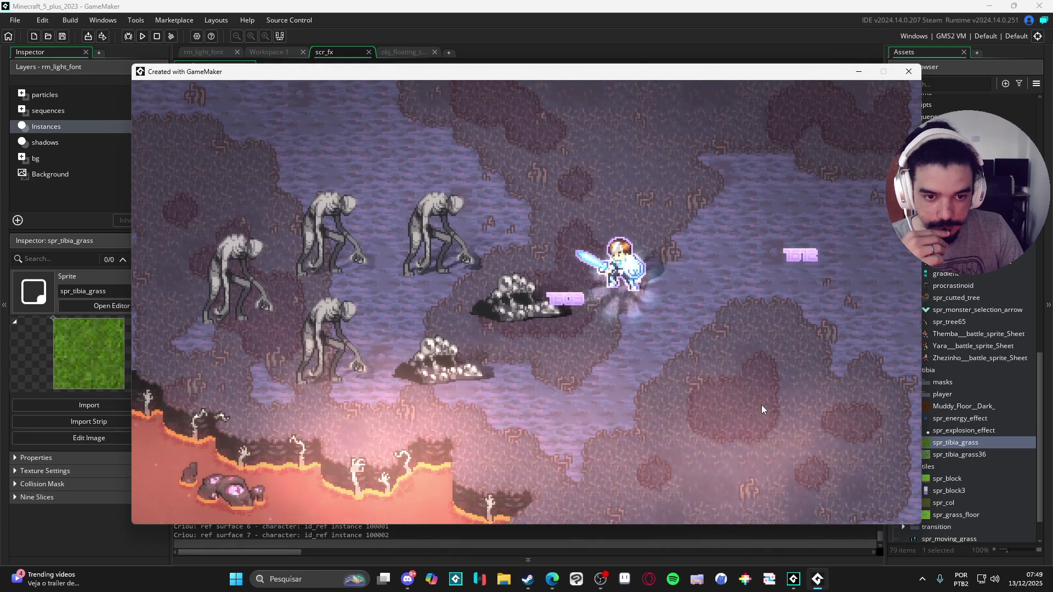
click(908, 71)
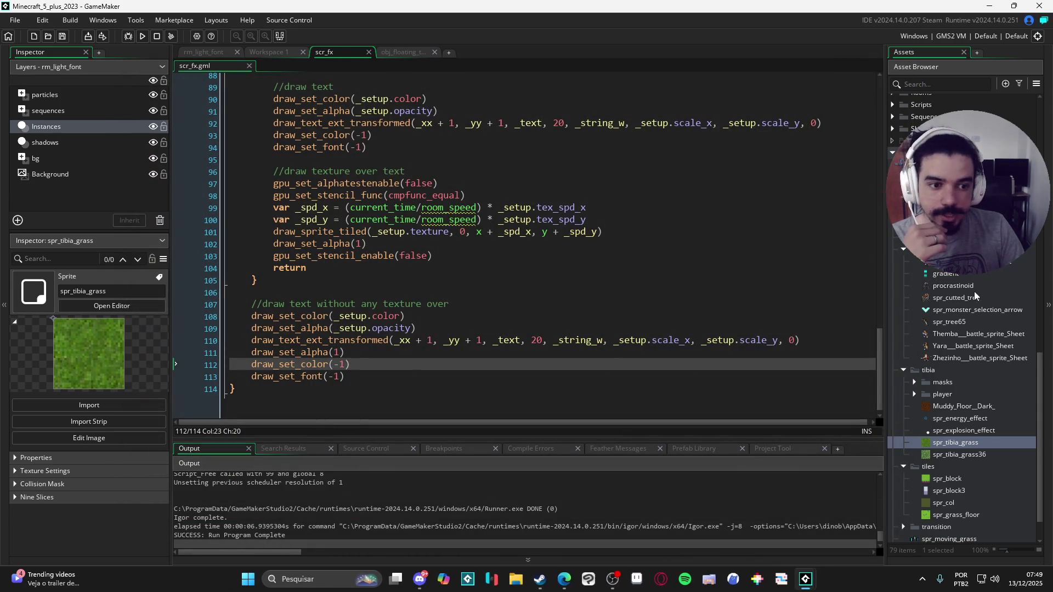
scroll(964, 286, up, 10)
scroll(982, 362, up, 5)
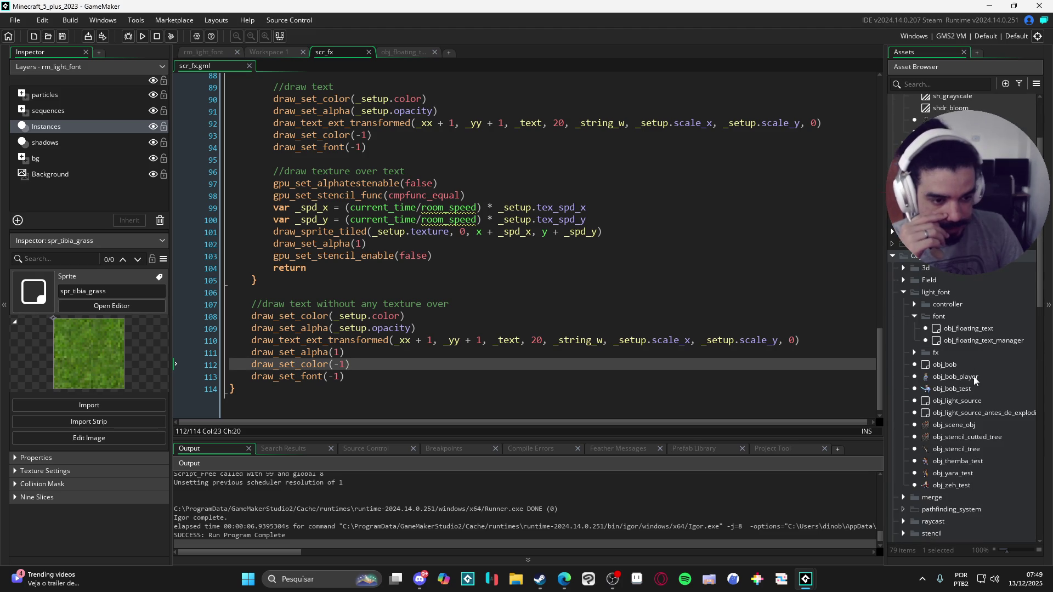
scroll(977, 383, down, 10)
scroll(978, 401, up, 10)
click(400, 52)
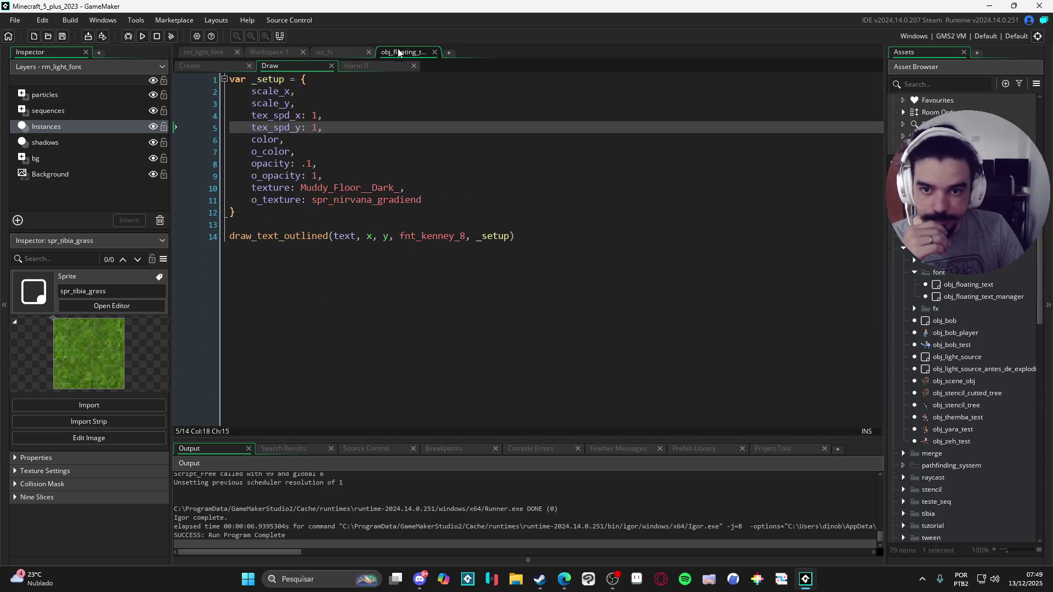
Change the floating text opacity on line 8 from .1 to 1.
click(315, 165)
key(BackSpace)
key(BackSpace)
text(1)
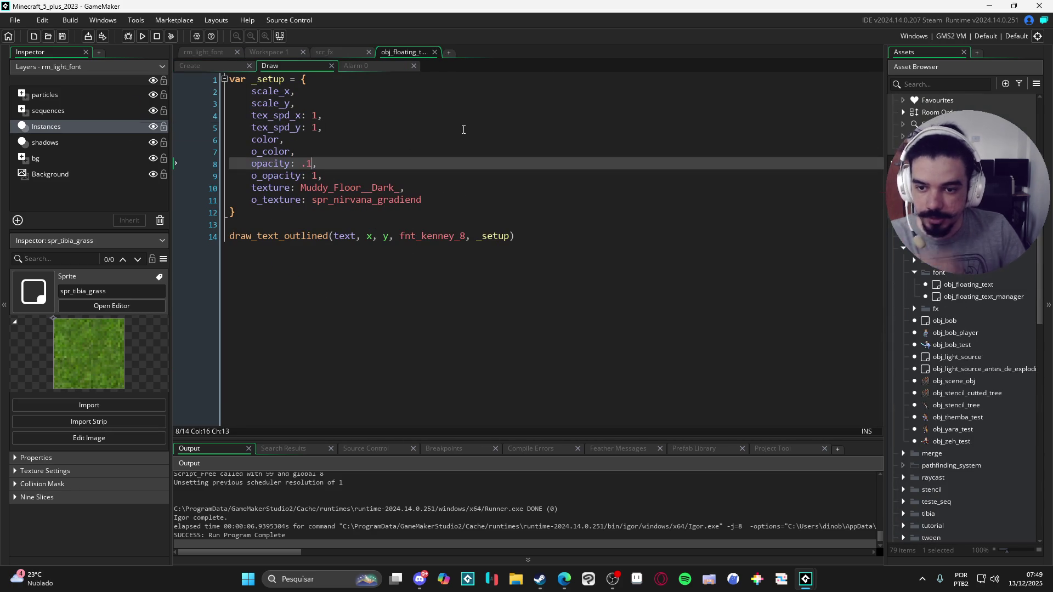
Run the game, spawn about a dozen floating damage numbers around the battlefield, and close it.
key(F5)
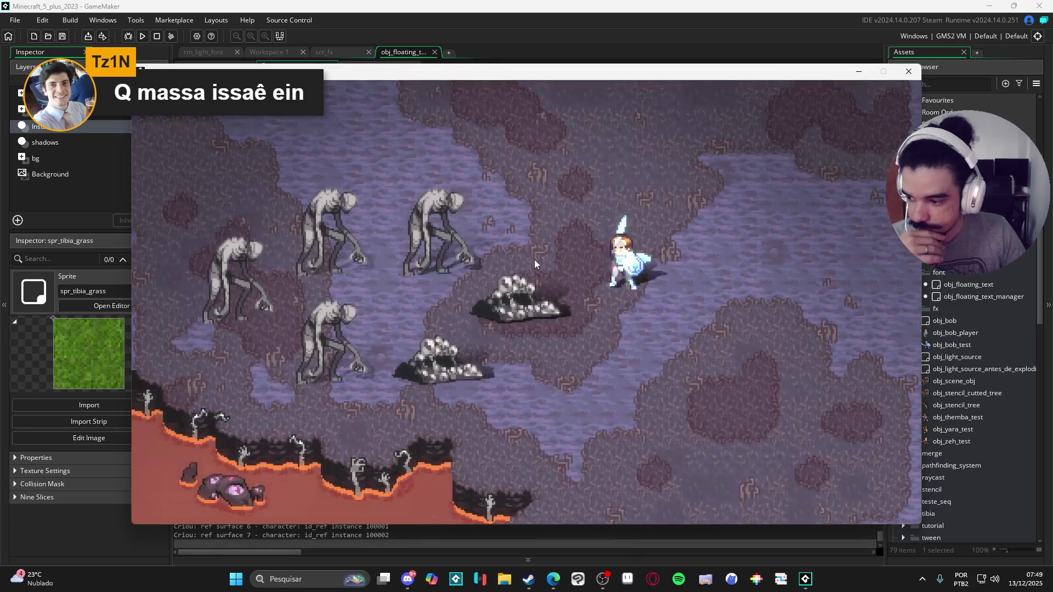
click(713, 318)
click(590, 423)
click(781, 391)
click(644, 203)
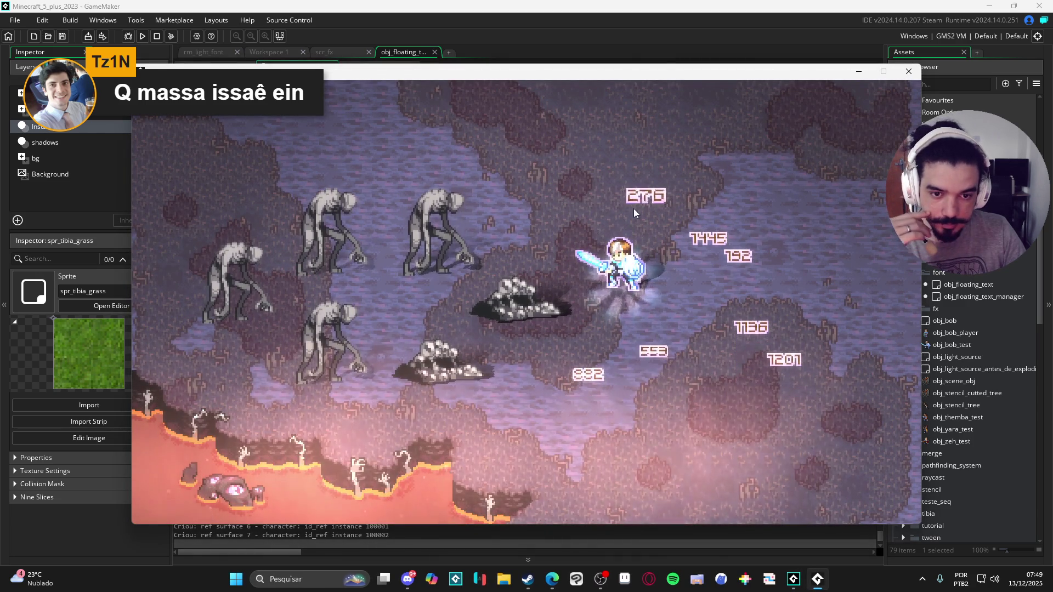
click(607, 212)
click(748, 406)
click(594, 475)
click(778, 445)
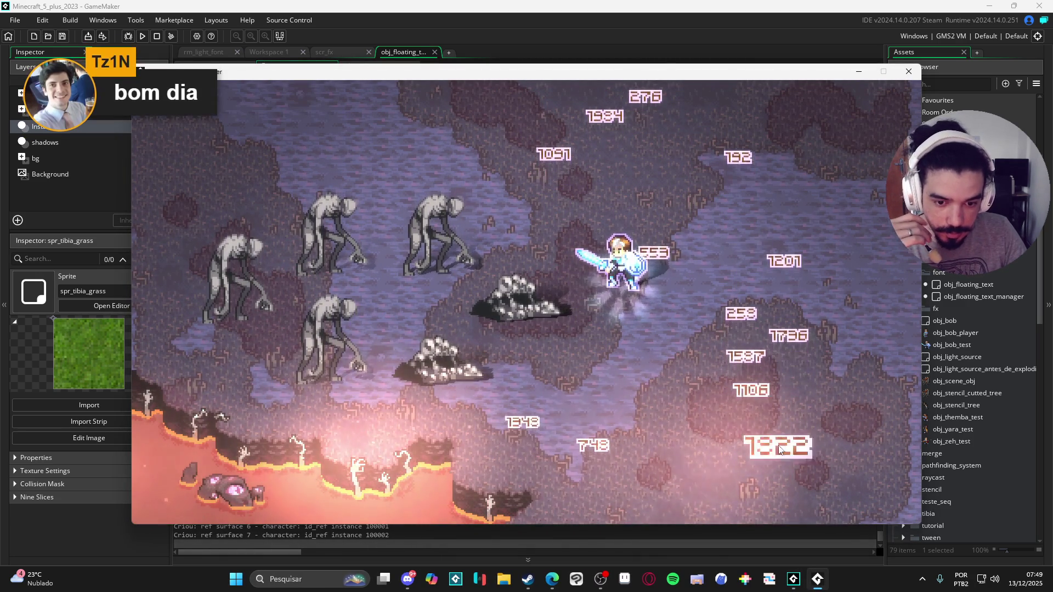
click(687, 476)
click(818, 352)
click(812, 410)
click(757, 431)
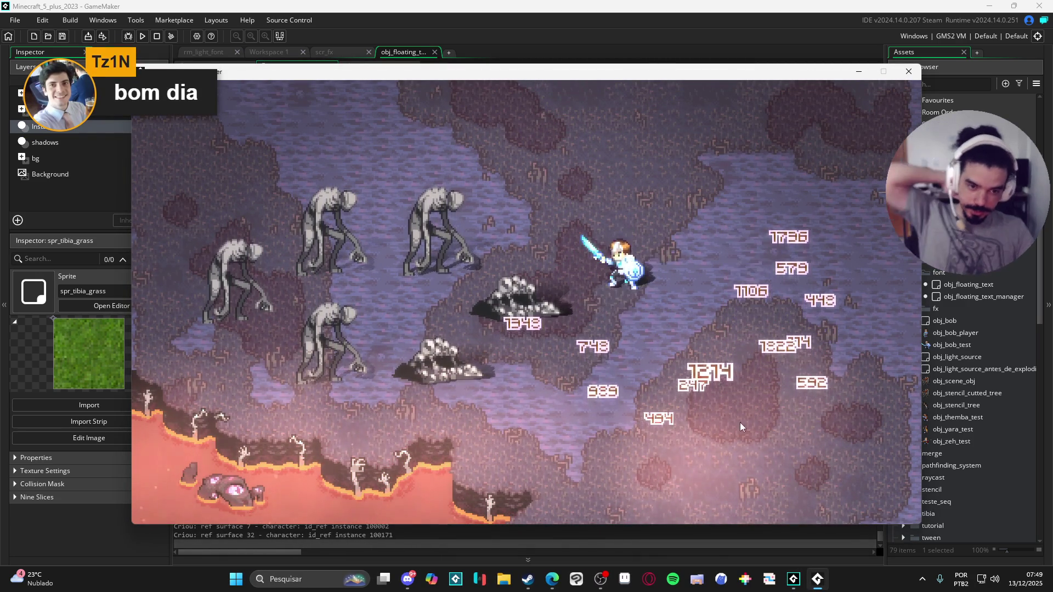
click(722, 388)
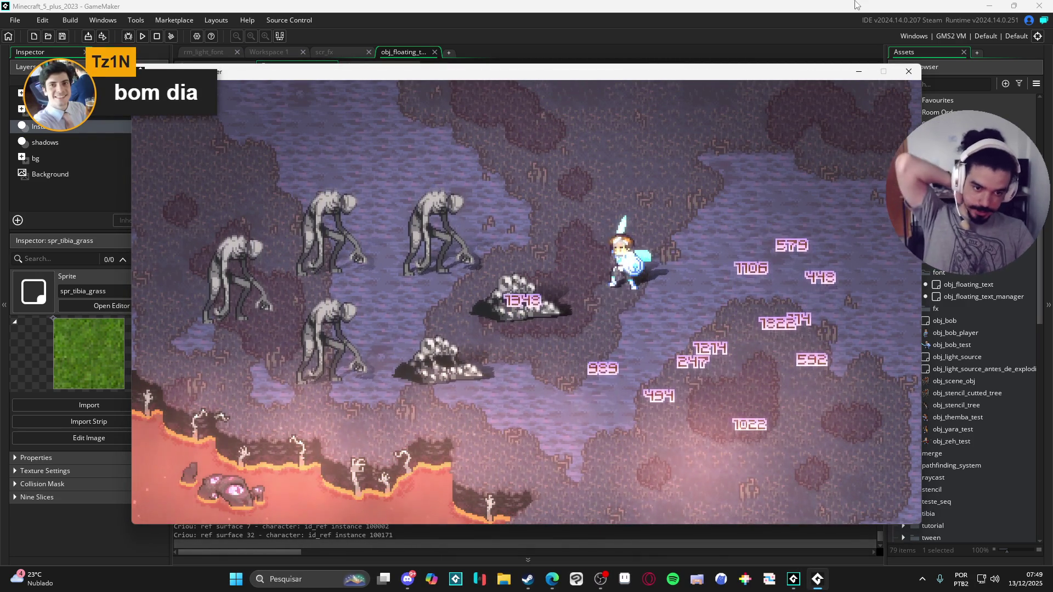
click(909, 72)
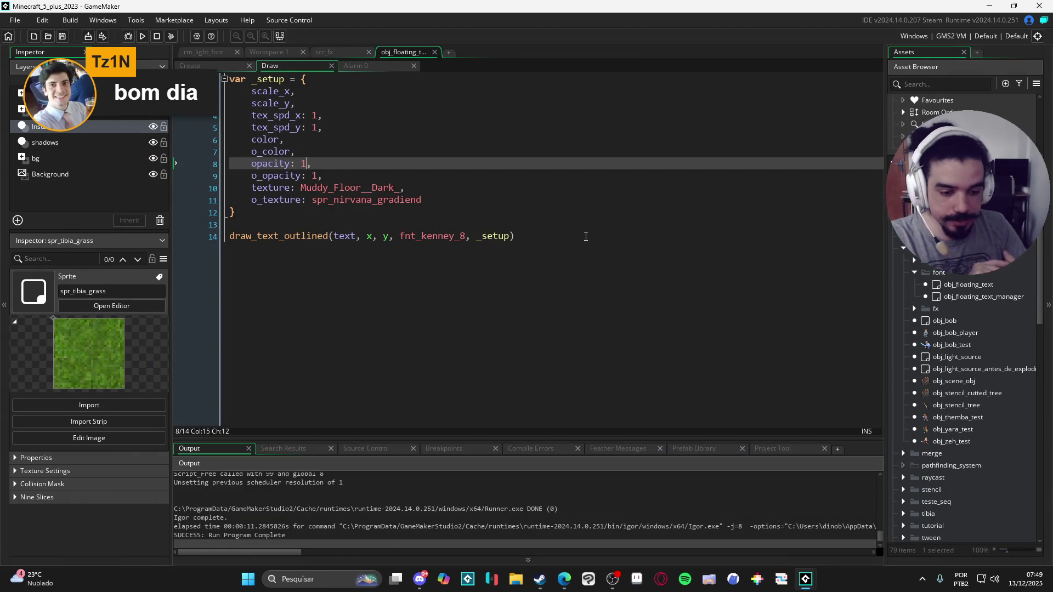
click(307, 579)
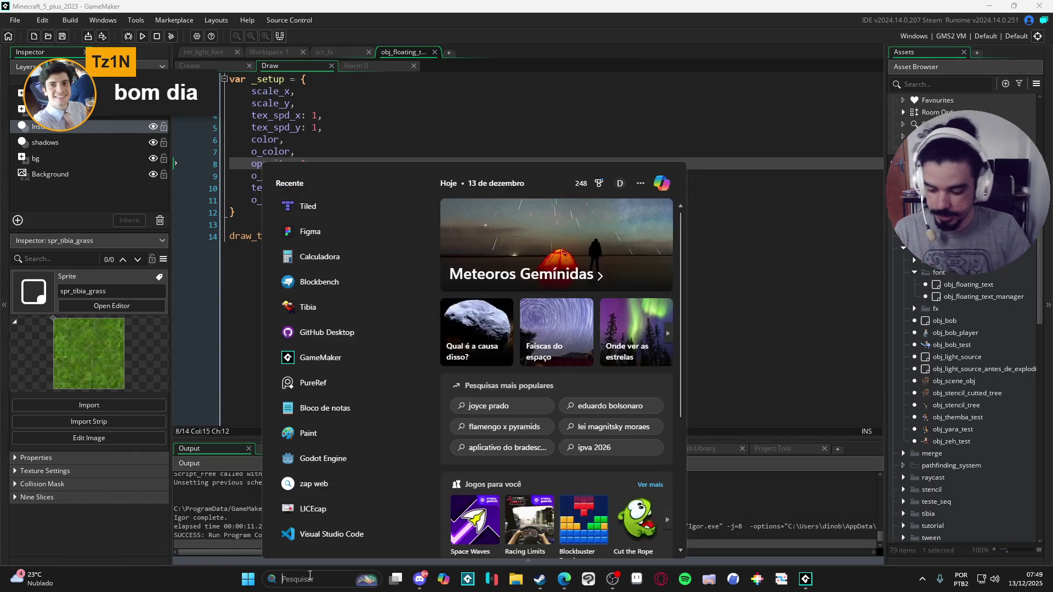
Launch Figma from Windows search and dismiss the feedback survey.
text(figma)
key(Return)
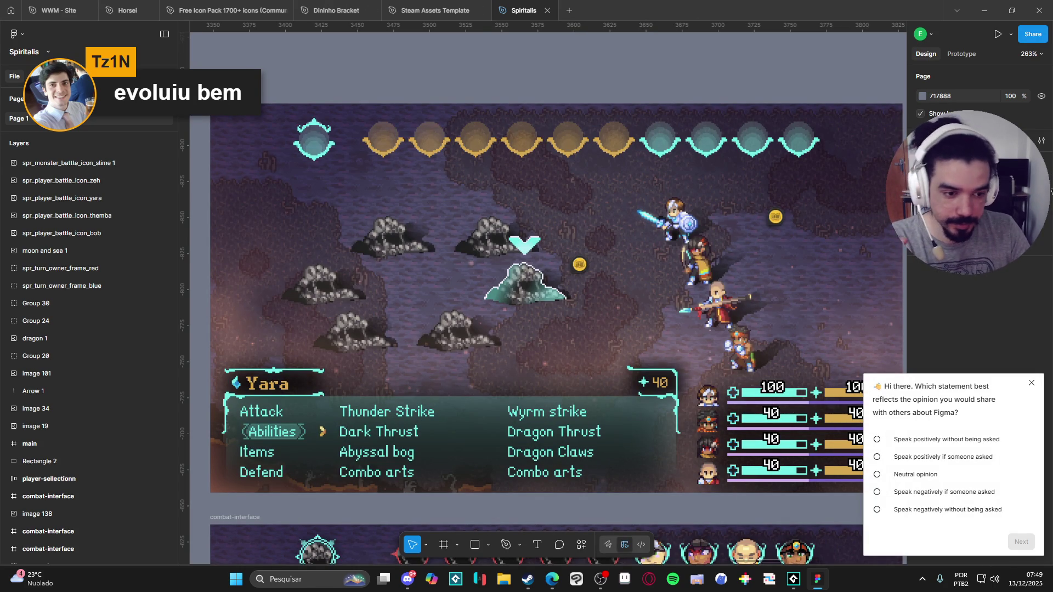
click(1031, 382)
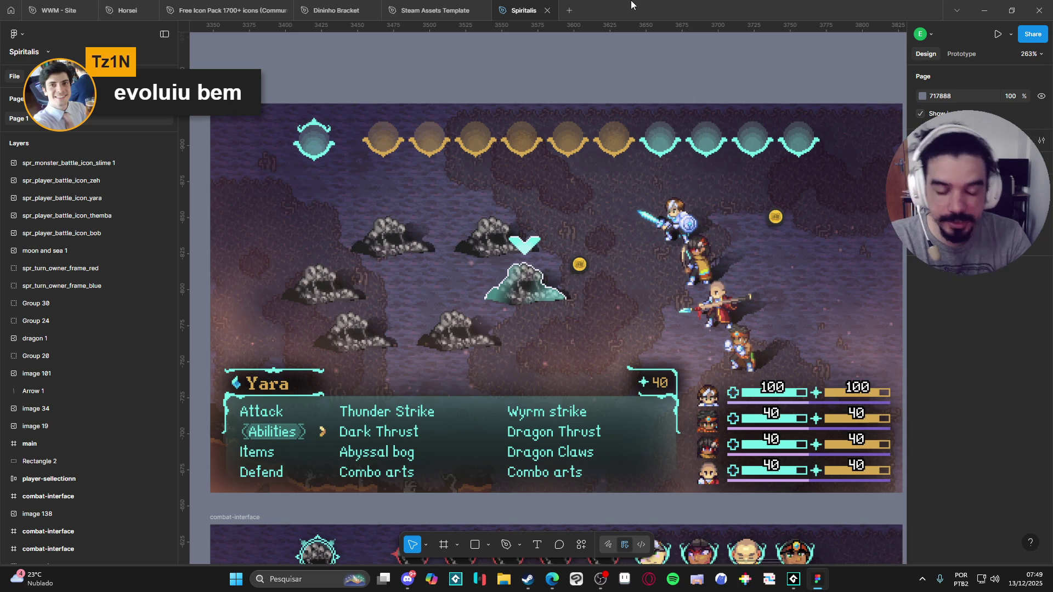
Pan and zoom around the Spiritalis combat-interface battle mockups.
drag(596, 319, 584, 314)
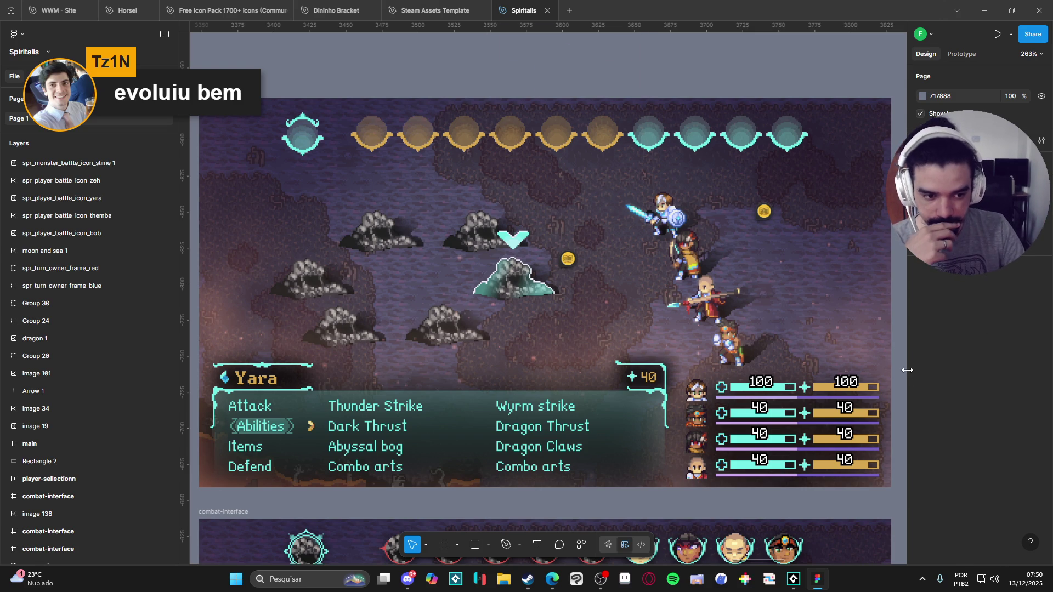
drag(908, 370, 919, 370)
drag(889, 497, 880, 478)
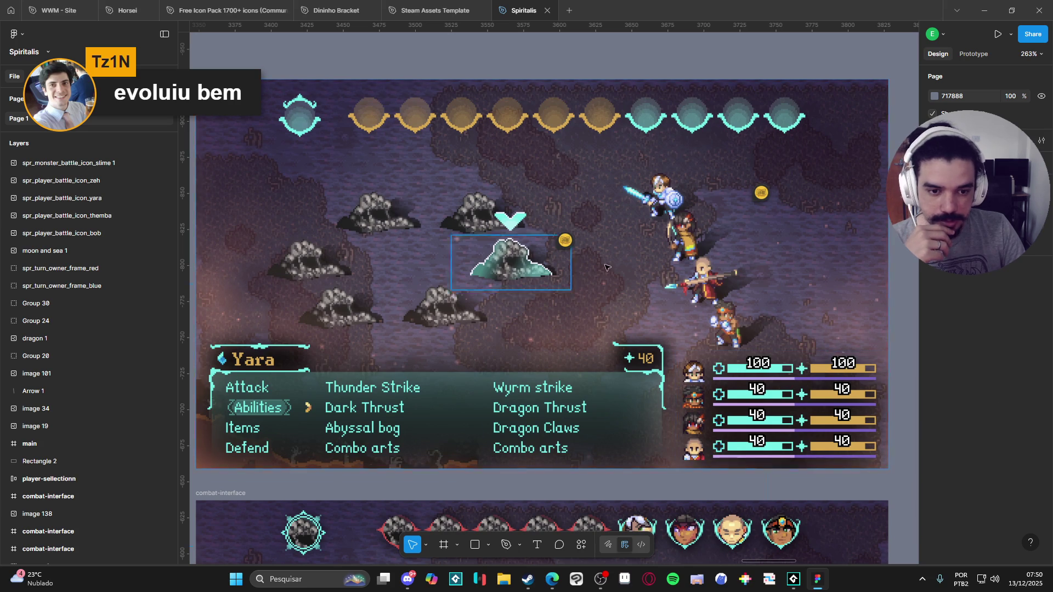
scroll(730, 475, down, 1)
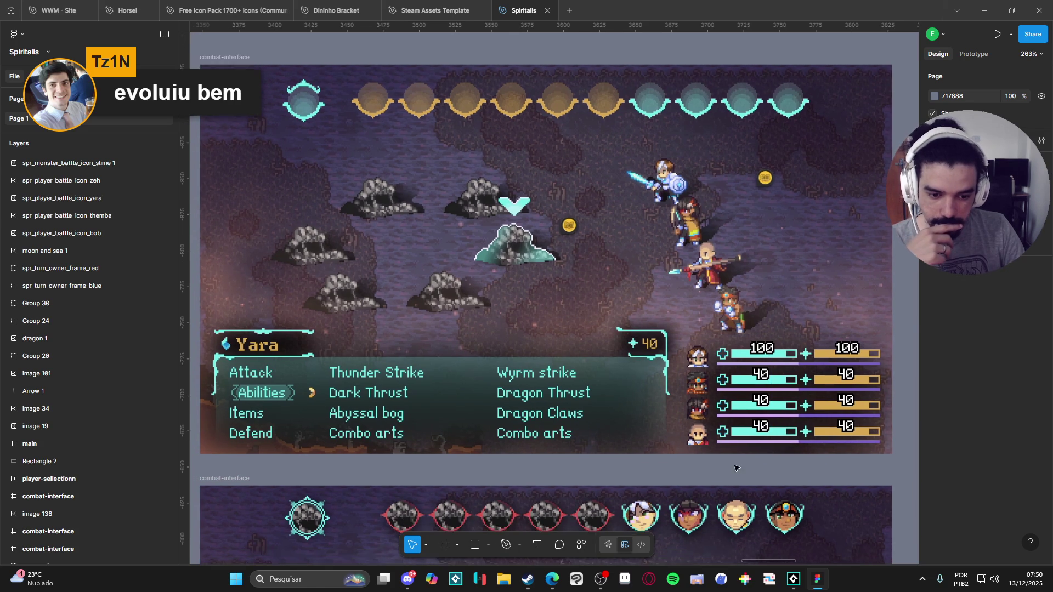
scroll(735, 467, down, 10)
scroll(735, 346, down, 1)
scroll(637, 396, up, 8)
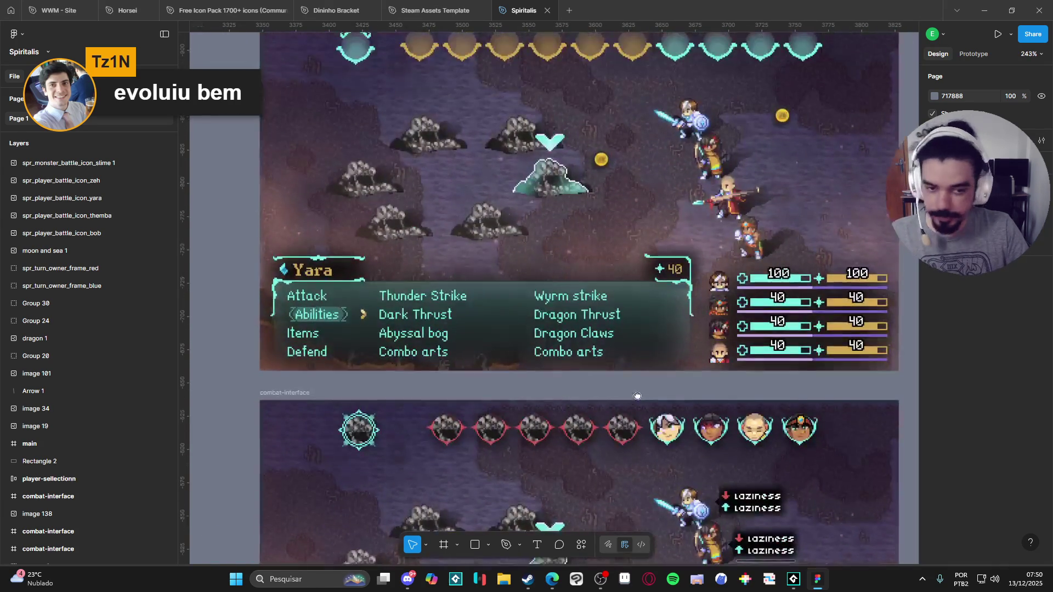
scroll(637, 396, up, 2)
scroll(492, 336, right, 12)
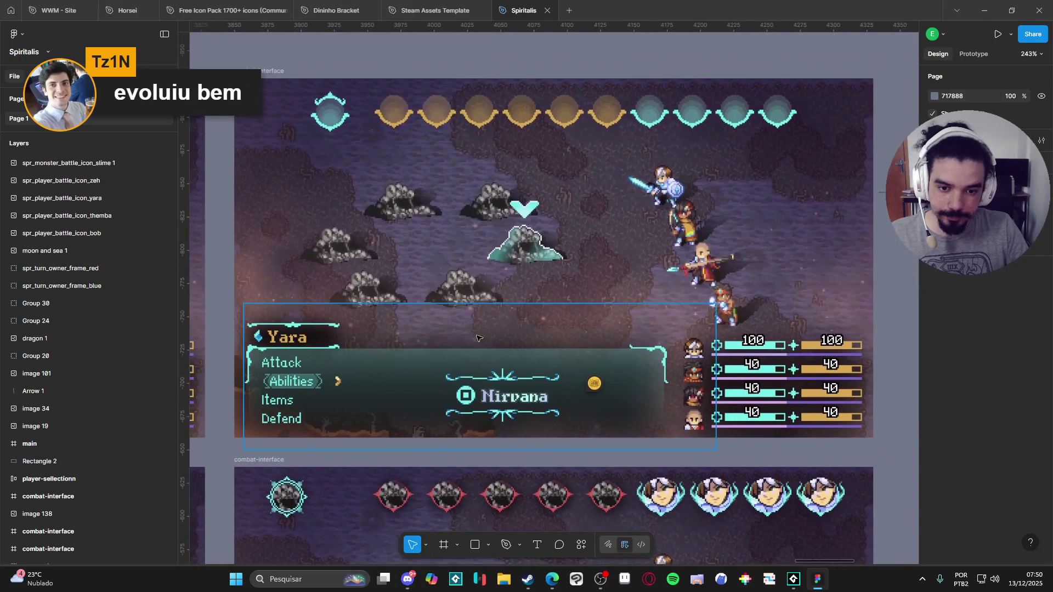
scroll(493, 337, left, 12)
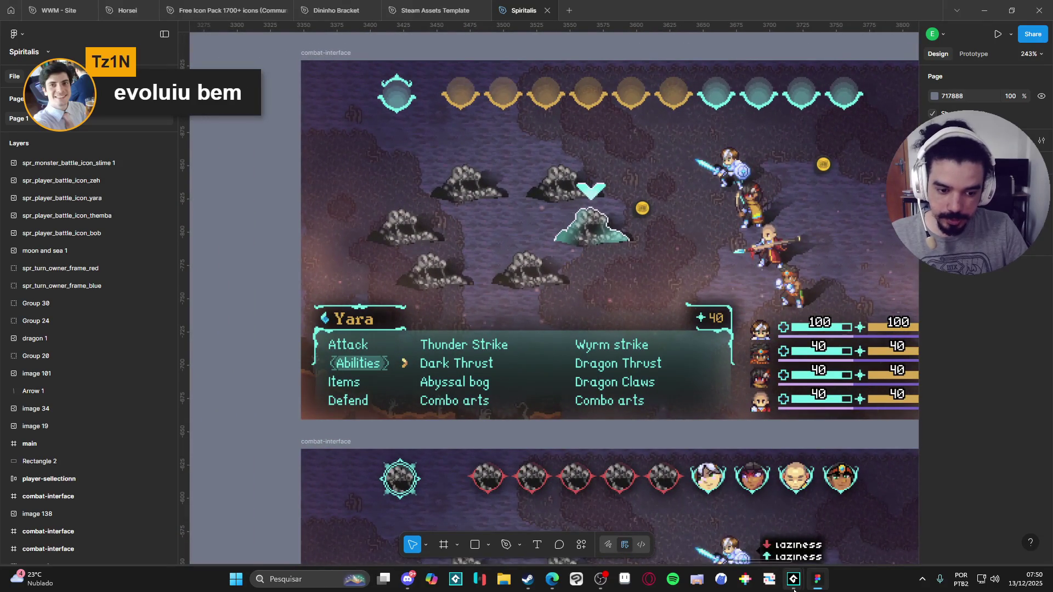
drag(696, 273, 628, 294)
scroll(628, 293, right, 1)
scroll(660, 276, right, 1)
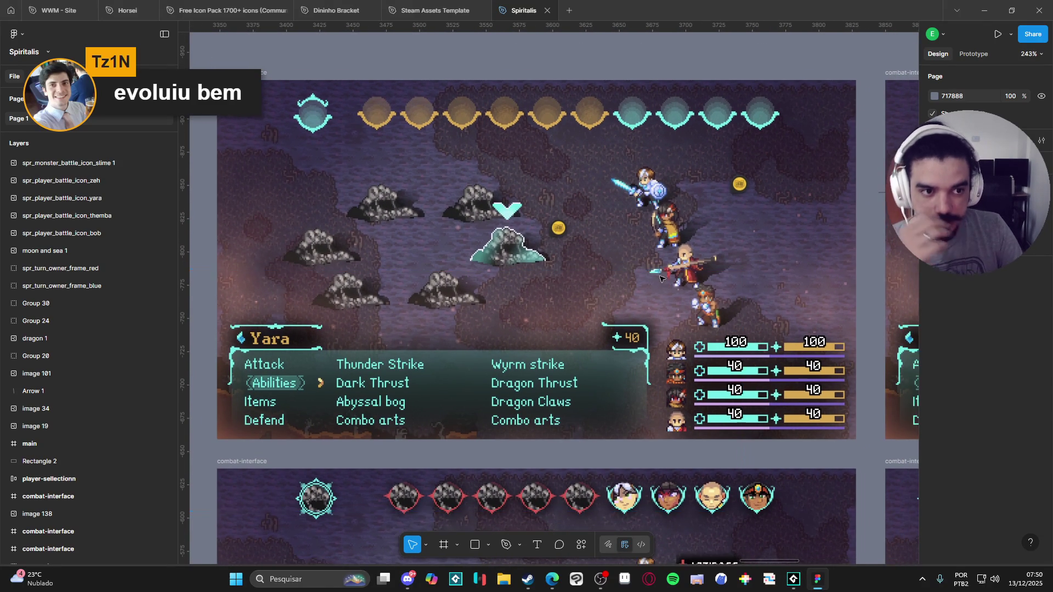
scroll(674, 279, down, 2)
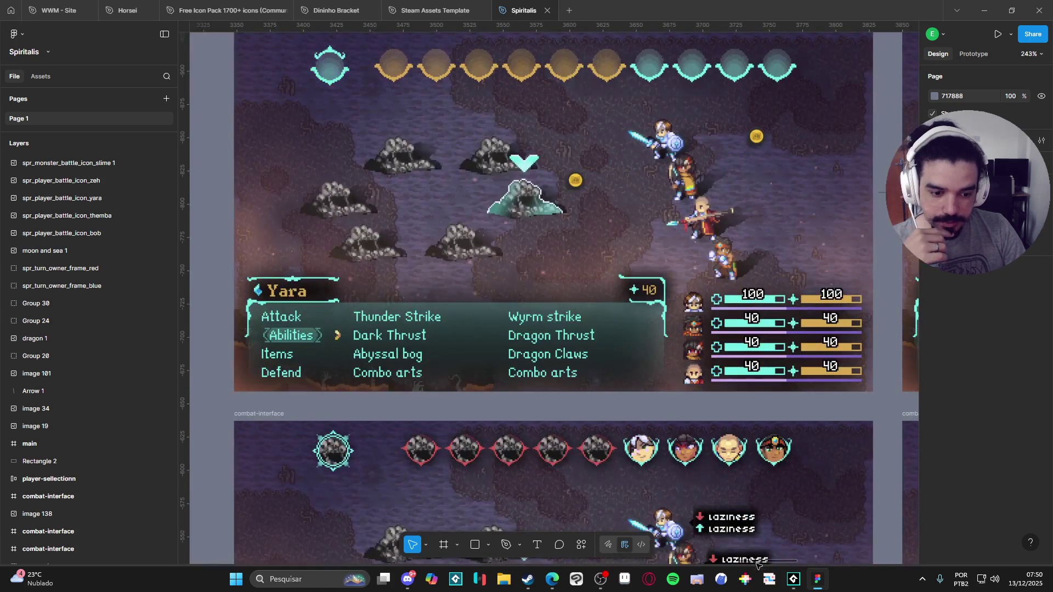
Briefly switch to GameMaker, then return to Figma and pan the canvas upward.
mouse_move(795, 585)
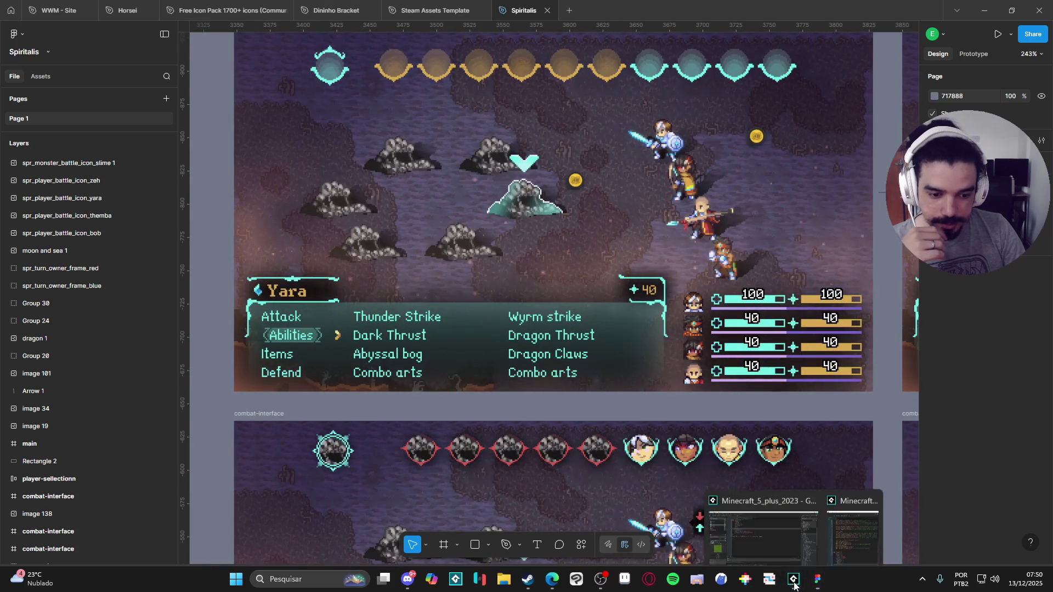
click(775, 526)
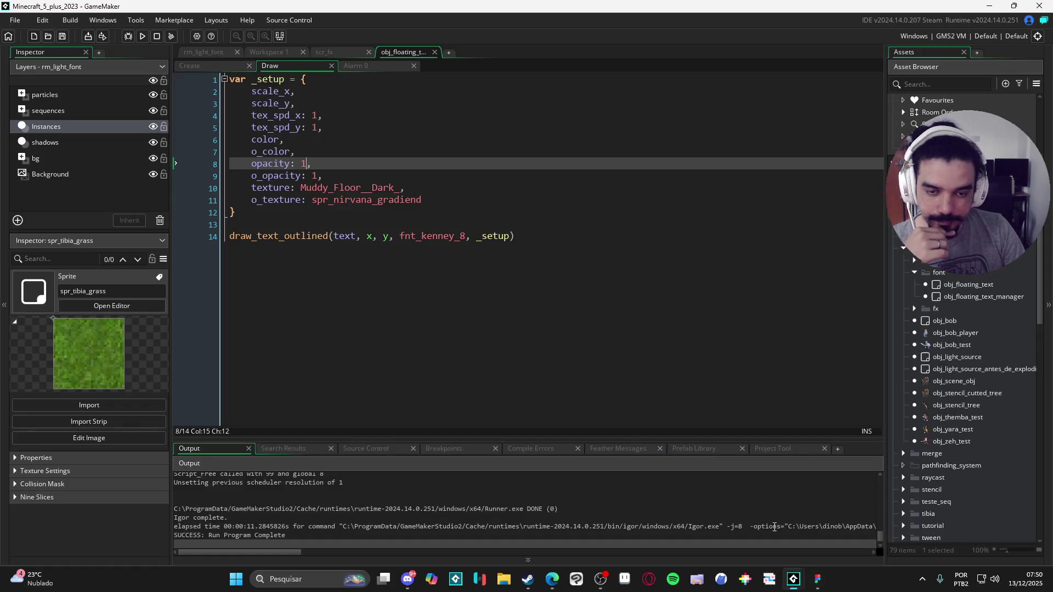
click(342, 54)
click(818, 579)
drag(592, 410, 598, 195)
Zoom in on the Nirvana banner, then zoom out to 253% to see the full combat-interface frames.
scroll(598, 194, up, 10)
scroll(582, 318, right, 5)
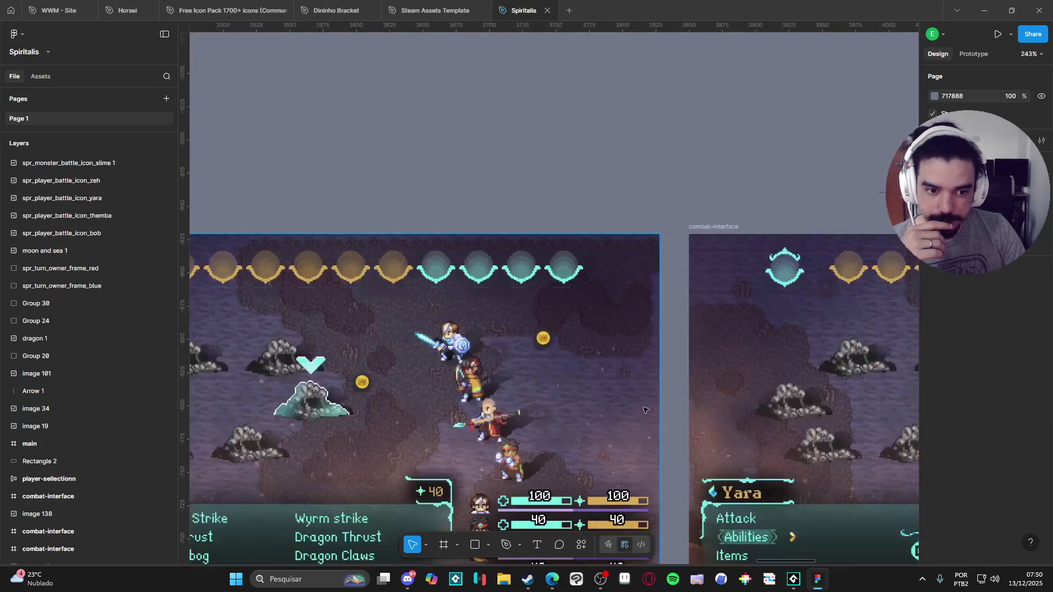
scroll(580, 326, down, 5)
scroll(366, 317, up, 5)
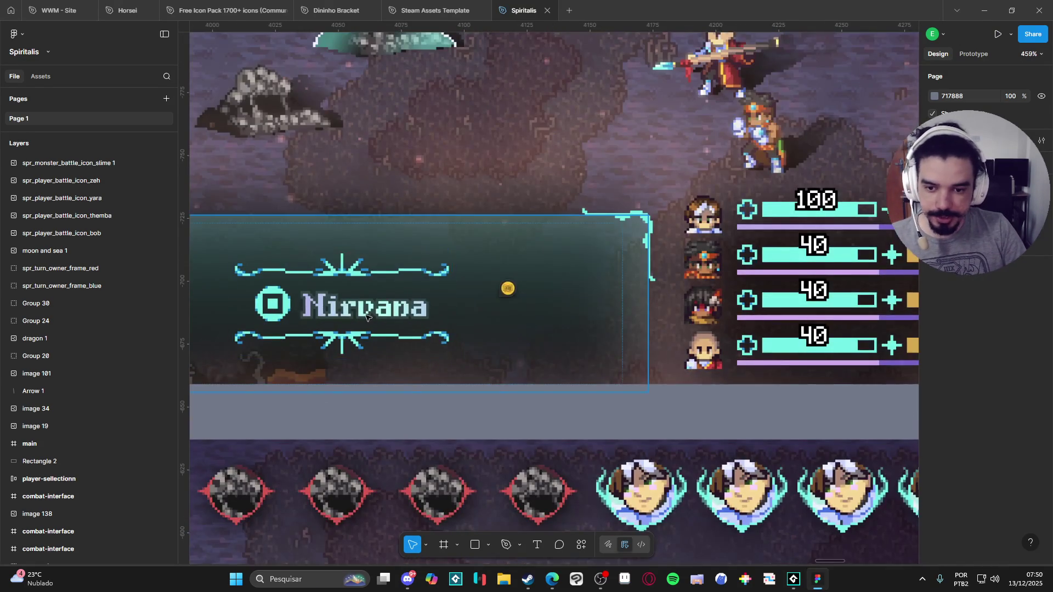
drag(367, 318, 496, 343)
scroll(498, 344, up, 3)
scroll(694, 378, right, 3)
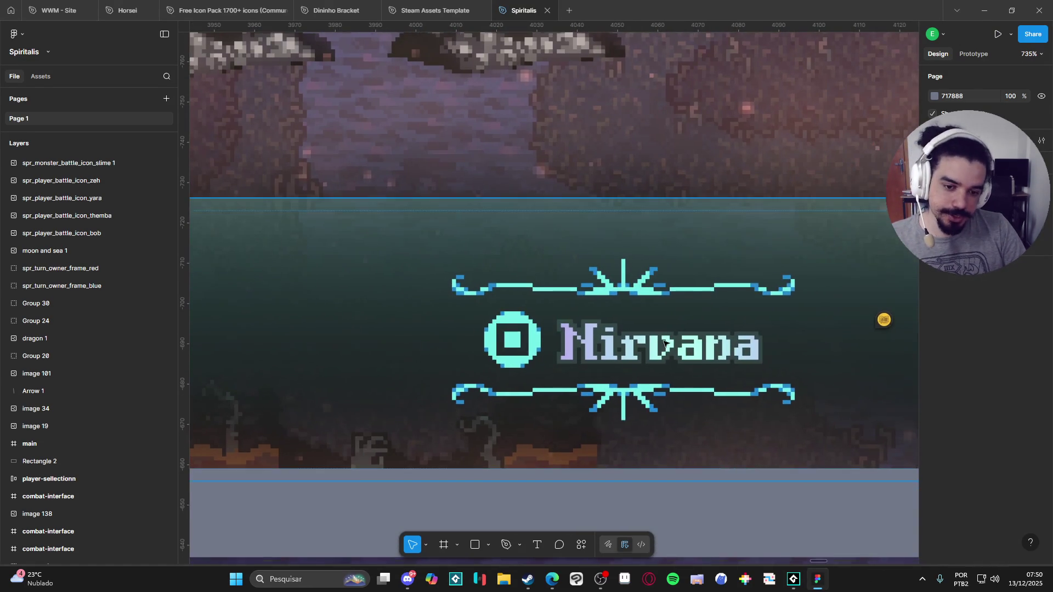
scroll(565, 367, up, 1)
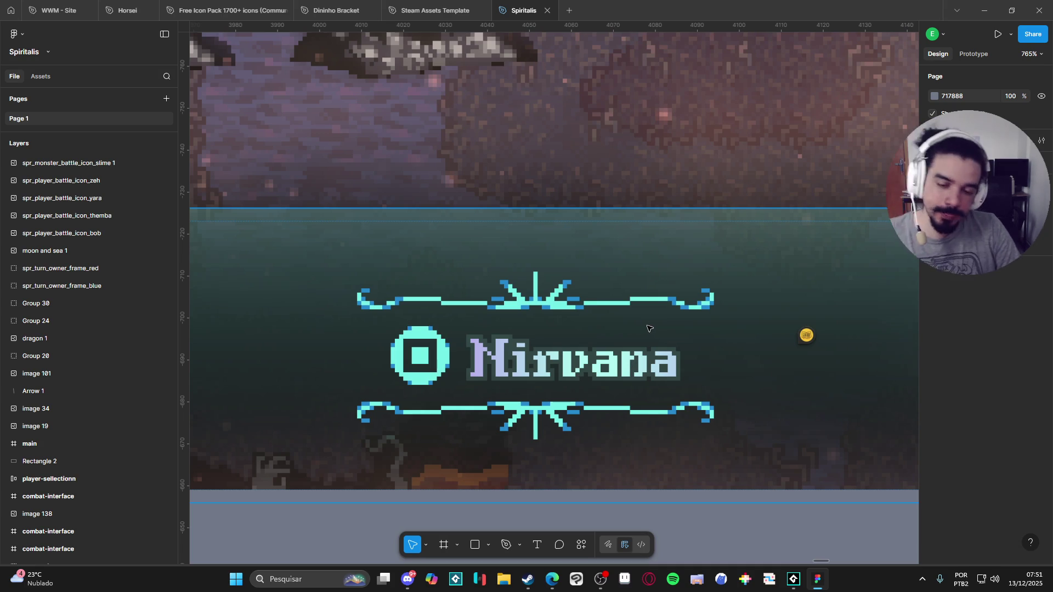
scroll(647, 328, down, 5)
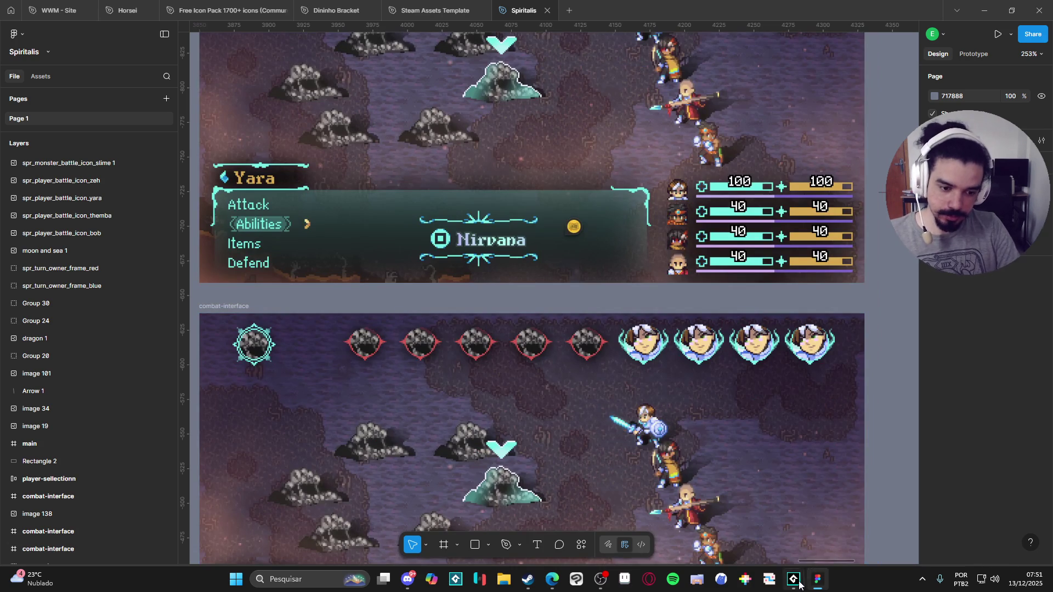
Return to GameMaker's scr_fx script, run the battle scene preview, then close the game.
mouse_move(794, 579)
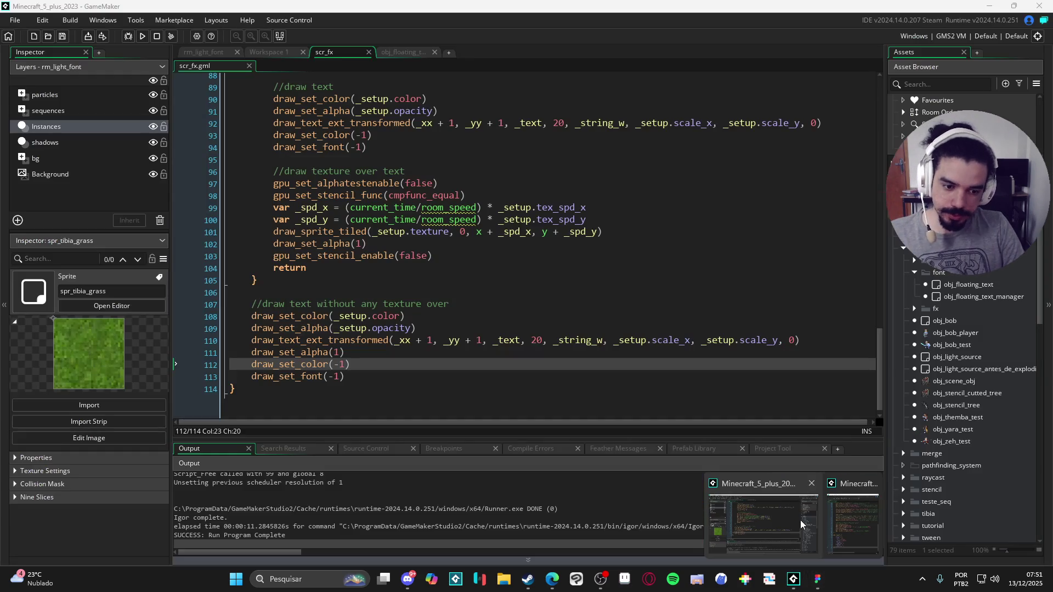
click(801, 520)
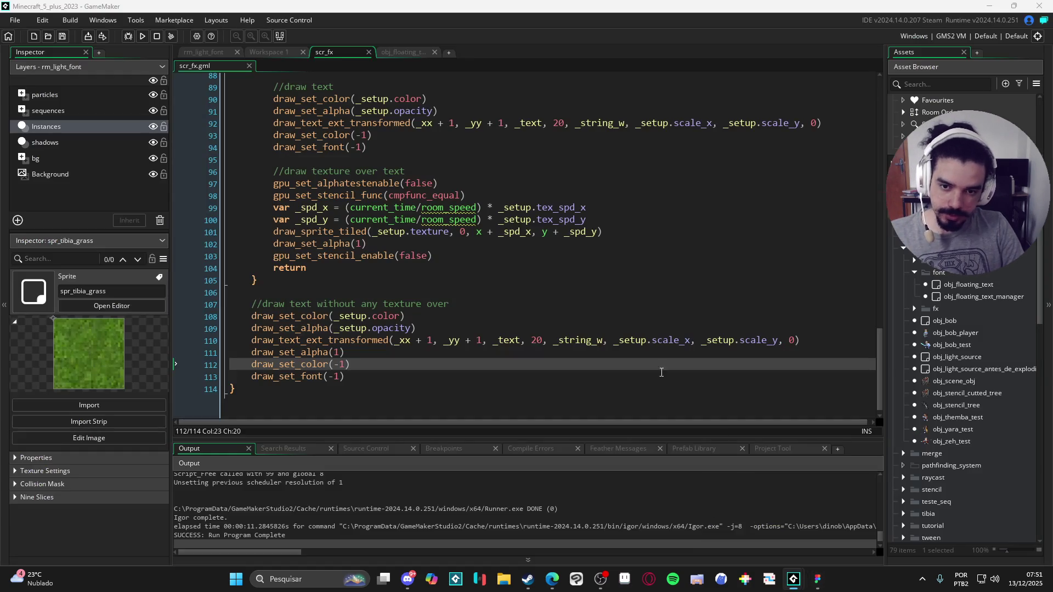
click(740, 311)
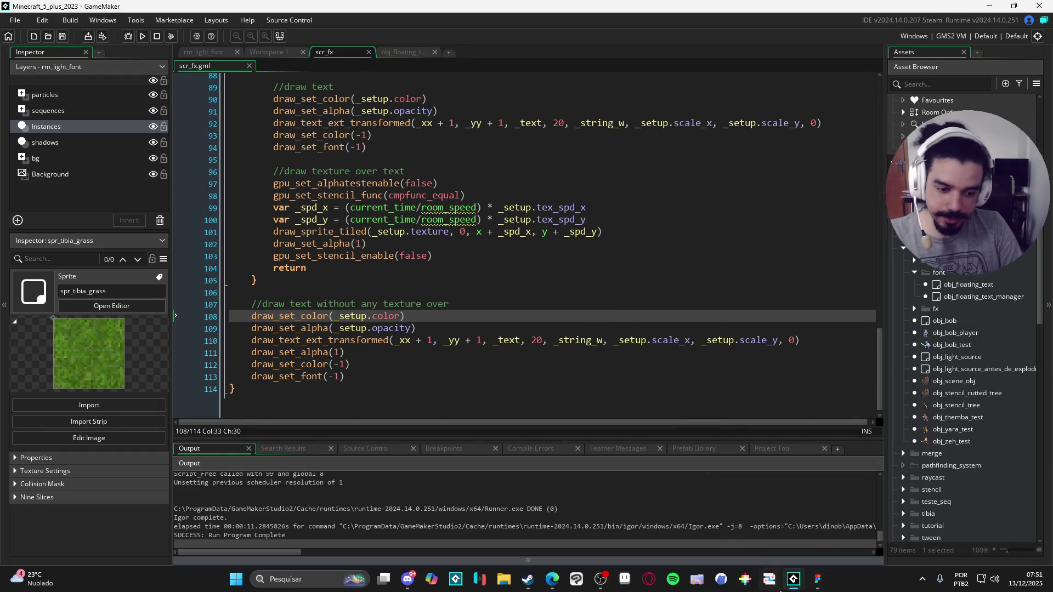
click(504, 207)
key(F5)
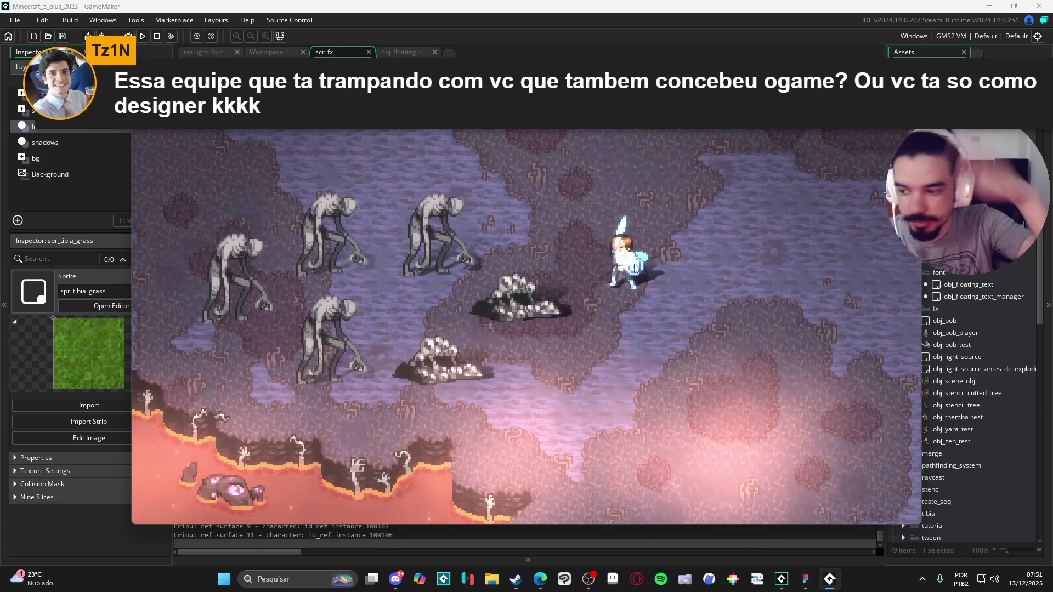
key(Escape)
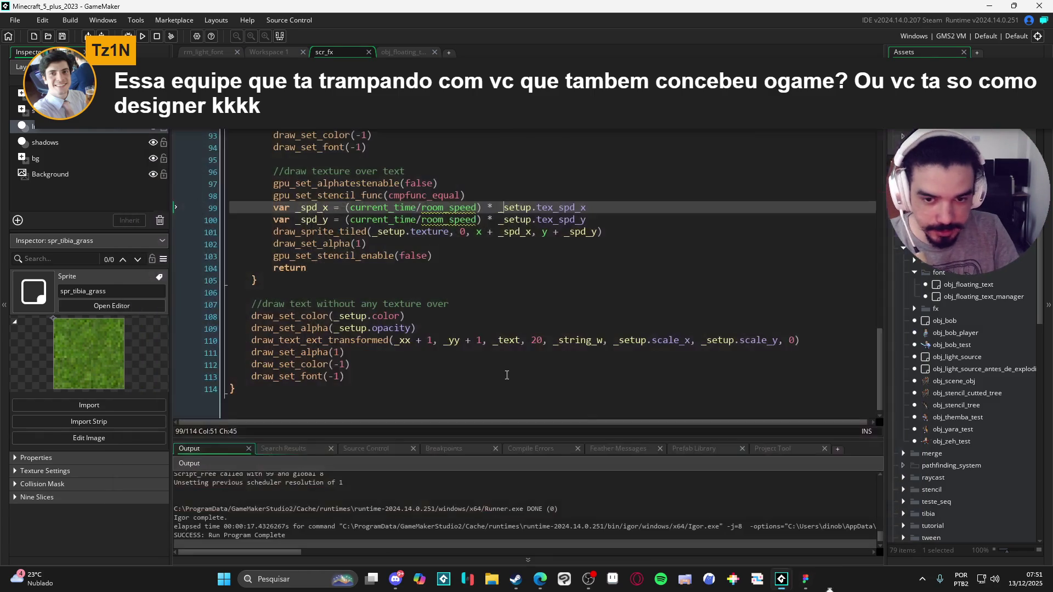
click(806, 219)
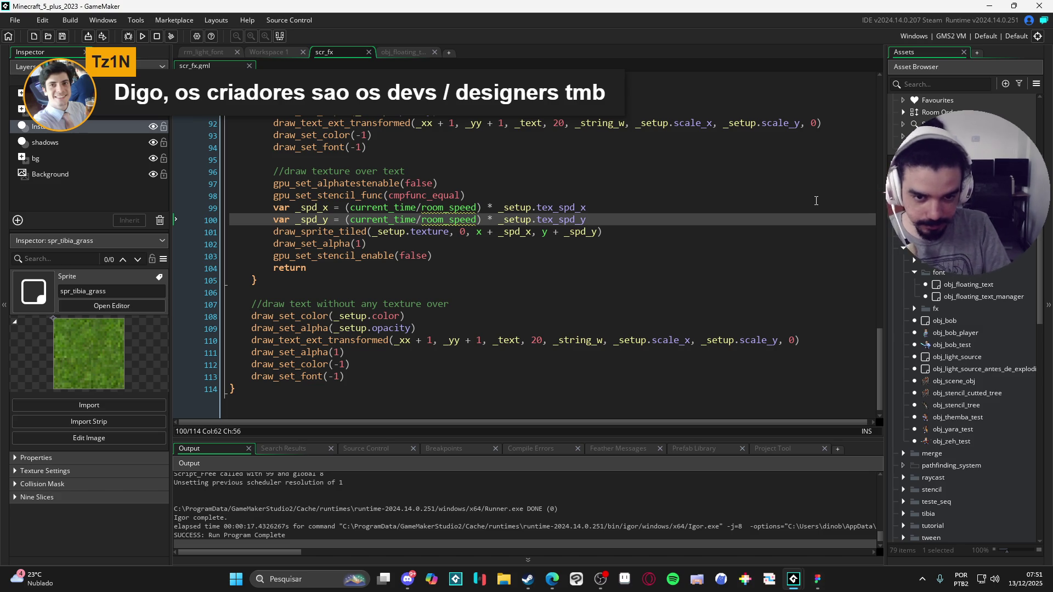
scroll(351, 257, up, 20)
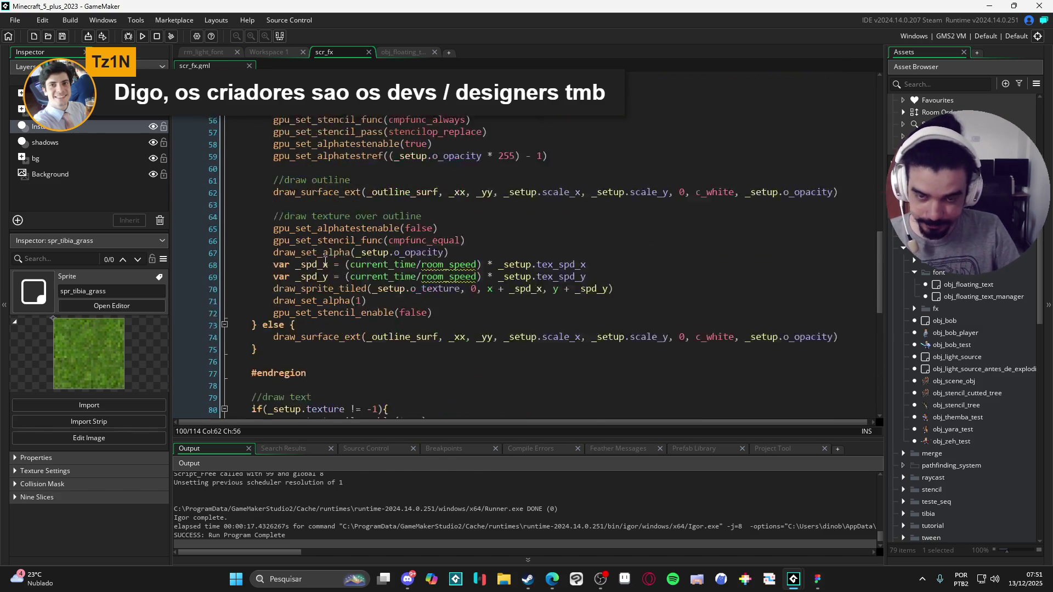
scroll(337, 259, up, 3)
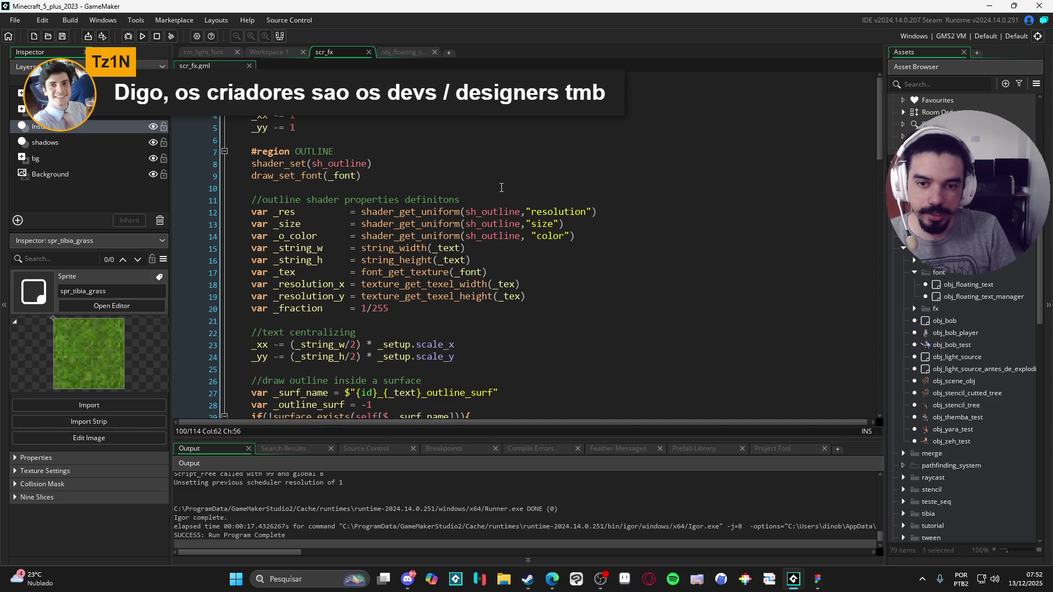
click(501, 188)
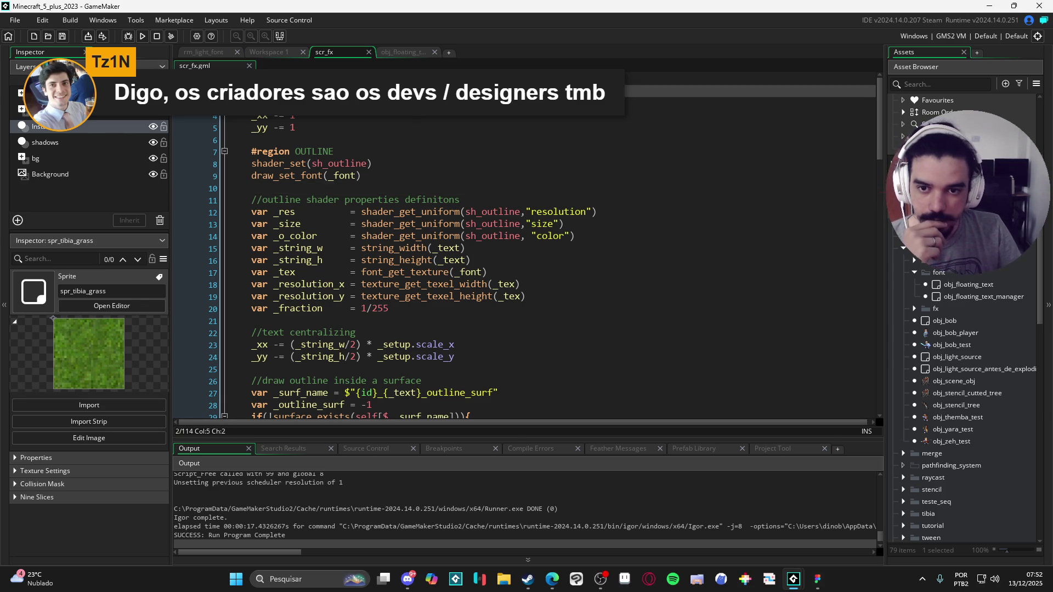
scroll(401, 148, down, 6)
scroll(400, 147, up, 5)
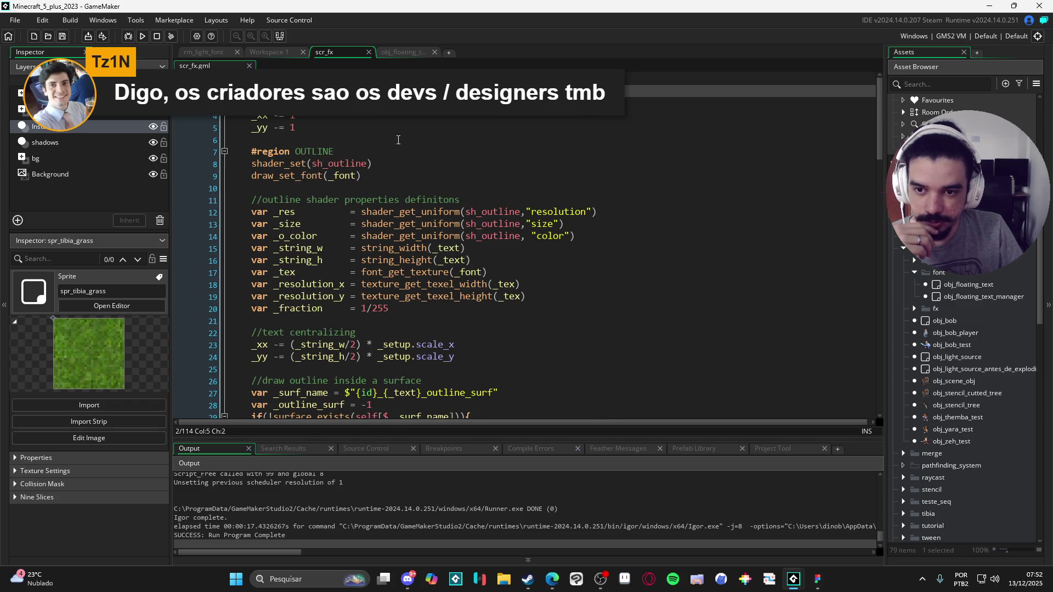
scroll(398, 140, down, 1)
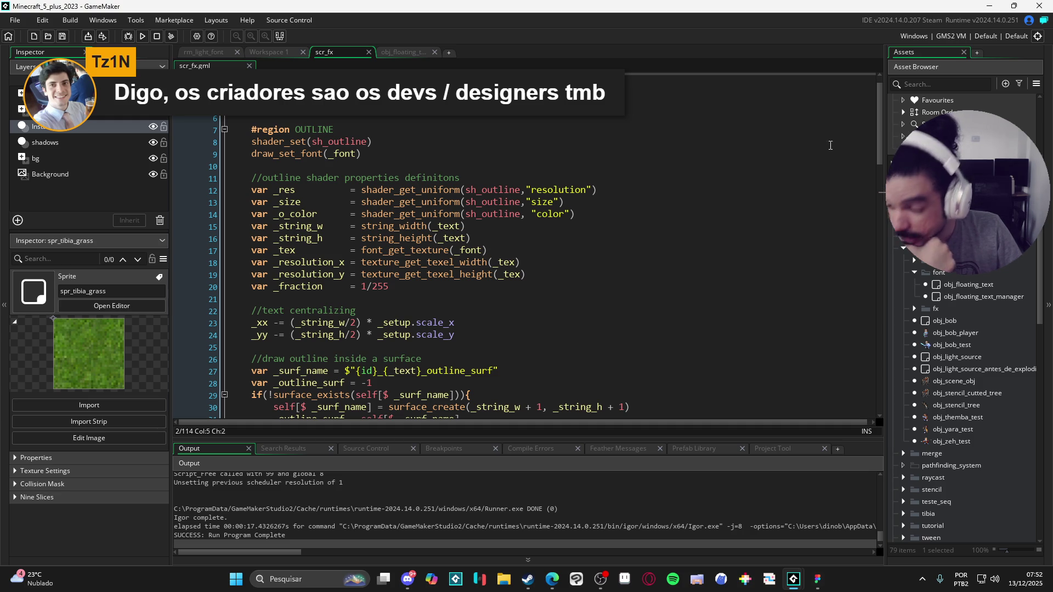
click(466, 213)
click(393, 166)
scroll(313, 117, up, 1)
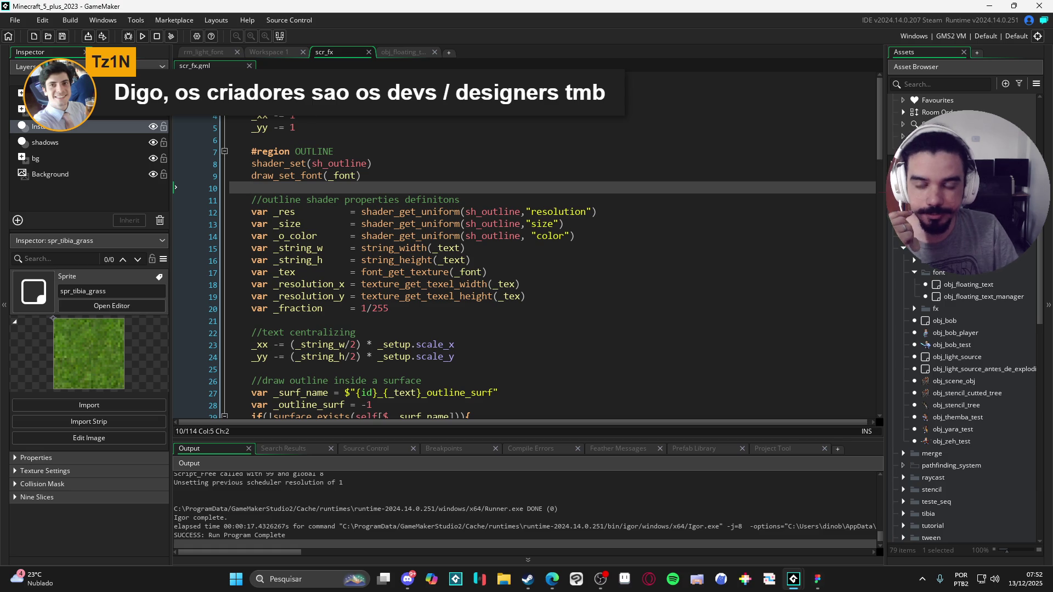
click(307, 91)
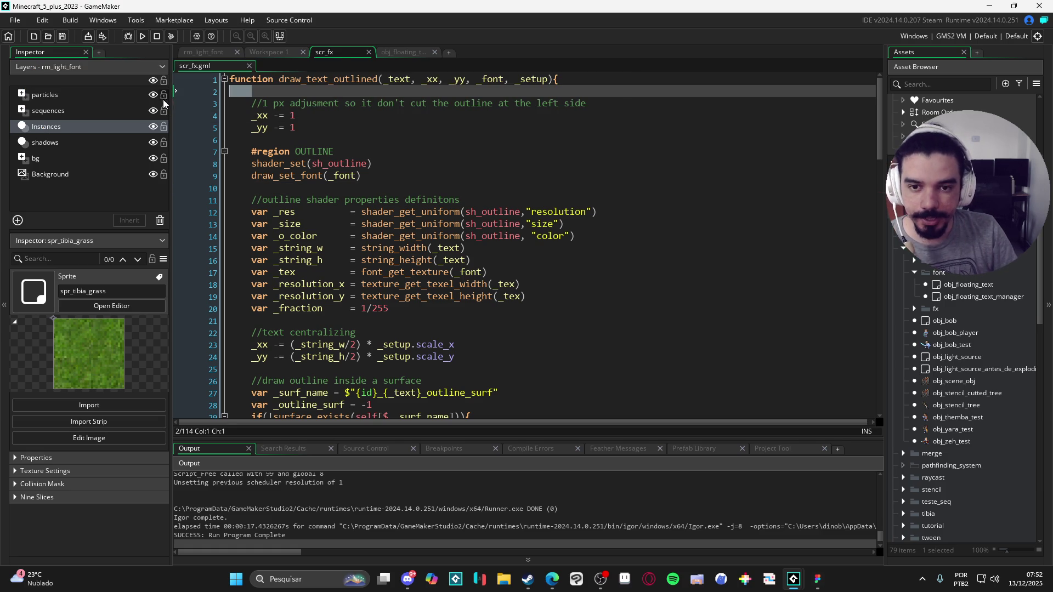
click(422, 163)
scroll(422, 164, down, 1)
click(432, 181)
click(453, 167)
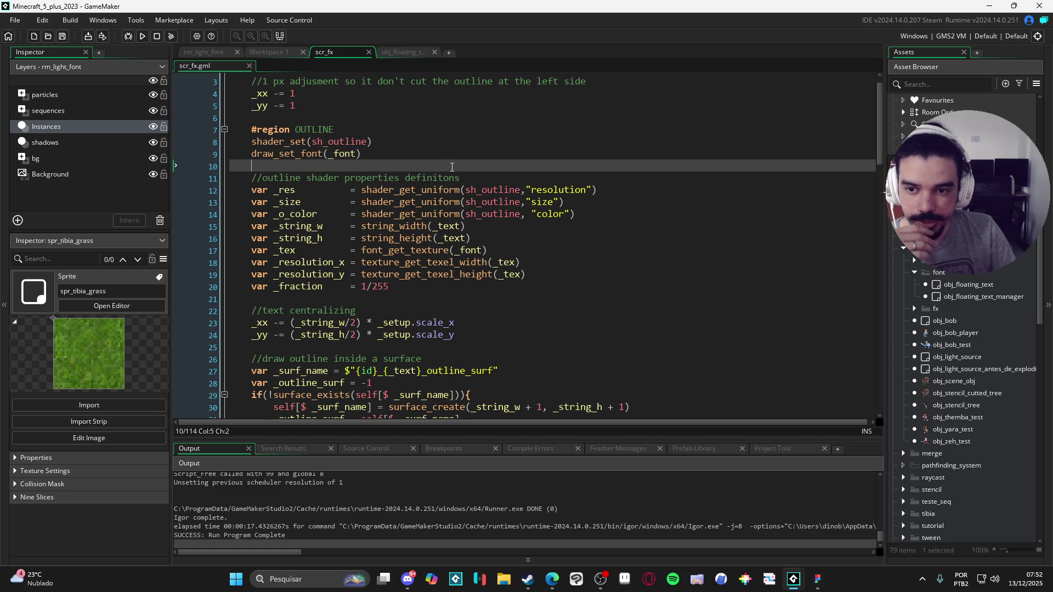
scroll(346, 175, up, 1)
click(348, 154)
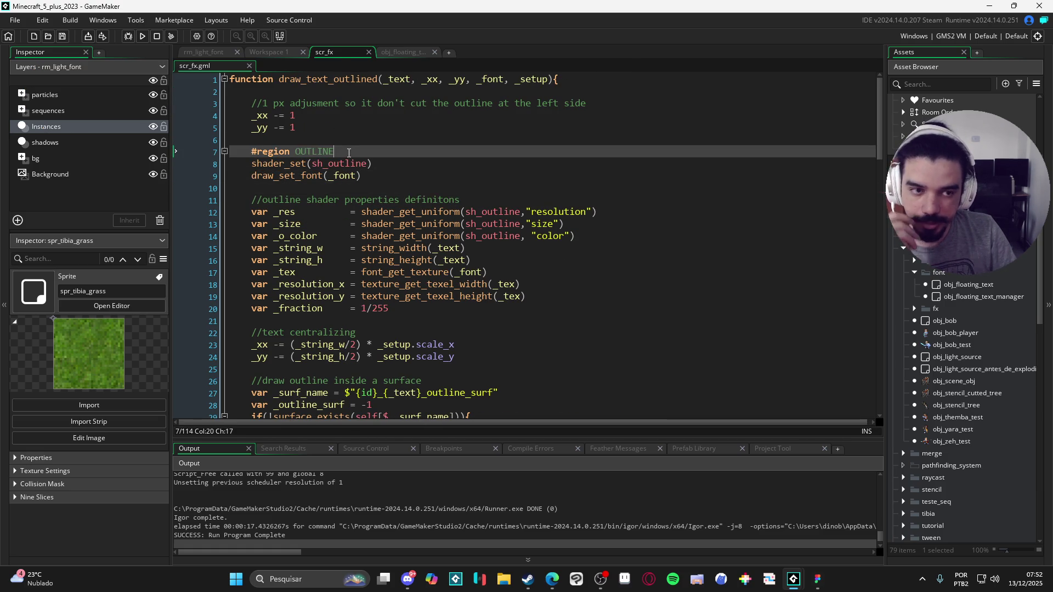
click(351, 189)
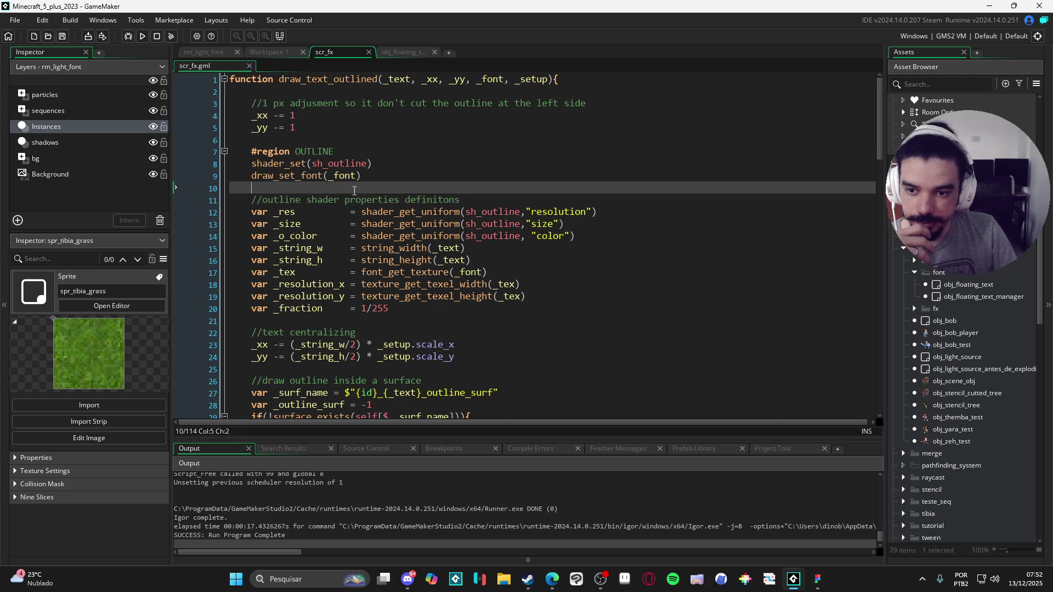
scroll(329, 231, down, 4)
scroll(277, 263, down, 10)
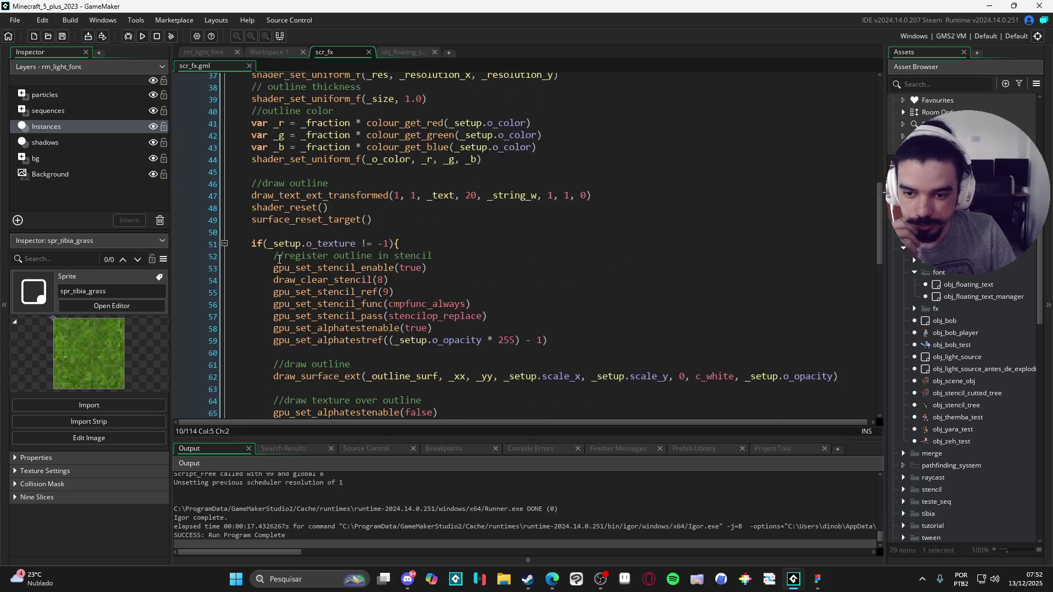
scroll(276, 254, up, 3)
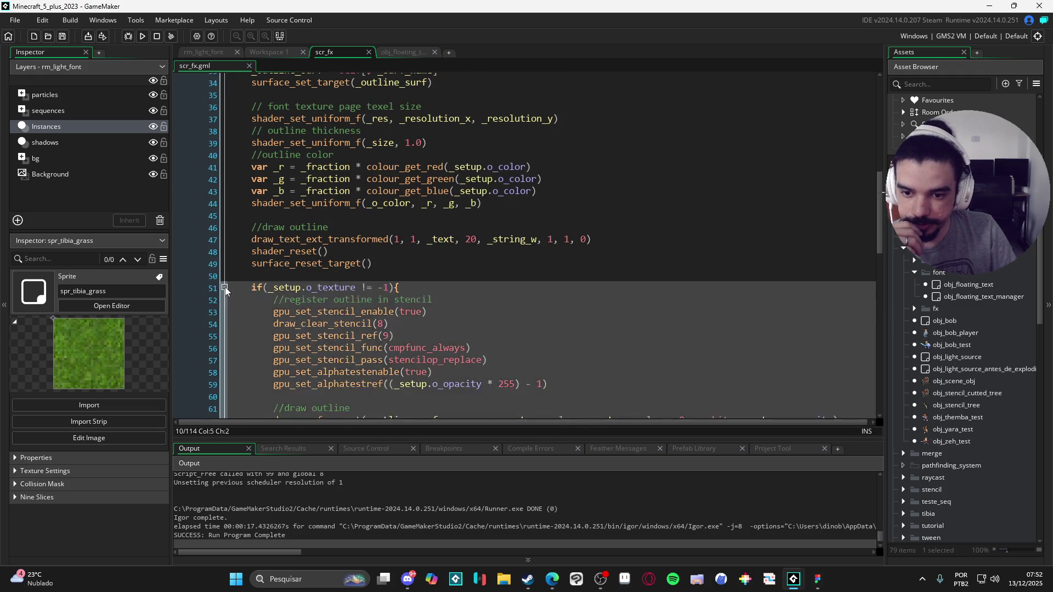
click(224, 286)
click(224, 297)
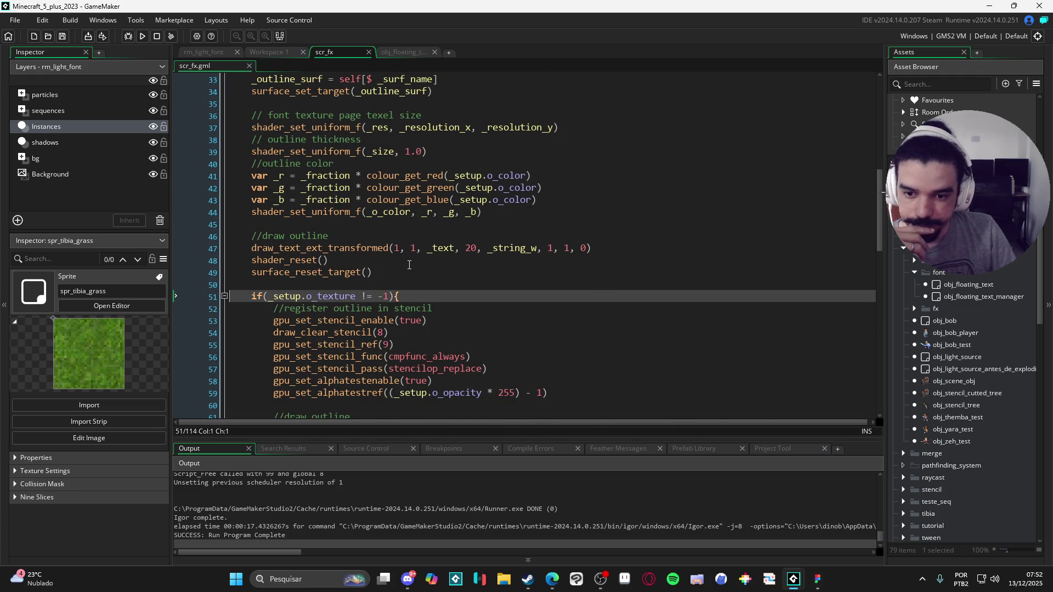
click(387, 285)
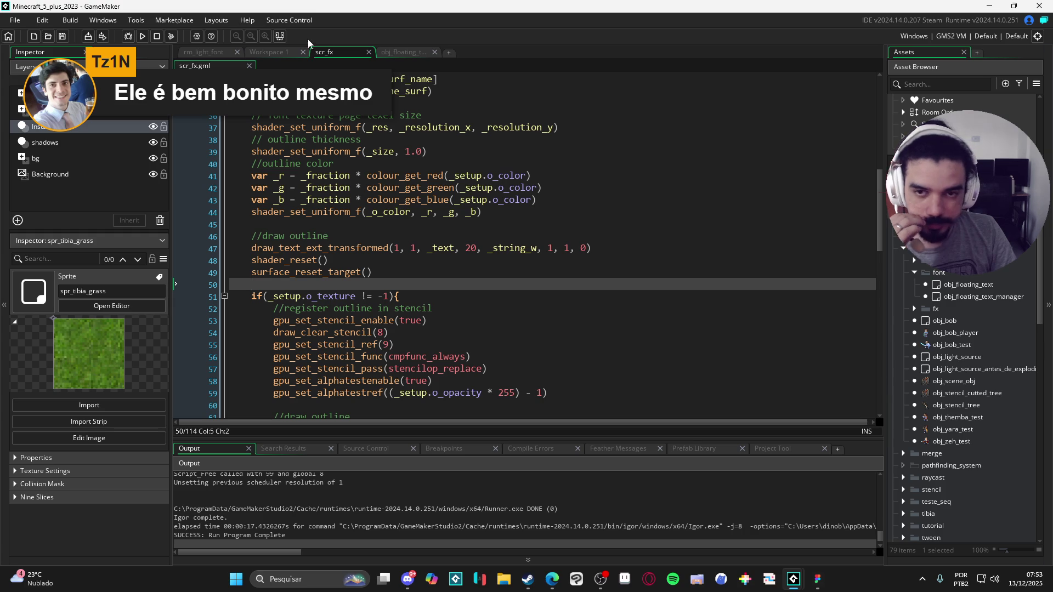
click(398, 53)
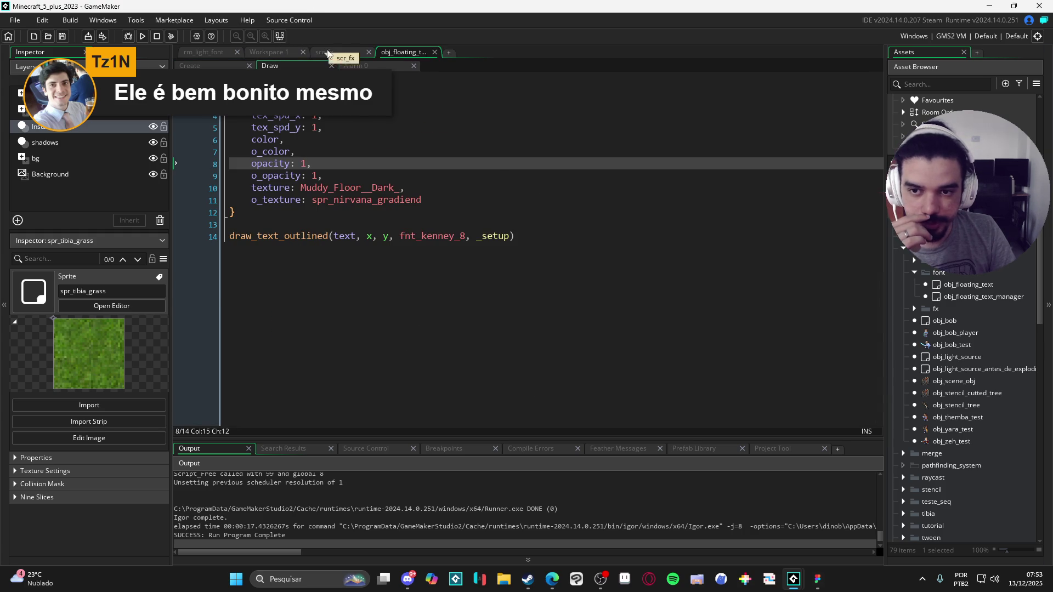
Switch via scr_fx and Workspace 1 to the rm_light_font room, pan it, and run the game.
click(327, 53)
click(271, 51)
click(229, 51)
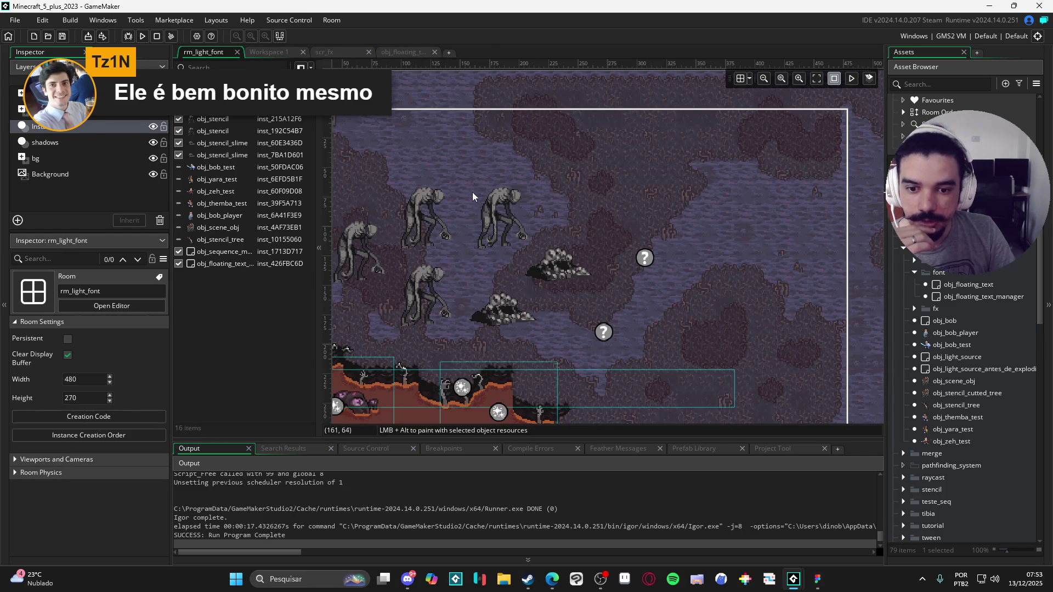
drag(474, 188, 532, 190)
drag(600, 191, 570, 210)
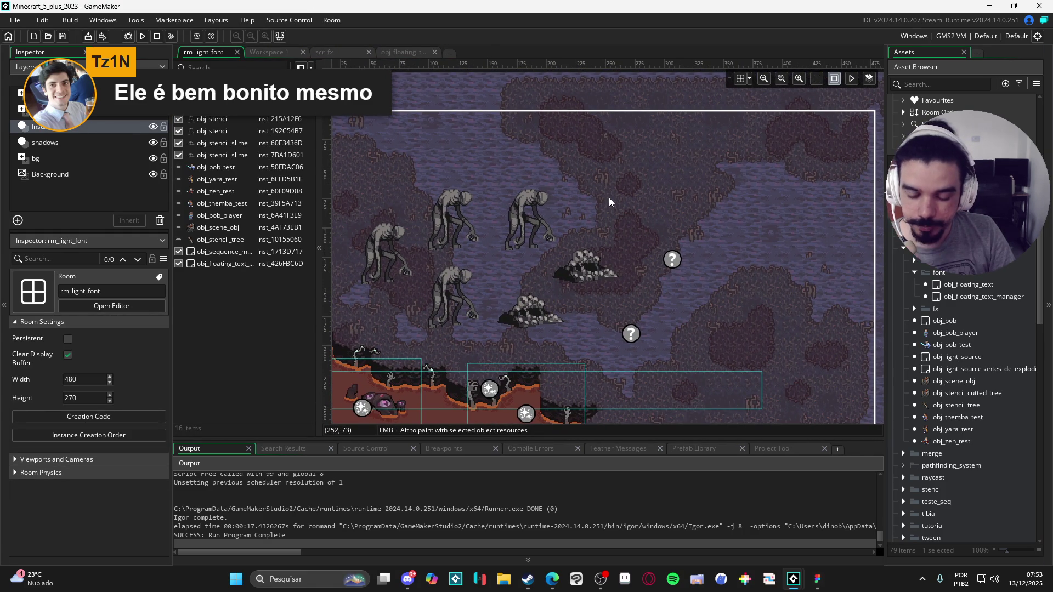
key(F5)
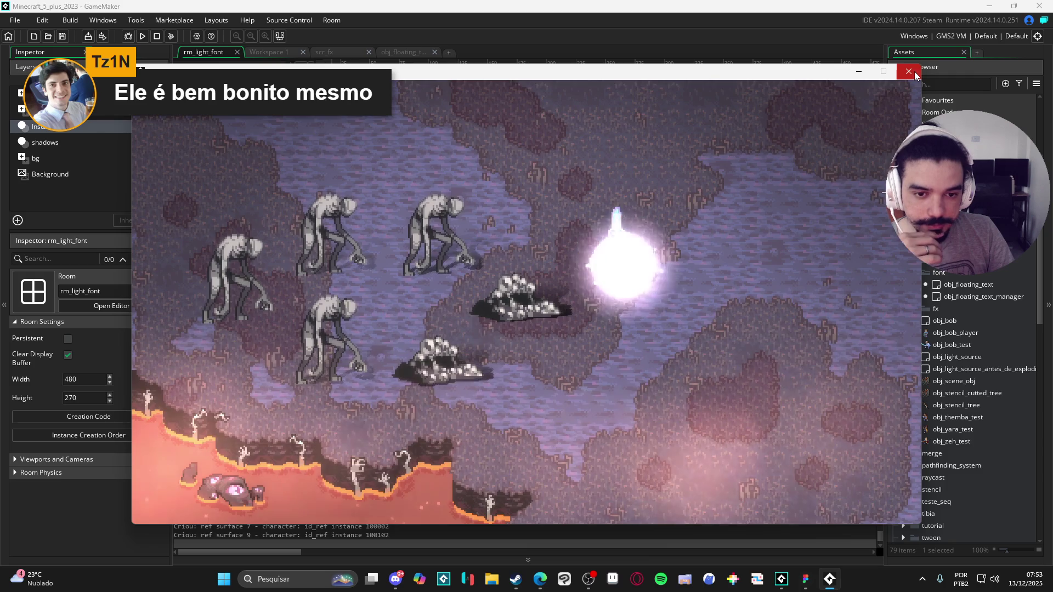
Close the running game, scroll the room editor, and build and run the project again.
key(Escape)
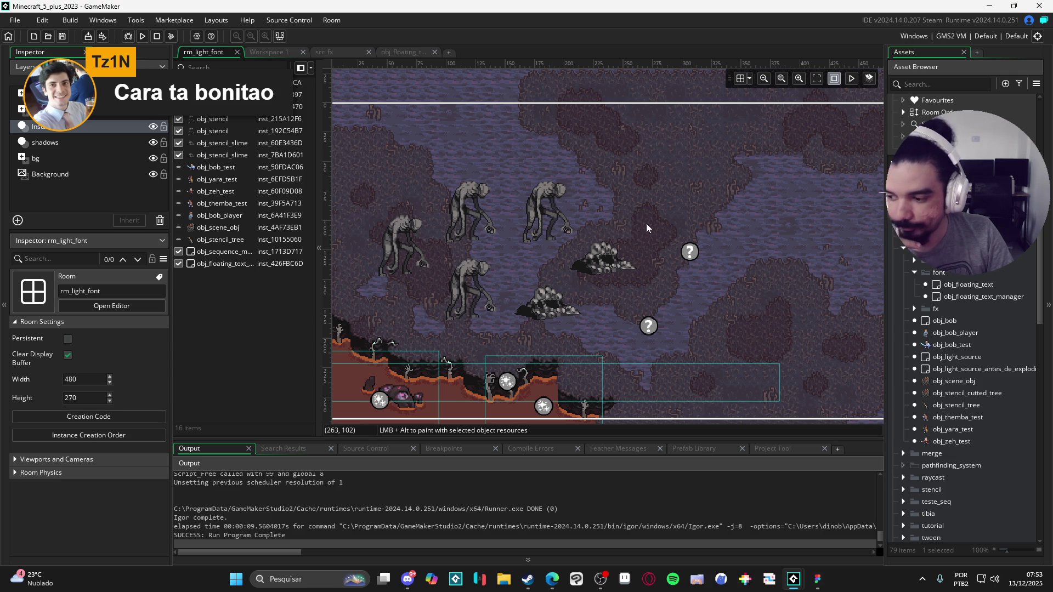
scroll(714, 209, left, 1)
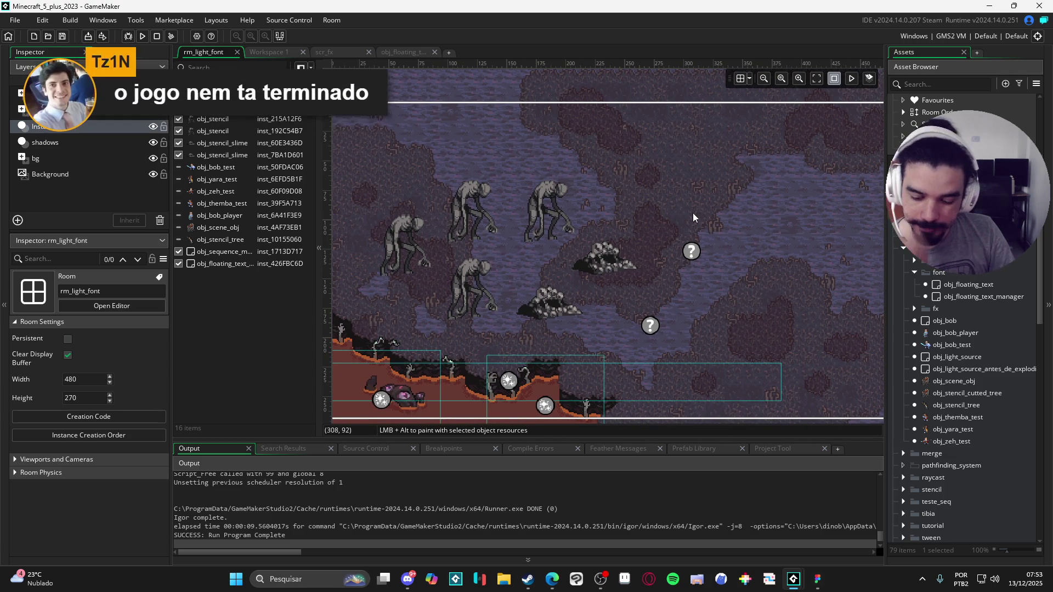
key(F5)
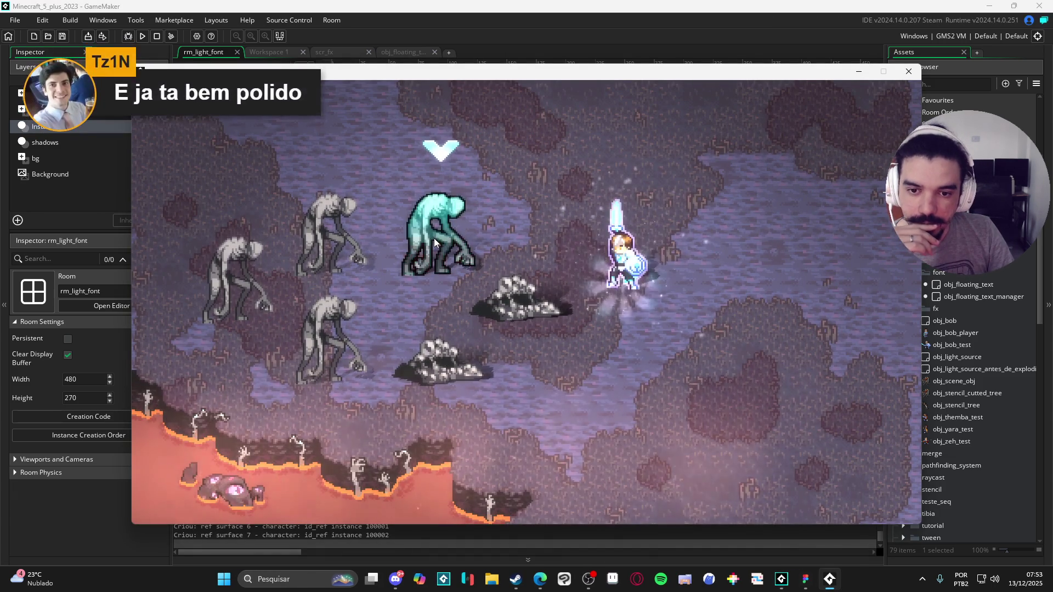
Spawn four floating damage numbers by attacking in the battle scene, then close the game window.
click(756, 345)
click(756, 345)
click(817, 364)
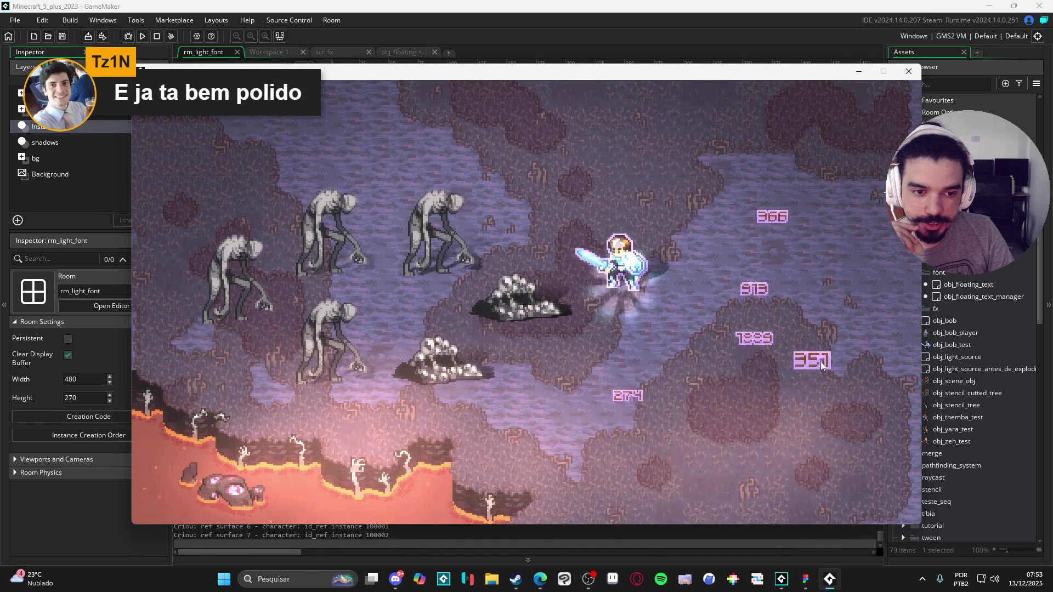
click(675, 395)
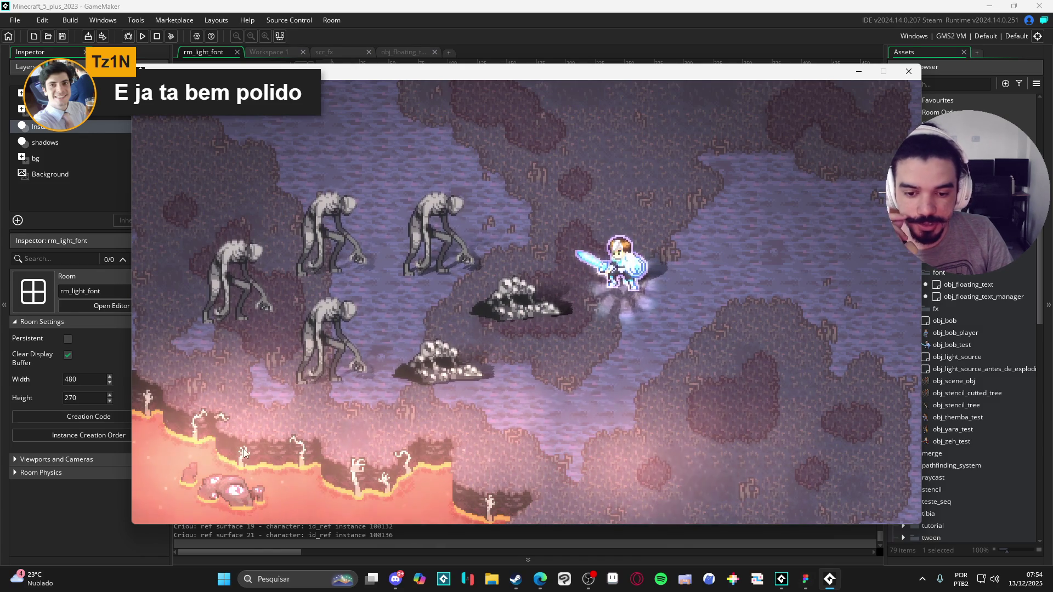
click(908, 71)
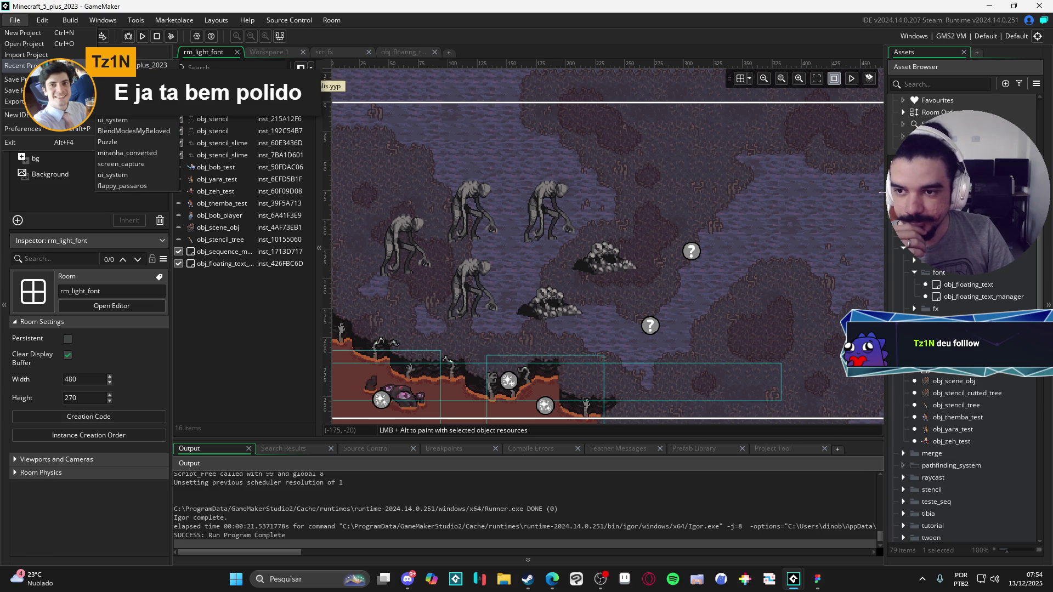
Load Spiritalis from Recent Projects and run it in the castle hall.
click(132, 98)
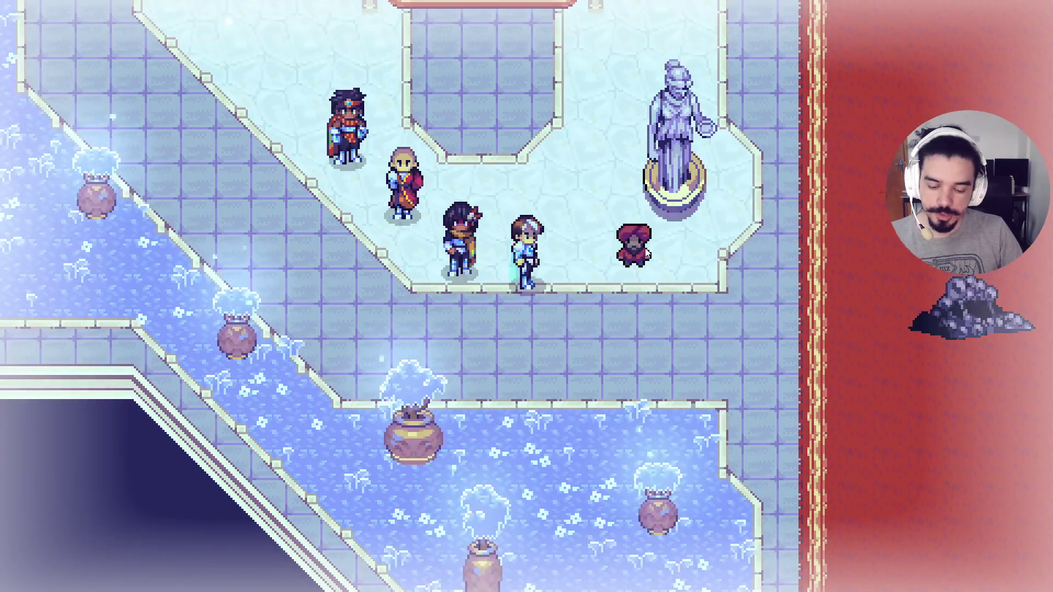
Browse the party menu's Attributes, Abilities and Equipment pages.
key(Escape)
key(Down)
key(Return)
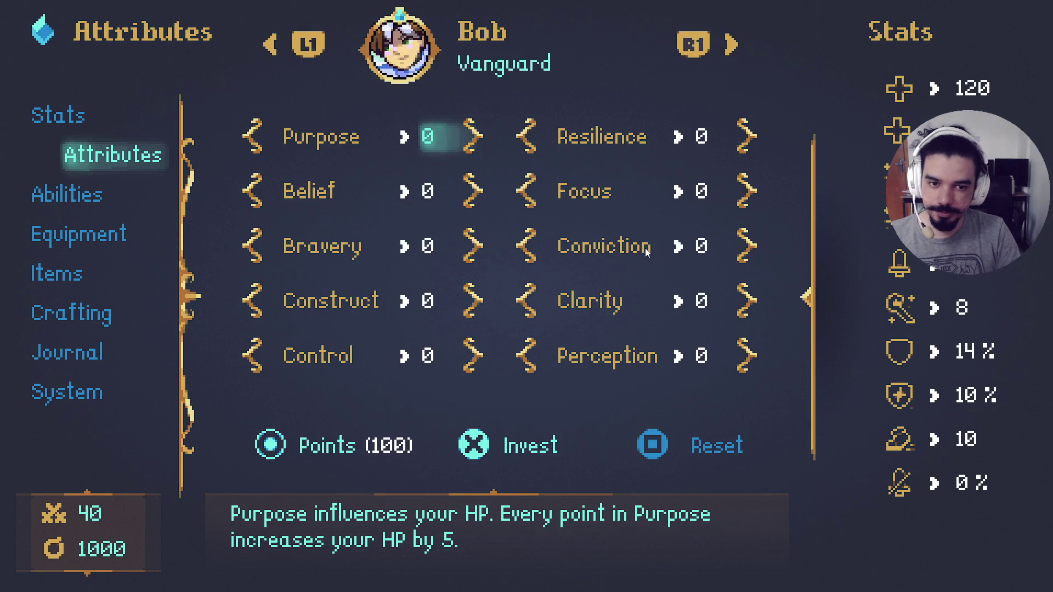
key(Escape)
key(Down)
key(Return)
key(Escape)
key(Down)
key(Return)
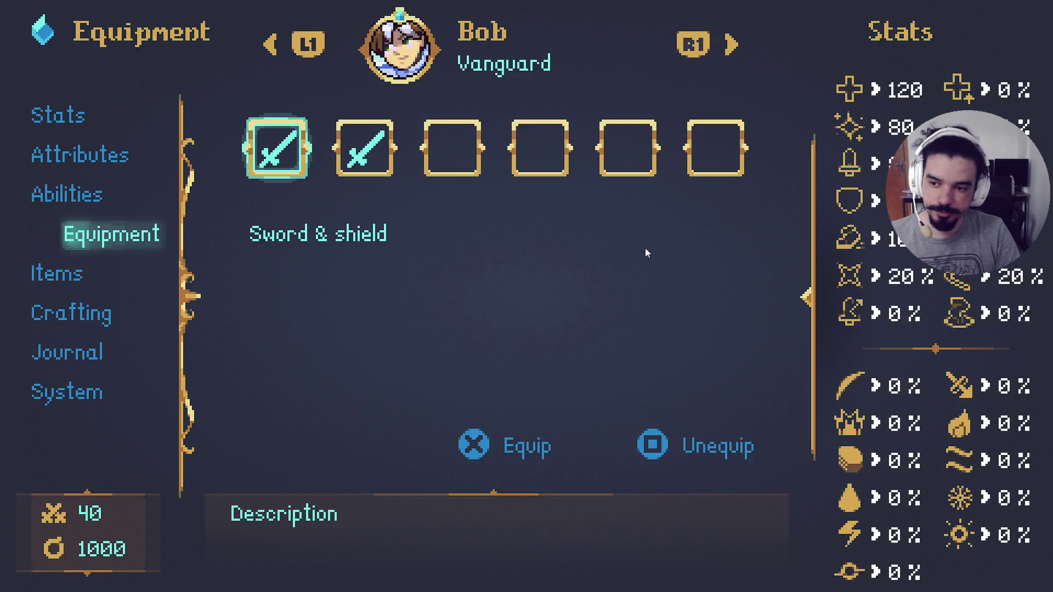
key(Escape)
Look through the Items list, including Luminous crystal and Glimmering nebula, and the Crafting page.
key(Down)
key(Return)
key(Down)
key(Down)
key(Down)
key(Down)
key(Down)
key(Escape)
key(Down)
key(Return)
key(Escape)
Review the Journal quests Prologue II and Malevolence core I.
key(Down)
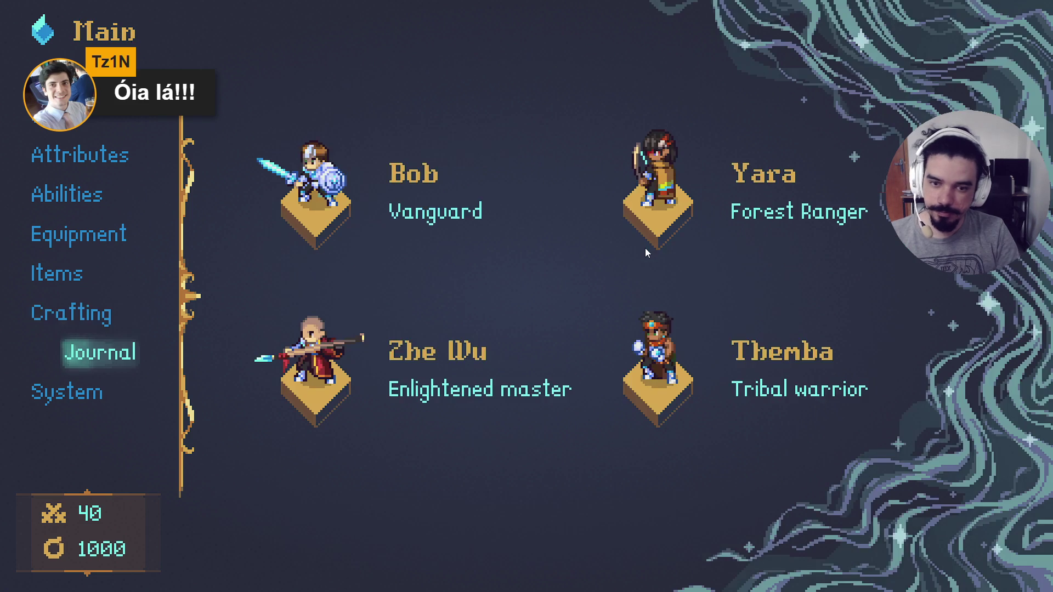
key(Return)
key(Down)
key(Up)
key(Down)
key(Up)
key(Down)
key(Up)
Check the System save slots, then lower Master and SFX volume under Configs.
key(Down)
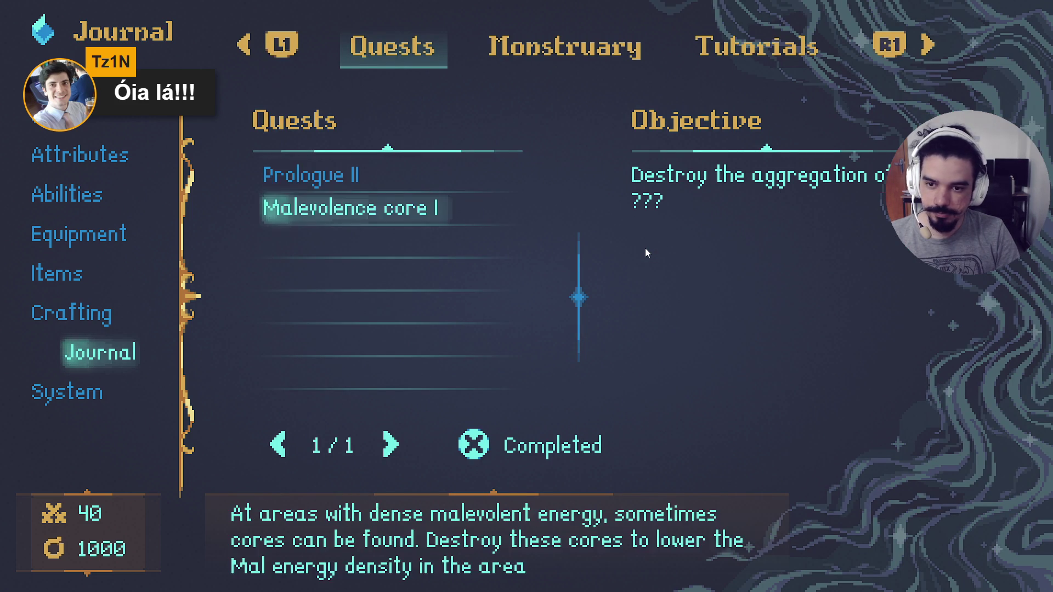
key(Escape)
key(Down)
key(Return)
key(Right)
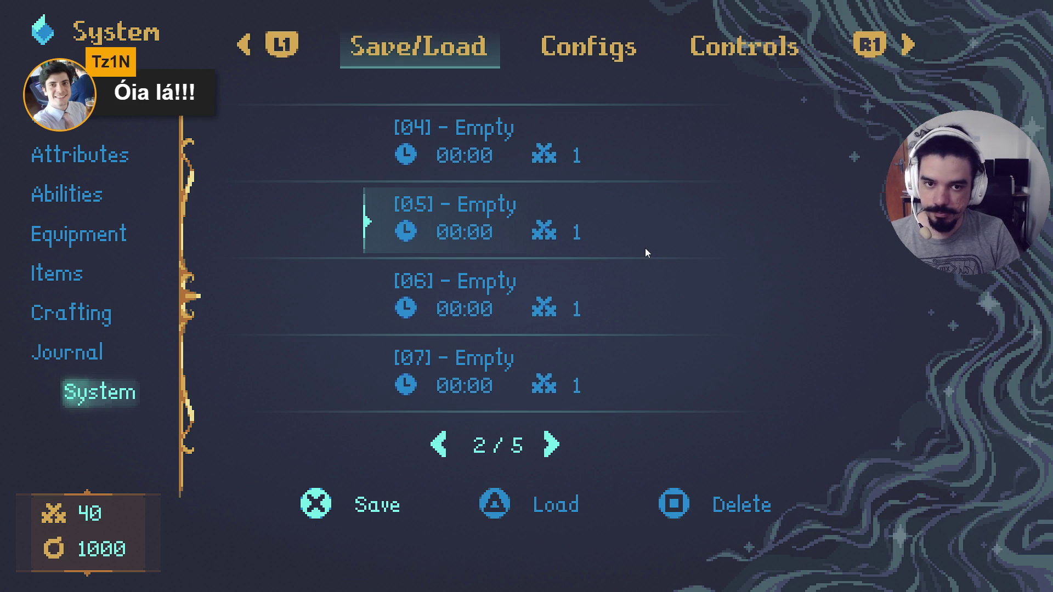
key(e)
key(e)
key(q)
key(Down)
key(Down)
key(Down)
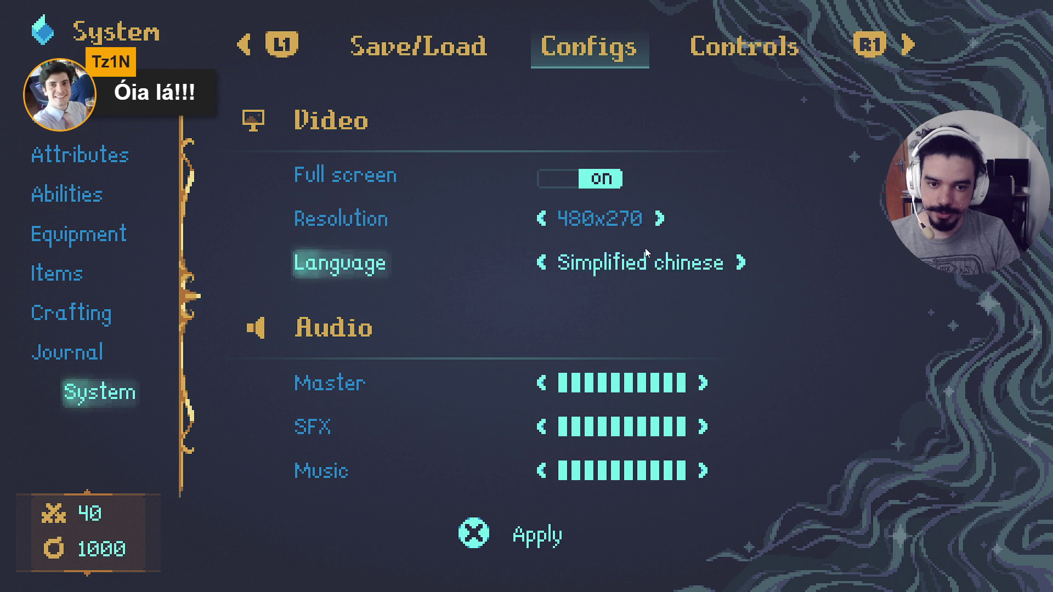
key(Down)
key(Down)
key(Down)
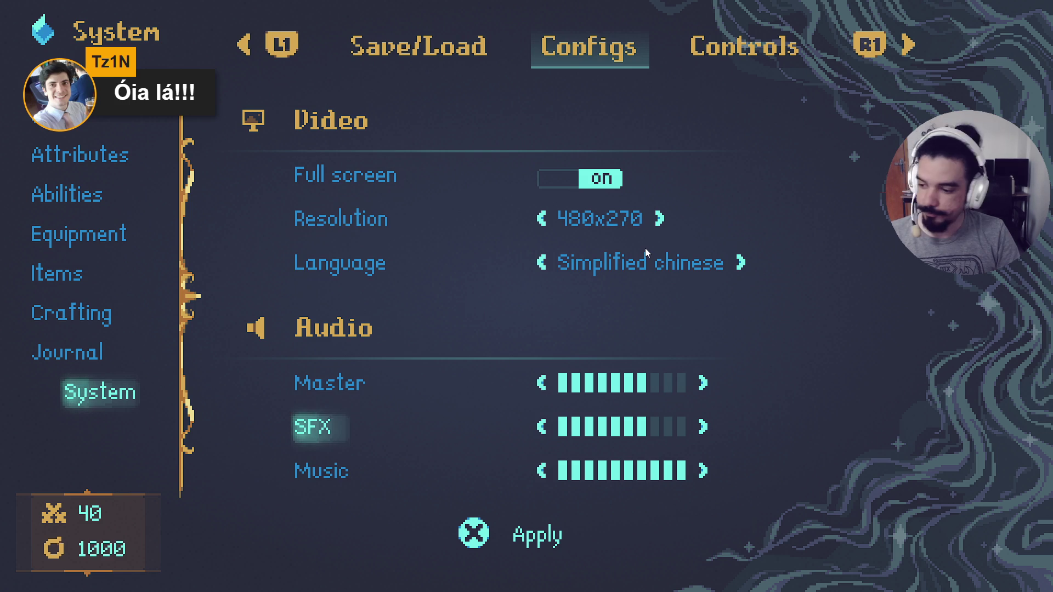
key(Escape)
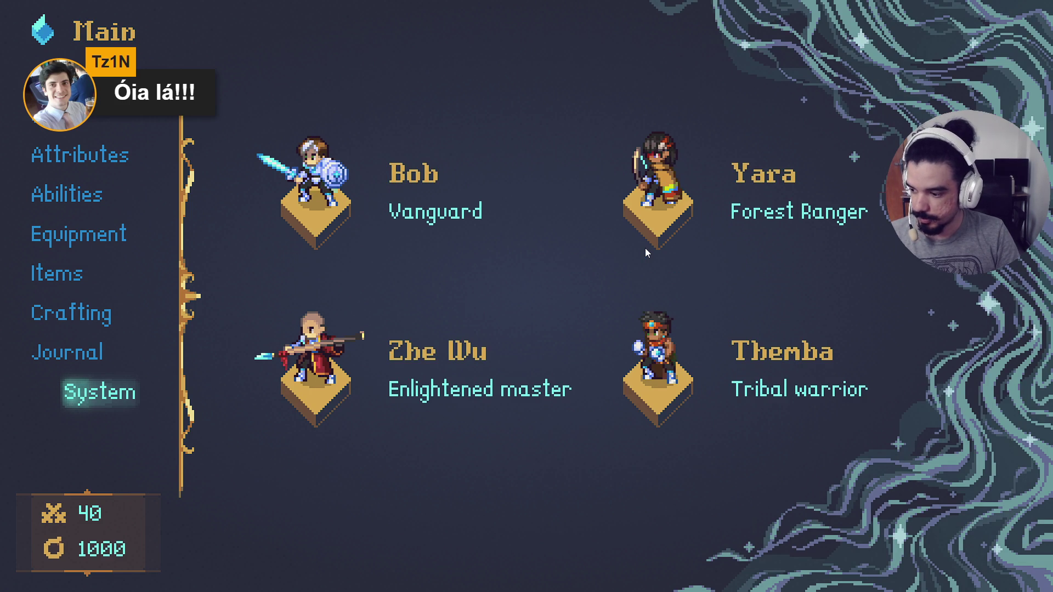
Close the party menu and walk the party across the red carpet.
key(Escape)
key(Down)
key(Right)
Walk the party across the throne platform and down the corridor.
key(Up)
key(Right)
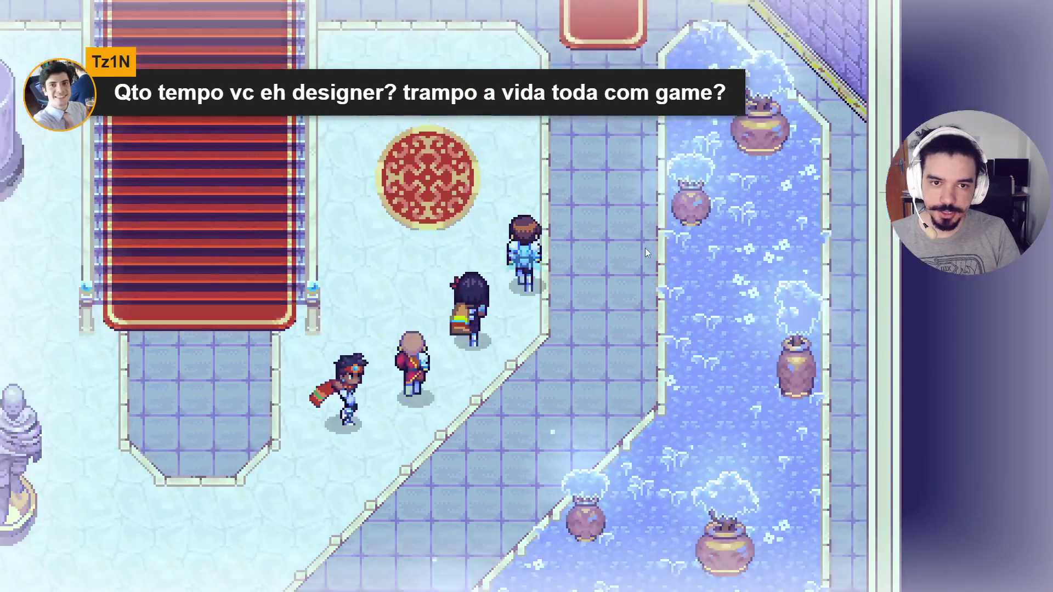
key(Up)
key(Up)
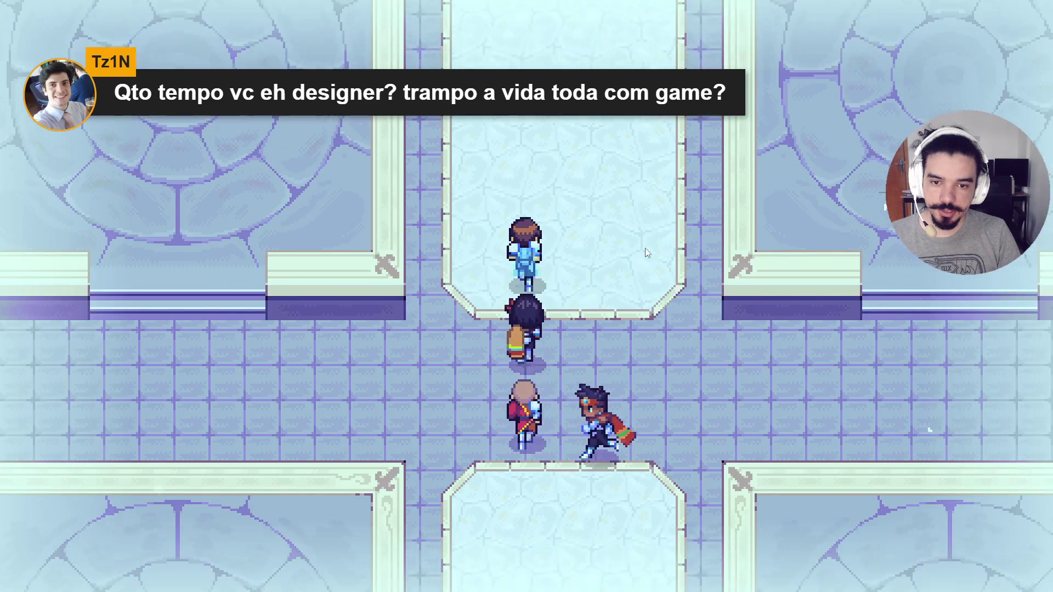
key(Up)
key(Up)
key(Right)
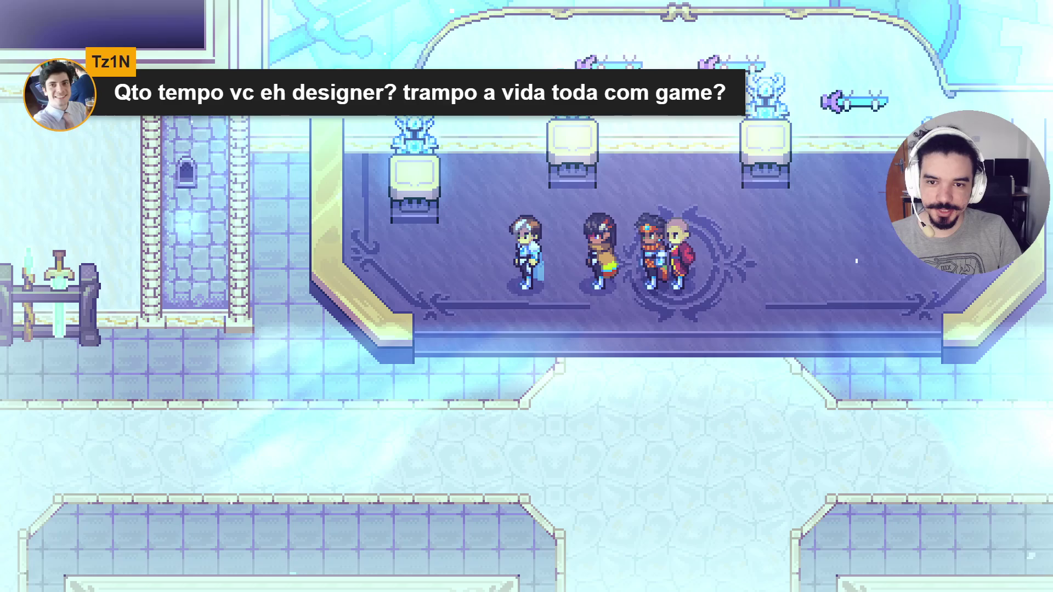
key(Right)
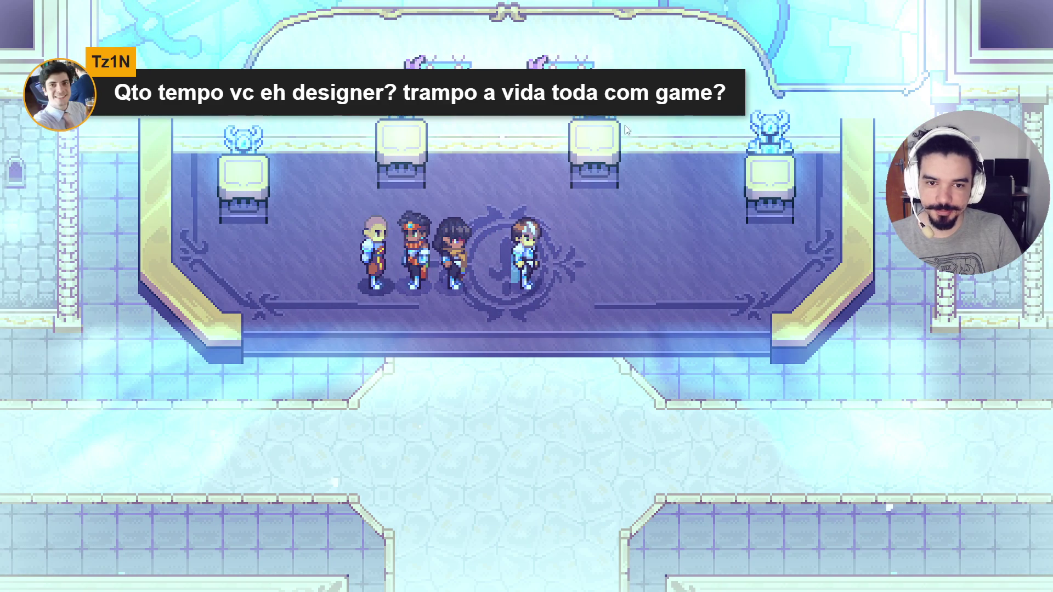
key(Down)
key(Left)
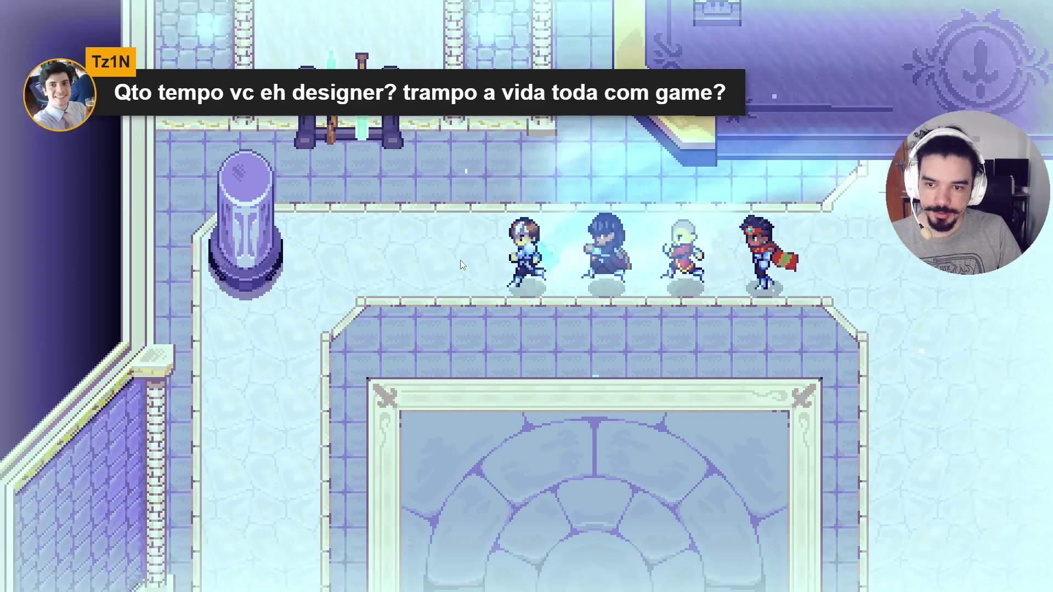
key(Down)
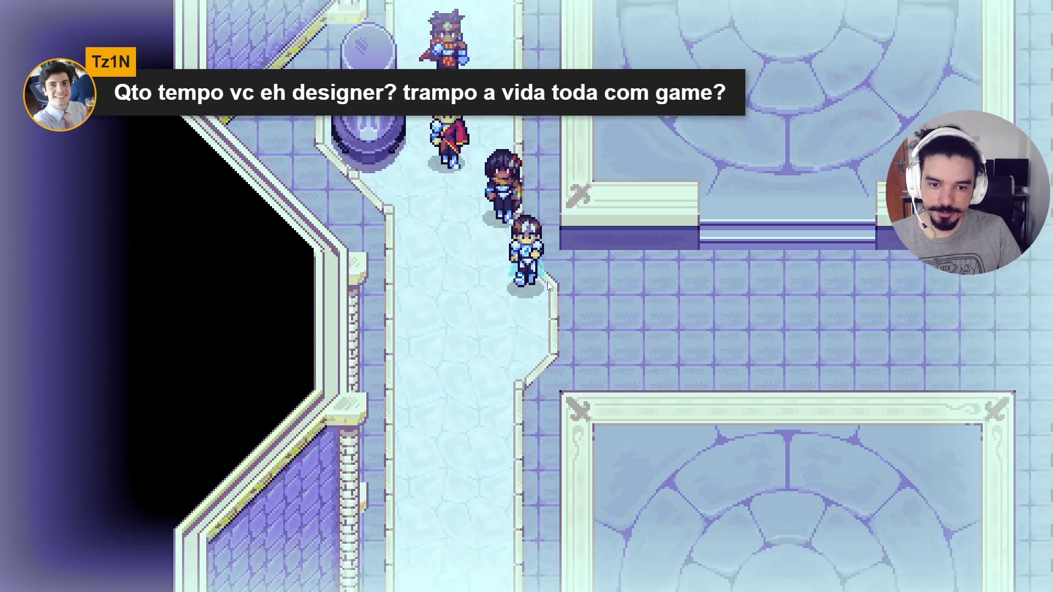
key(Right)
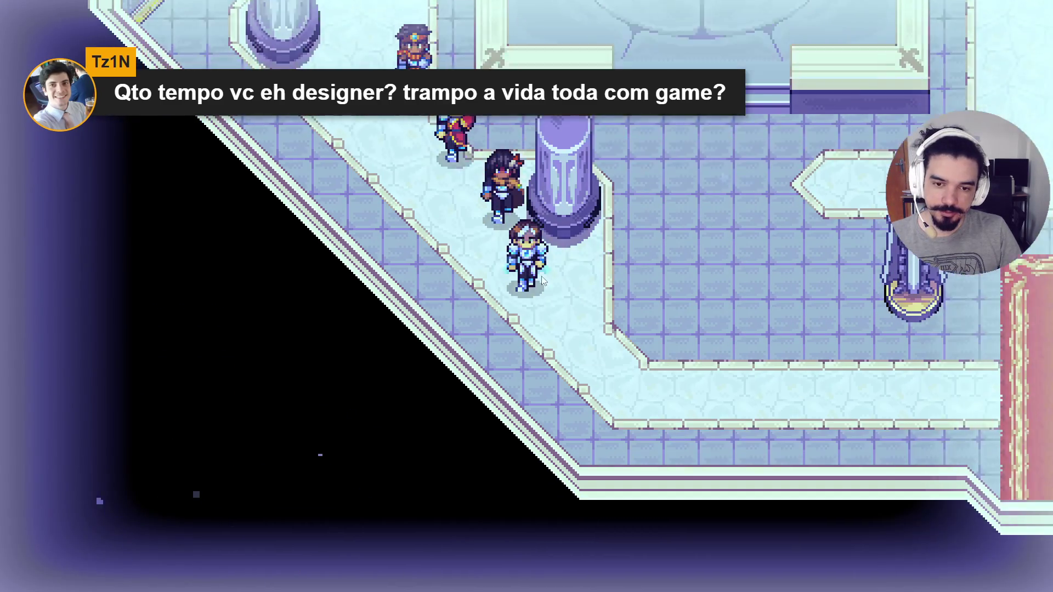
Climb the red-carpet stairs through the crystal-circle chamber to the upper hall.
key(Down)
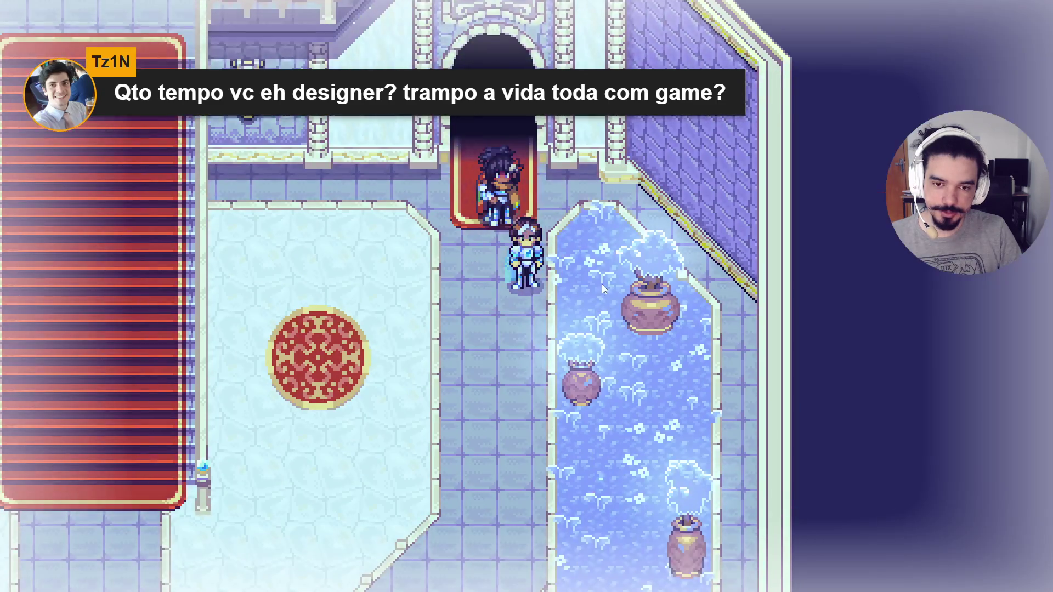
key(Left)
key(Up)
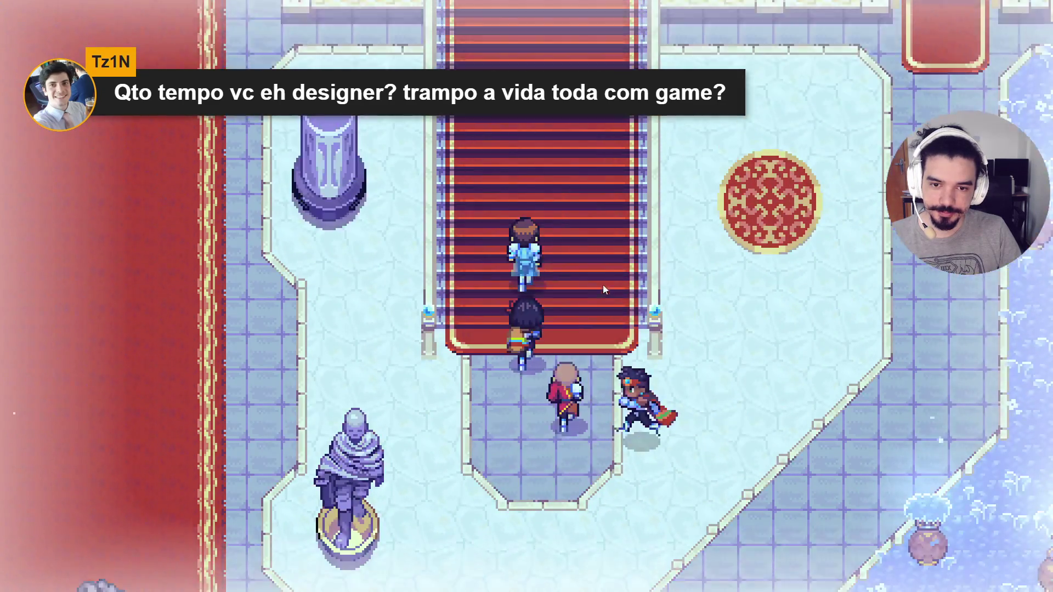
key(Left)
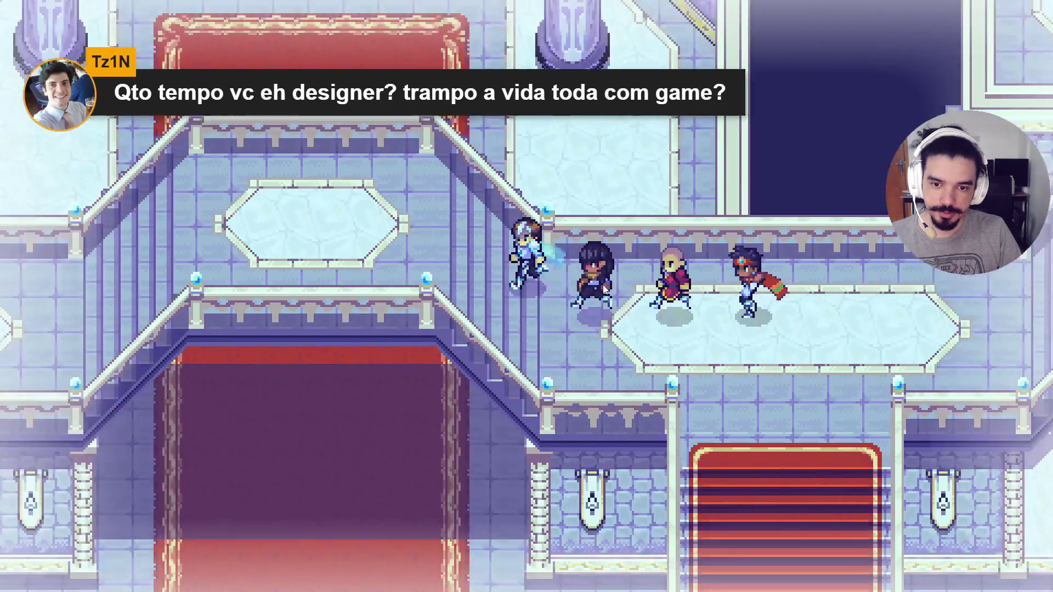
key(Left)
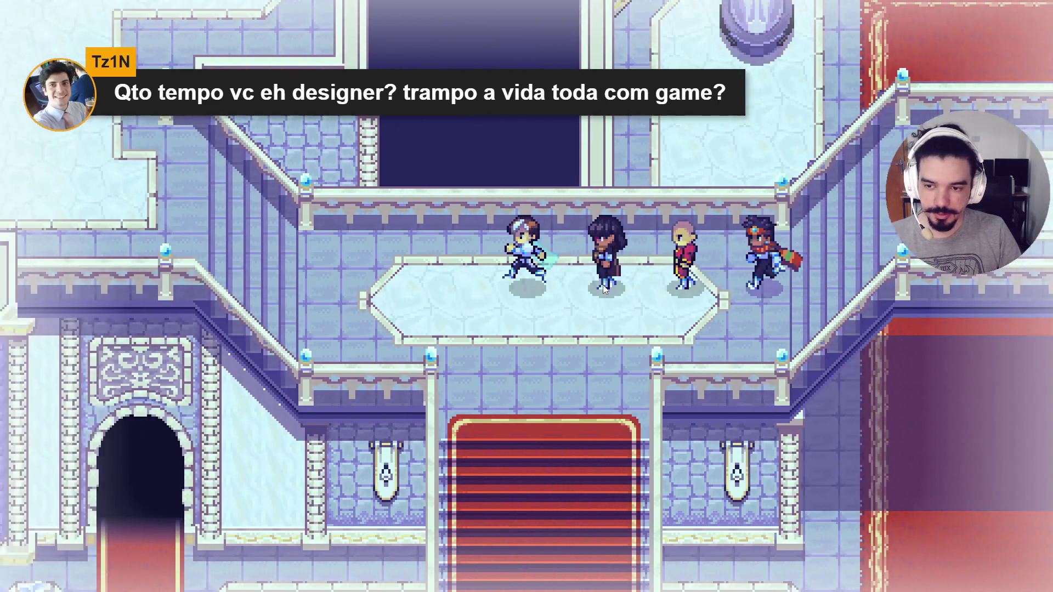
key(Up)
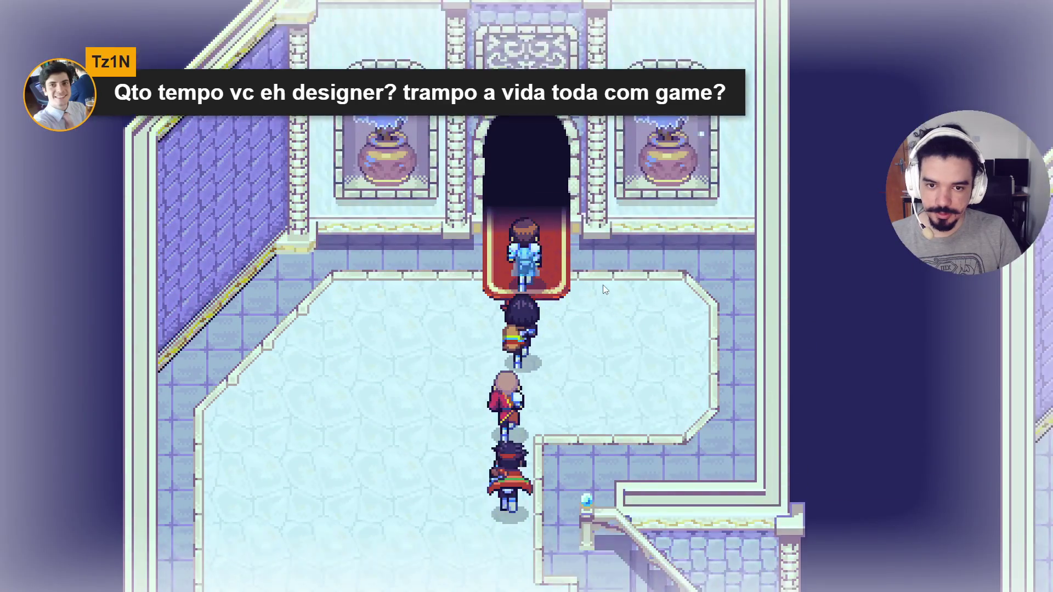
key(Up)
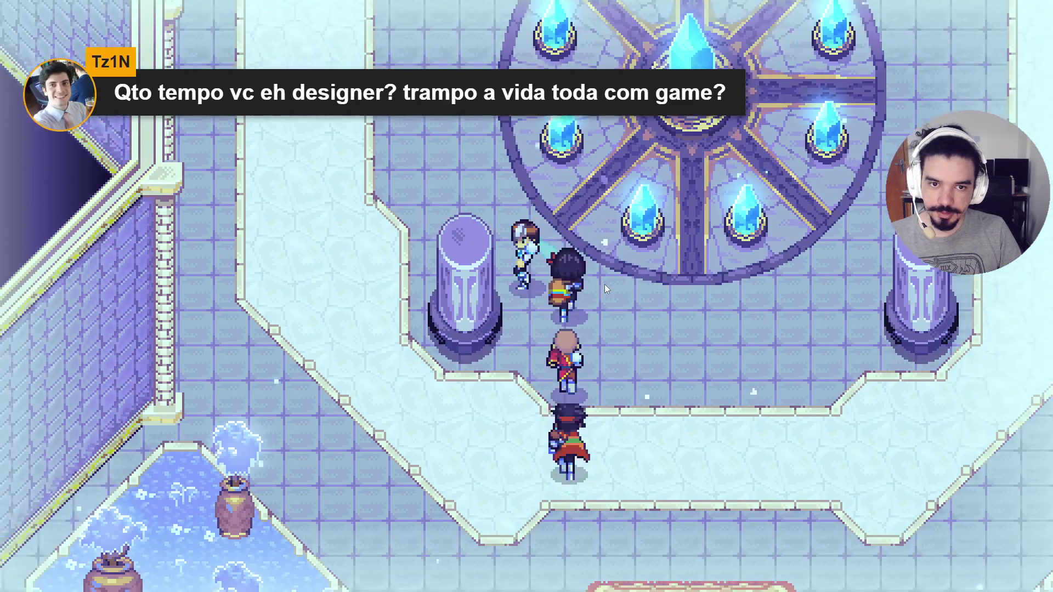
key(Up)
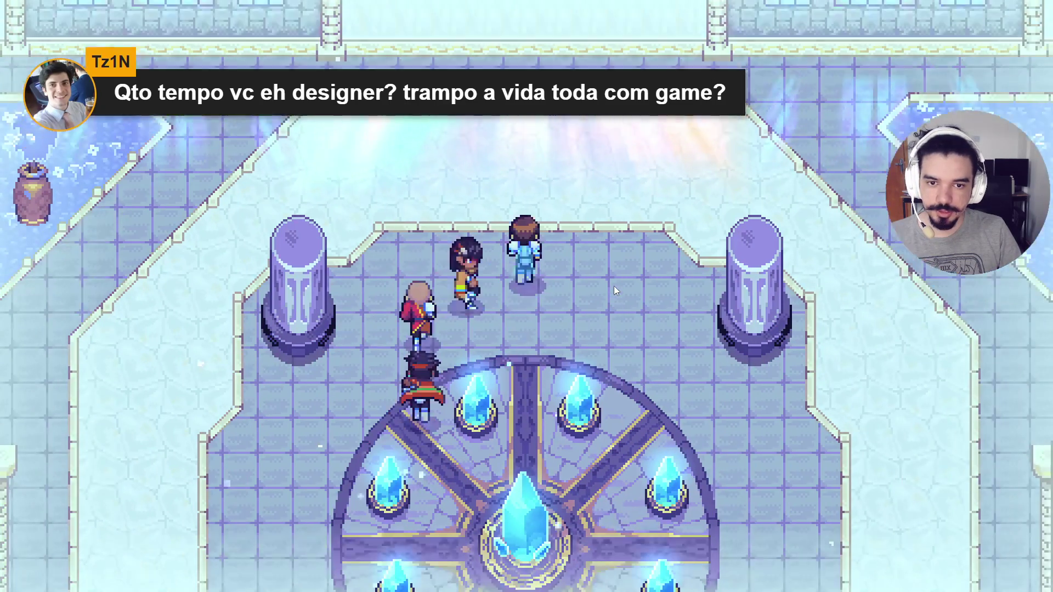
key(Right)
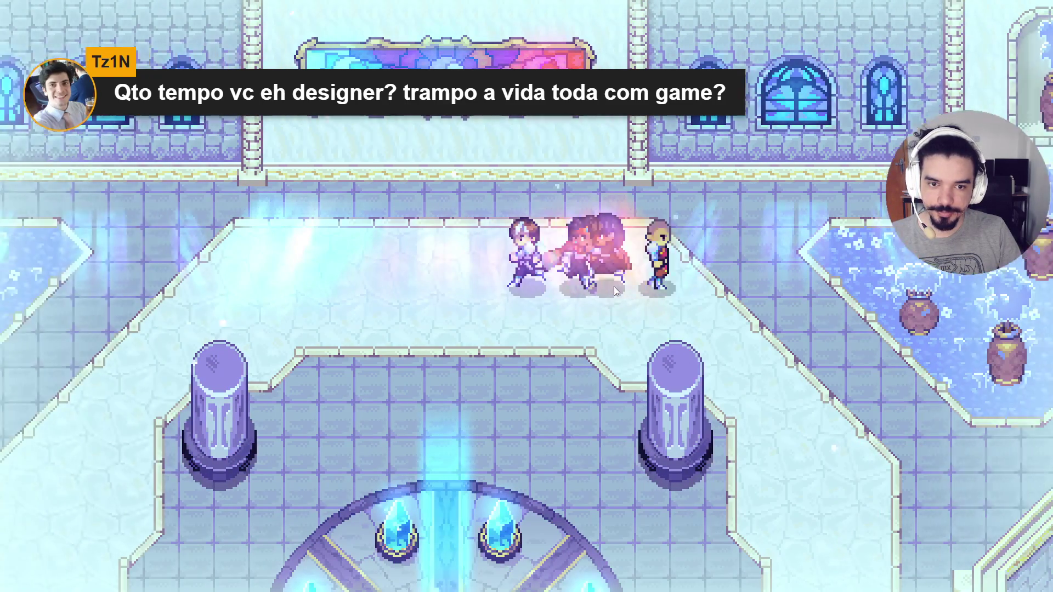
key(Left)
Exit south, descend the staircase, then climb the red staircase into the upper room.
key(Down)
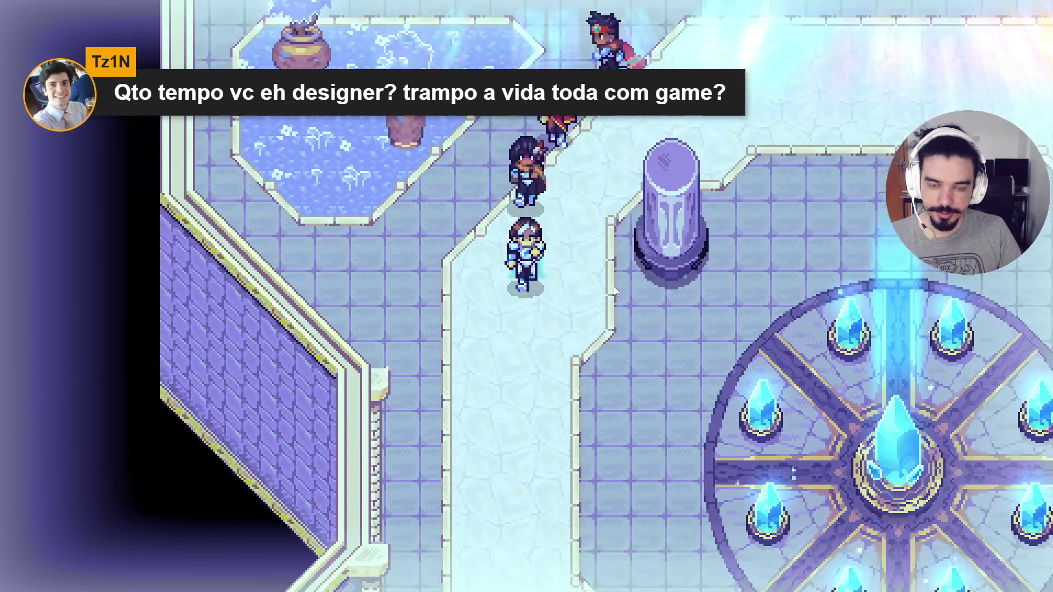
key(Down)
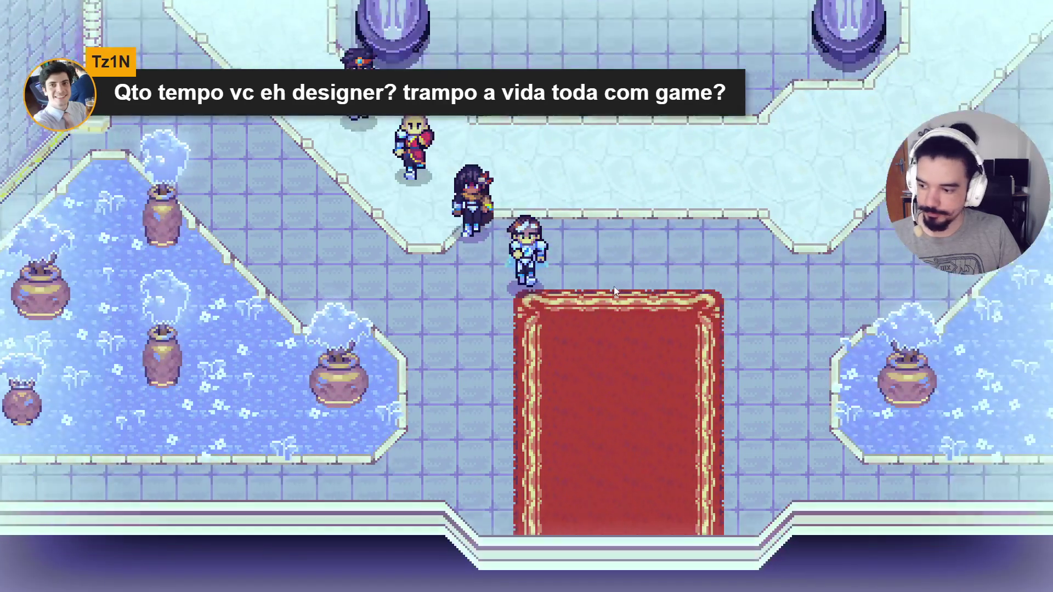
key(Down)
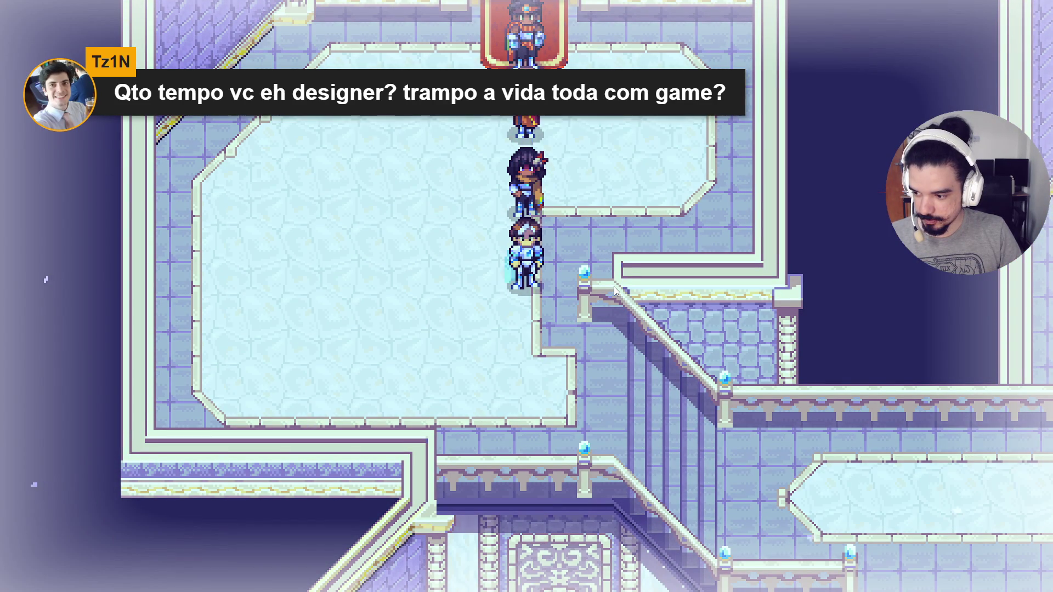
key(Down)
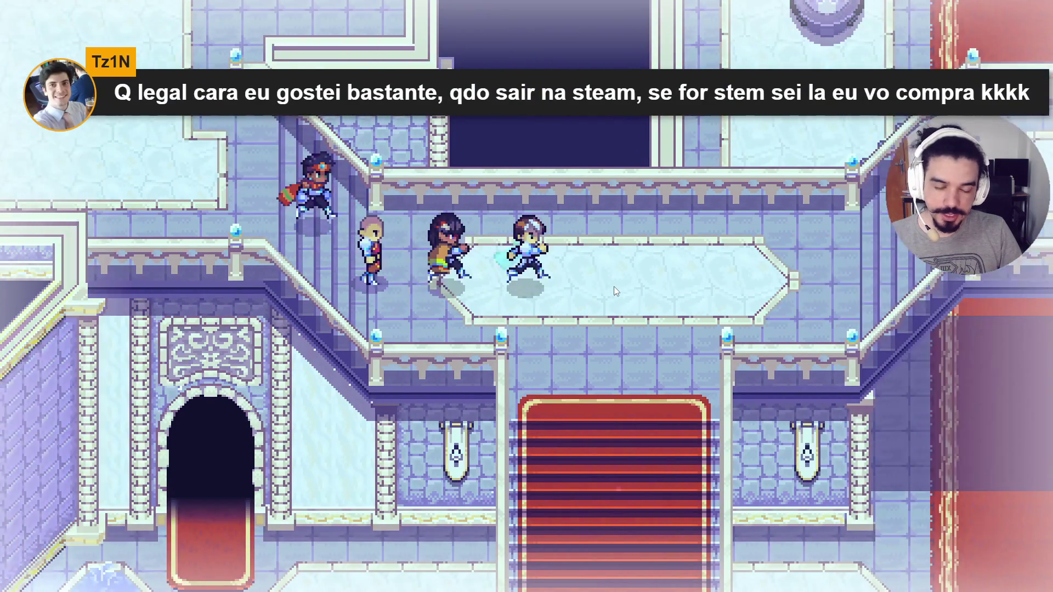
key(Down)
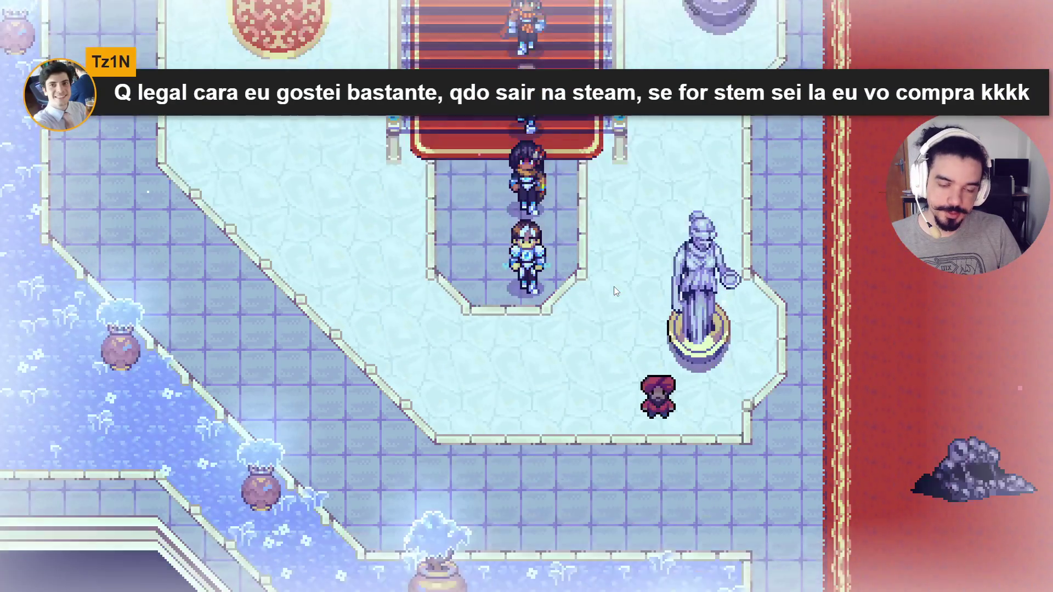
key(Right)
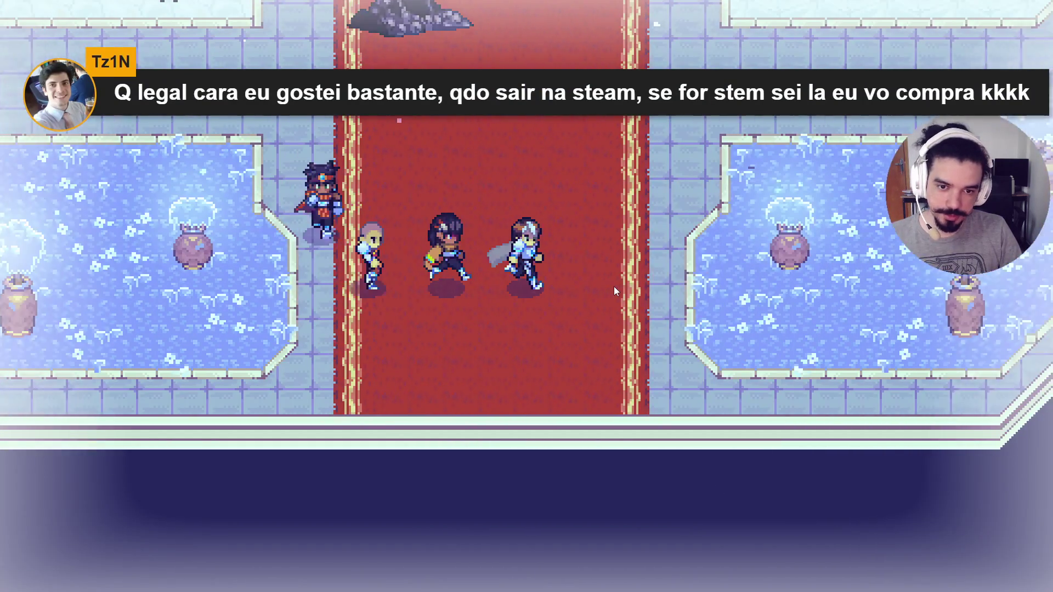
key(Up)
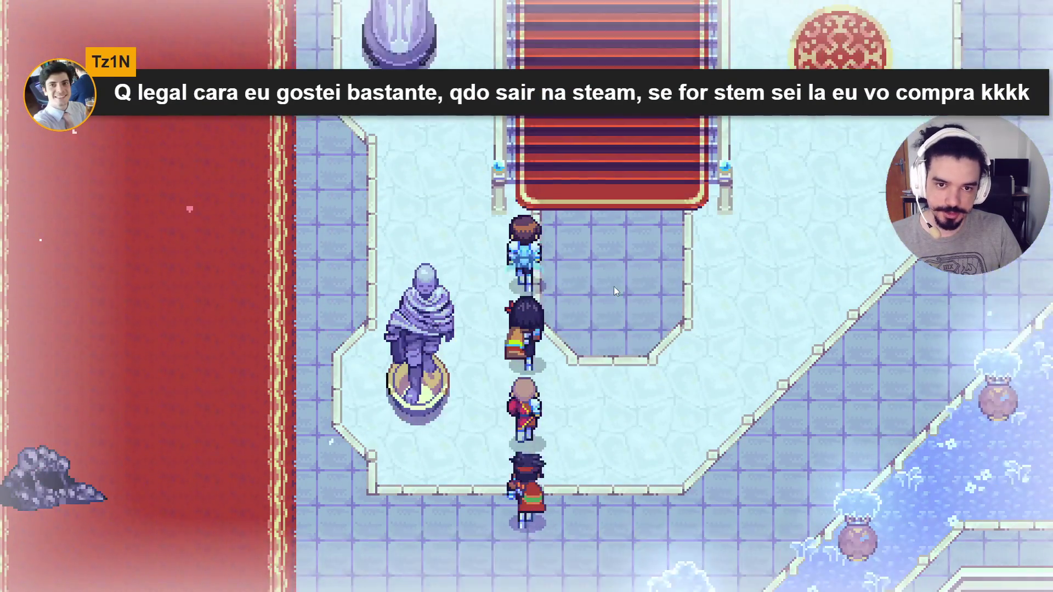
key(Up)
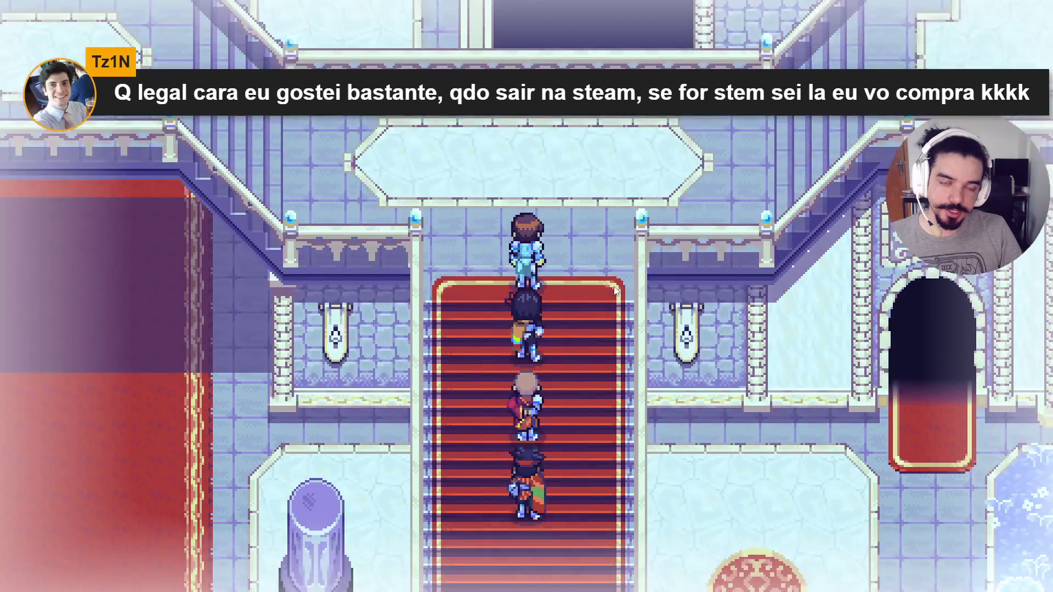
key(Right)
key(Up)
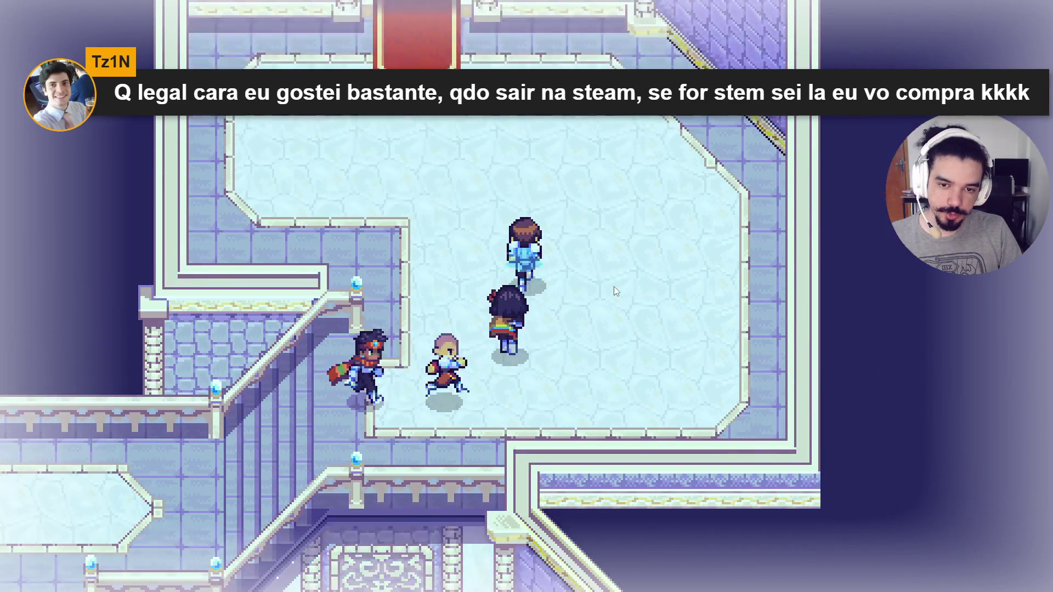
Walk the party north through the bright hall and along the sky bridge.
key(Up)
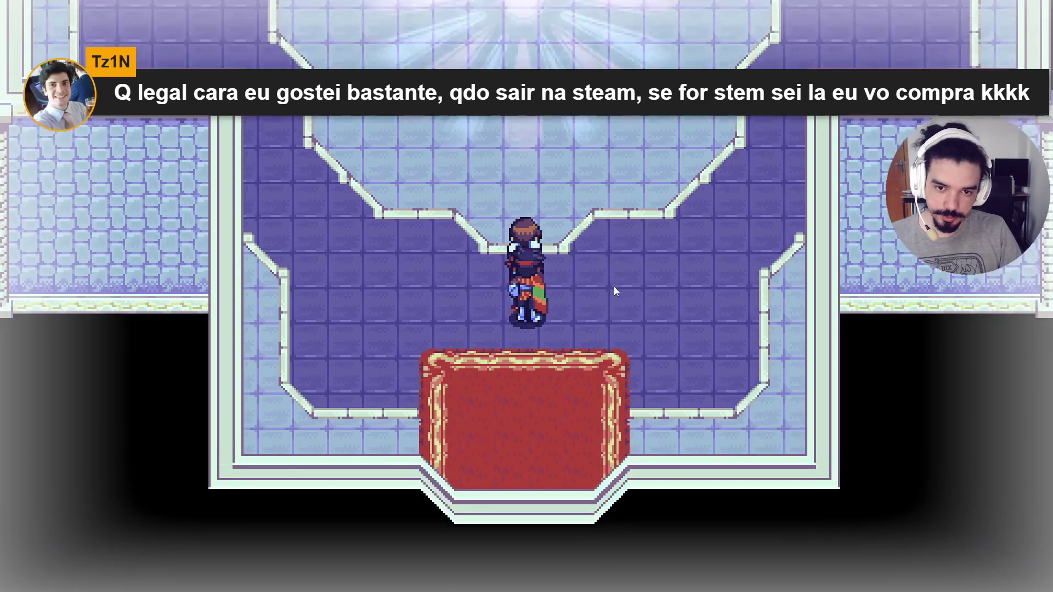
key(Up)
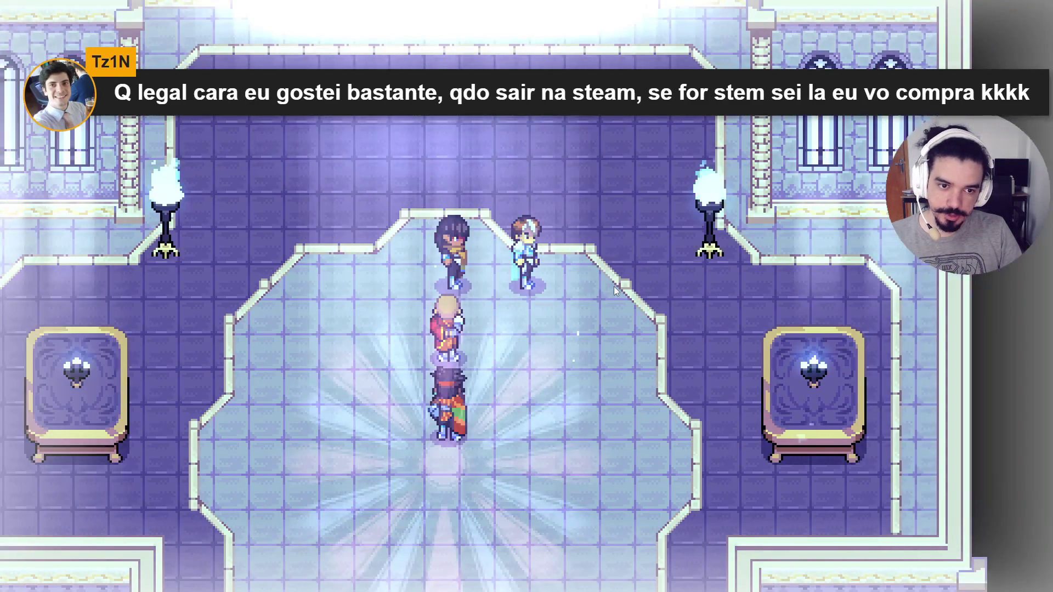
key(Up)
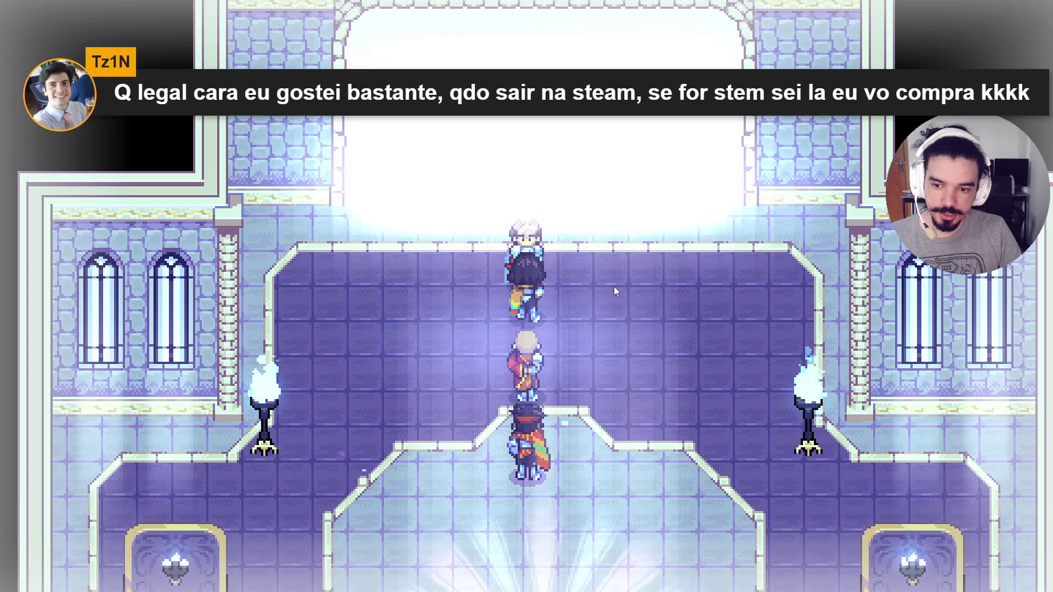
key(Up)
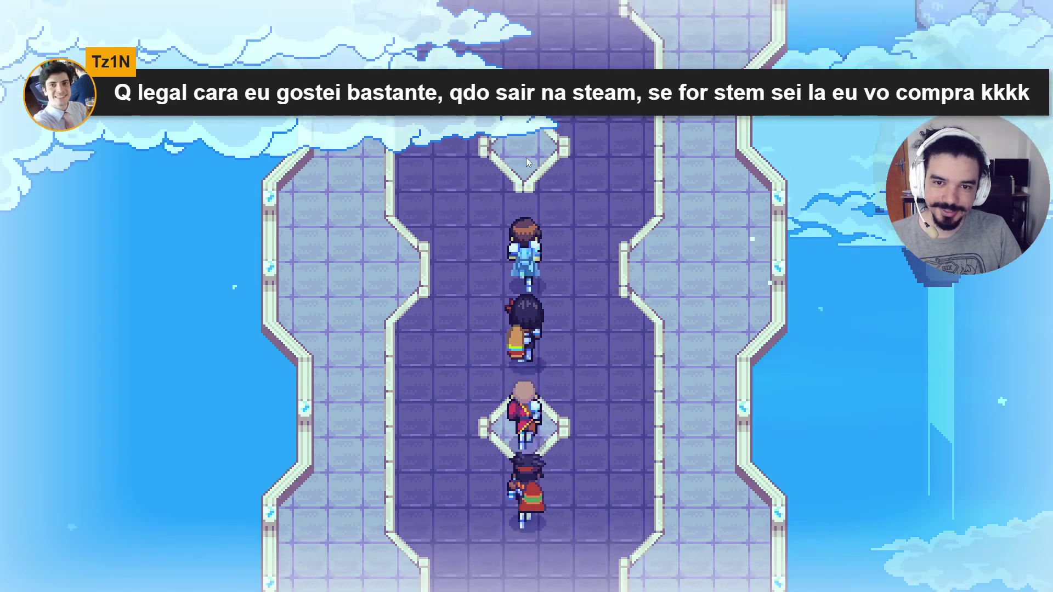
key(Up)
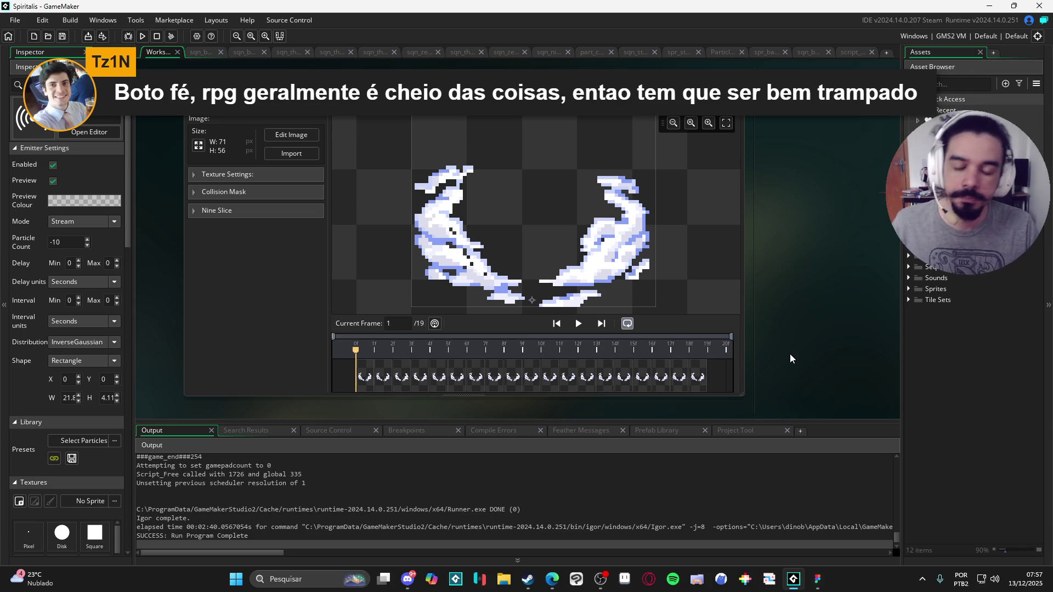
Recentre the spr_sola_clouds sprite editor and briefly check the sqn_b sequence.
mouse_move(791, 359)
mouse_down()
mouse_move(778, 375)
mouse_move(812, 364)
mouse_up()
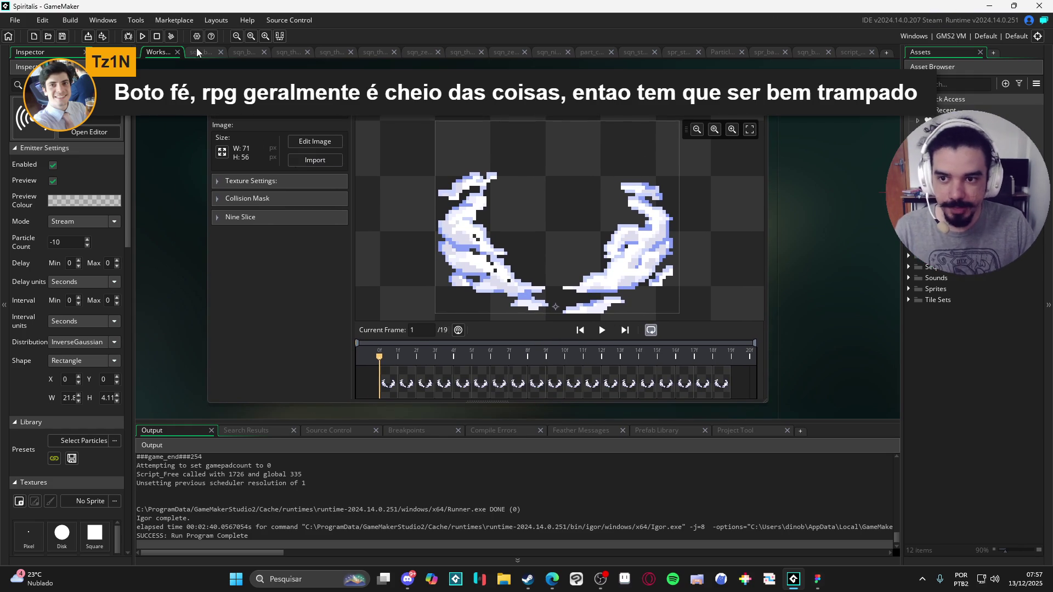
click(241, 52)
click(158, 51)
Play the character's battle sequences, collapsing the track list to enlarge the preview.
click(281, 52)
click(162, 51)
click(332, 52)
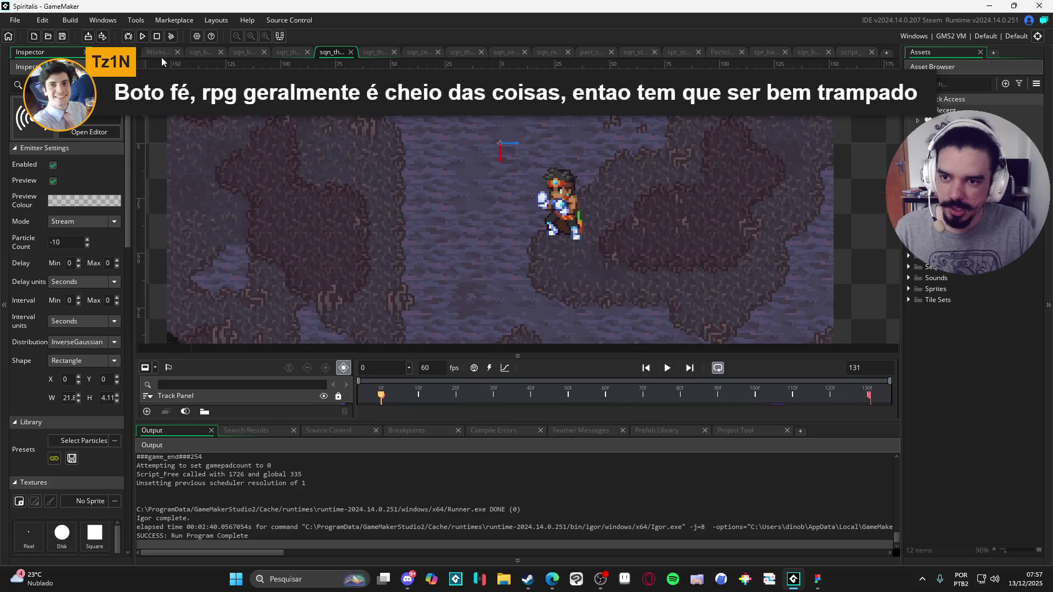
click(164, 57)
click(365, 53)
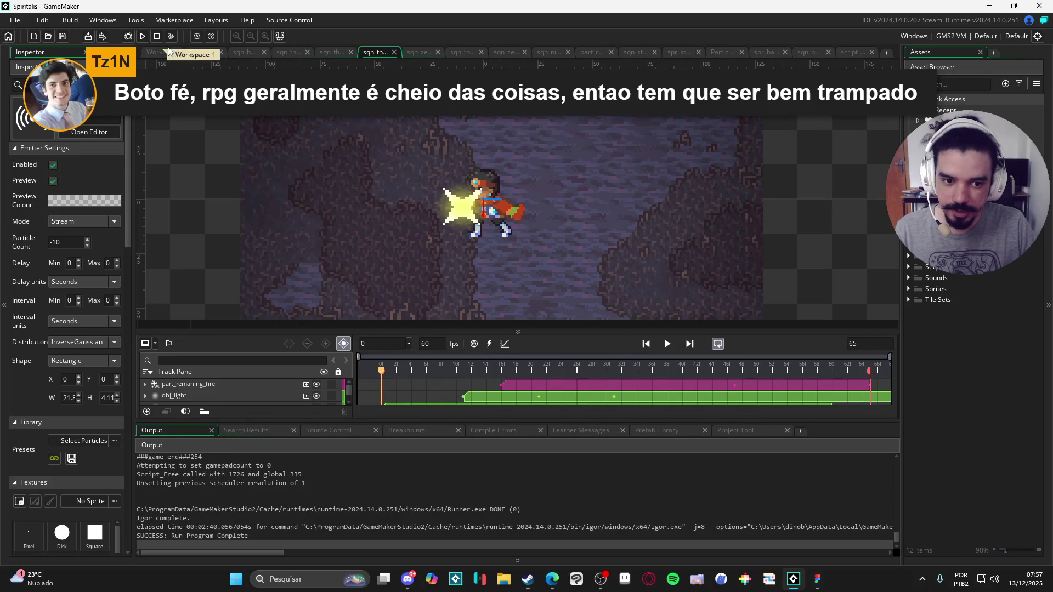
click(667, 343)
click(667, 343)
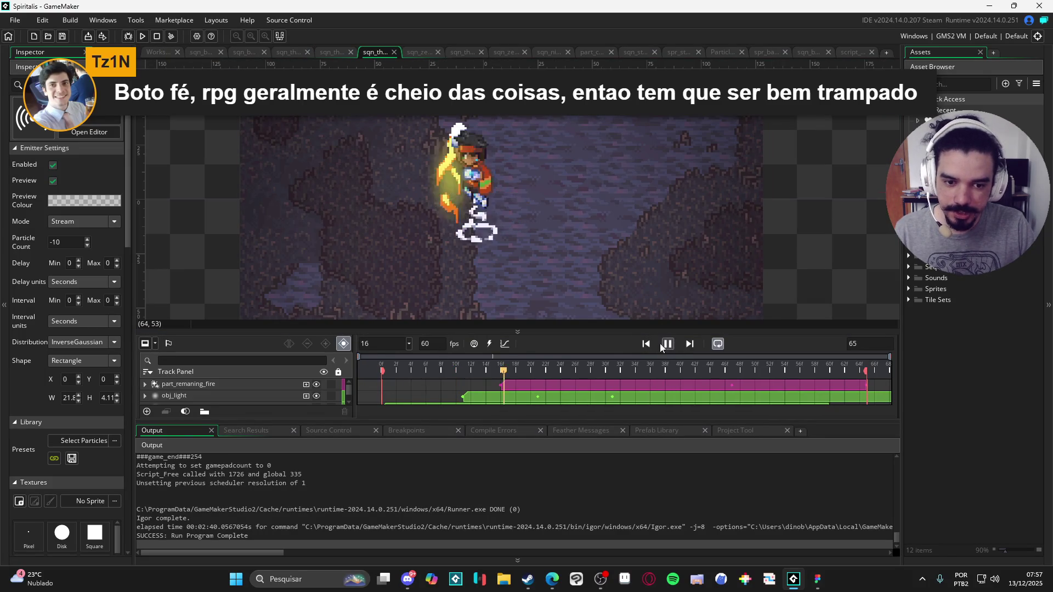
double_click(603, 332)
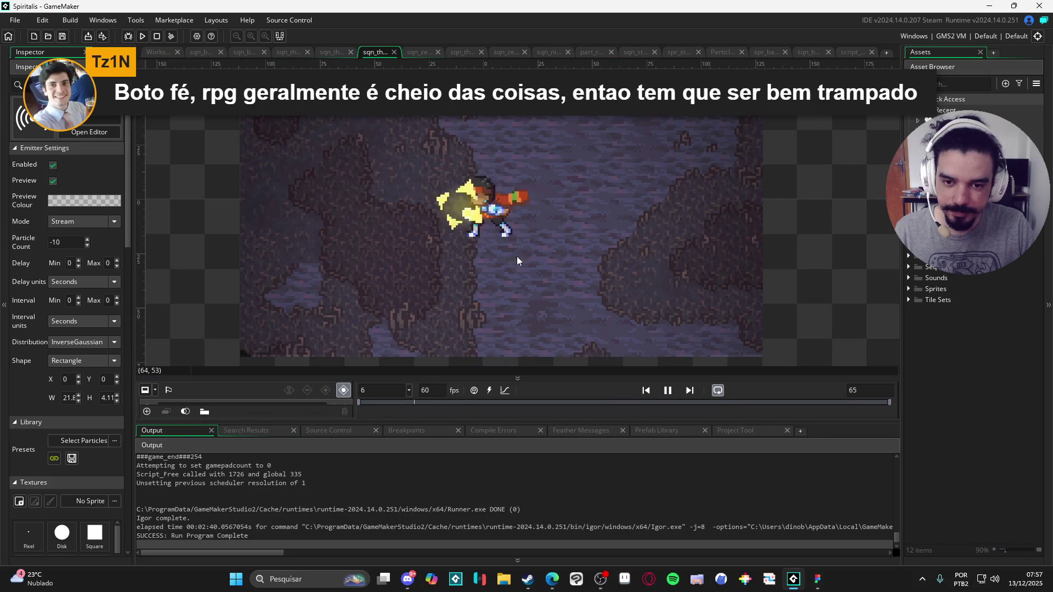
Play the particle, earthquake impact and sqn_zeh_abyssal_bog sequences, then preview part_c.
click(331, 53)
click(666, 371)
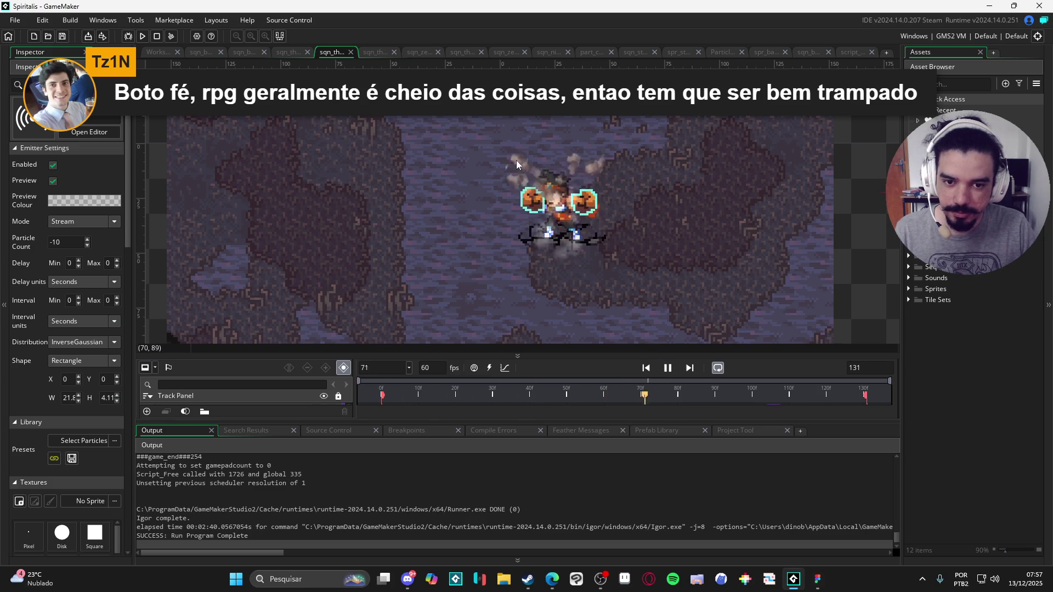
click(419, 51)
click(667, 362)
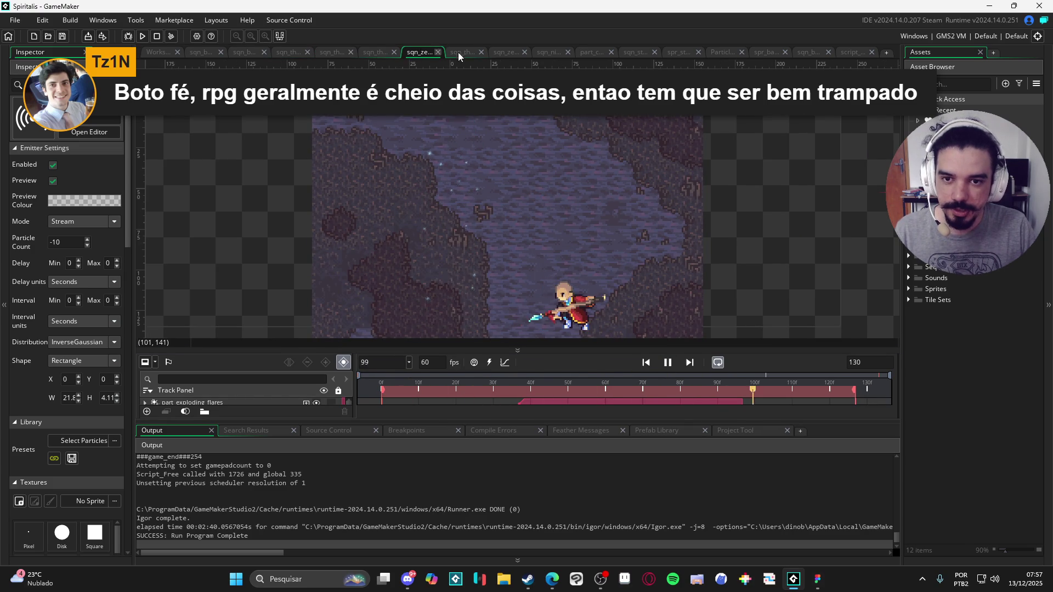
click(461, 52)
click(670, 317)
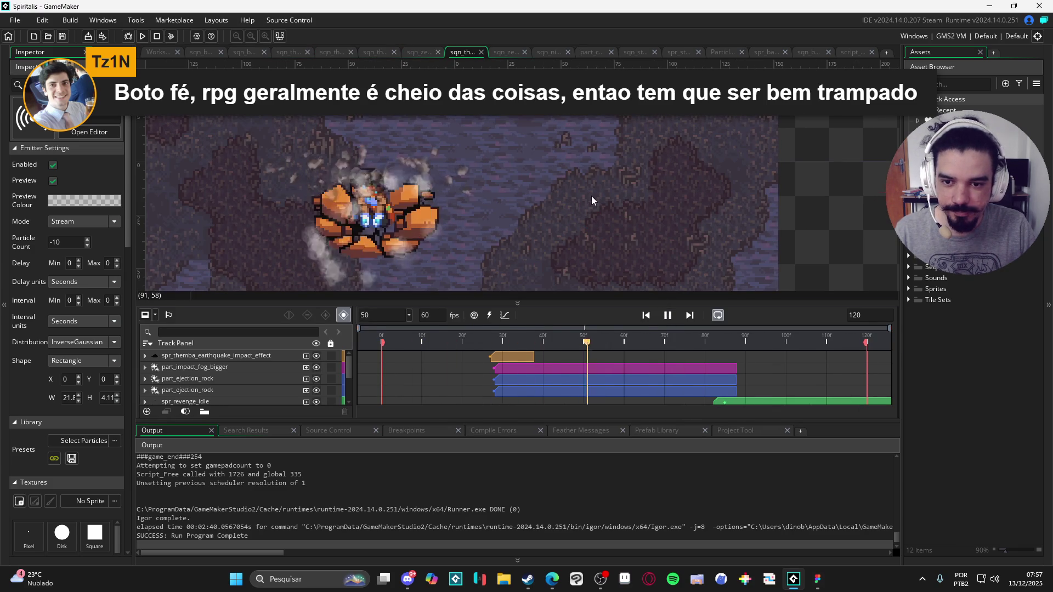
click(505, 52)
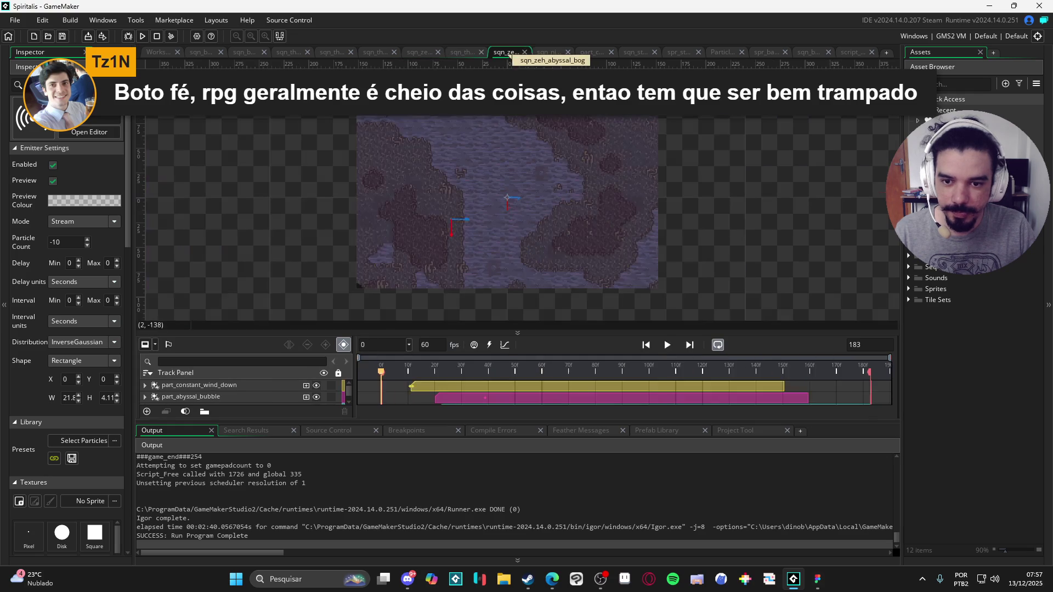
click(668, 345)
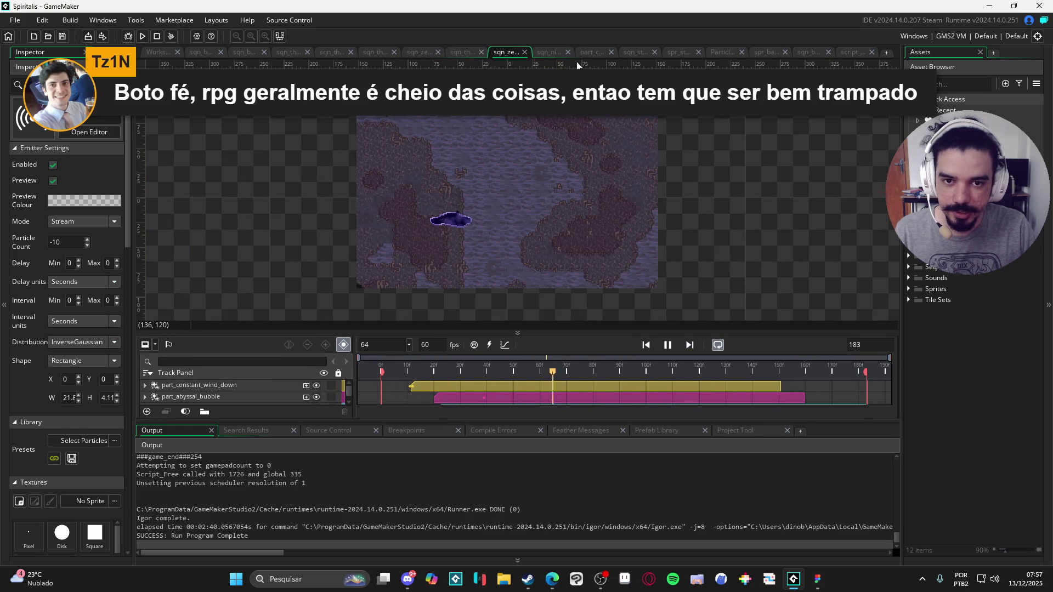
key(ctrl+Tab)
click(675, 331)
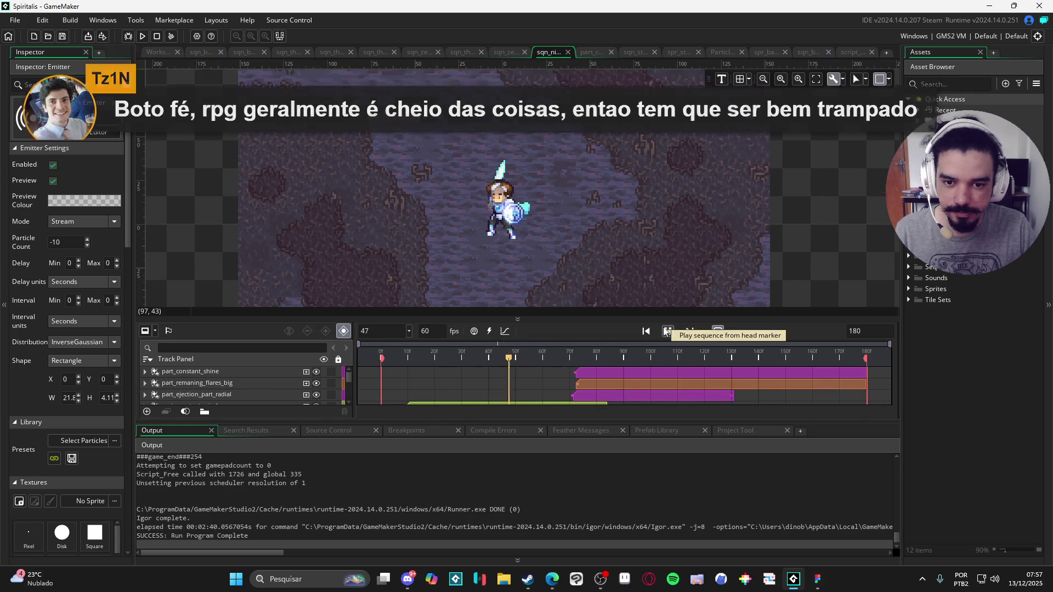
click(591, 51)
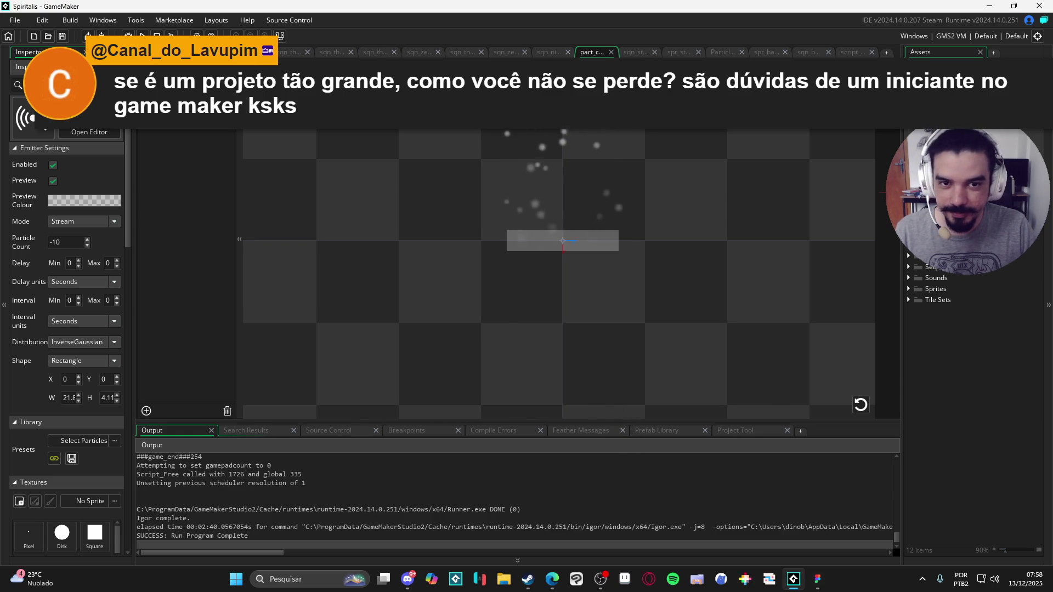
Play the stun sequence, then glance at the stagger sprite, particle system and script.
click(636, 52)
click(667, 336)
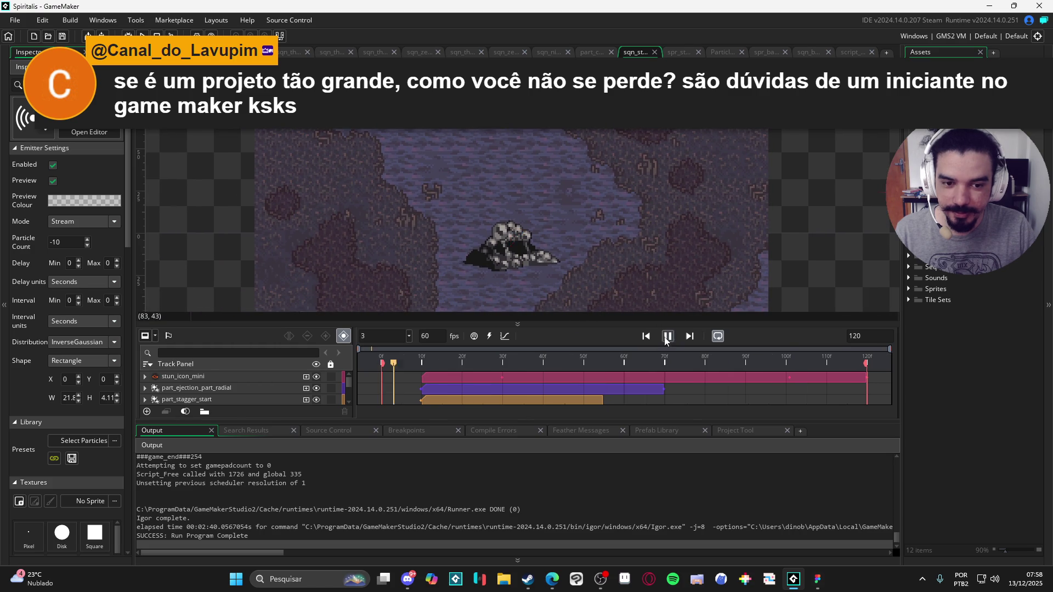
click(679, 52)
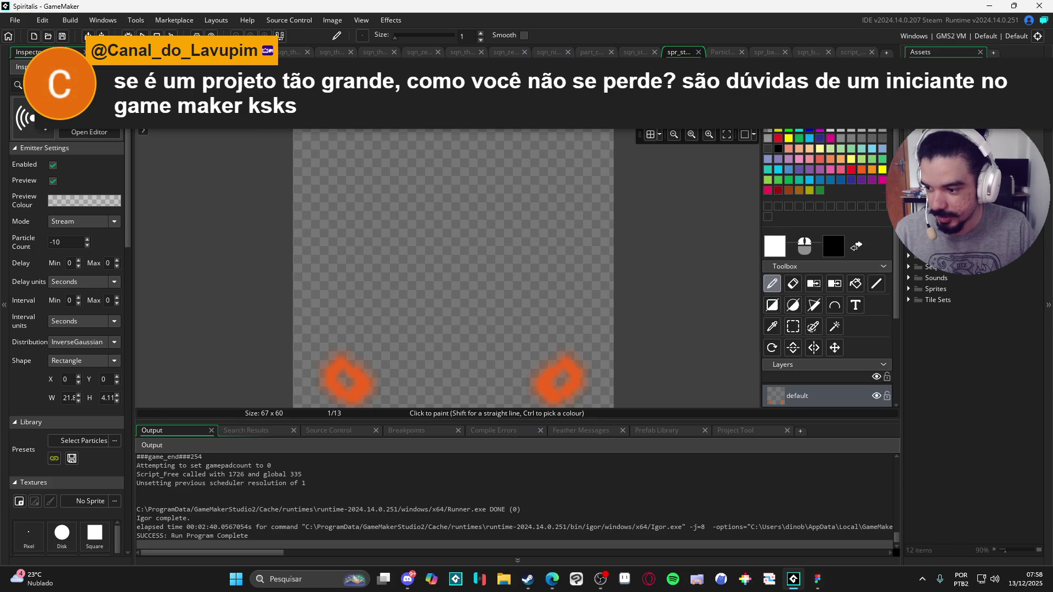
click(722, 52)
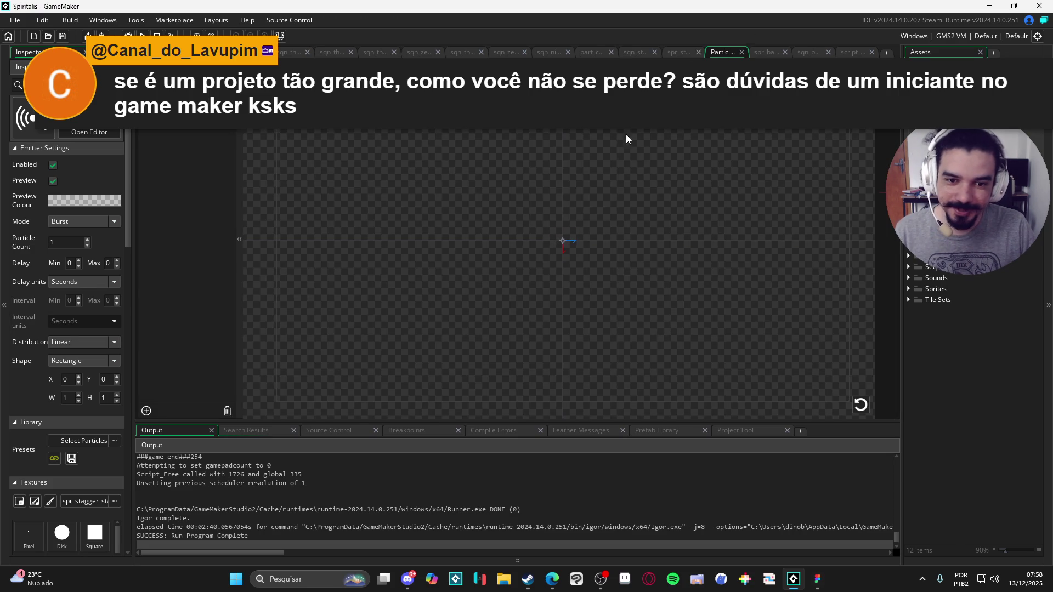
click(765, 52)
click(809, 52)
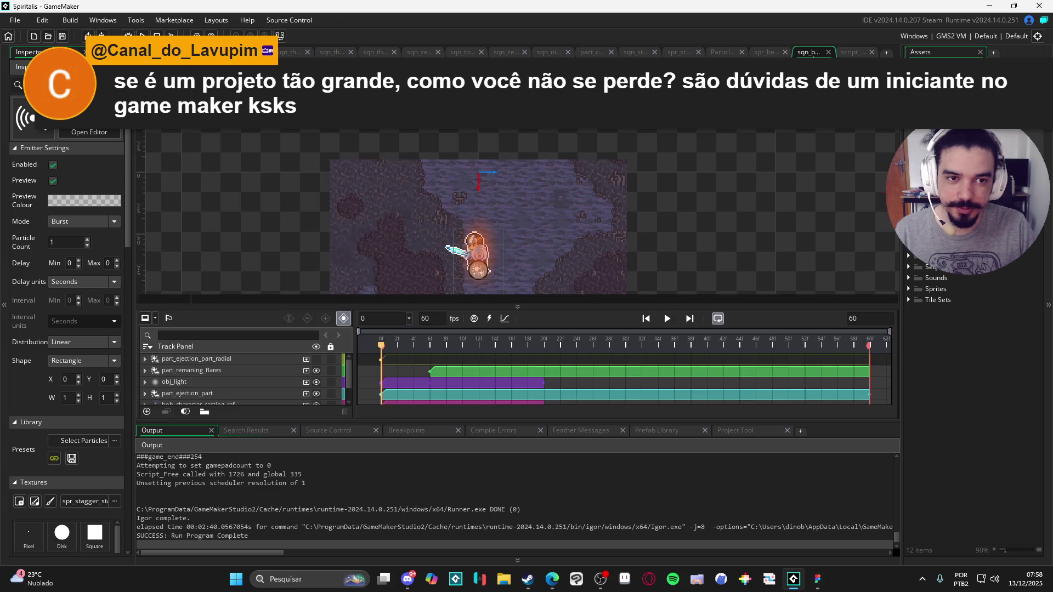
click(850, 52)
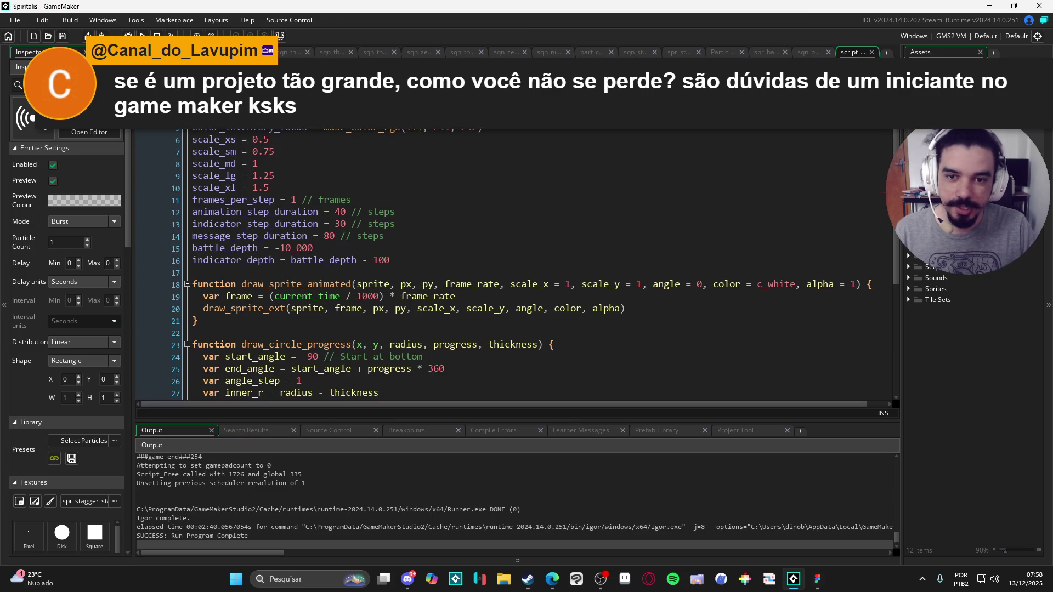
Revisit the battle sequence tabs, including earthquake impact, and replay one from the start.
click(420, 52)
click(384, 52)
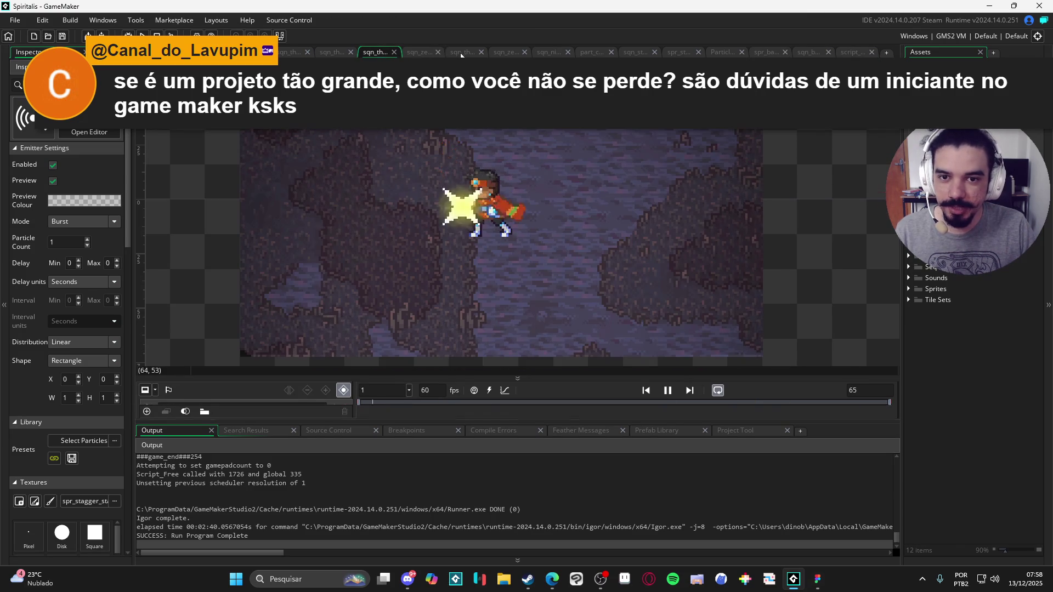
click(462, 52)
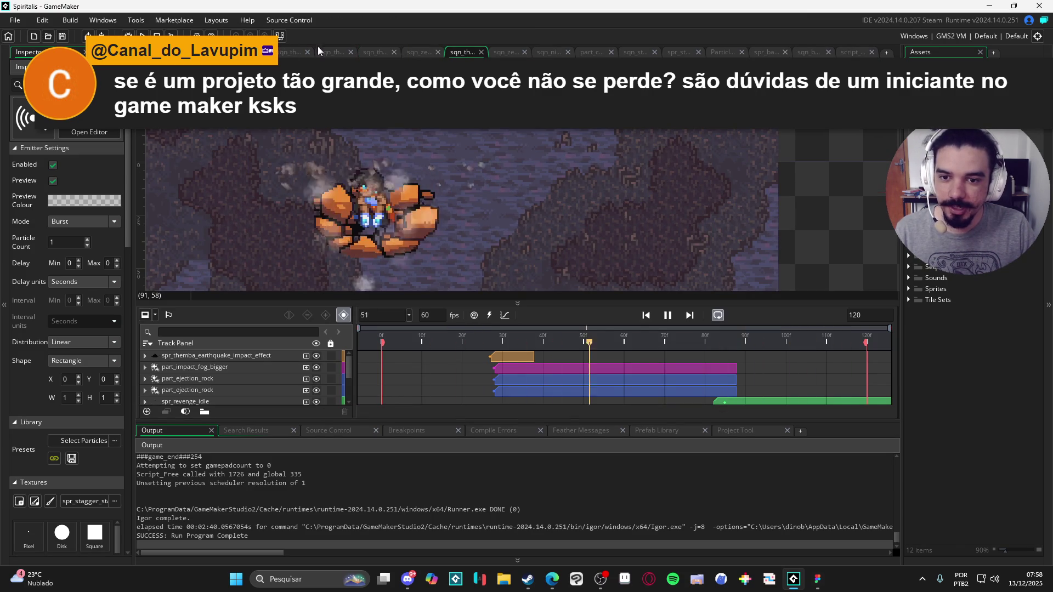
click(332, 52)
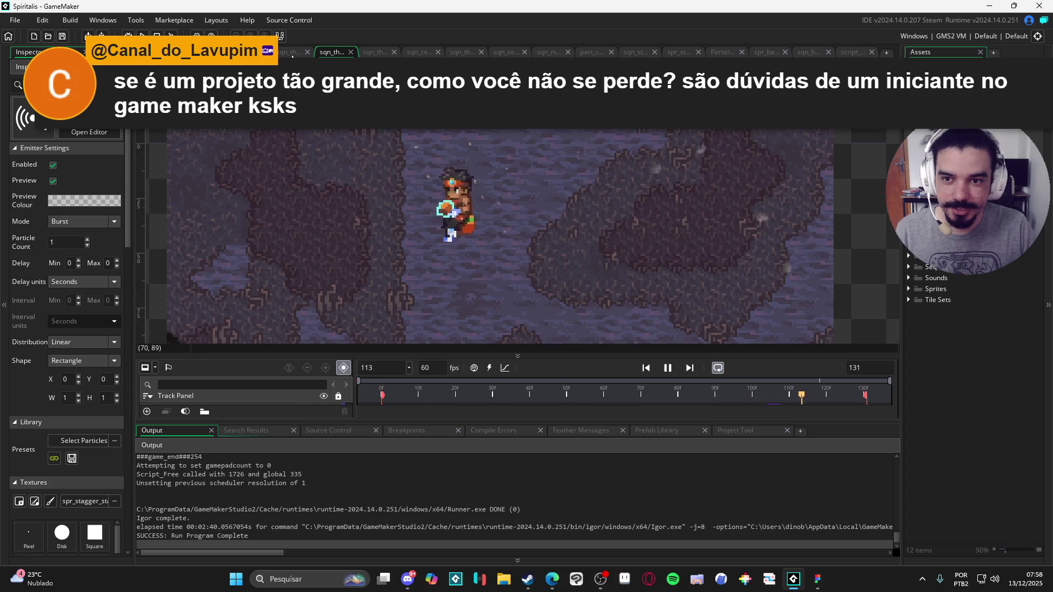
click(290, 52)
click(668, 330)
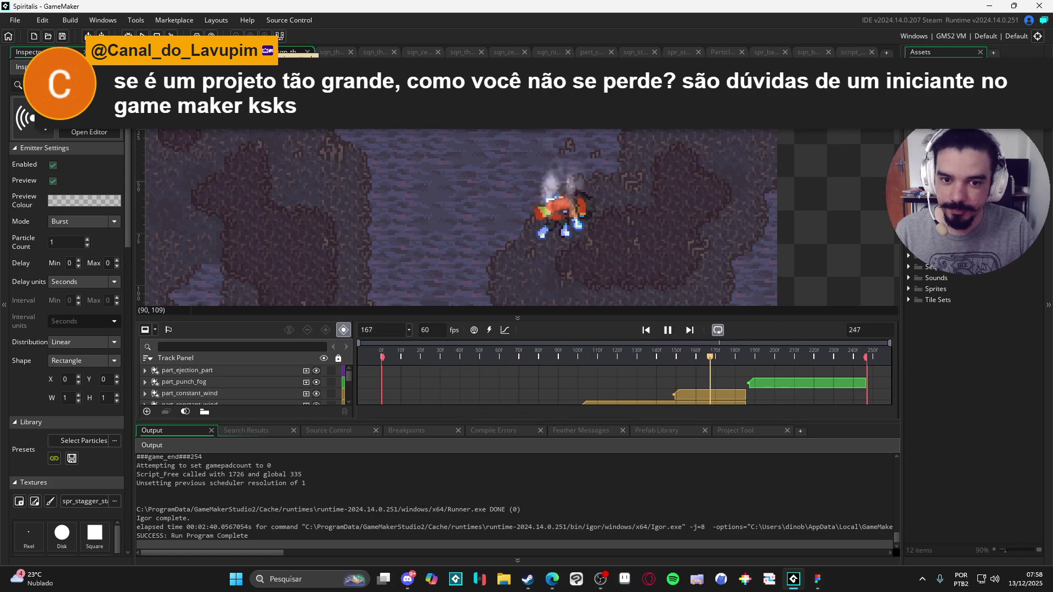
Play the slash-effect sequence, then the radial_fog particle sequence.
click(299, 52)
click(669, 337)
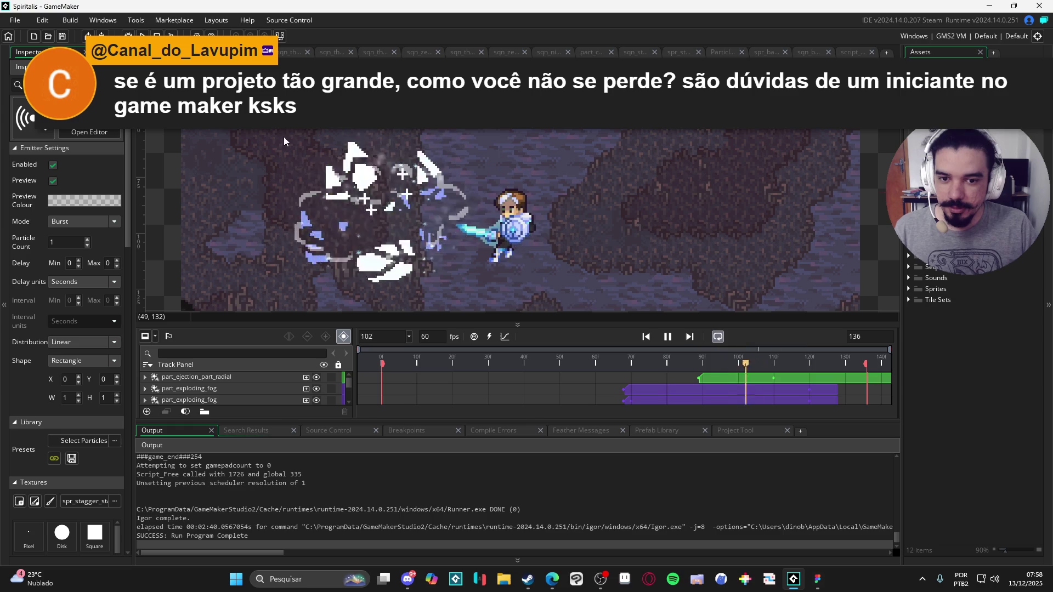
click(592, 52)
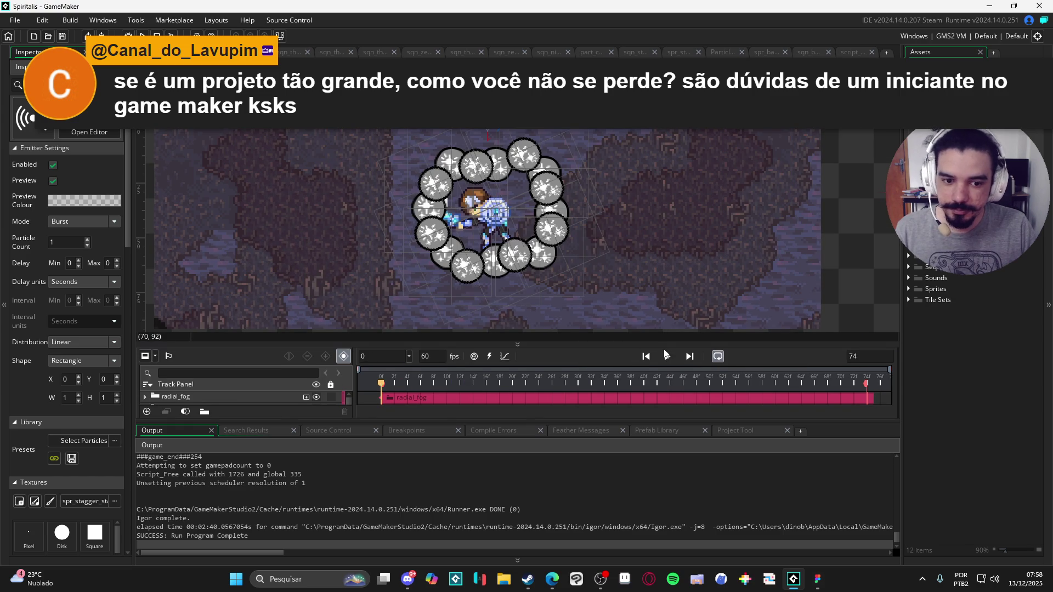
click(667, 356)
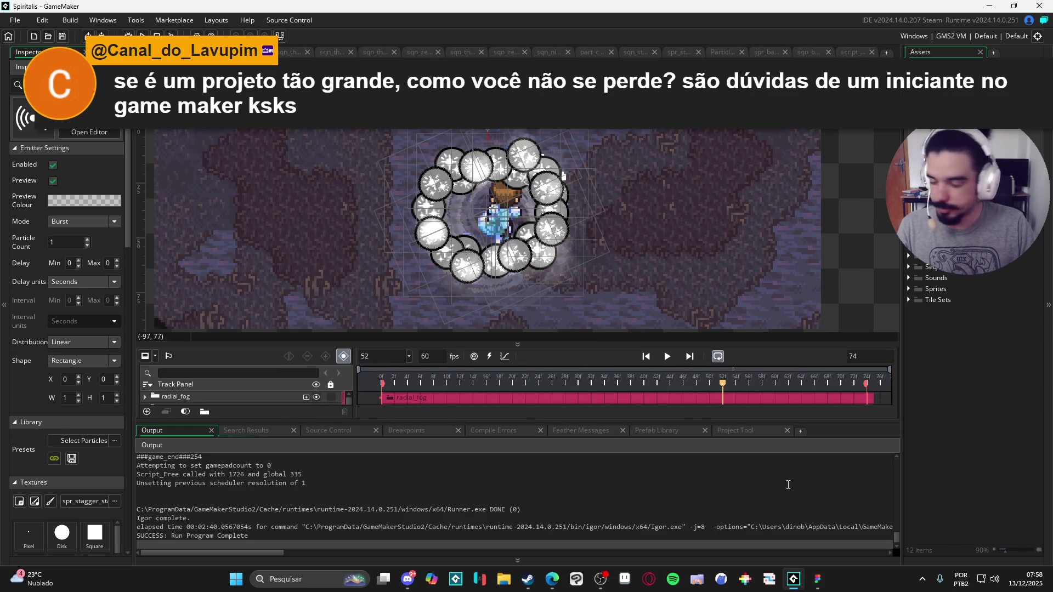
mouse_move(553, 580)
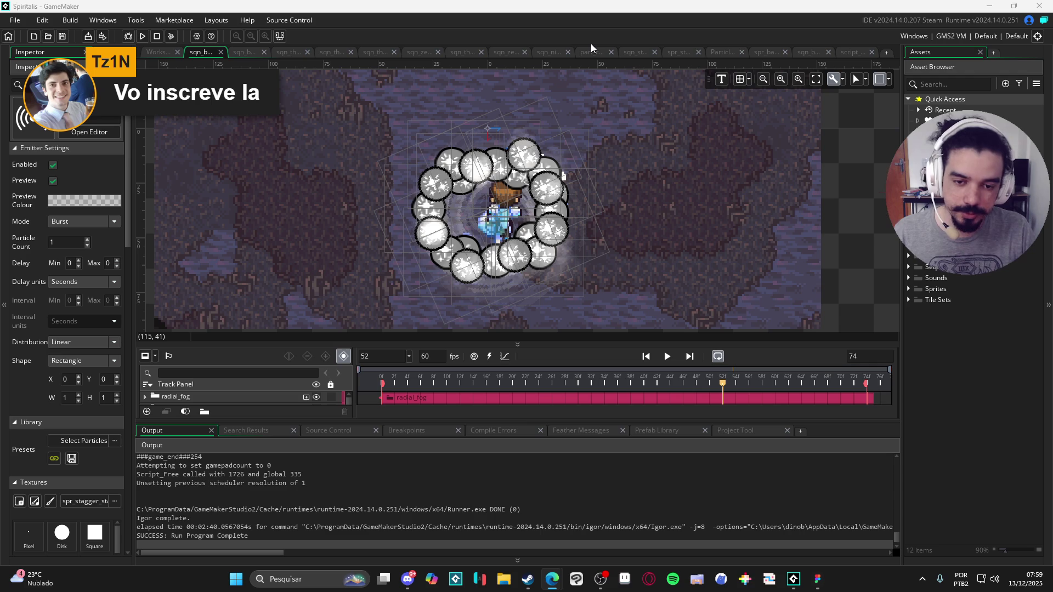
Reopen Minecraft_5_plus_2023 from Recent Projects to show its rm_light_font room.
click(15, 19)
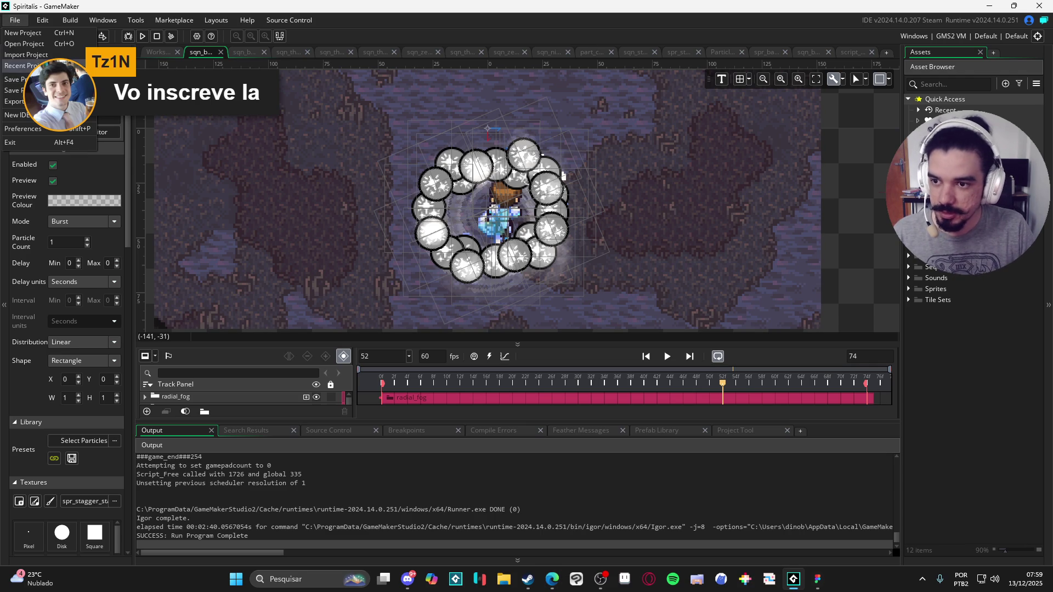
mouse_move(22, 65)
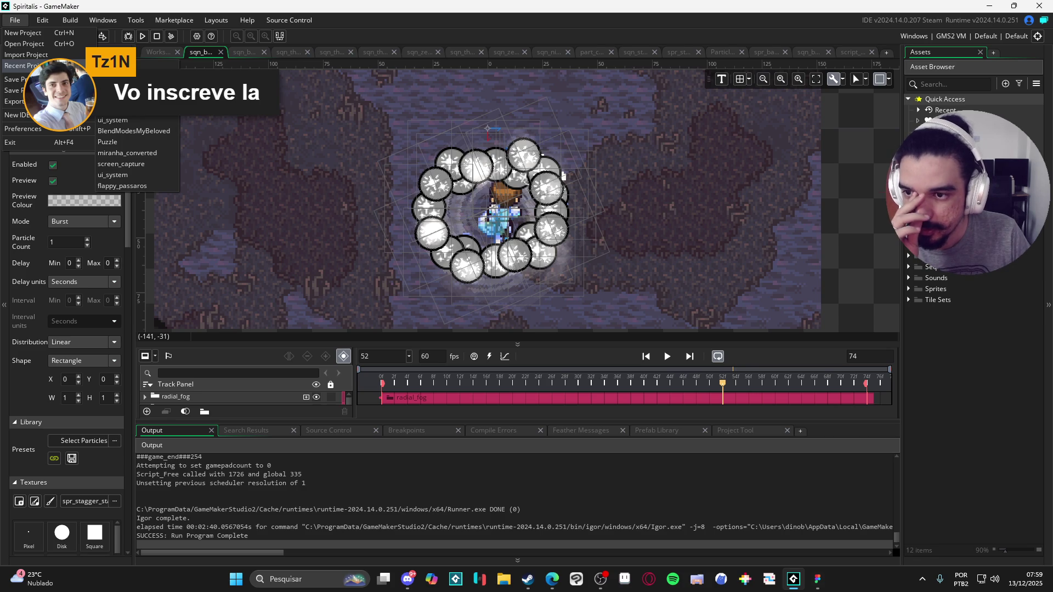
click(126, 87)
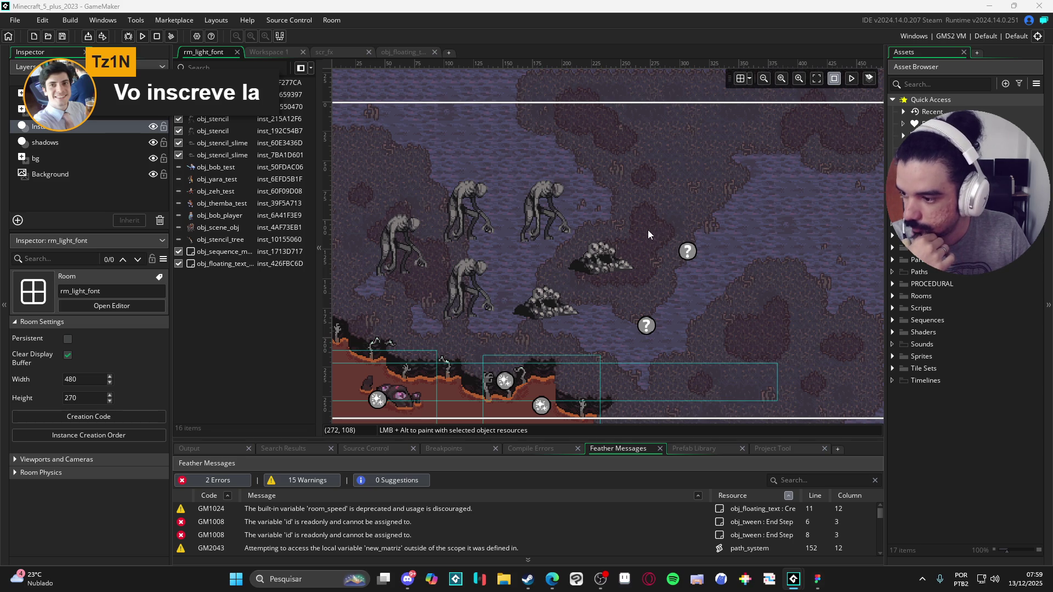
Pan the rm_light_font room view and launch the game with F5.
mouse_move(654, 248)
mouse_down()
mouse_move(621, 246)
mouse_move(637, 252)
mouse_move(690, 4)
mouse_up()
drag(696, 198, 710, 183)
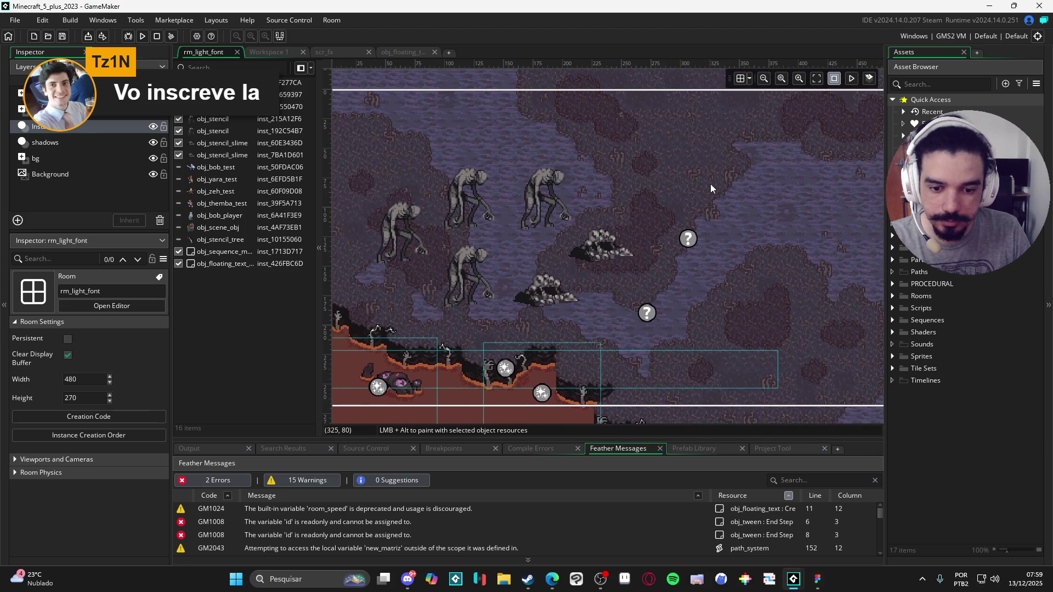
click(892, 296)
click(892, 296)
mouse_move(784, 253)
mouse_down()
mouse_move(722, 266)
mouse_move(738, 272)
mouse_up()
key(F5)
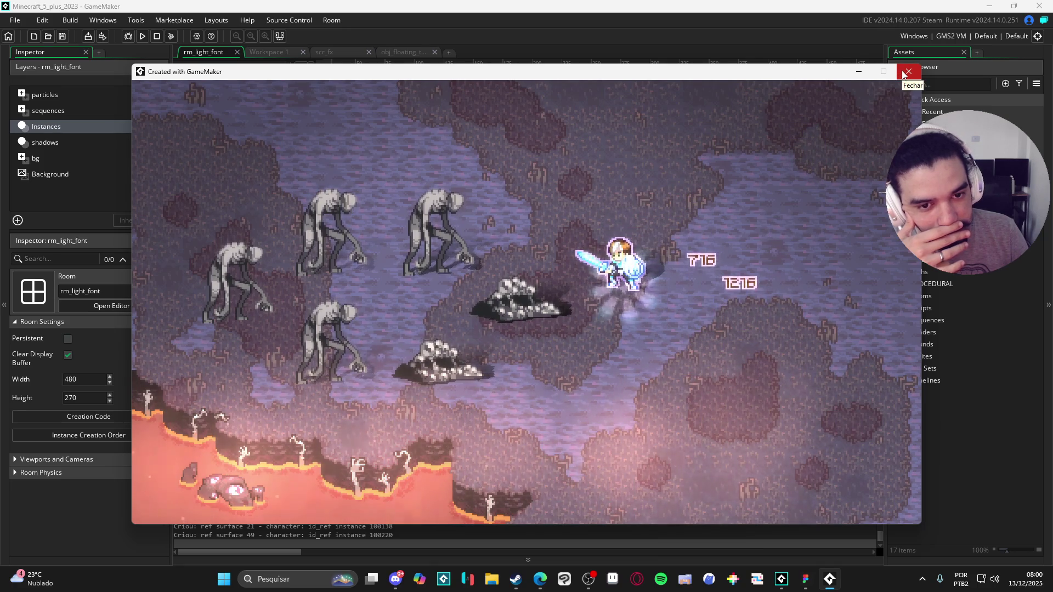
Close the game window to end the test run.
click(908, 72)
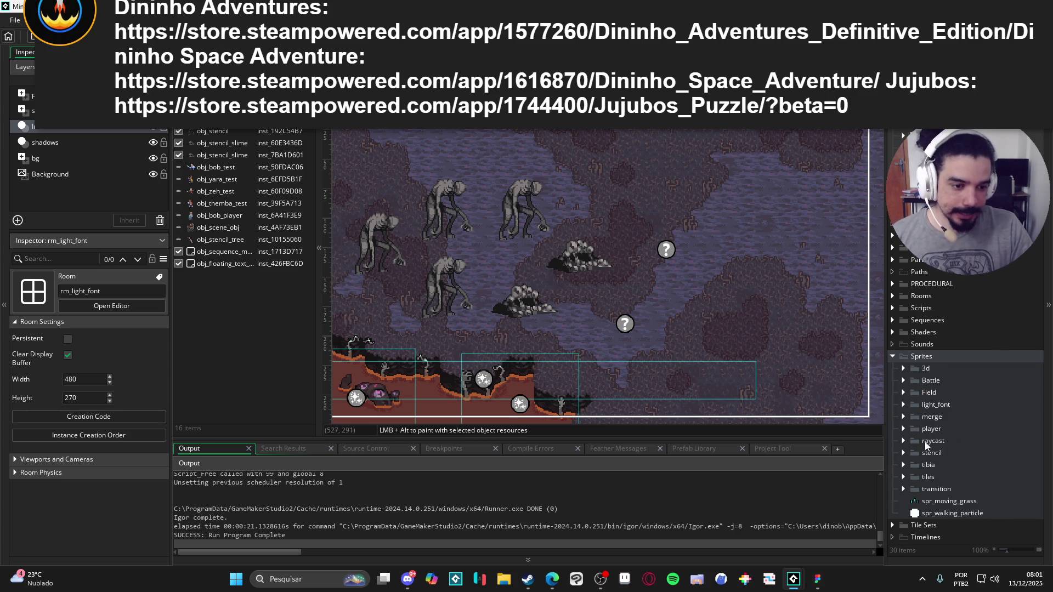
Expand Objects > light_font > fx to list obj_additive_sprite, obj_bob_nirvana, obj_fx_nirvana_aura and obj_fx_nirvana_explosion.
drag(594, 255, 524, 249)
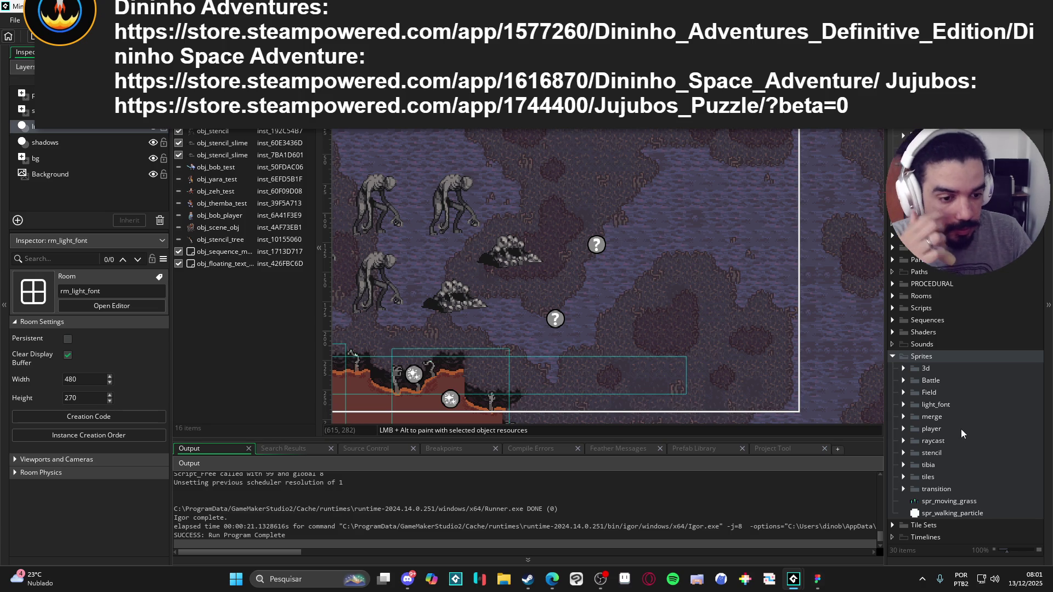
click(903, 466)
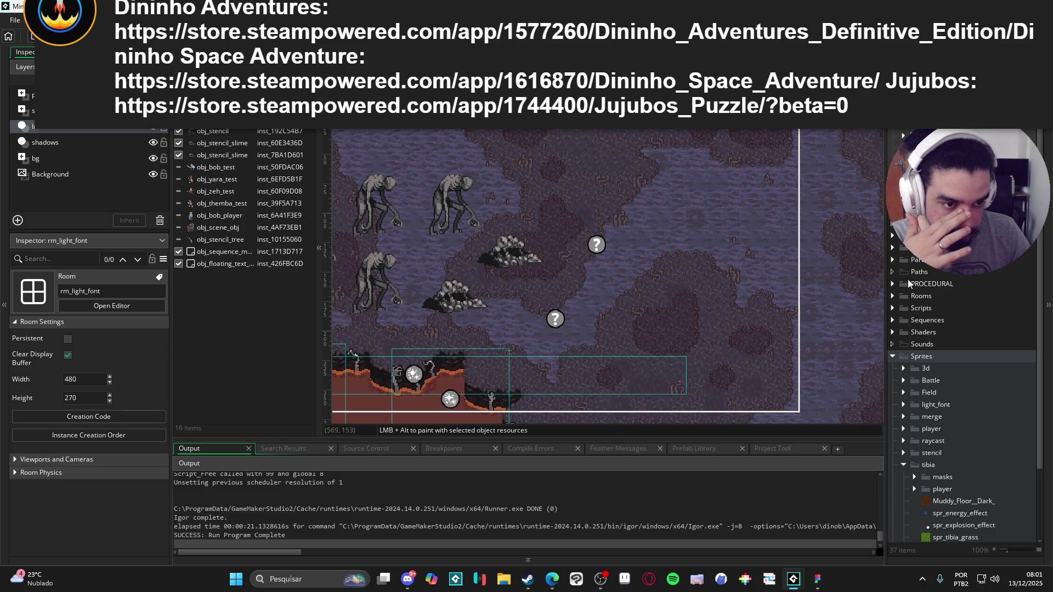
click(893, 235)
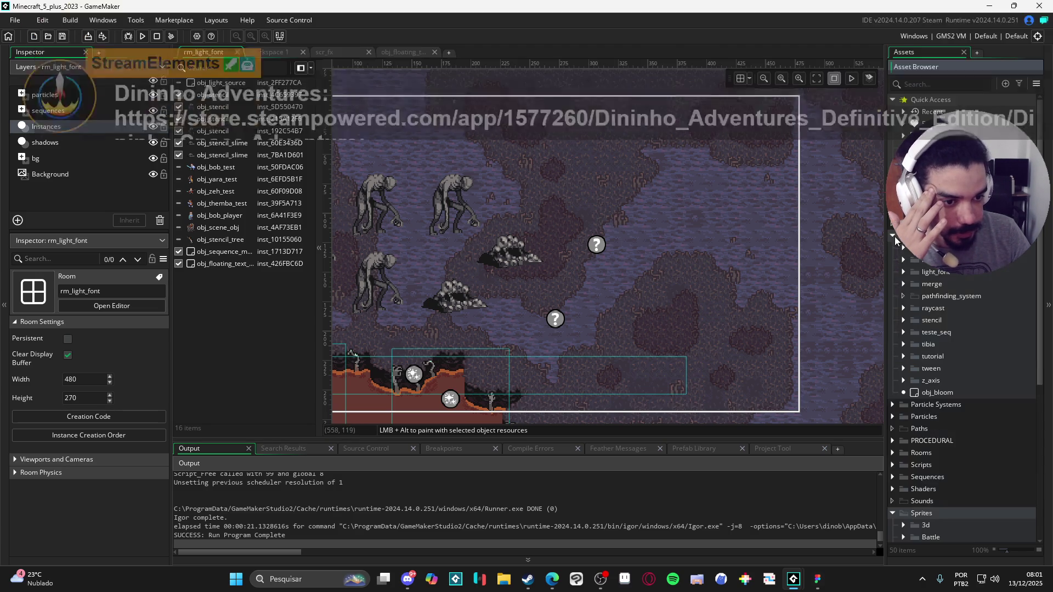
click(904, 272)
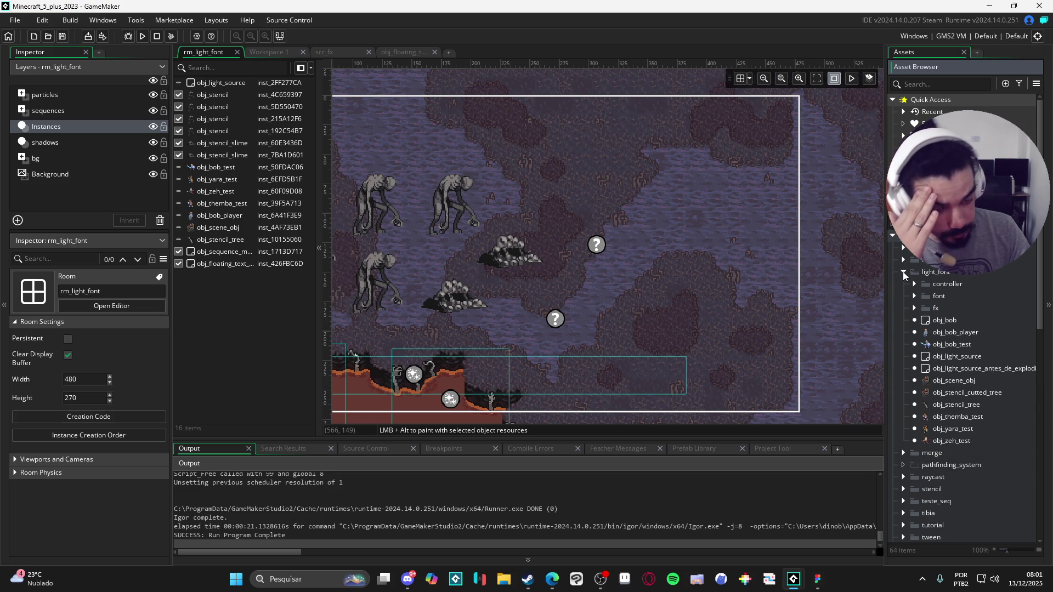
click(914, 308)
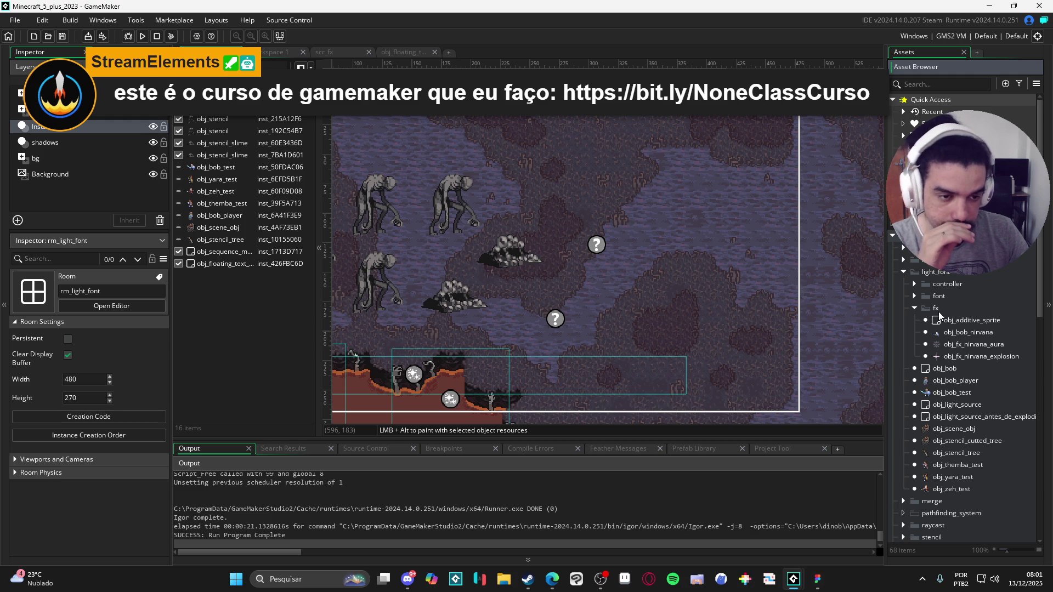
In the controller > font folder, rename obj_floating_text_manager to obj_fx_manager.
double_click(948, 284)
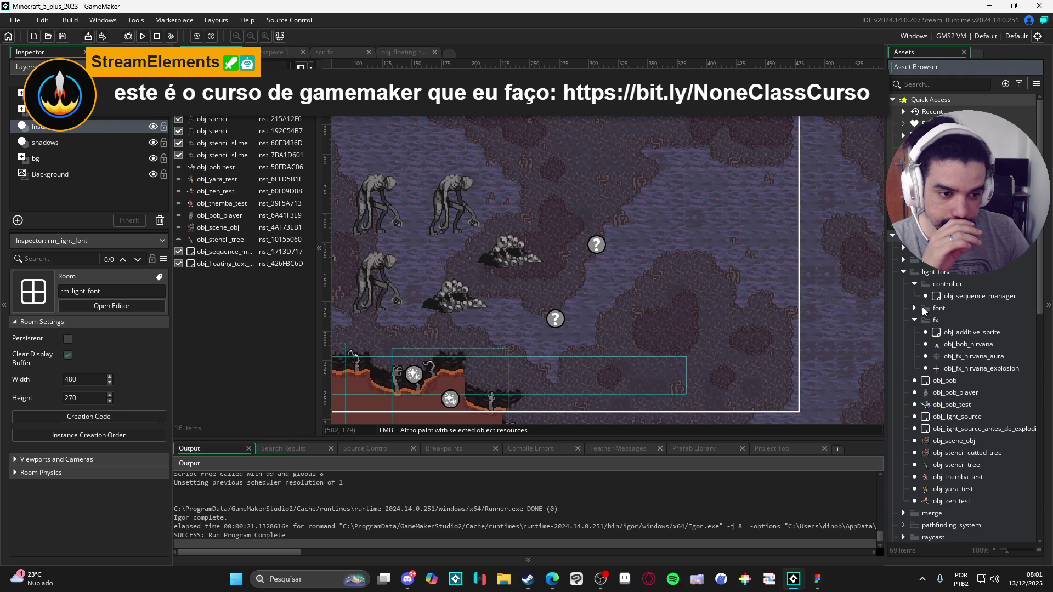
double_click(923, 308)
click(976, 332)
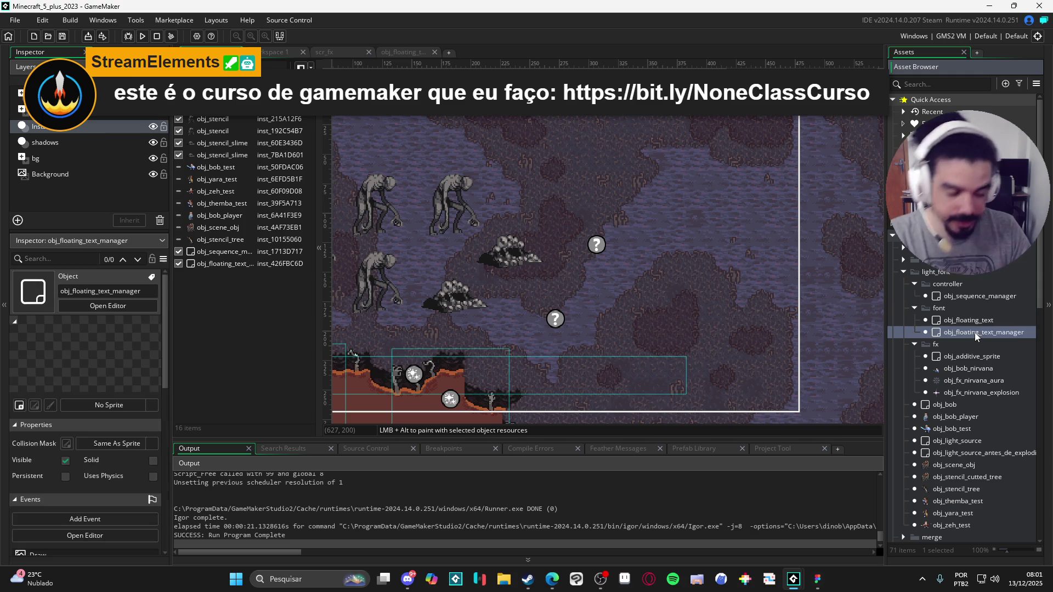
key(F2)
text(obj)
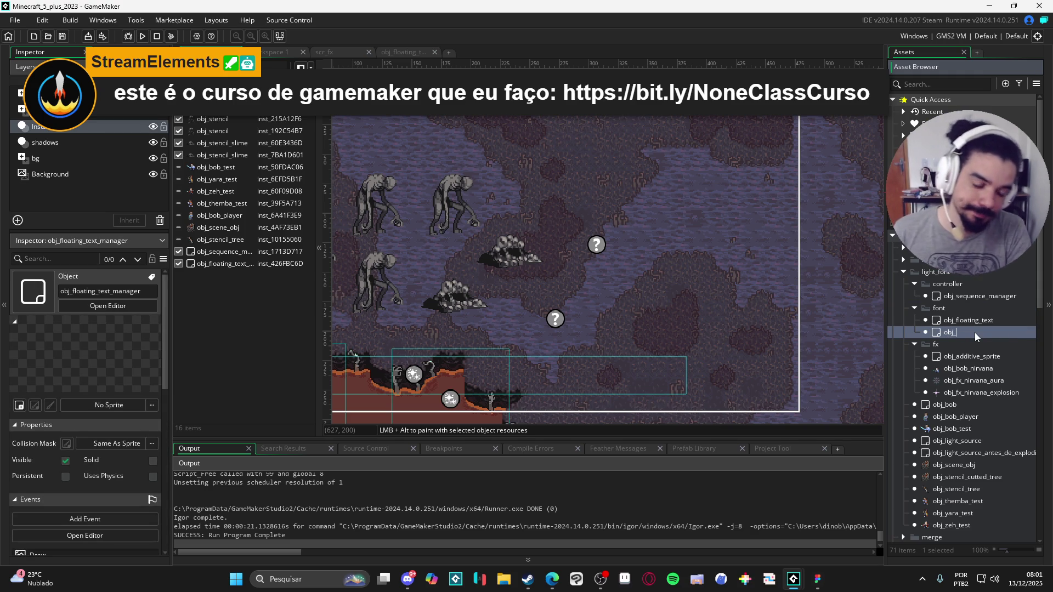
text(_fx_manager)
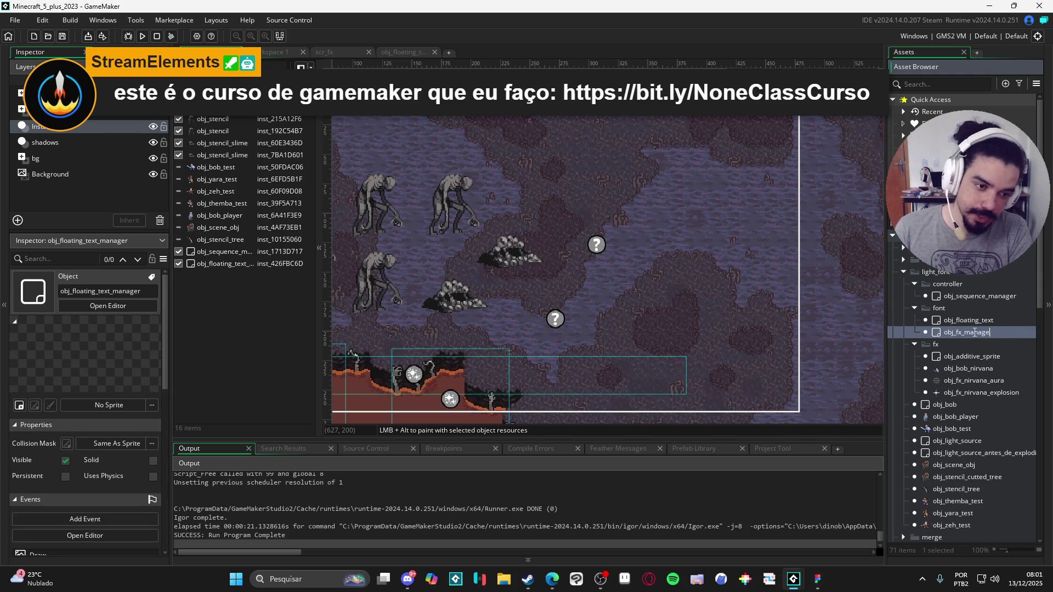
key(Return)
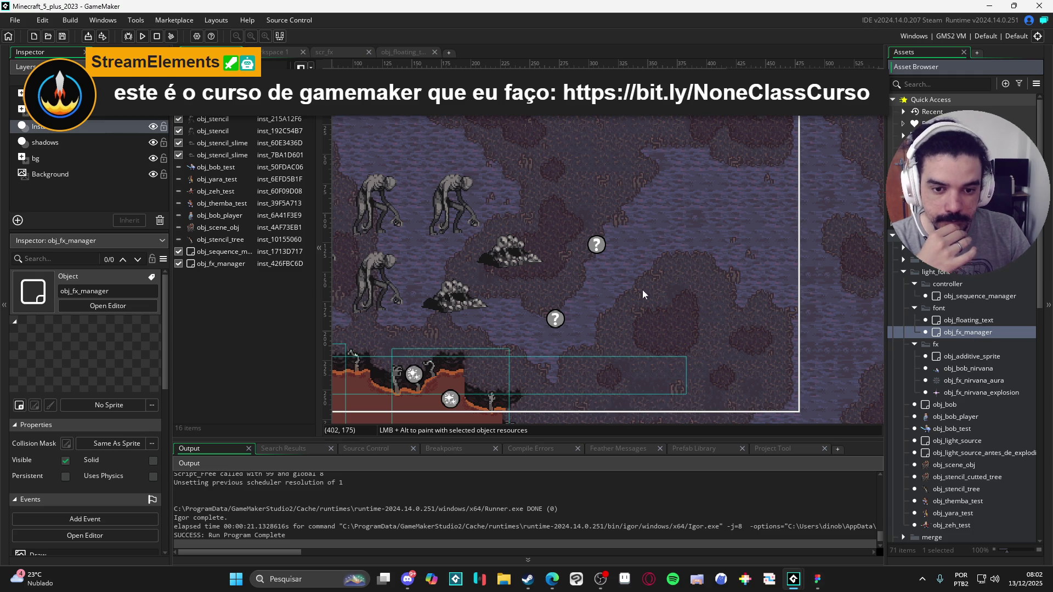
scroll(609, 293, right, 1)
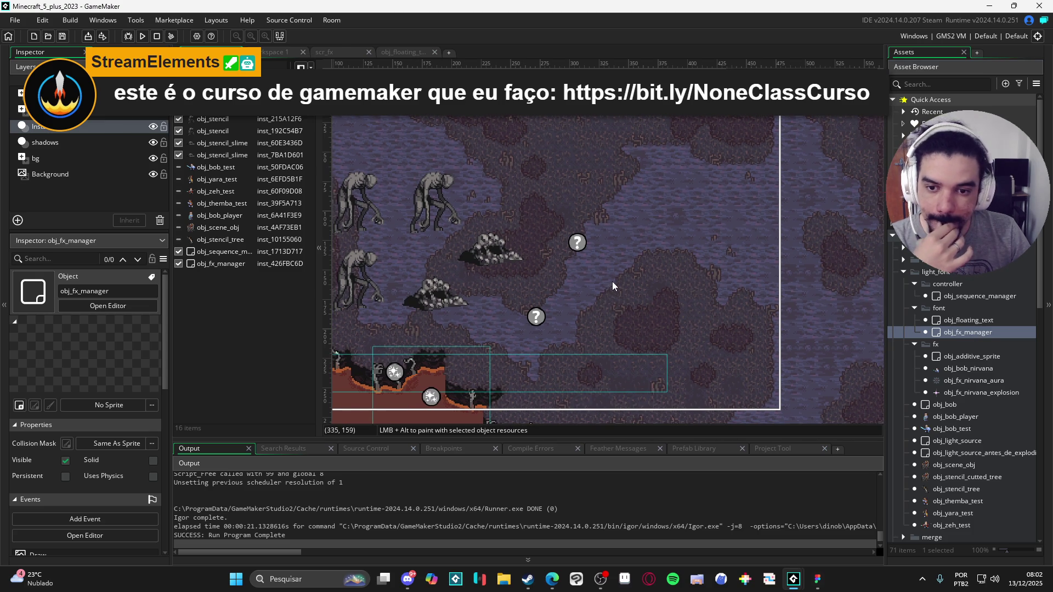
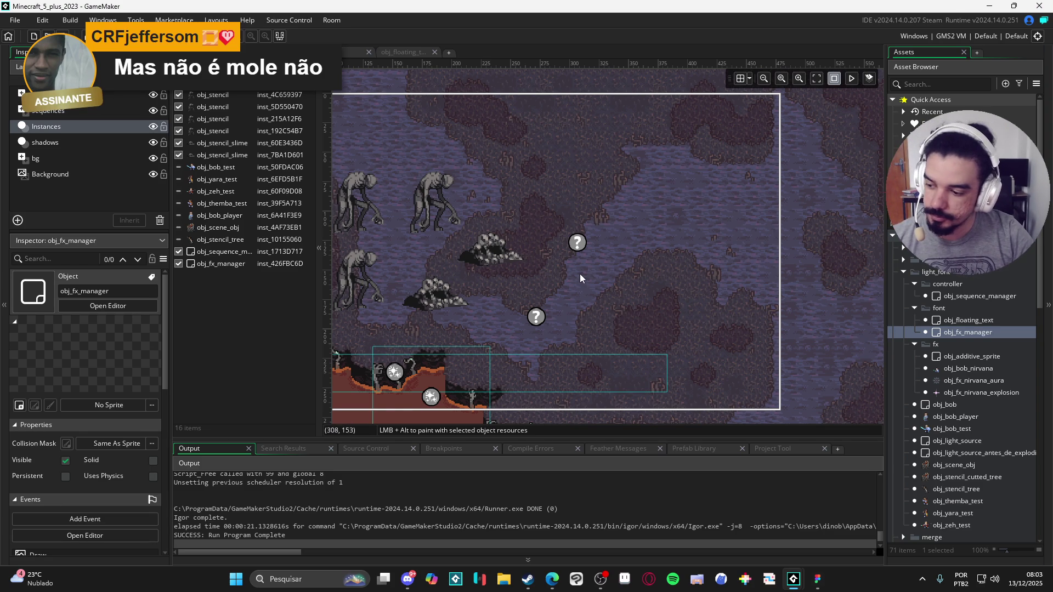
Switch to Figma's Spiritalis file and inspect the right-hand combat-interface frames.
click(600, 579)
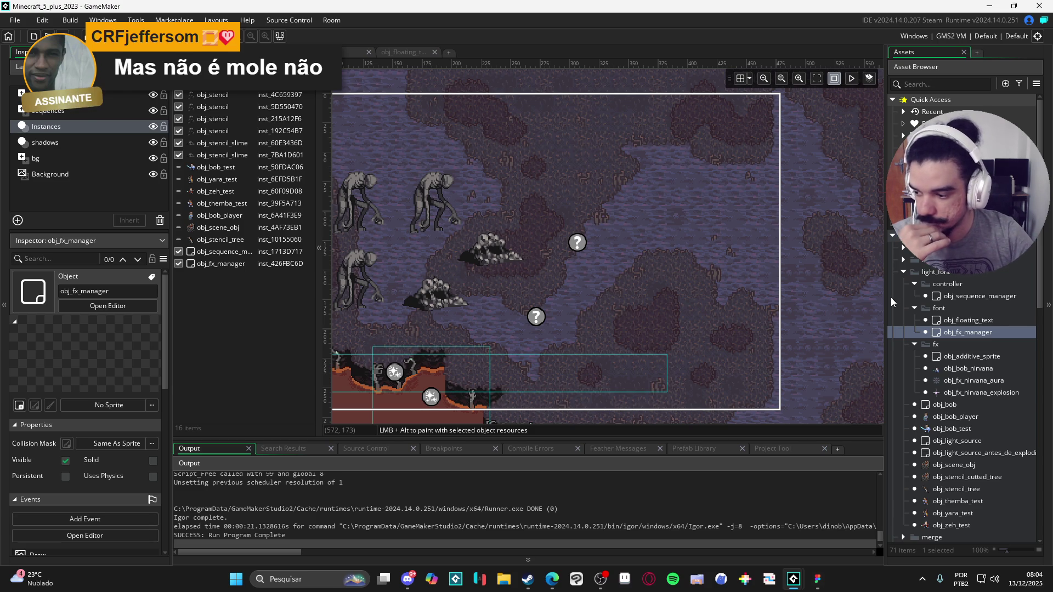
drag(525, 298, 645, 291)
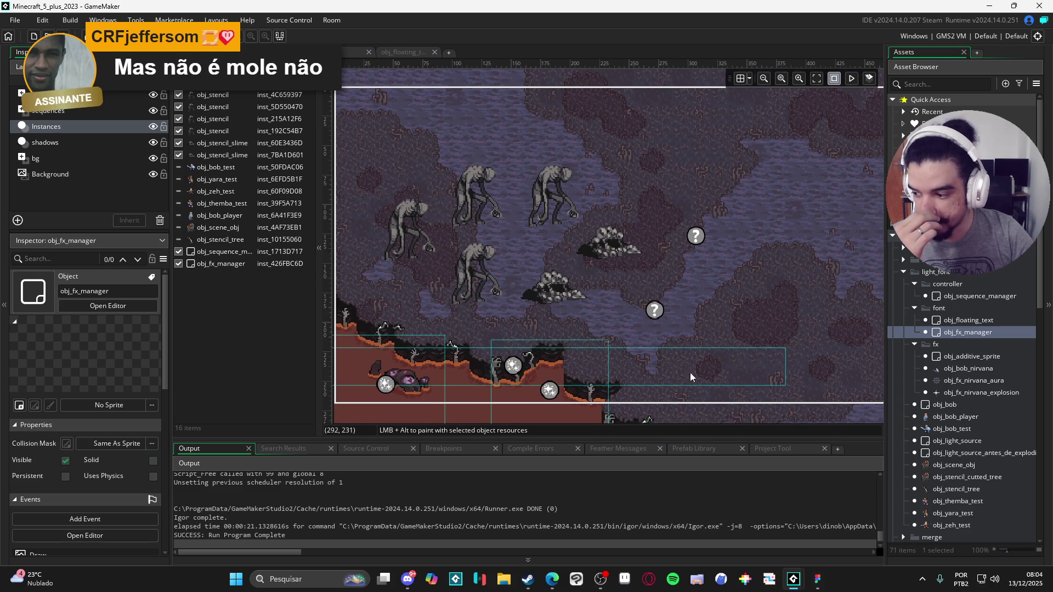
key(alt+Tab)
scroll(549, 330, down, 10)
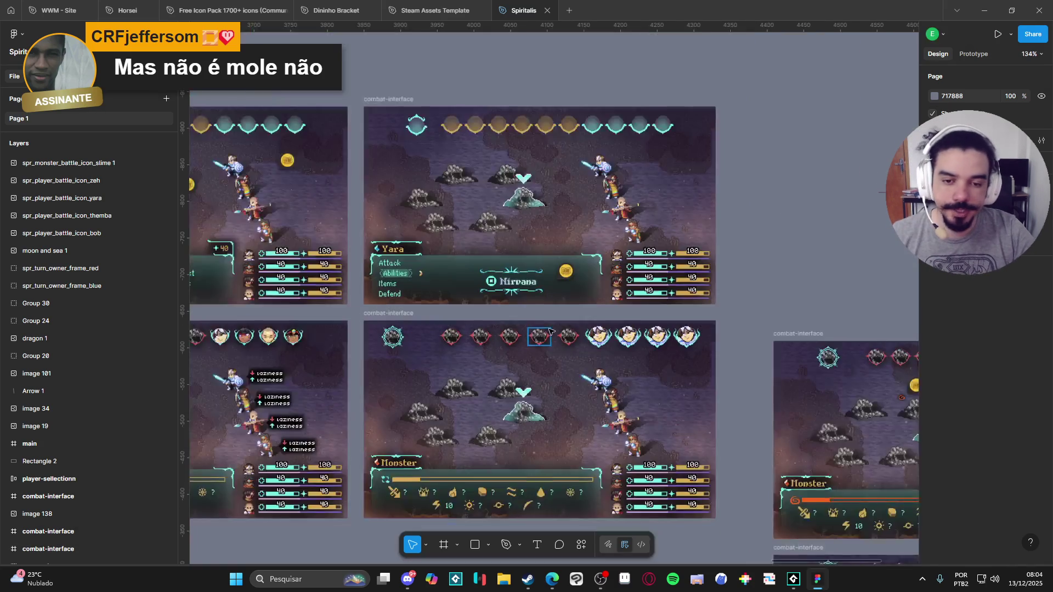
scroll(560, 323, up, 5)
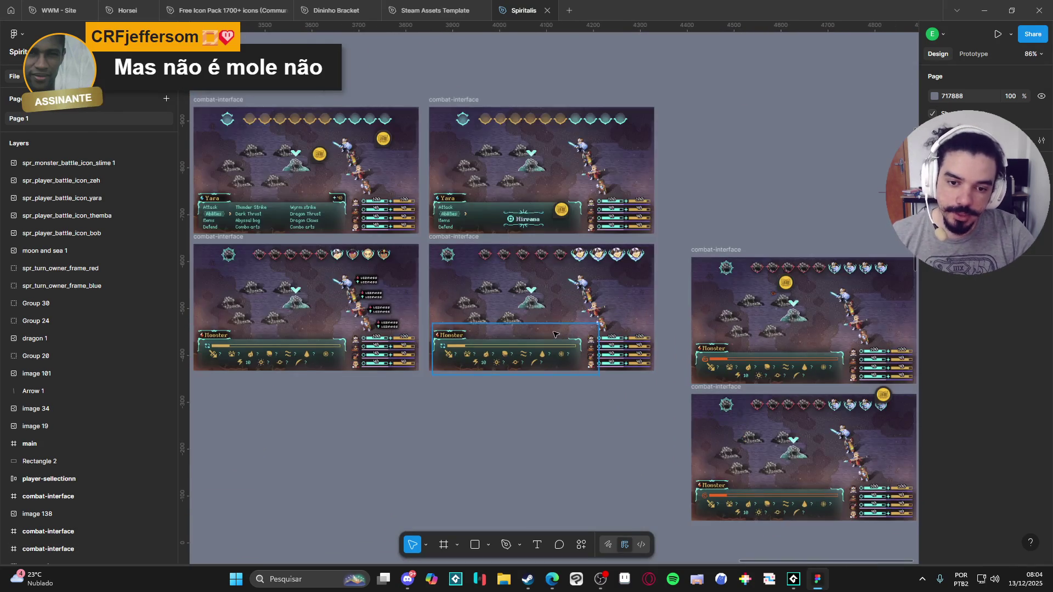
drag(559, 274, 554, 274)
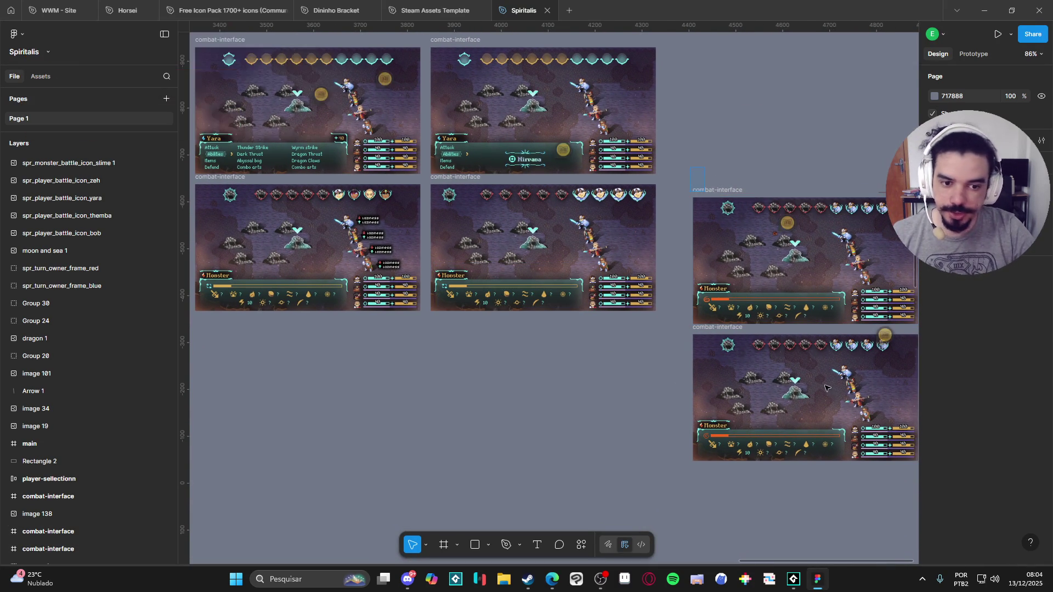
click(695, 191)
scroll(444, 342, left, 1)
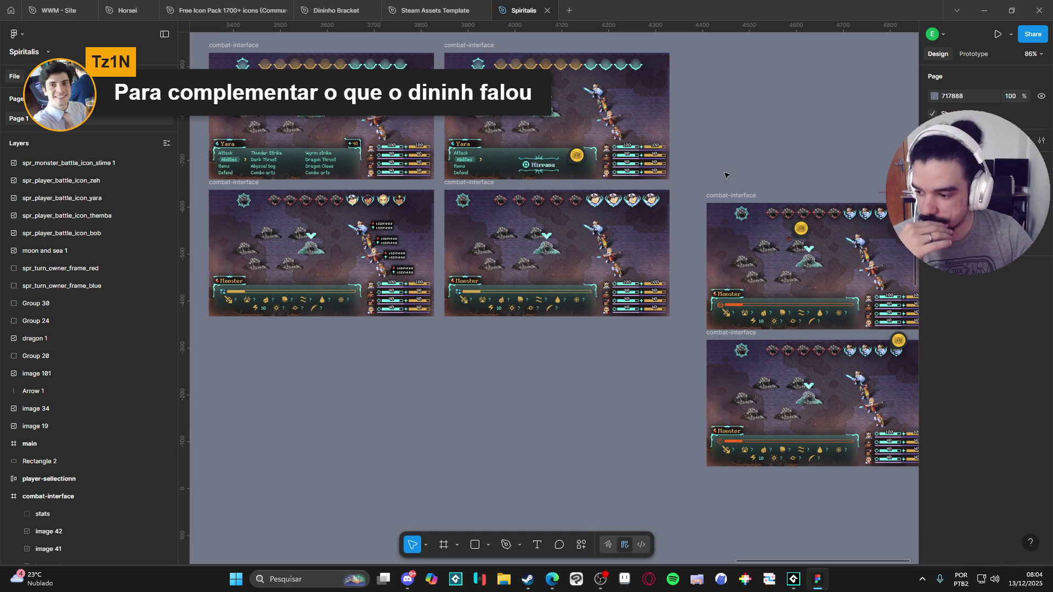
drag(735, 169, 665, 176)
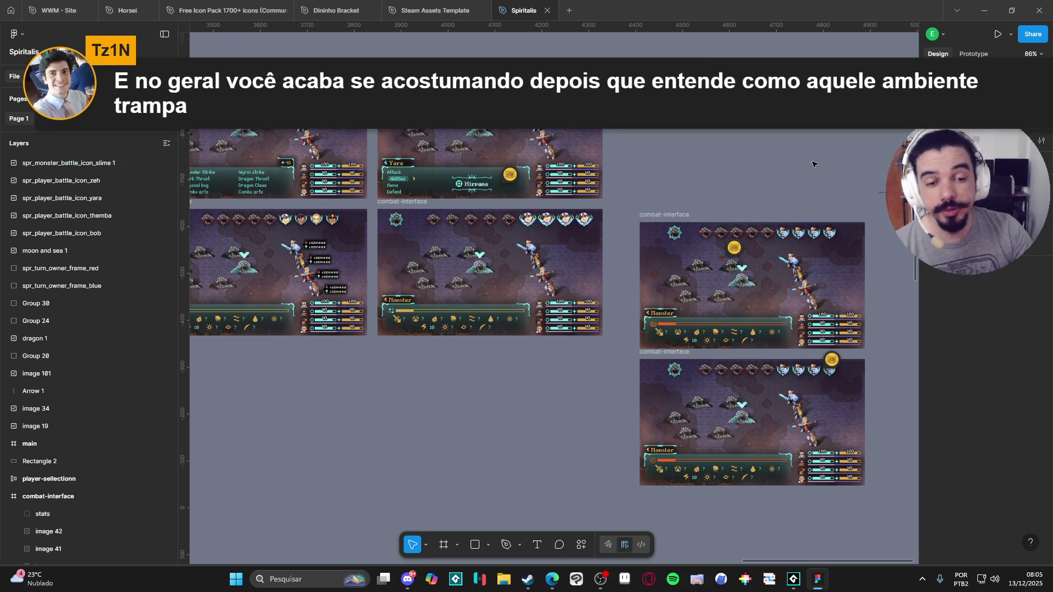
Select and review both right-hand combat-interface frames, then deselect them and recenter the canvas.
drag(631, 203, 867, 494)
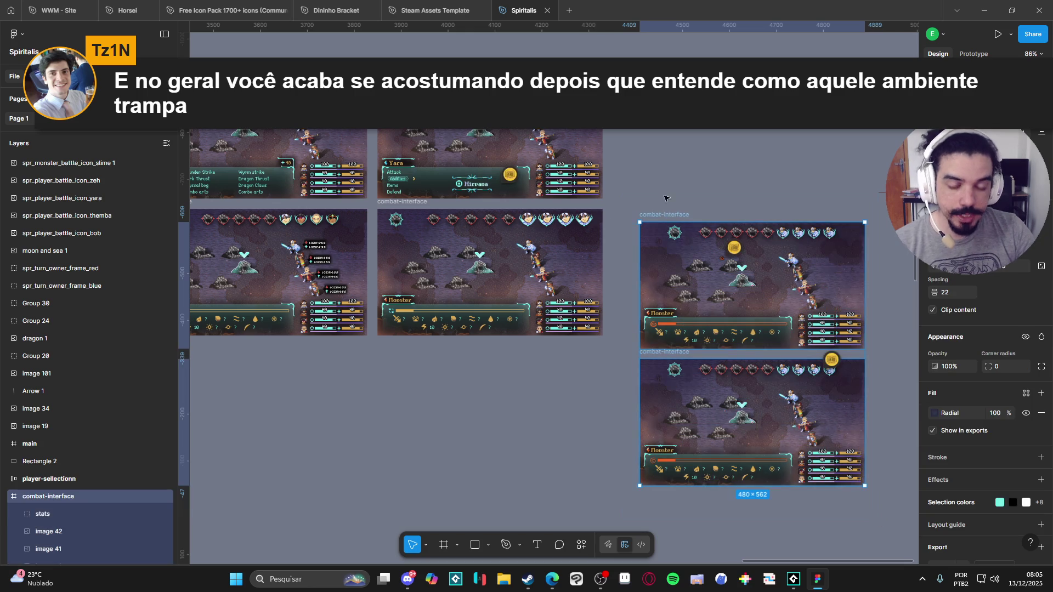
click(661, 158)
scroll(741, 192, left, 3)
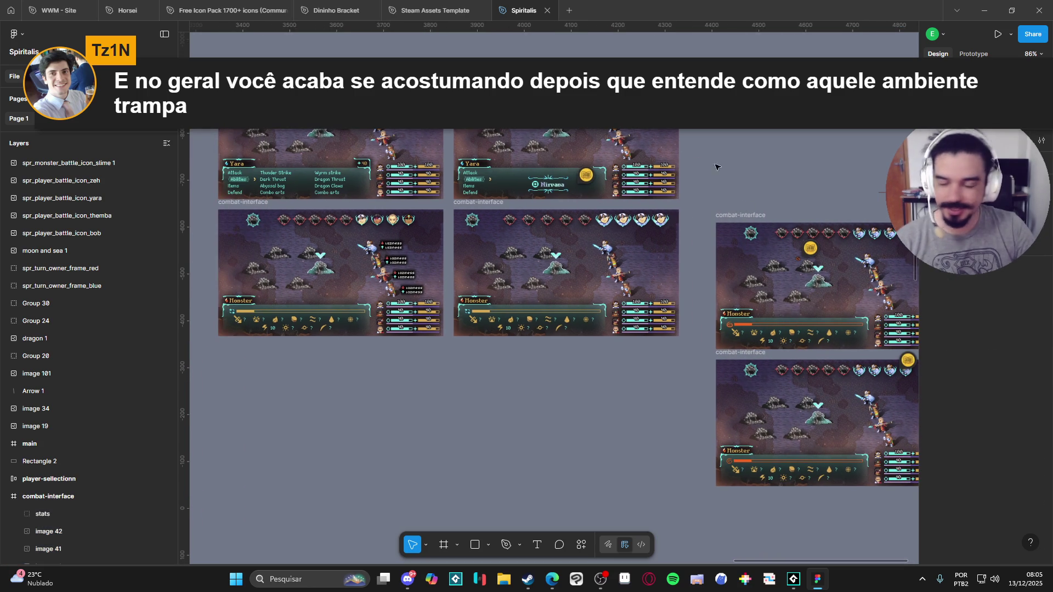
scroll(724, 176, right, 3)
scroll(725, 176, down, 1)
drag(555, 108, 828, 493)
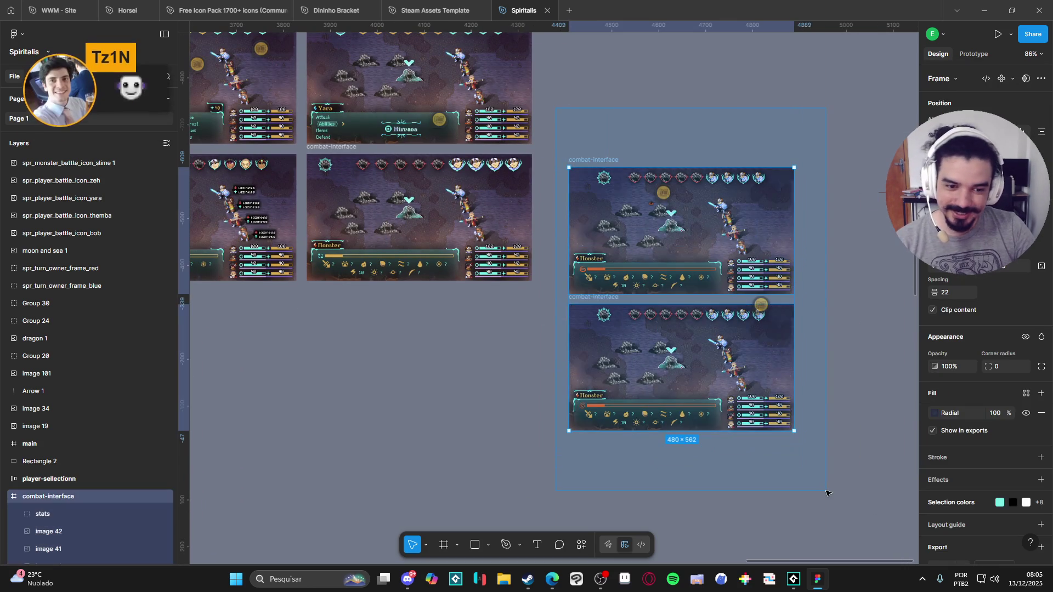
click(615, 113)
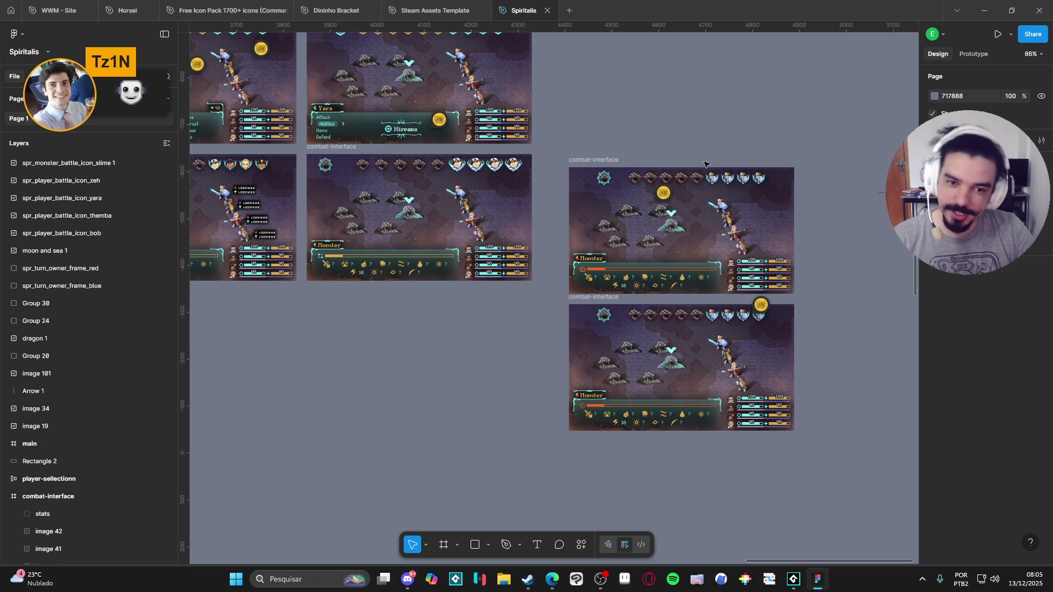
mouse_move(625, 131)
mouse_down()
mouse_move(590, 234)
mouse_move(609, 197)
mouse_move(710, 195)
mouse_move(807, 174)
mouse_move(792, 167)
mouse_move(739, 186)
mouse_move(707, 119)
mouse_move(682, 148)
mouse_move(578, 170)
mouse_up()
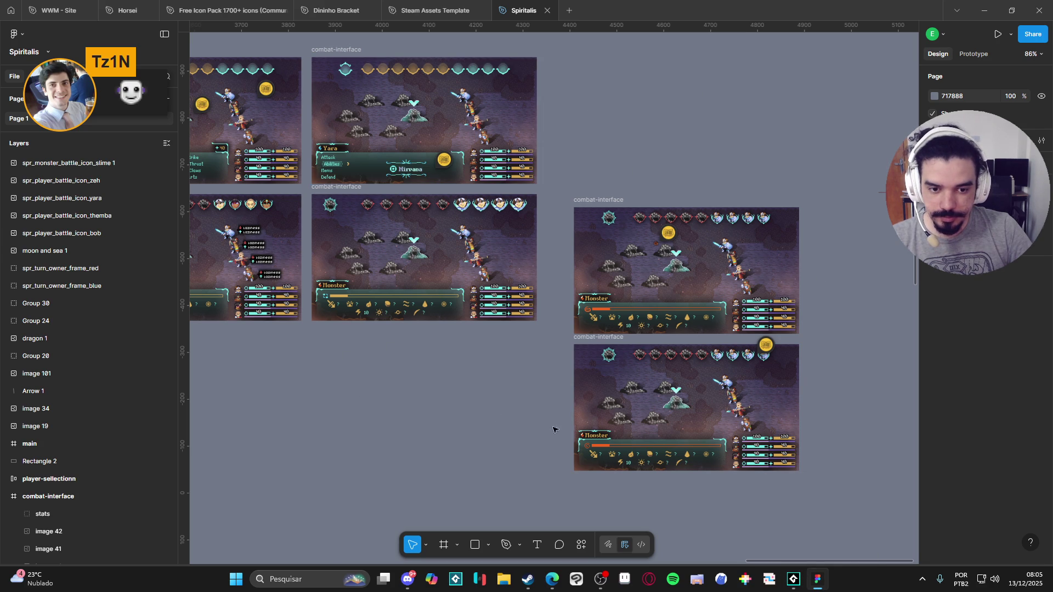
mouse_move(794, 579)
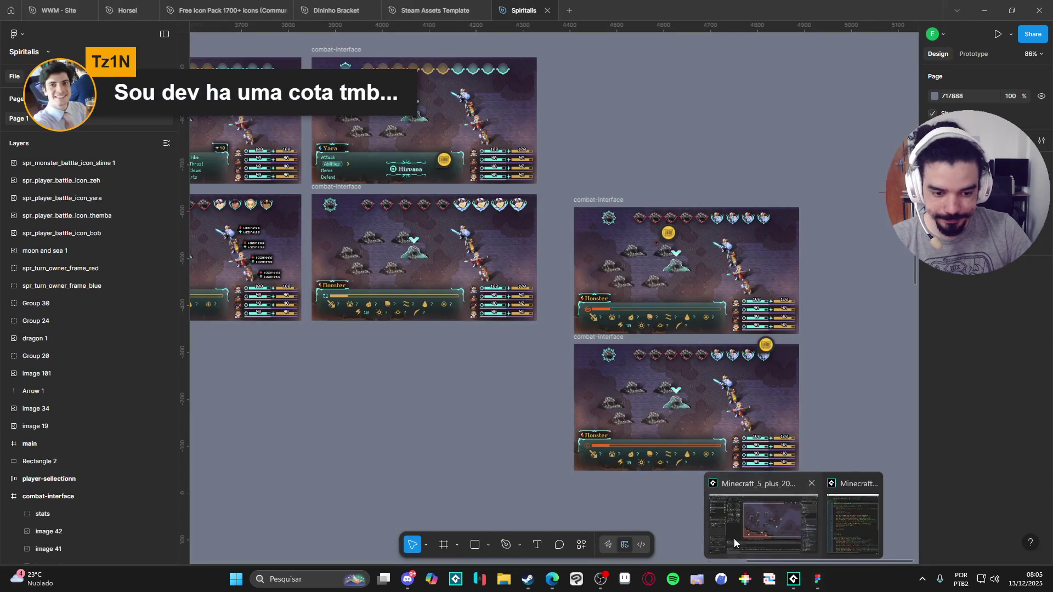
Back in GameMaker, duplicate the whole scr_fx script by pasting a copy below the existing code.
click(735, 543)
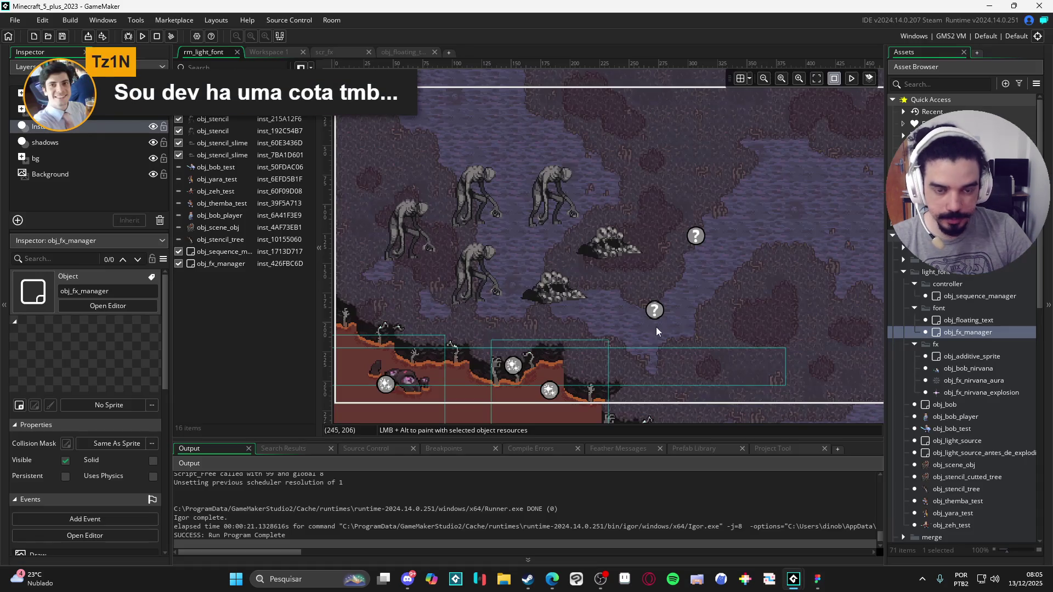
drag(705, 253, 620, 246)
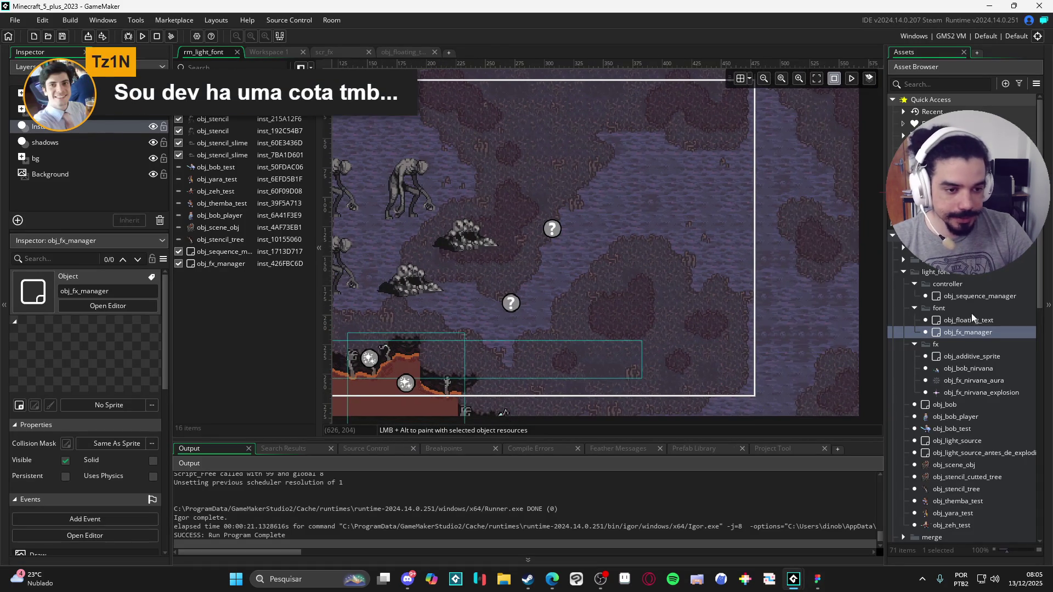
click(341, 54)
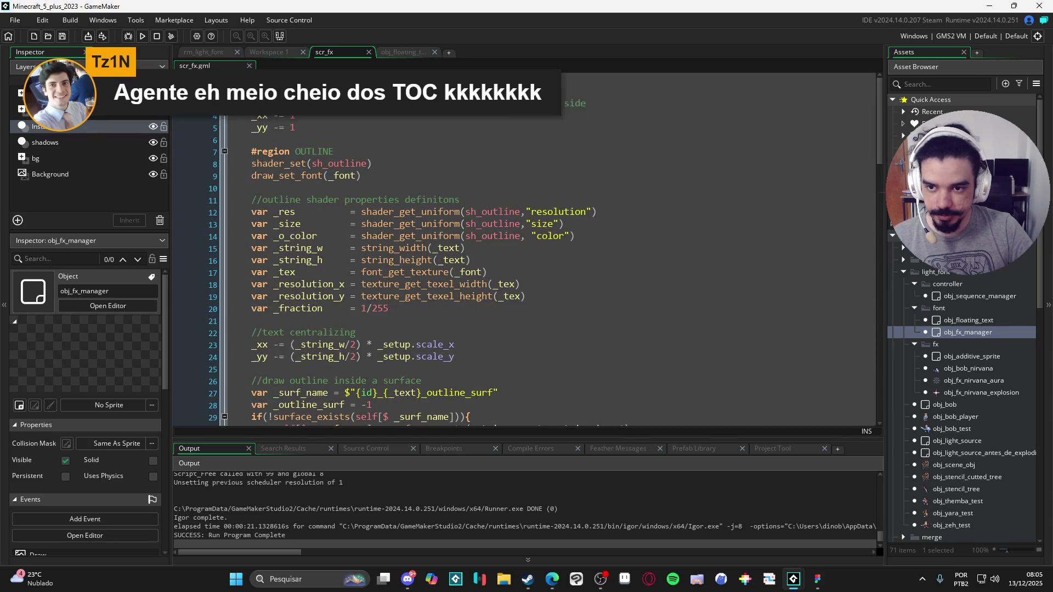
key(ctrl+a)
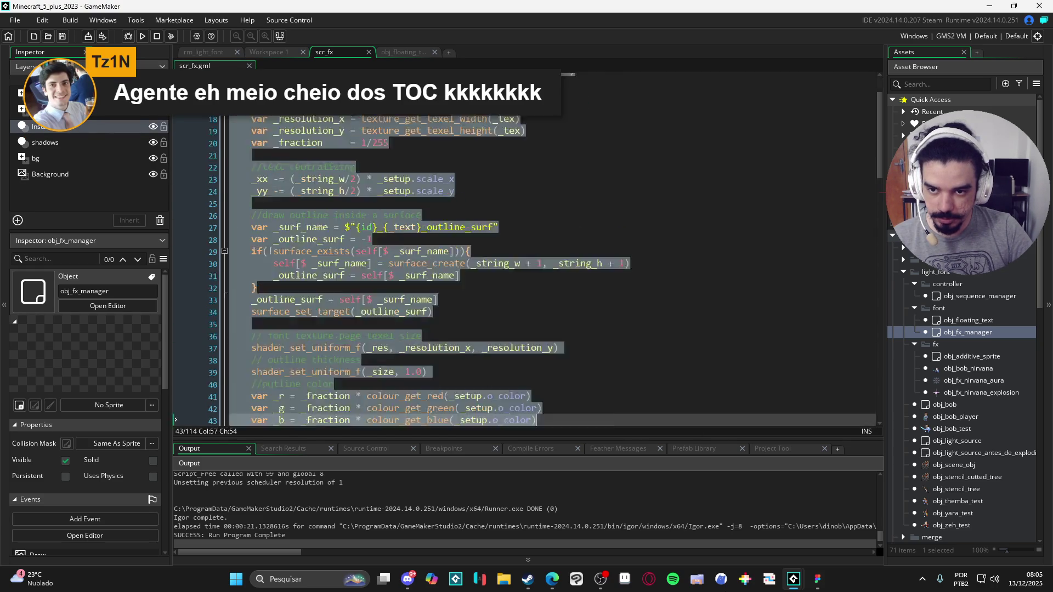
scroll(526, 263, down, 1)
click(294, 381)
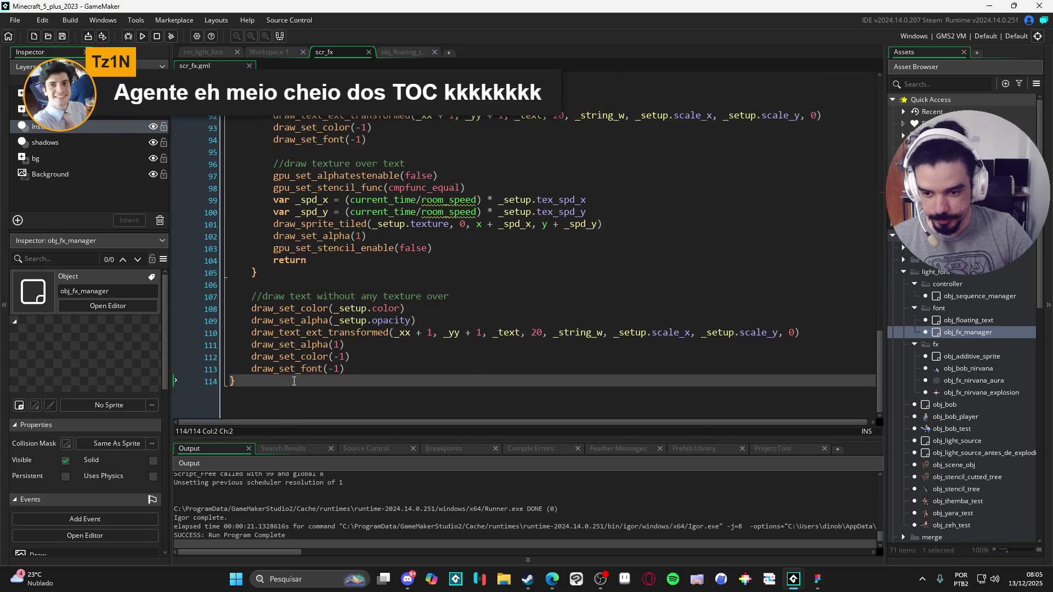
key(Return)
key(Return)
key(Return)
key(ctrl+v)
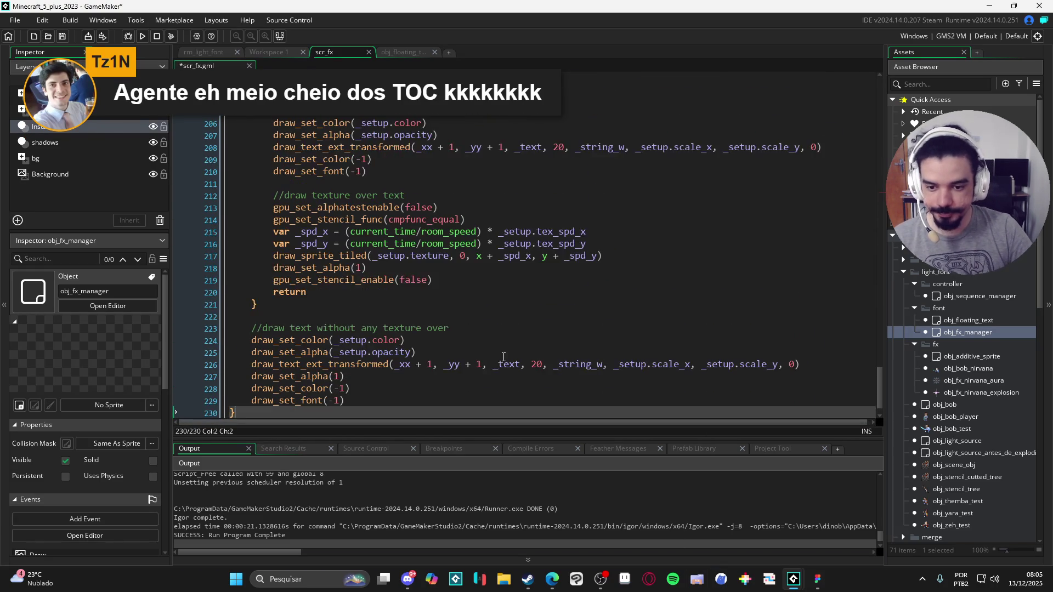
Rename the copied function's _text parameter to _sprite and _font to _img_index.
scroll(447, 344, up, 20)
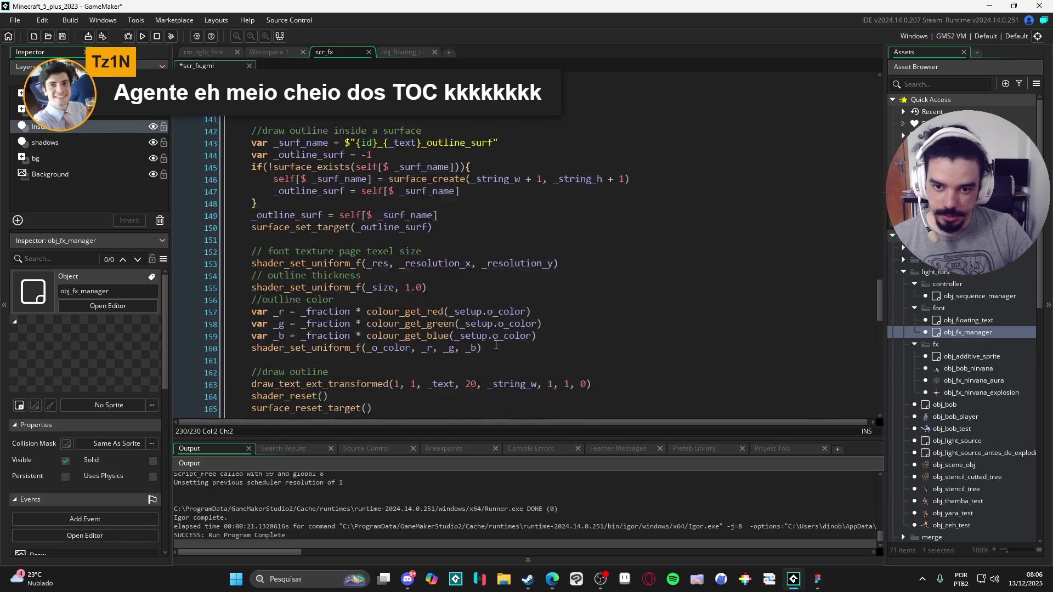
scroll(449, 354, down, 2)
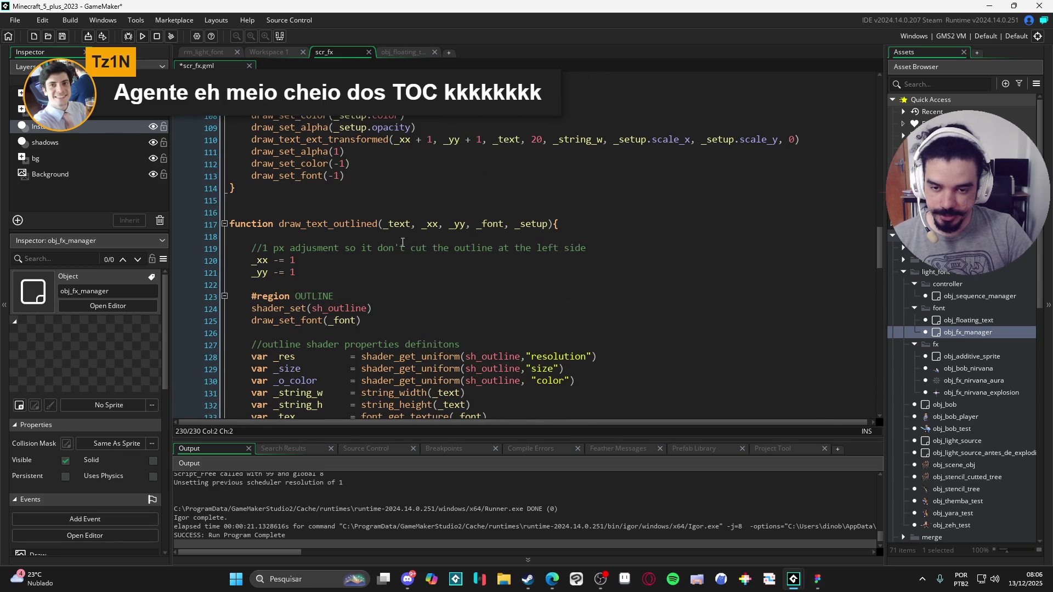
click(398, 226)
key(BackSpace)
key(BackSpace)
key(BackSpace)
text(sprite)
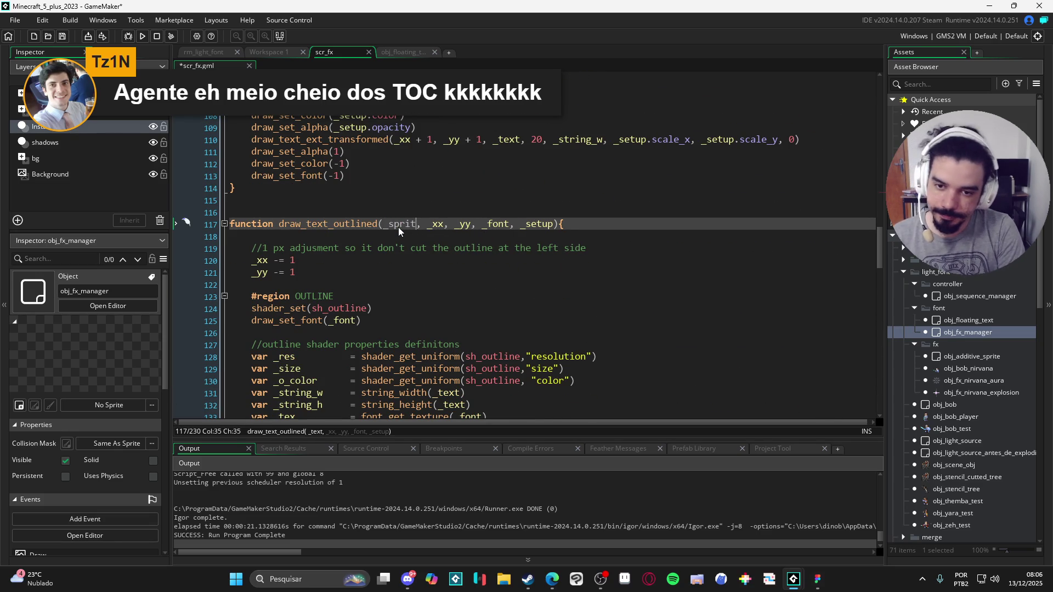
key(Right)
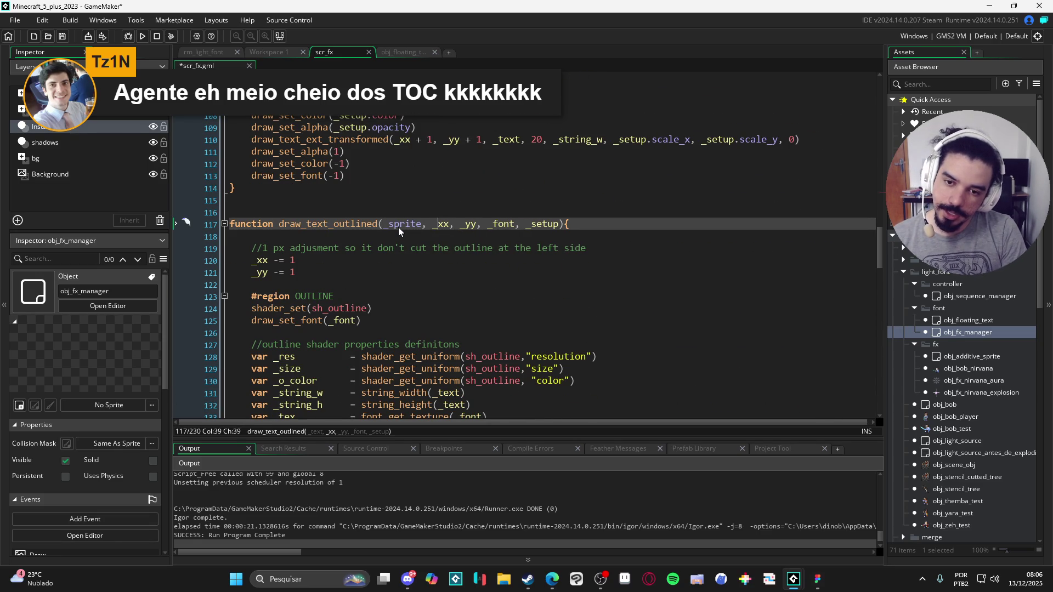
key(Right)
key(Right)
key(Right)
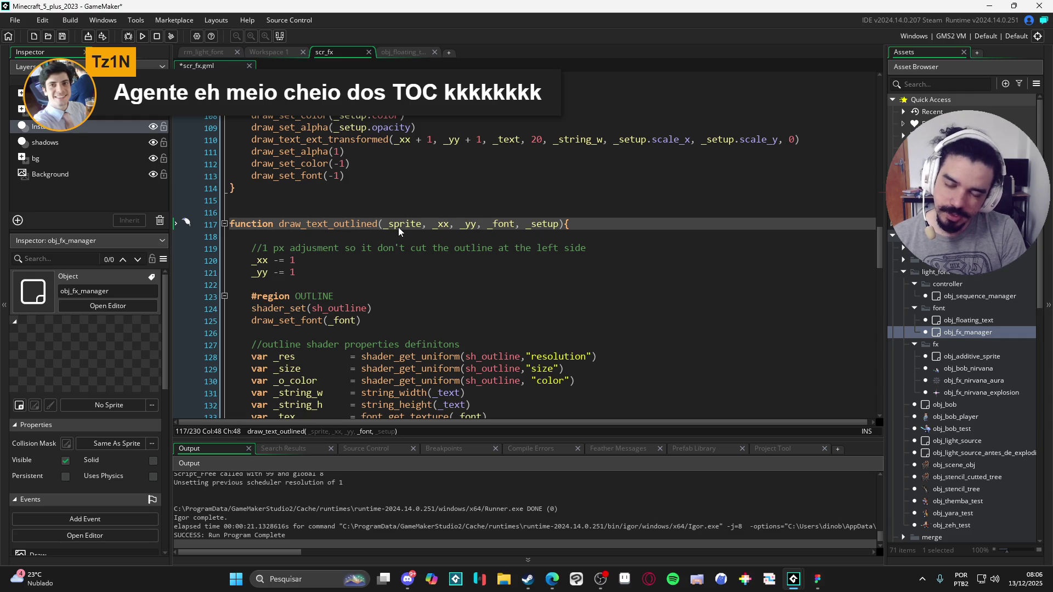
key(ctrl+shift+Right)
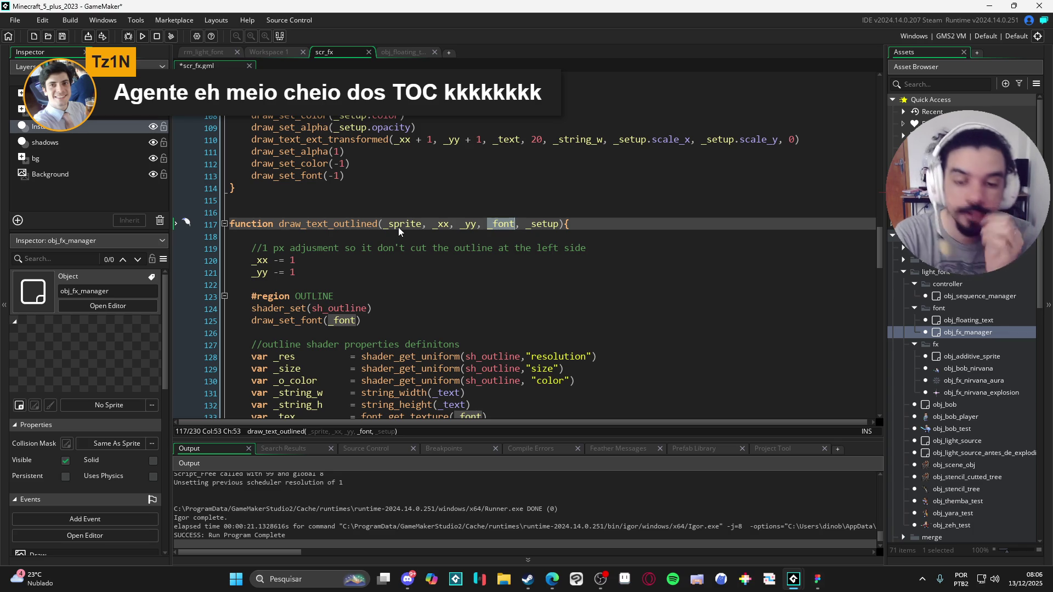
text(_img_index)
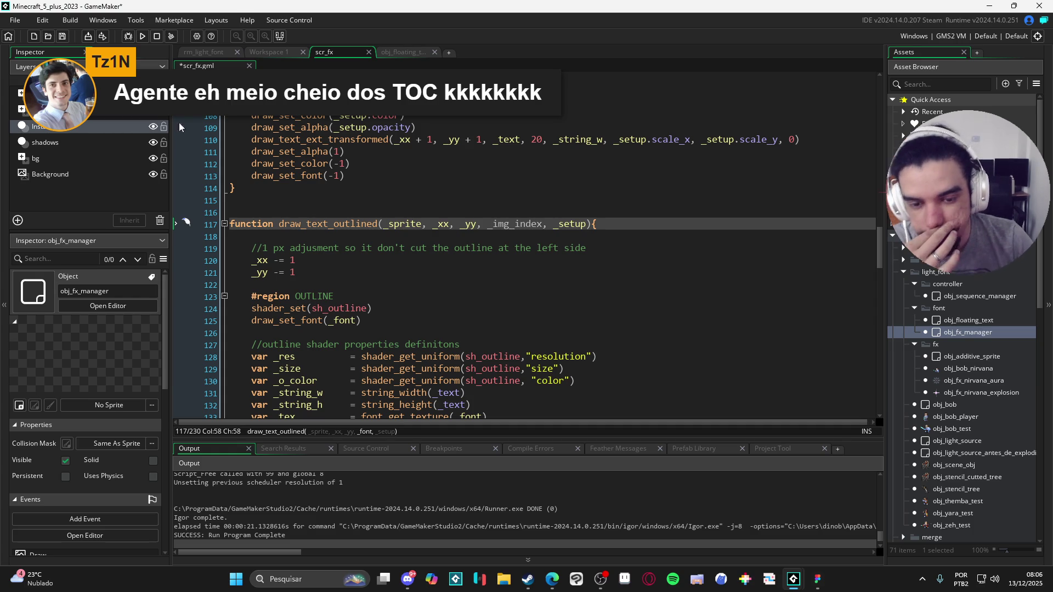
Return to the new function header and open the obj_floating_text object.
scroll(369, 197, up, 7)
scroll(370, 196, up, 20)
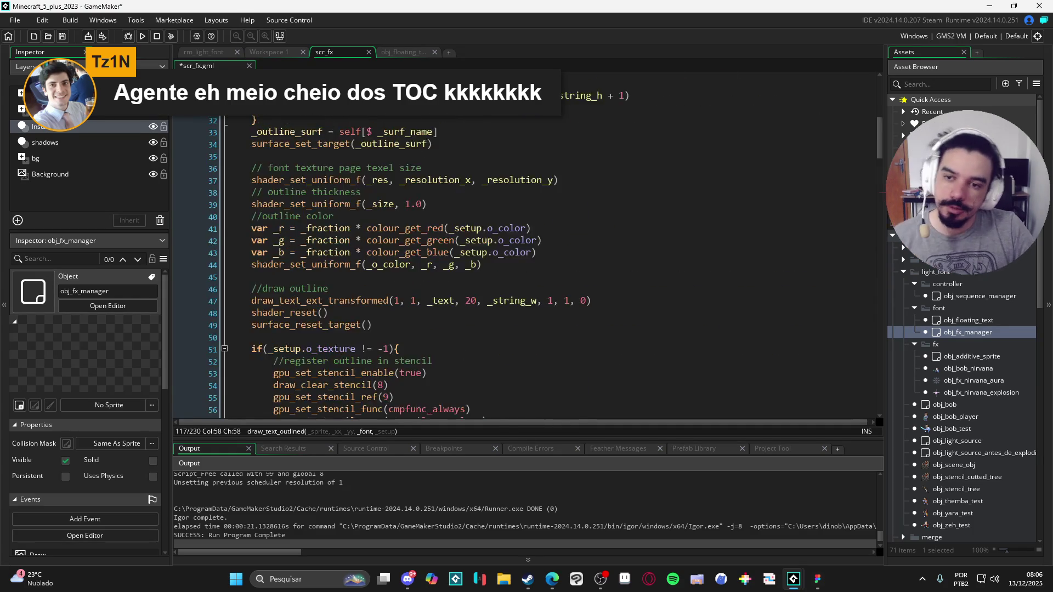
scroll(344, 143, down, 4)
scroll(379, 135, down, 20)
scroll(382, 131, down, 13)
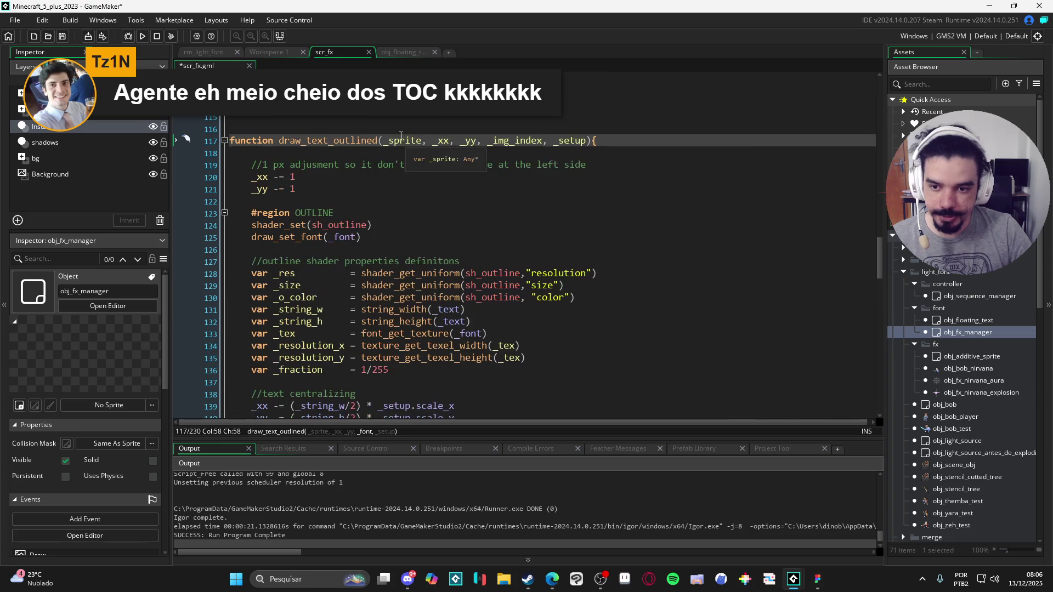
click(310, 128)
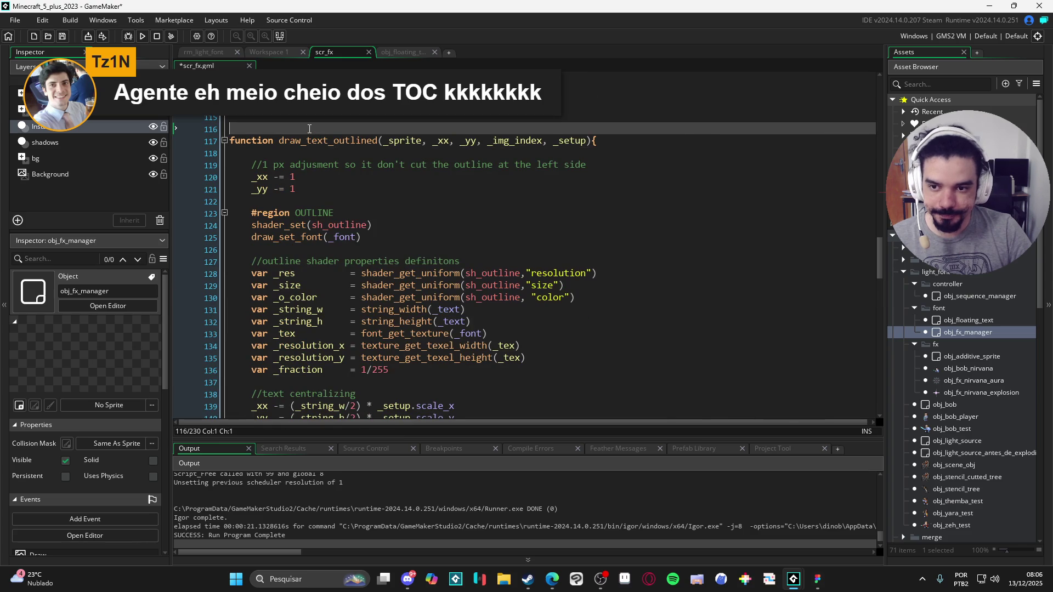
double_click(971, 321)
Copy the _setup struct from obj_floating_text's Draw event into scr_fx, then remove it again.
double_click(379, 131)
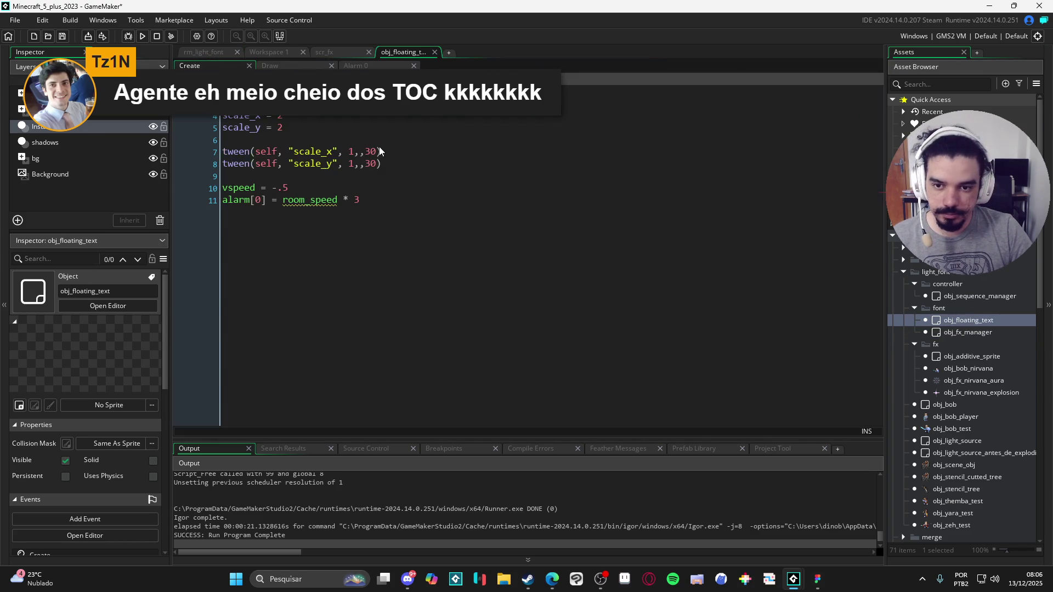
click(281, 65)
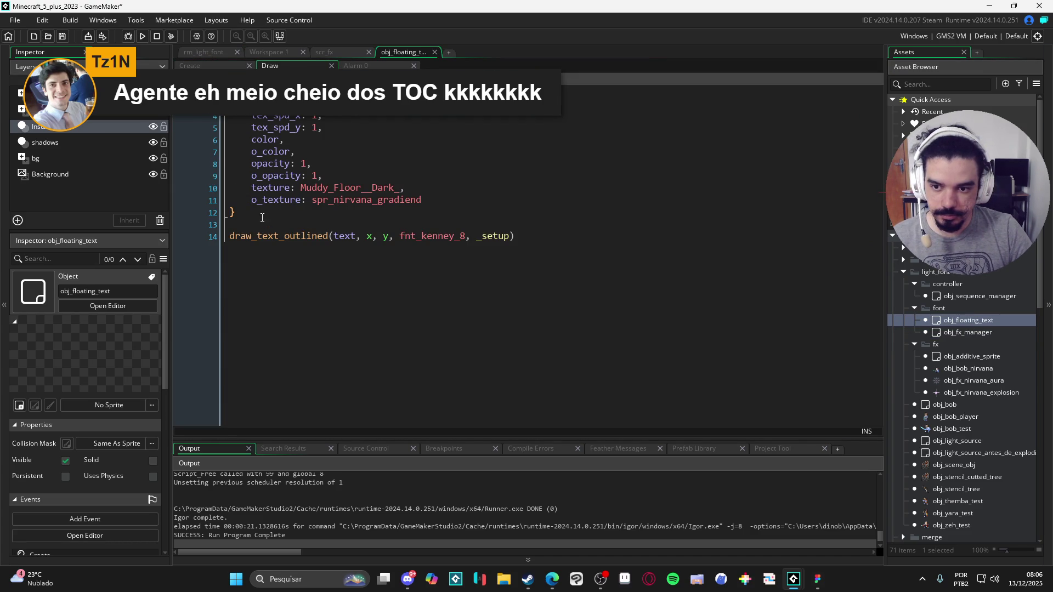
drag(263, 218, 230, 79)
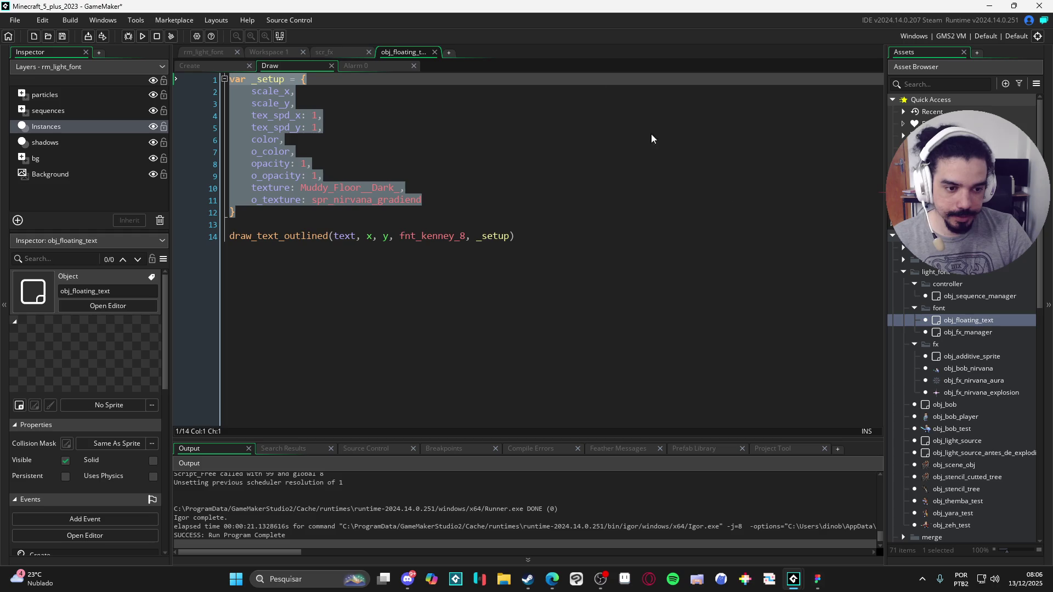
click(325, 53)
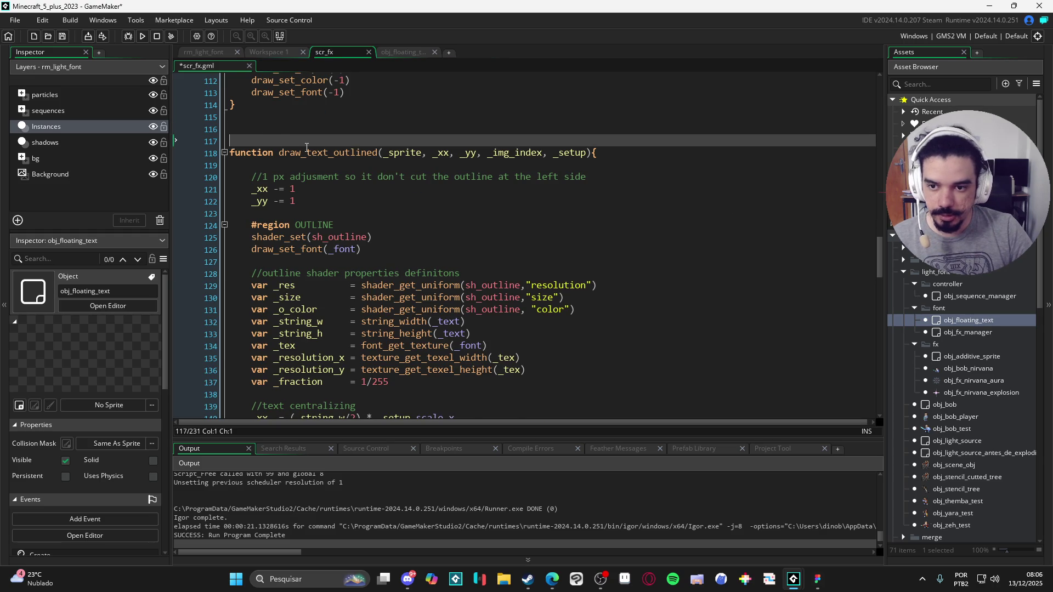
text(var _setup = { 	scale_x, 	scale_y, 	tex_spd_x: 1, 	tex_spd_y: 1, 	color, 	o_color, 	opacity: 1, 	o_opacity: 1, 	texture: Muddy_Floor__Dark_, 	o_texture: spr_nirvana_gradiend })
scroll(307, 209, down, 1)
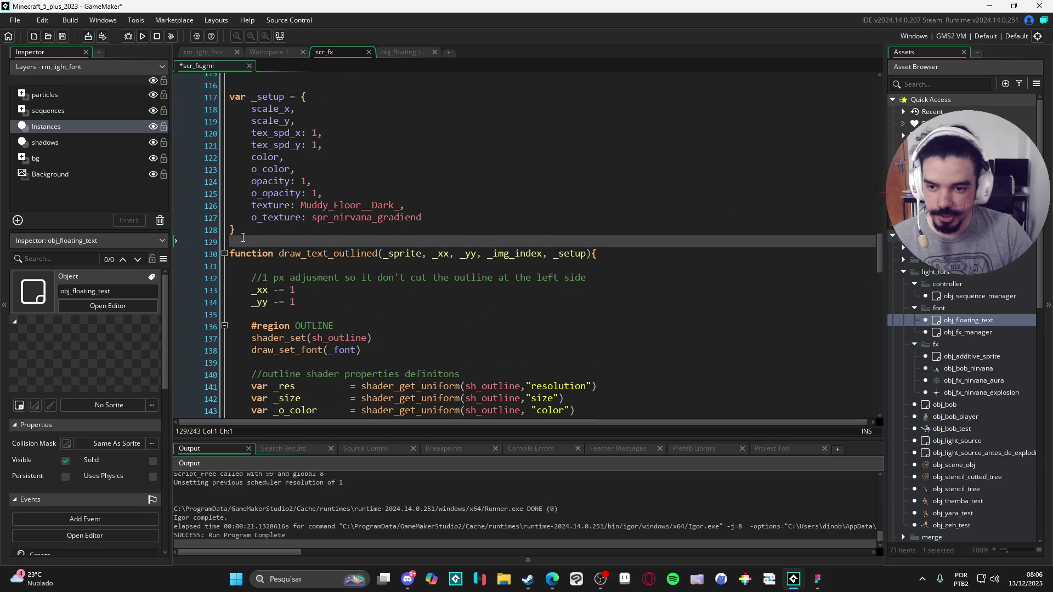
key(shift+Up)
key(shift+Up)
key(shift+Up)
key(Delete)
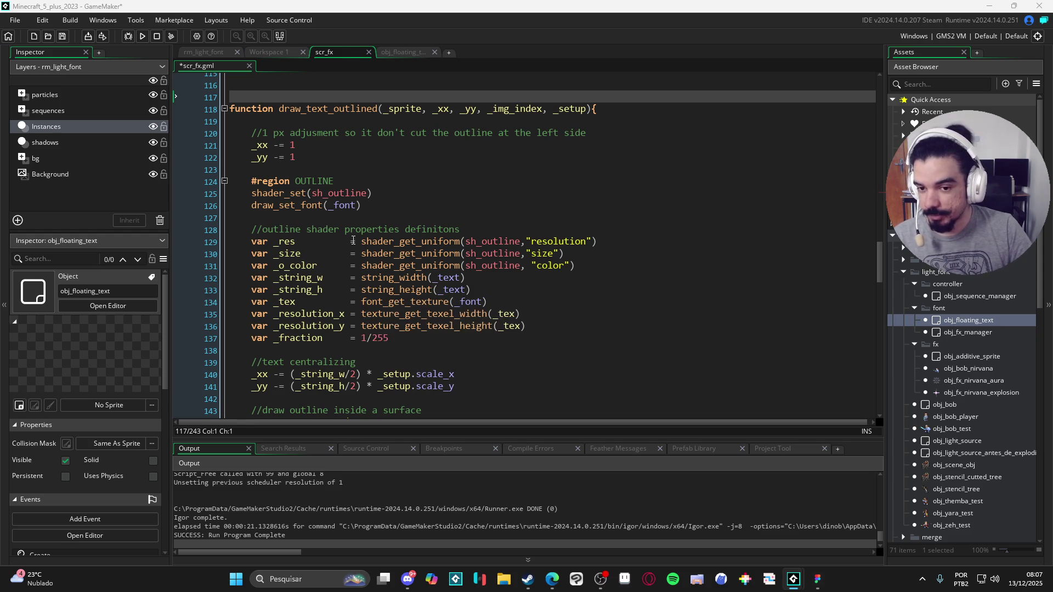
Review the variable declarations on lines 130–137 of the copied draw_text_outlined body.
shift+click(353, 247)
click(353, 247)
key(Down)
key(Down)
key(Down)
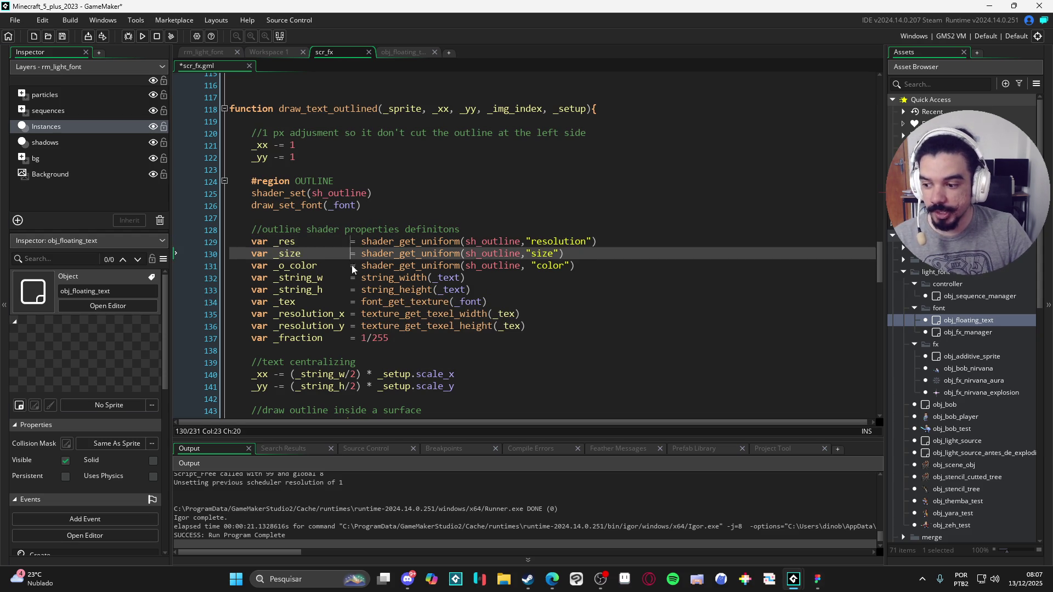
drag(352, 343, 349, 243)
click(352, 243)
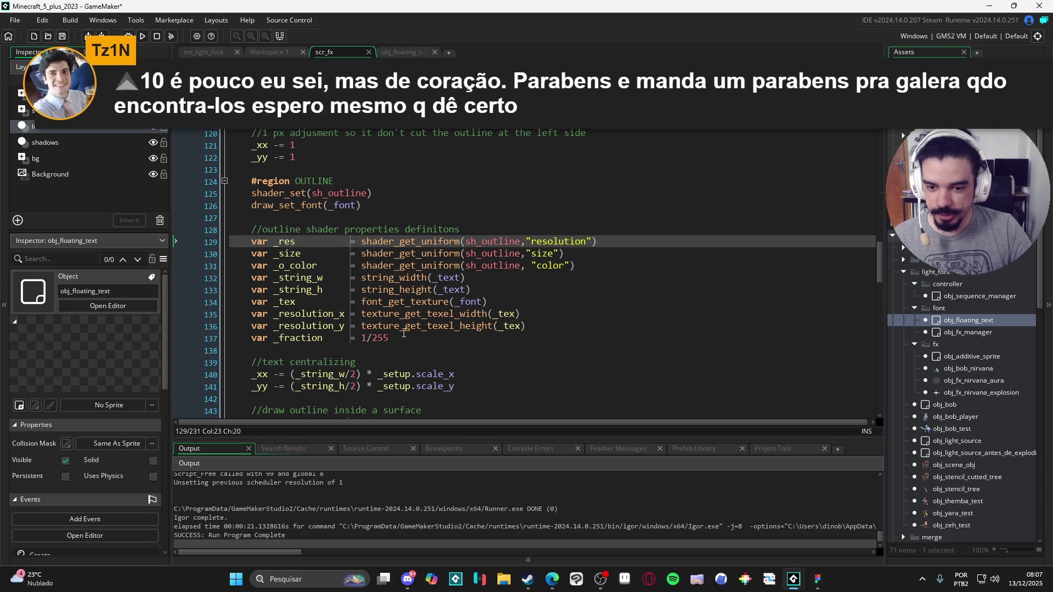
click(406, 343)
scroll(406, 344, down, 2)
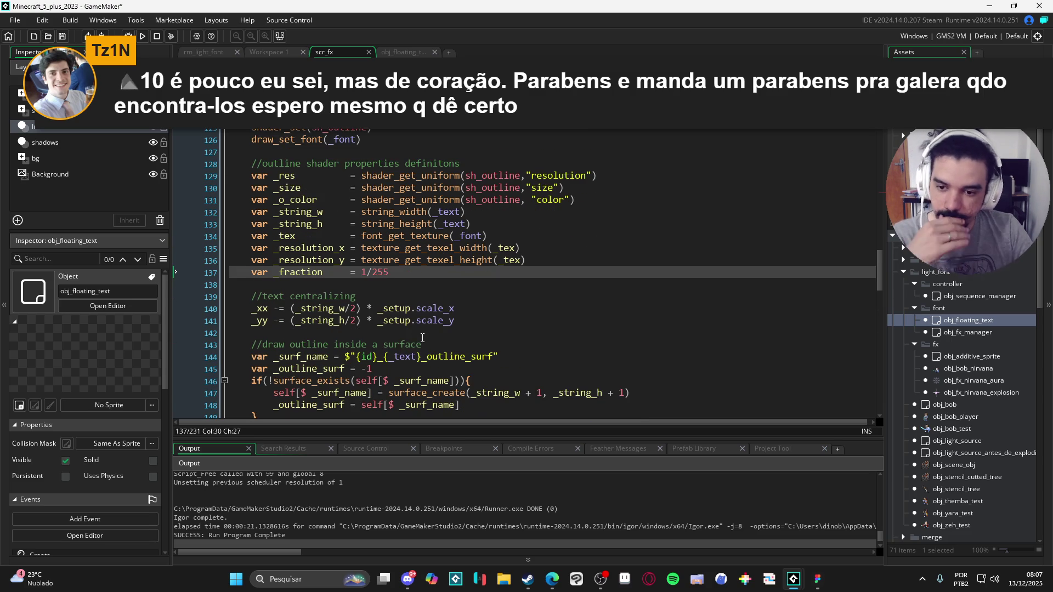
scroll(422, 339, down, 2)
scroll(458, 280, down, 2)
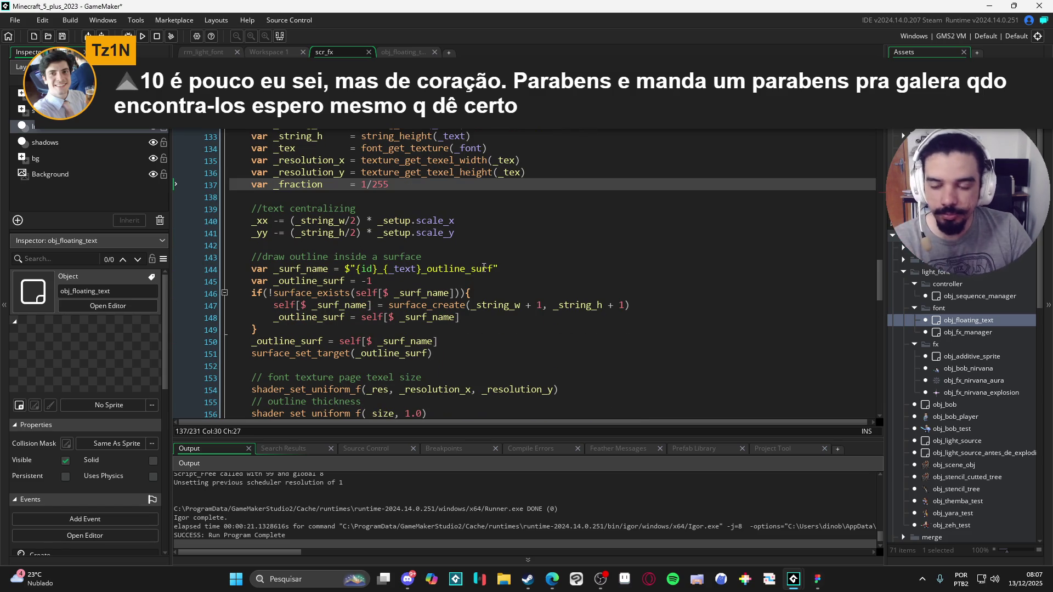
scroll(480, 271, up, 6)
scroll(496, 269, down, 6)
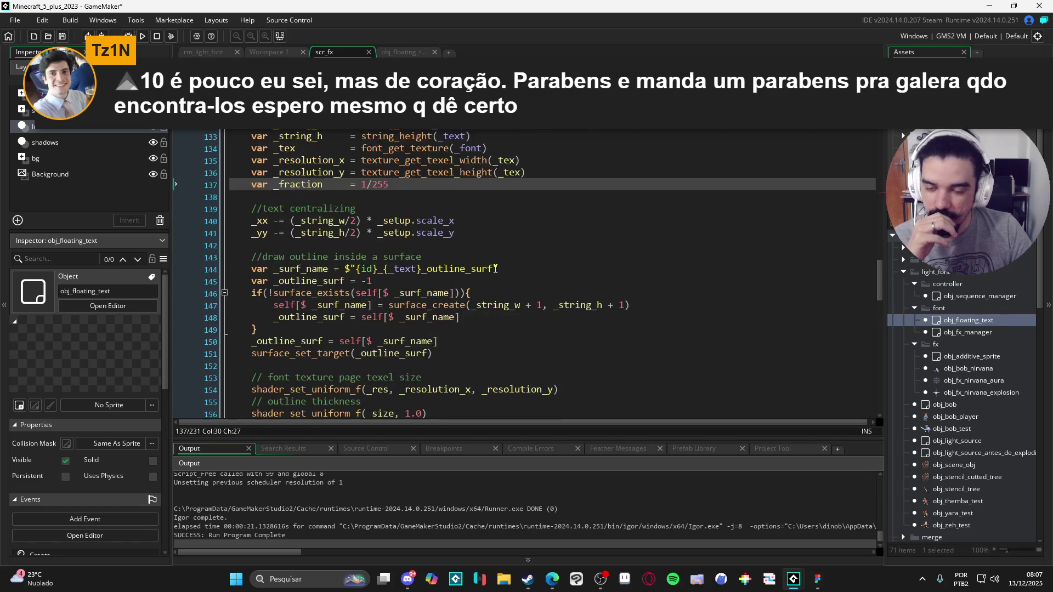
scroll(496, 269, down, 4)
scroll(505, 262, down, 2)
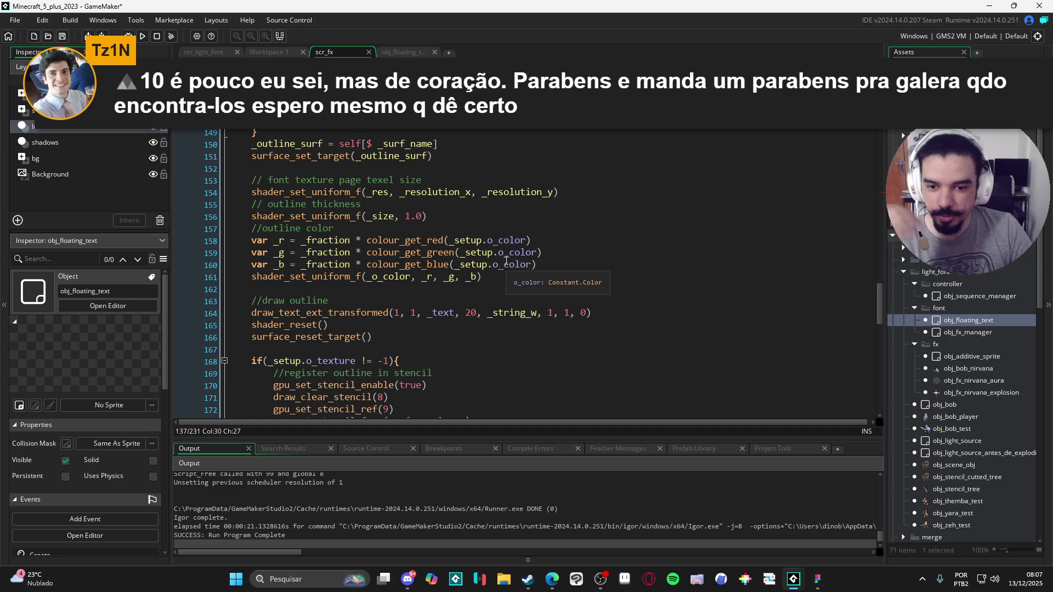
scroll(507, 262, up, 7)
scroll(543, 268, up, 1)
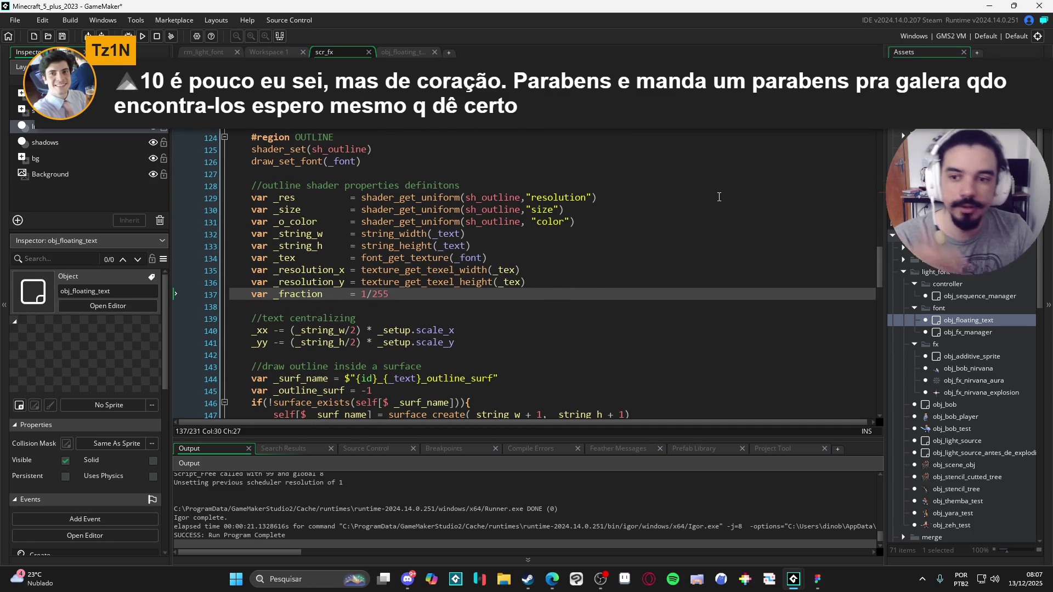
scroll(611, 260, up, 2)
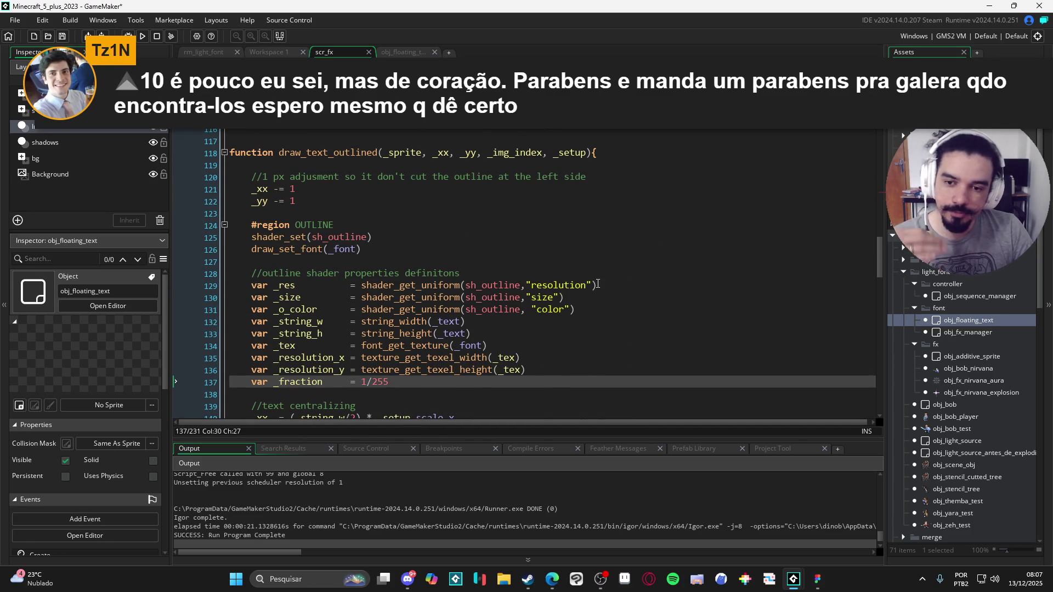
scroll(579, 273, down, 2)
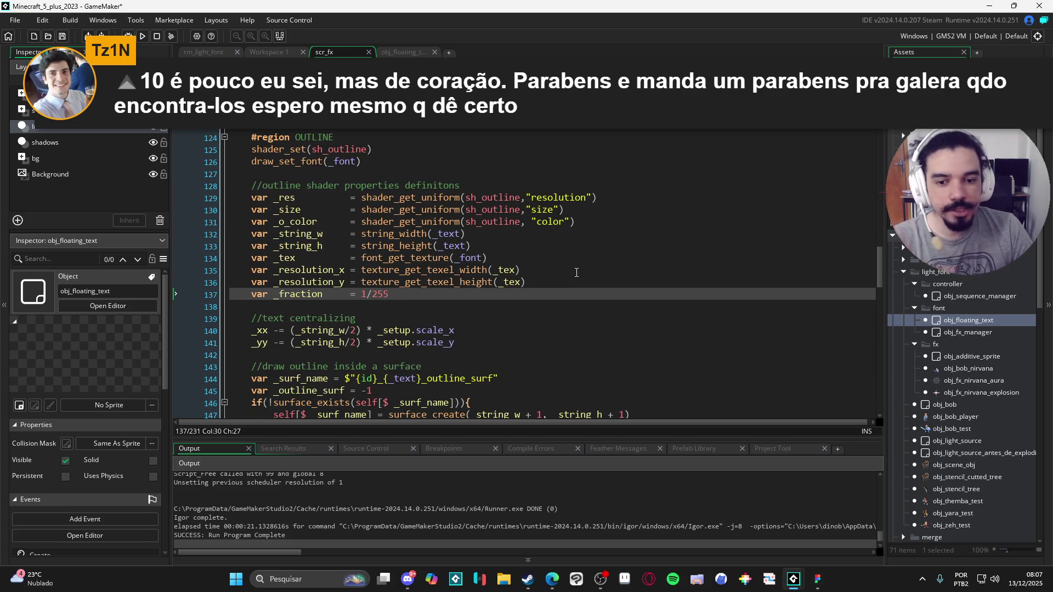
scroll(327, 307, down, 8)
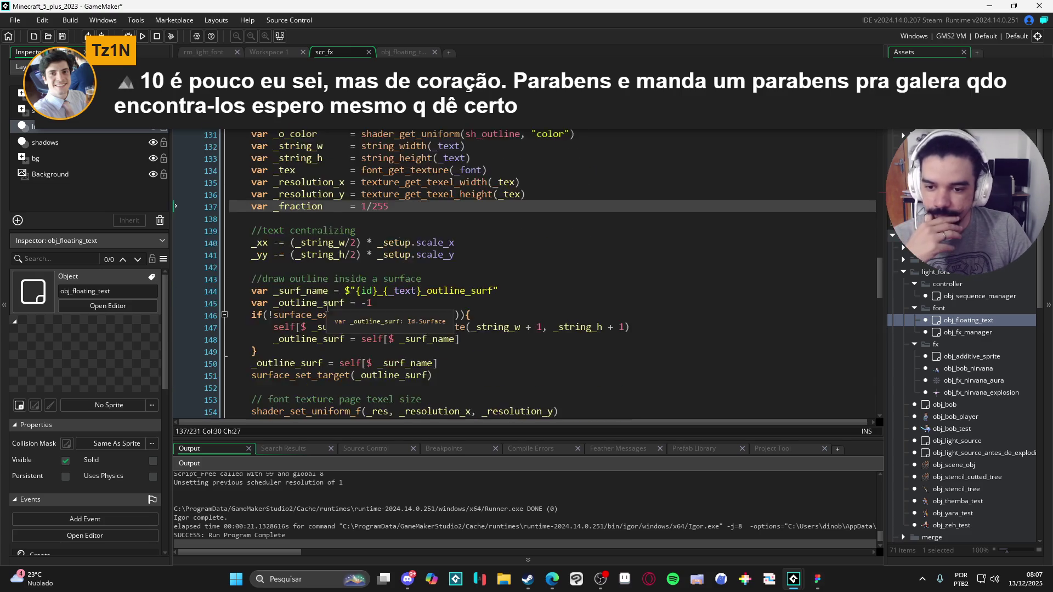
scroll(332, 299, down, 3)
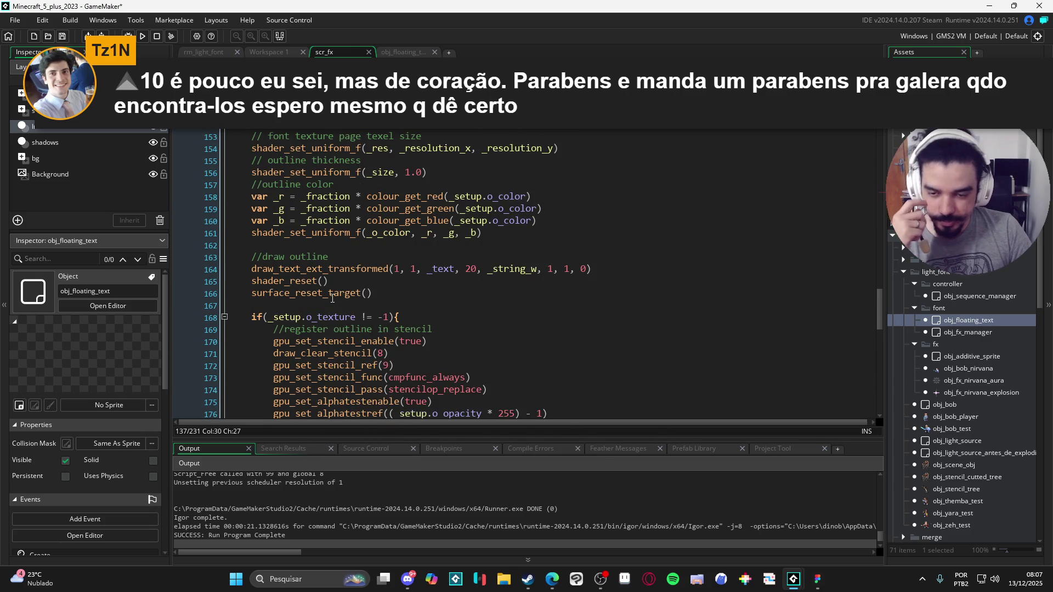
scroll(339, 291, up, 2)
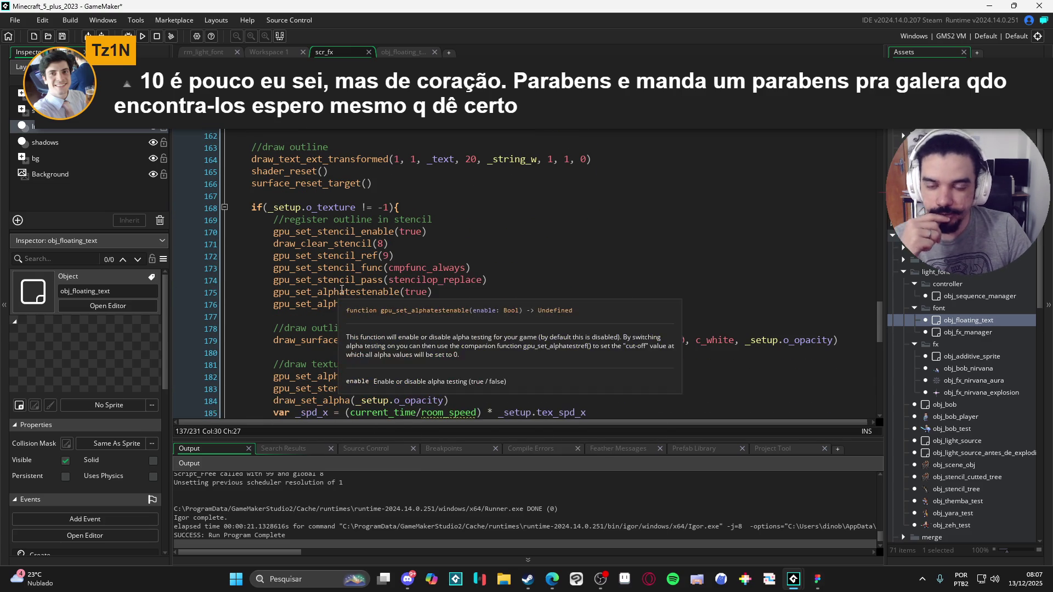
scroll(360, 286, up, 9)
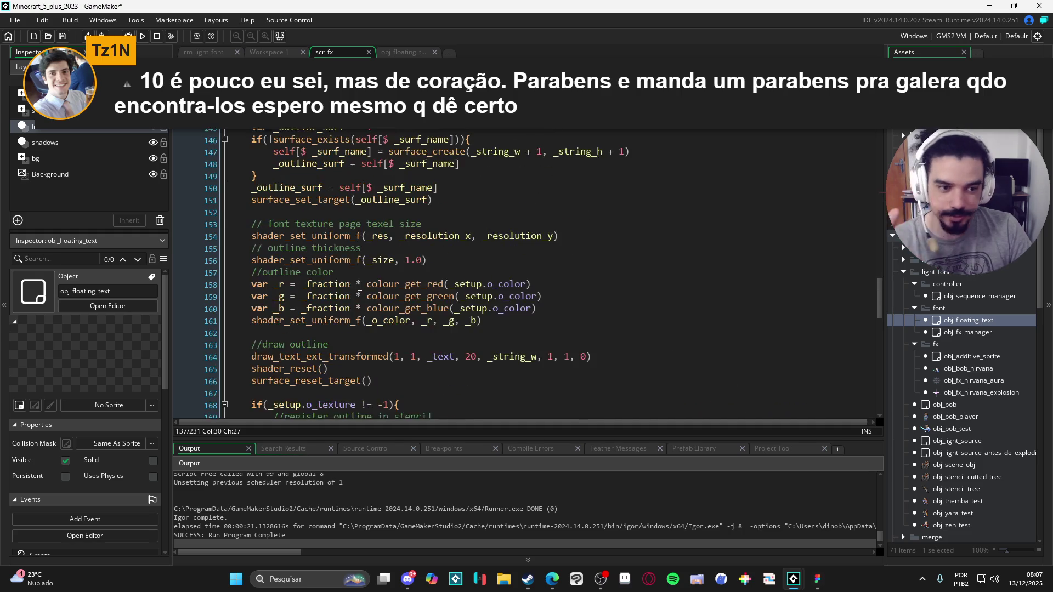
scroll(373, 287, up, 1)
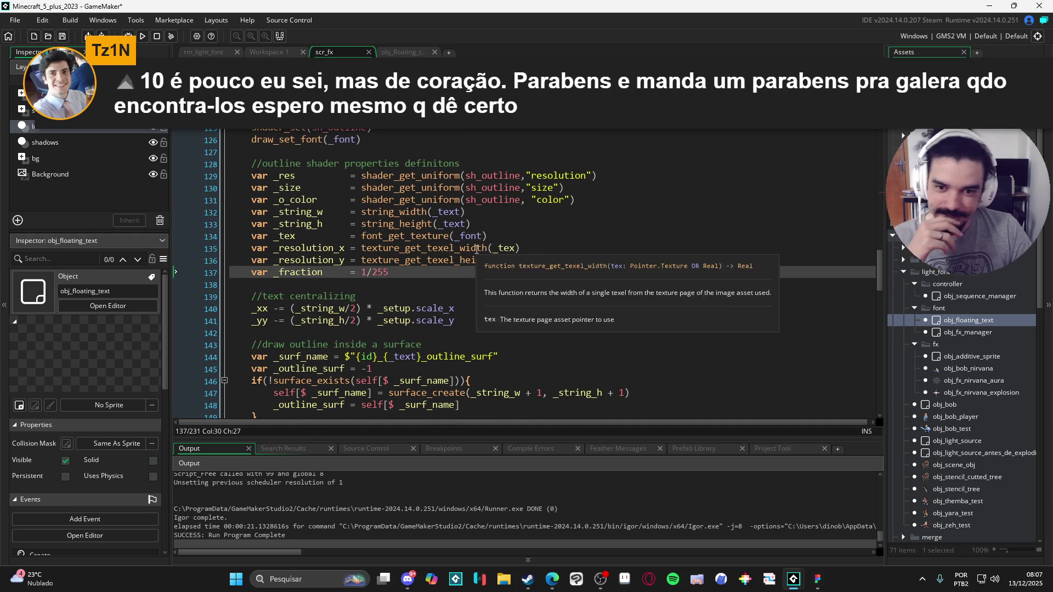
scroll(545, 266, up, 3)
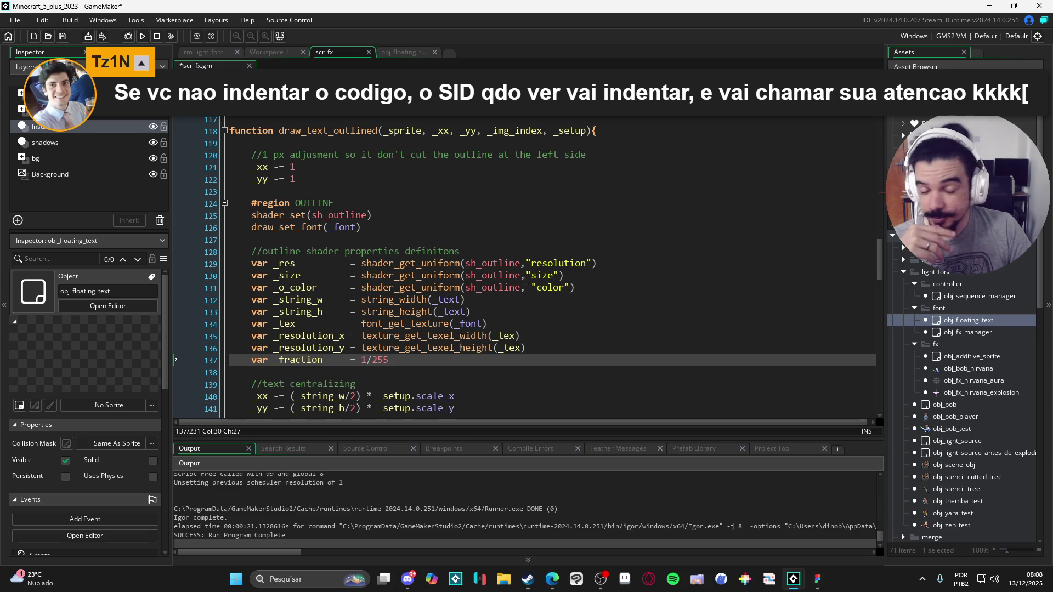
key(Down)
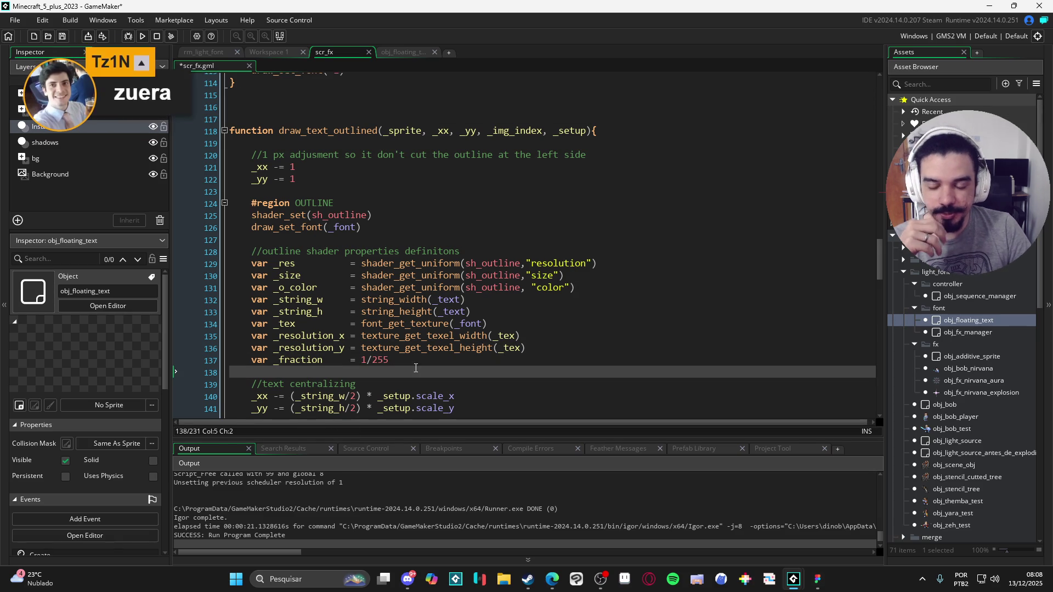
scroll(413, 354, down, 2)
mouse_move(416, 335)
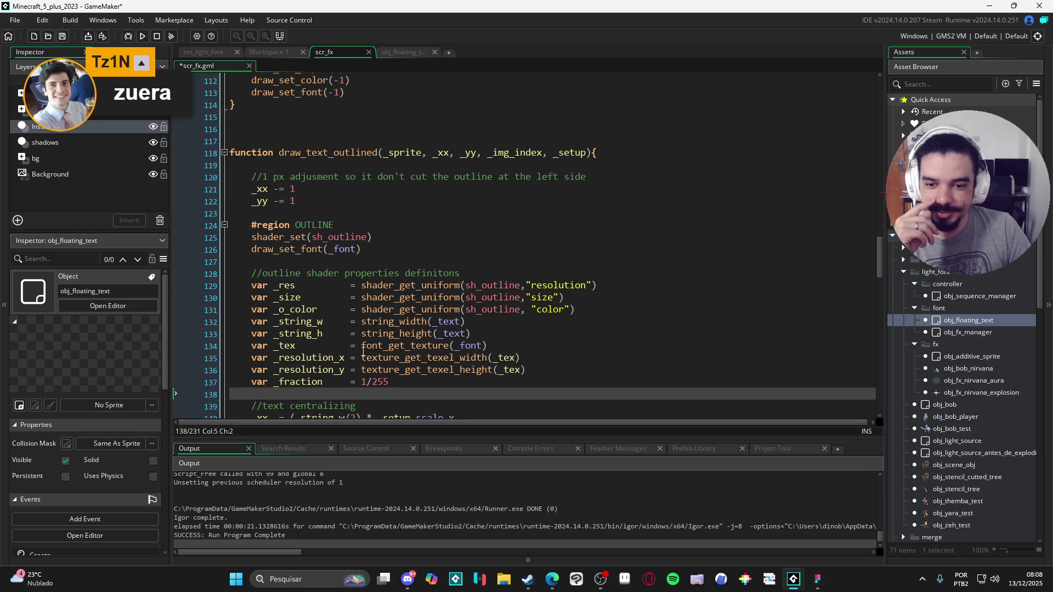
scroll(354, 339, down, 2)
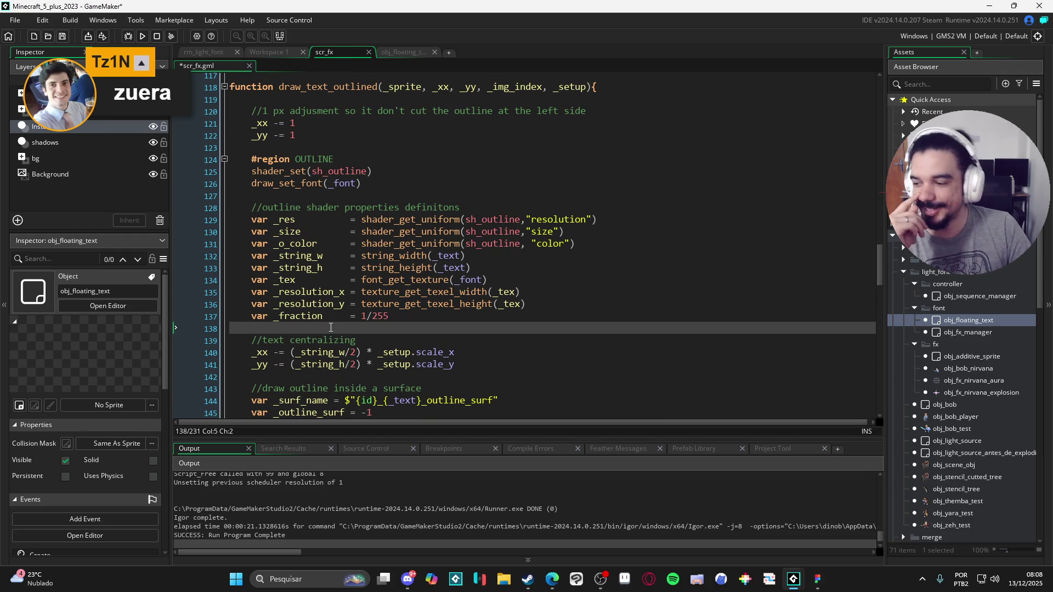
mouse_move(393, 246)
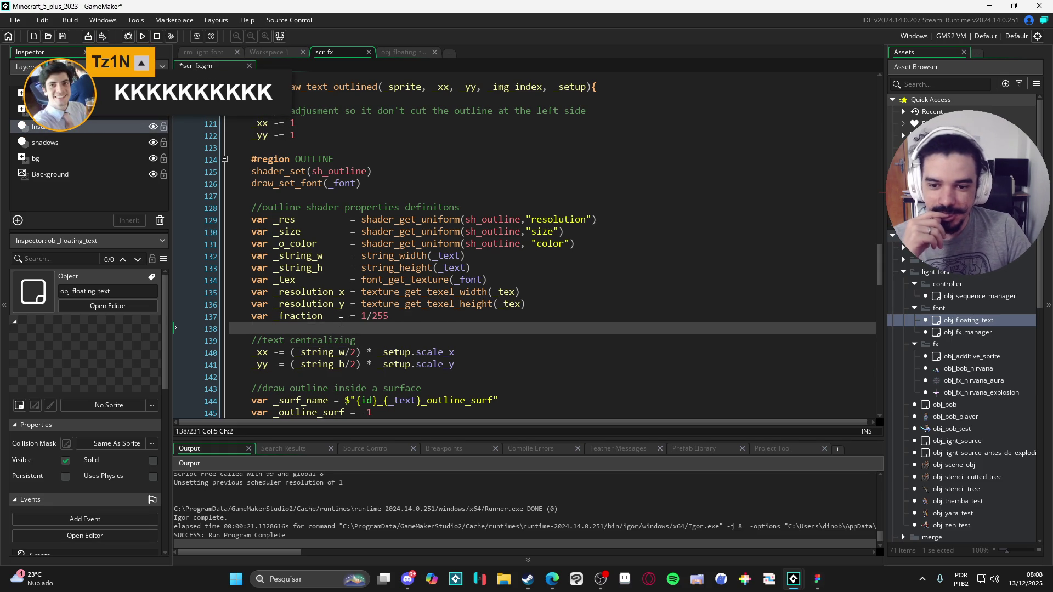
click(352, 316)
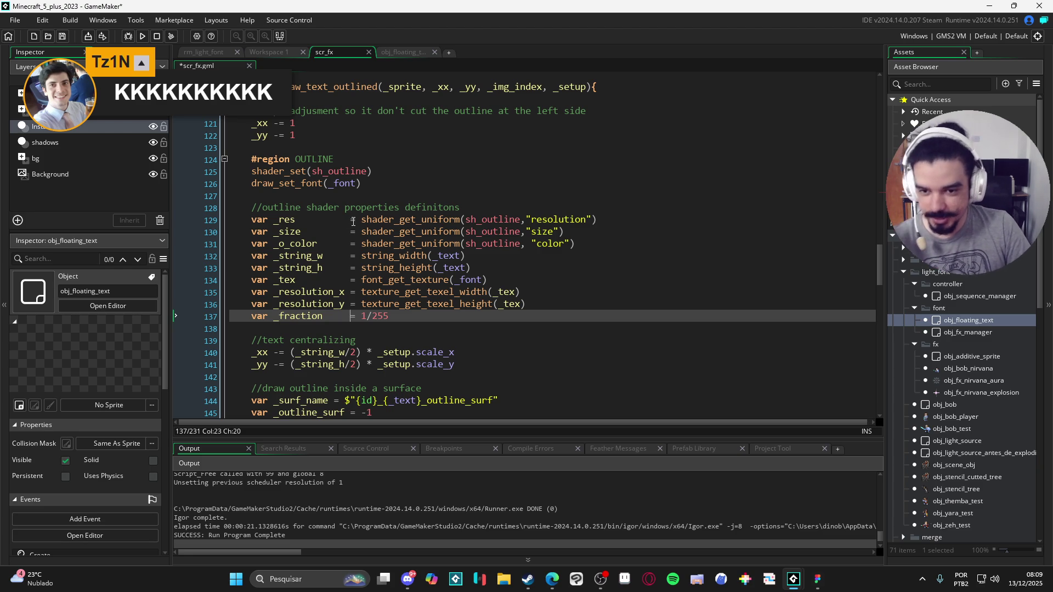
click(354, 222)
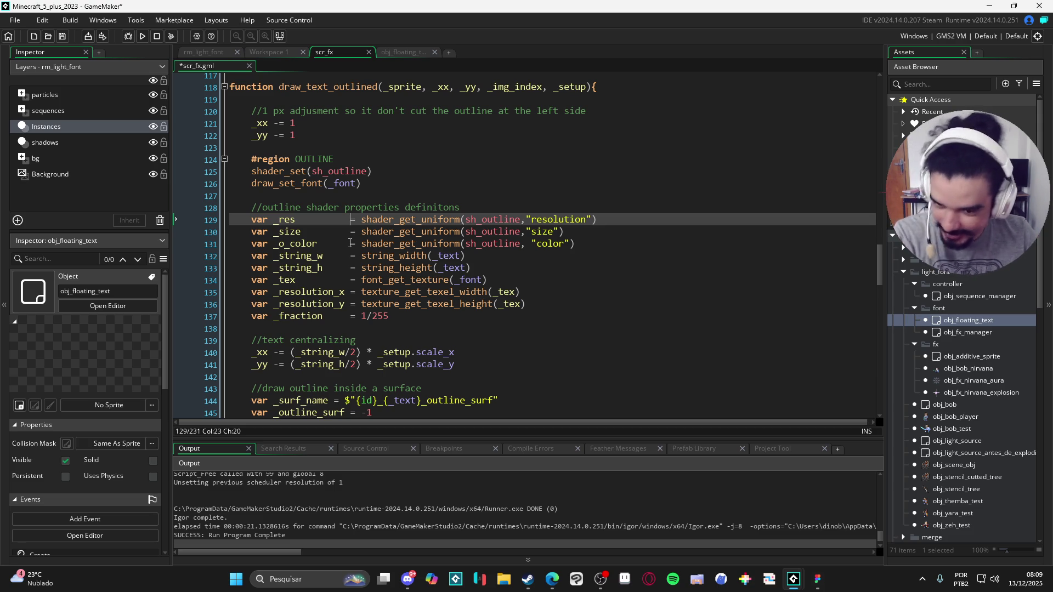
mouse_move(365, 254)
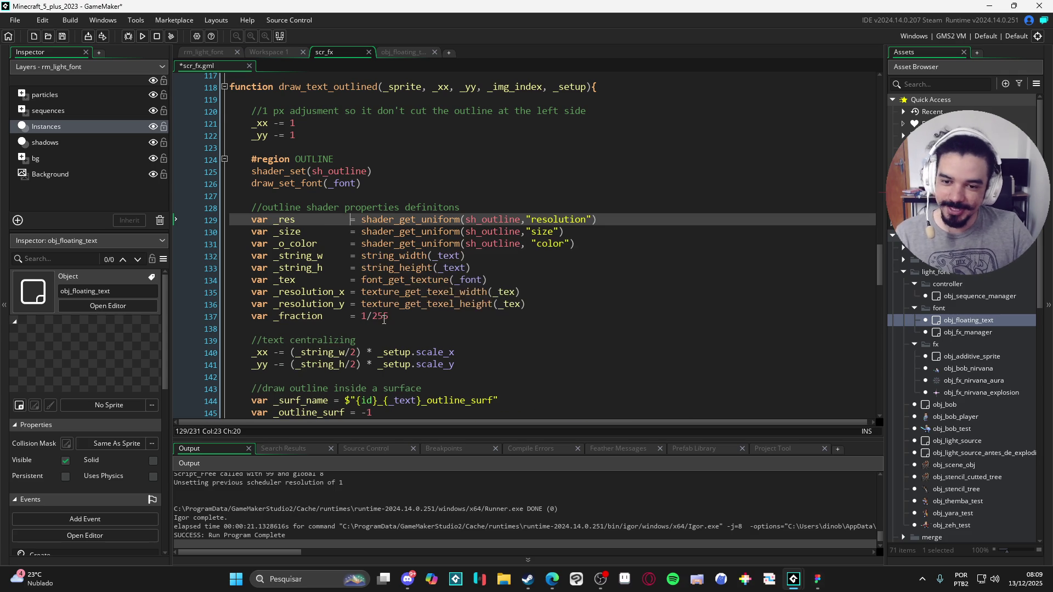
scroll(442, 294, down, 3)
click(441, 293)
click(441, 294)
scroll(444, 299, down, 2)
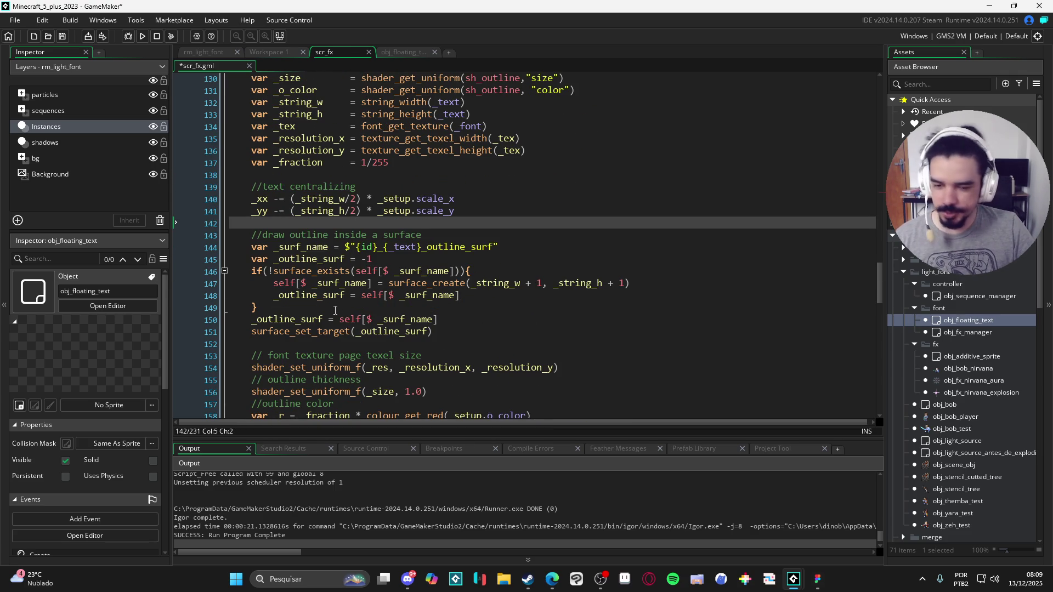
scroll(301, 342, down, 2)
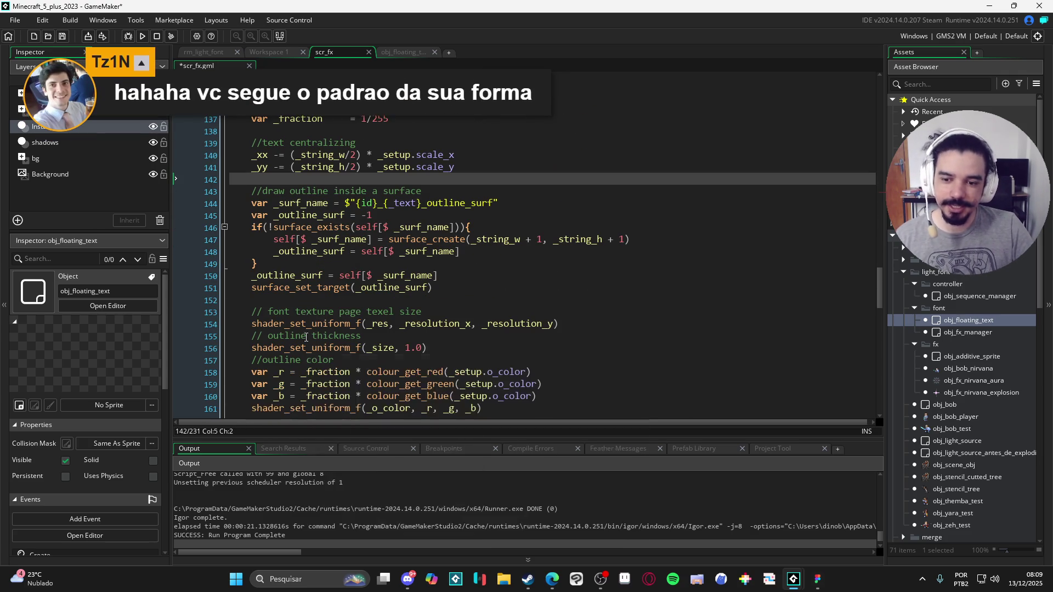
scroll(354, 301, up, 3)
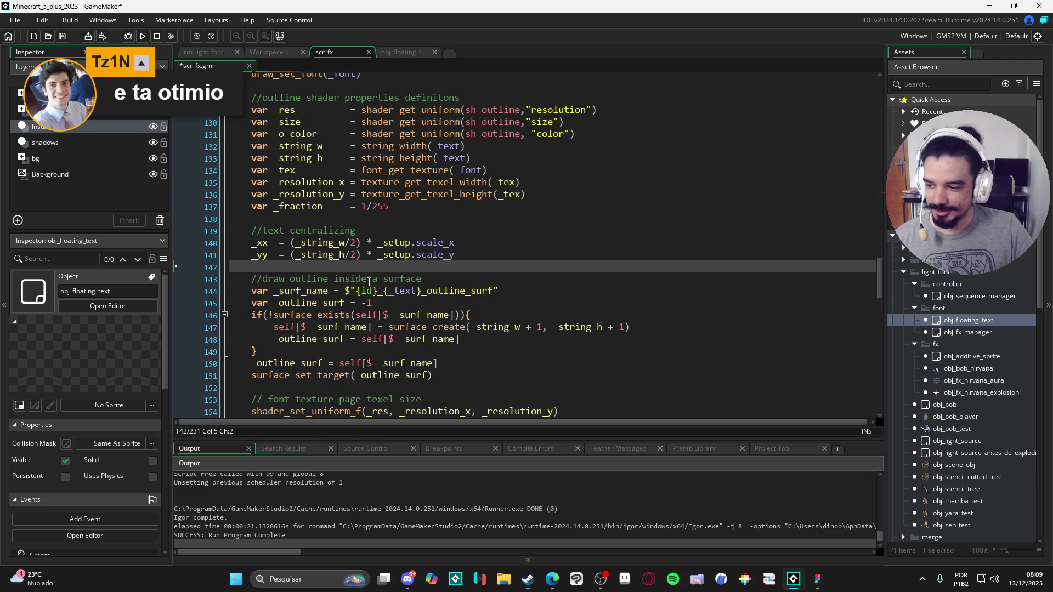
scroll(368, 277, up, 3)
scroll(371, 271, up, 3)
scroll(379, 266, down, 10)
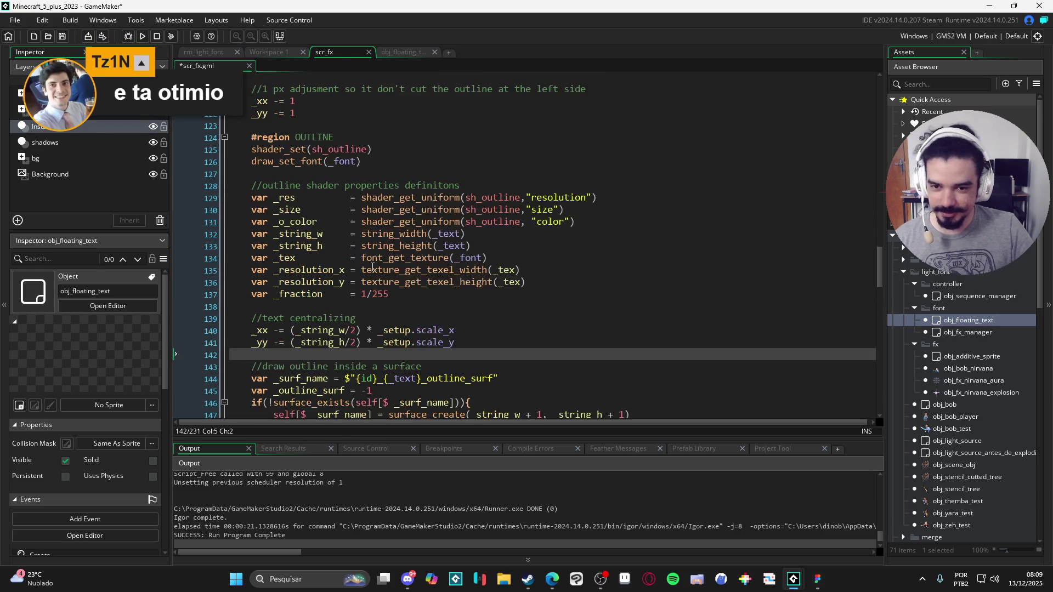
scroll(381, 264, down, 2)
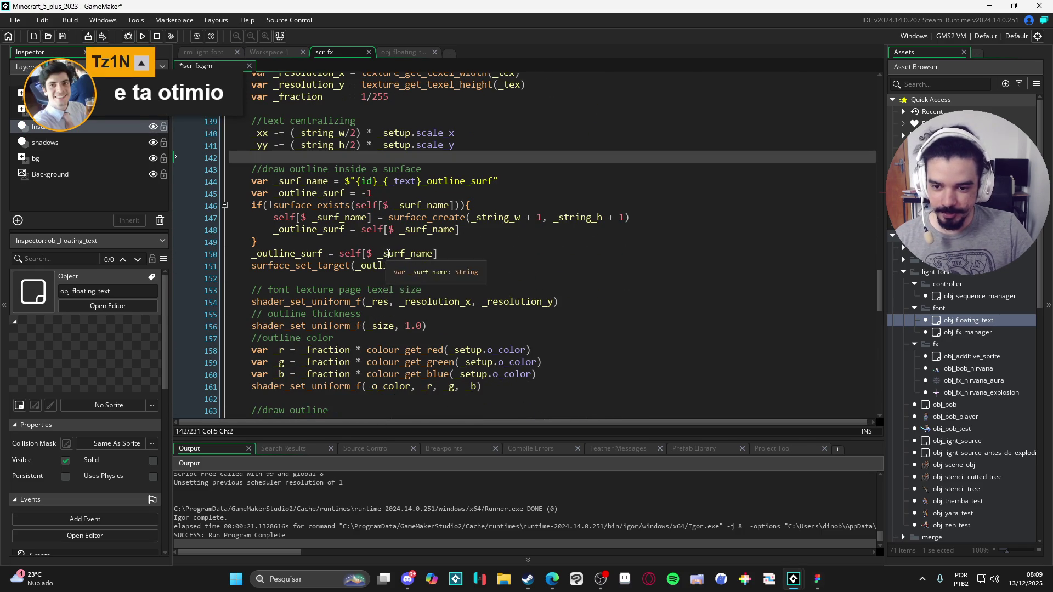
scroll(384, 247, down, 2)
scroll(396, 217, up, 5)
scroll(406, 225, up, 15)
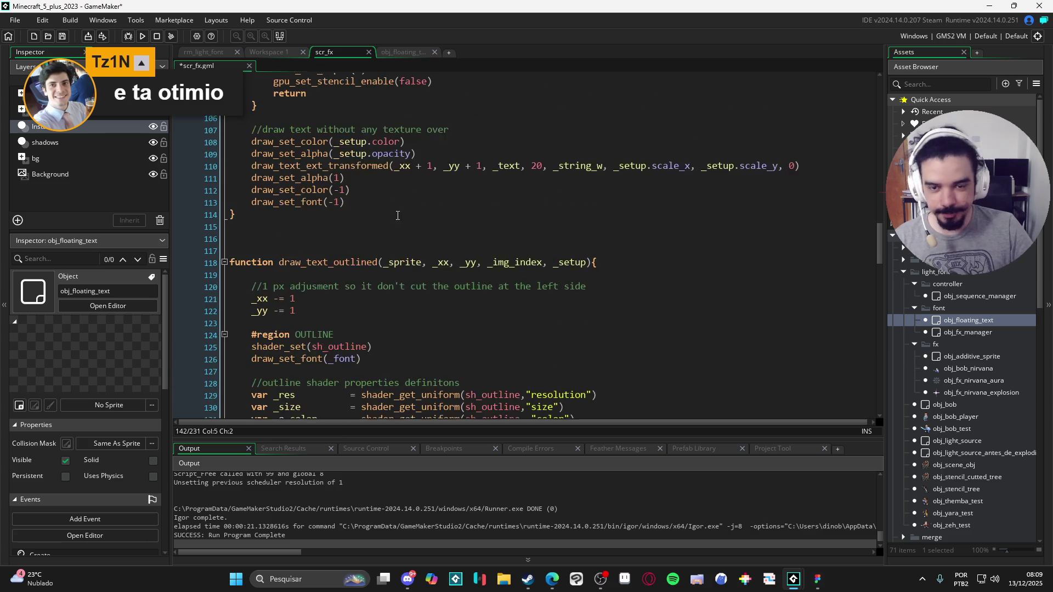
scroll(415, 235, up, 17)
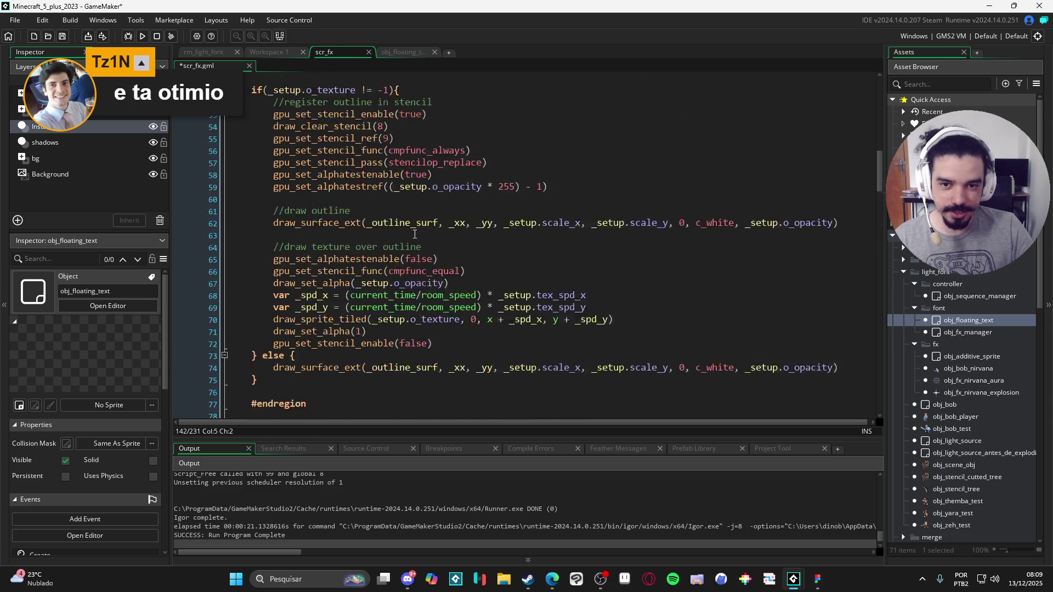
scroll(415, 232, up, 10)
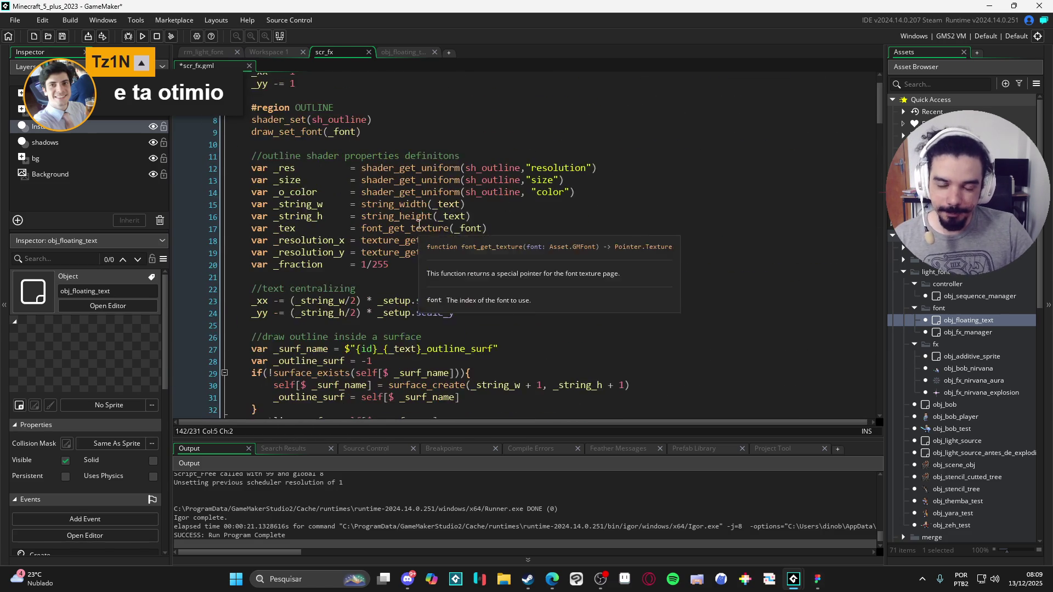
drag(880, 110, 868, 273)
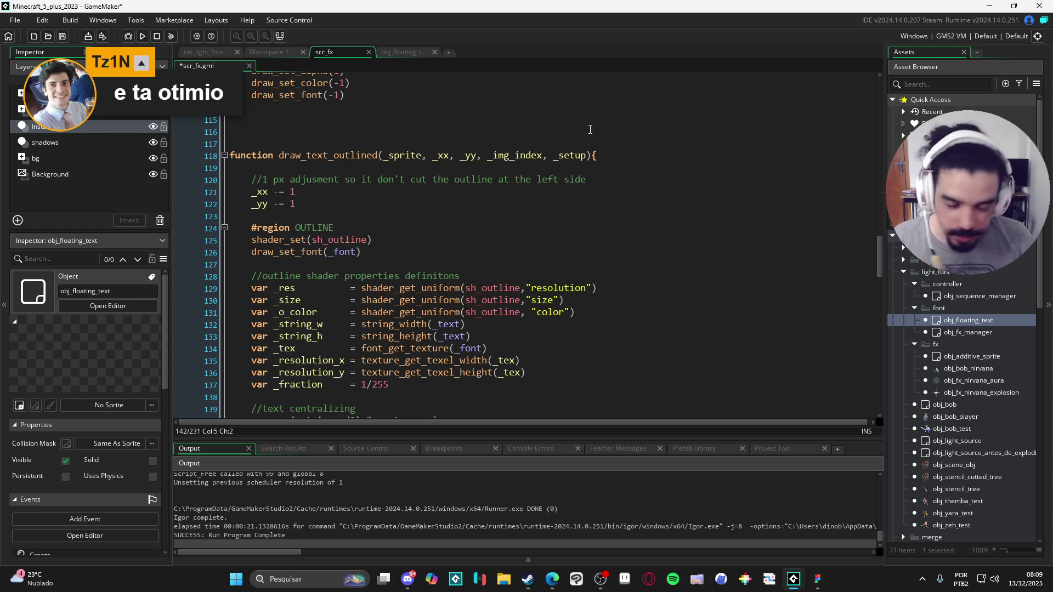
click(537, 136)
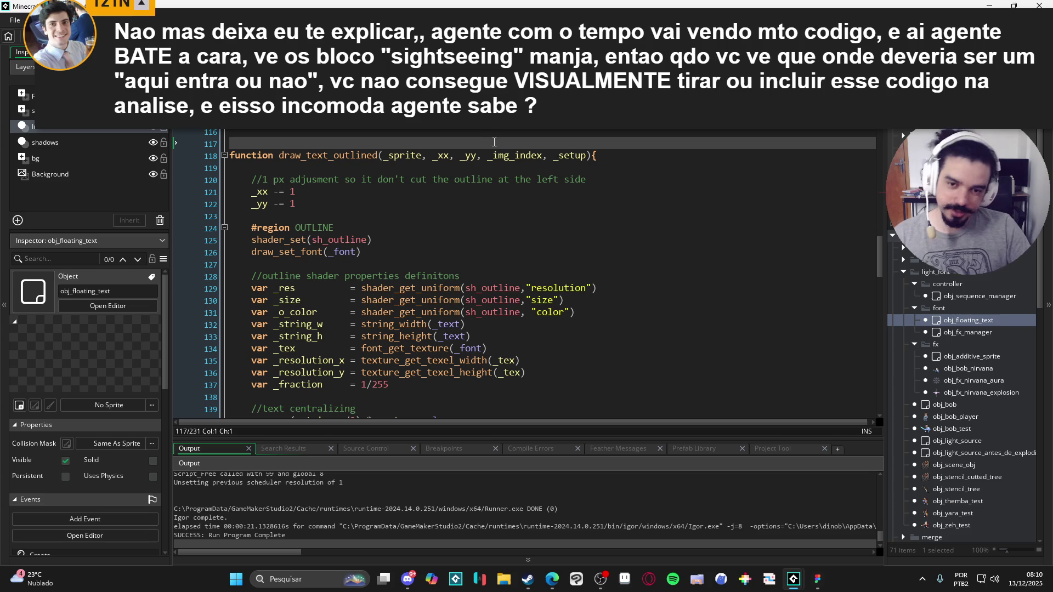
mouse_move(368, 152)
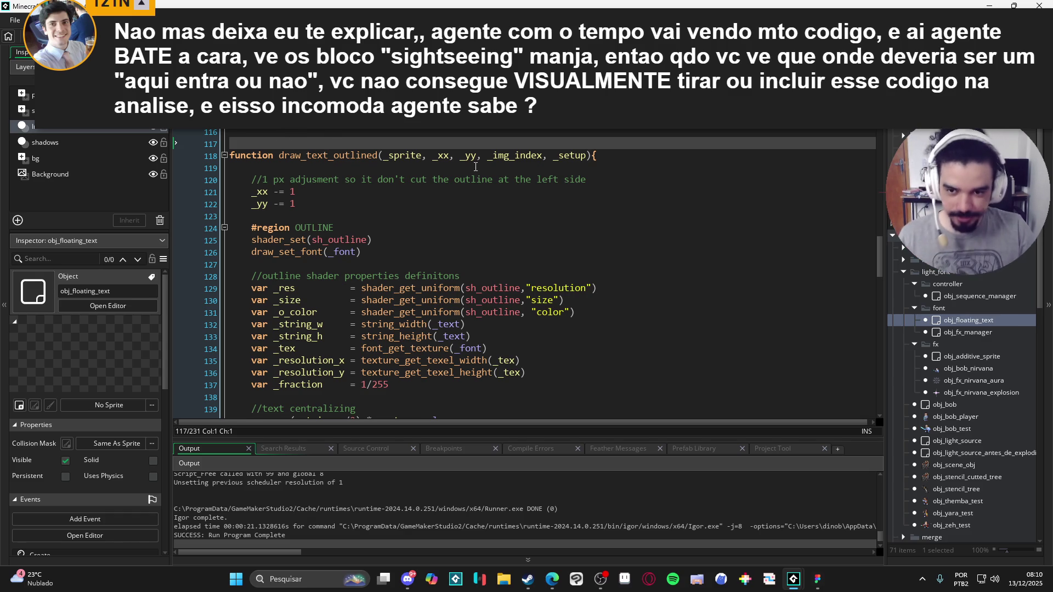
scroll(475, 167, down, 4)
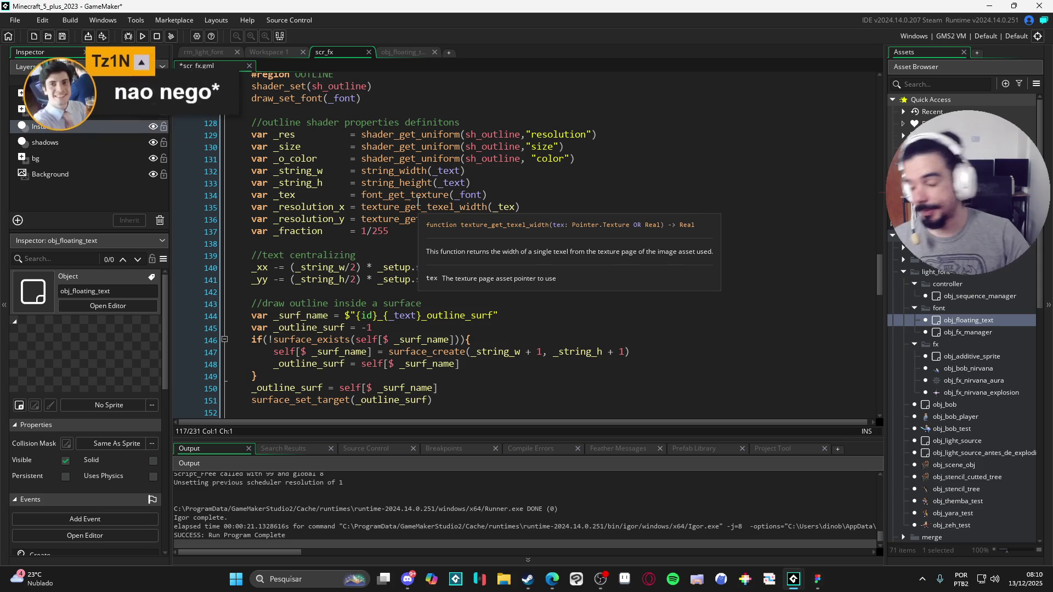
click(439, 316)
click(576, 292)
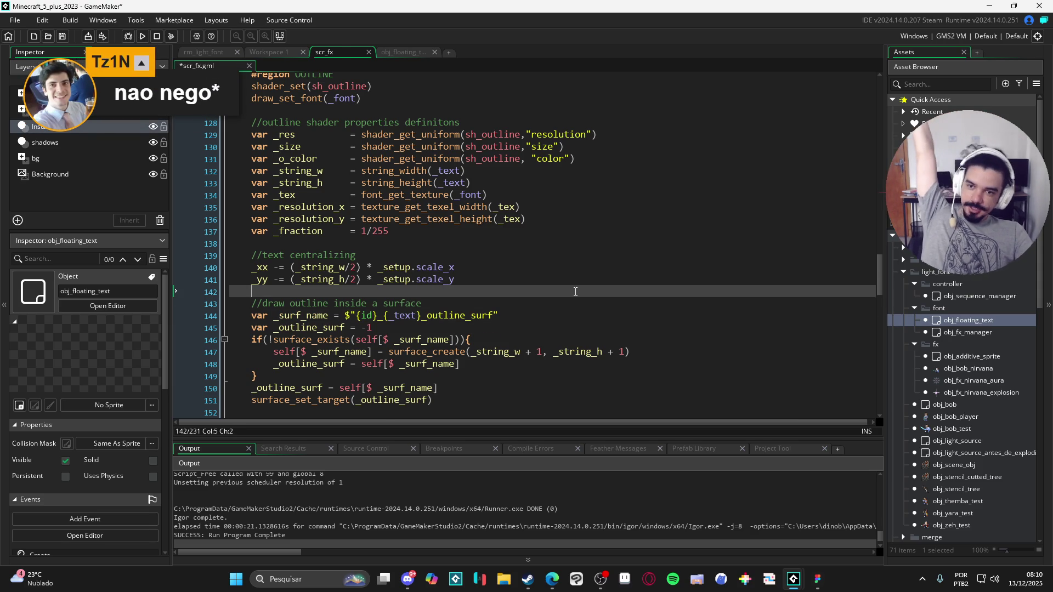
scroll(575, 292, up, 3)
scroll(575, 292, down, 1)
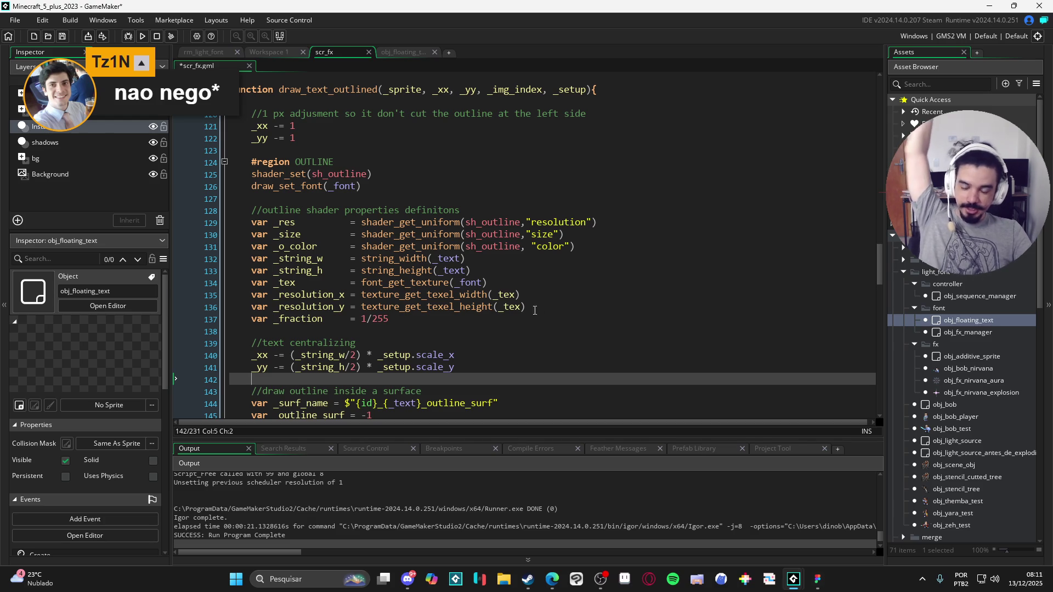
scroll(546, 306, down, 3)
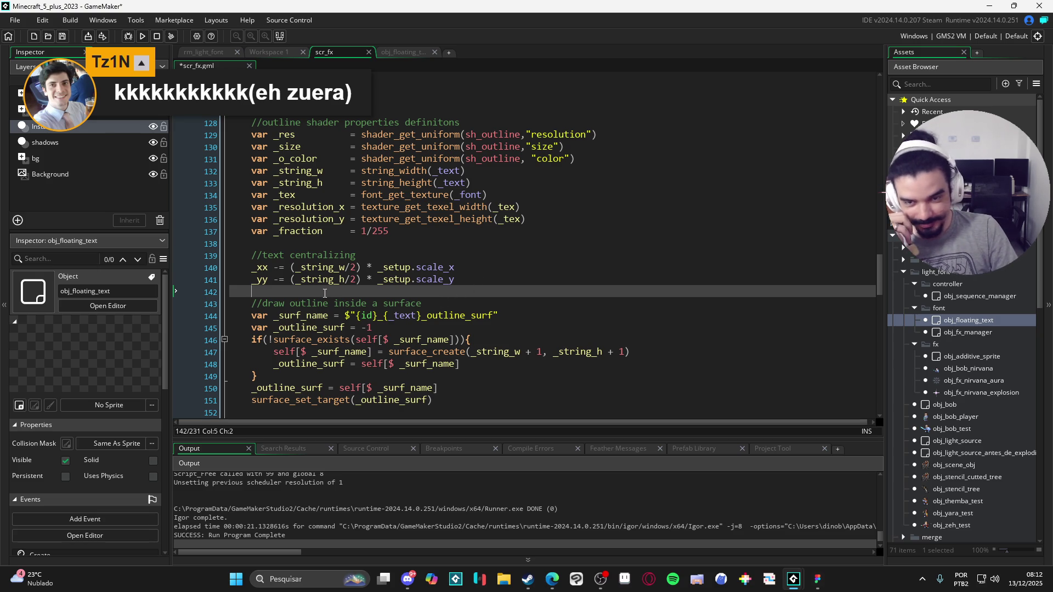
click(317, 255)
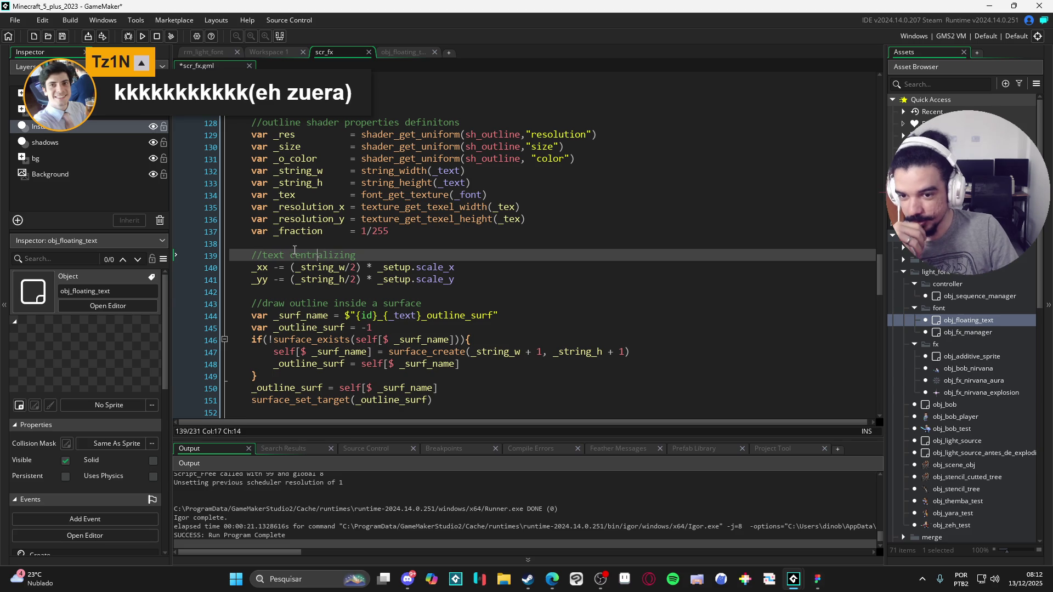
click(269, 248)
click(254, 236)
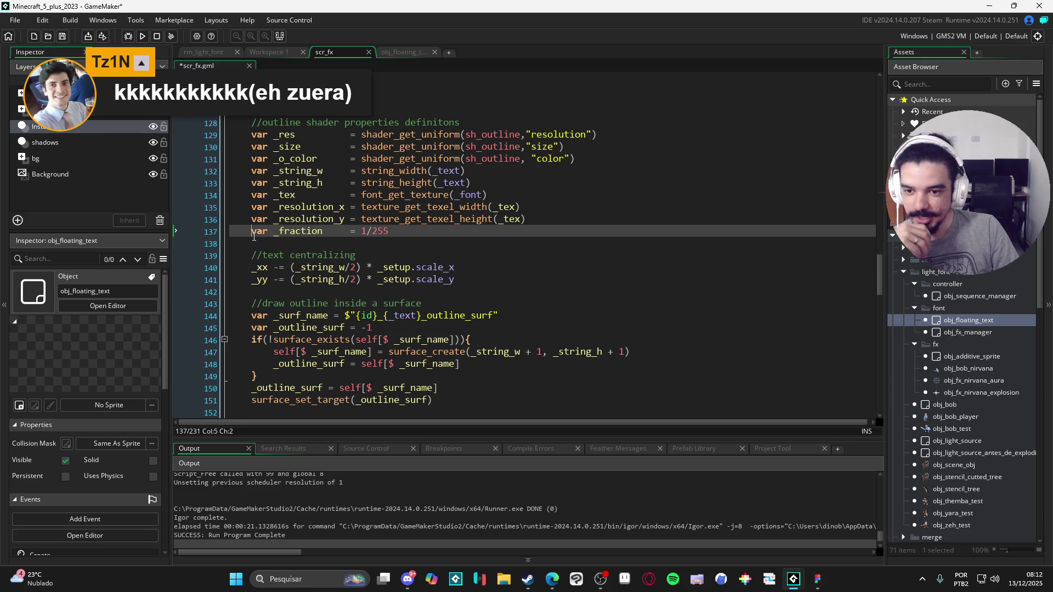
click(252, 136)
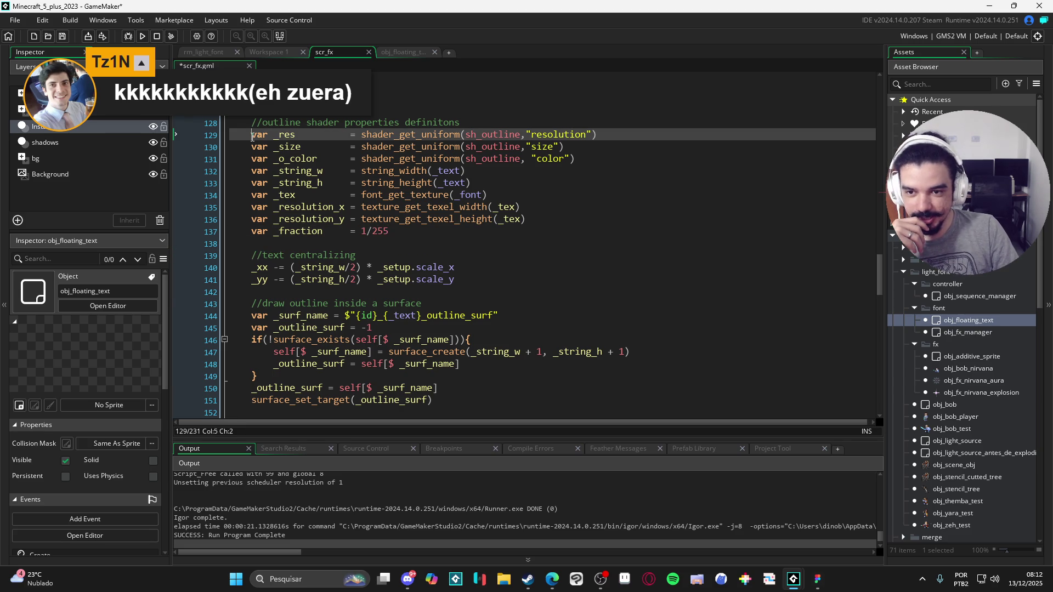
click(260, 241)
click(269, 290)
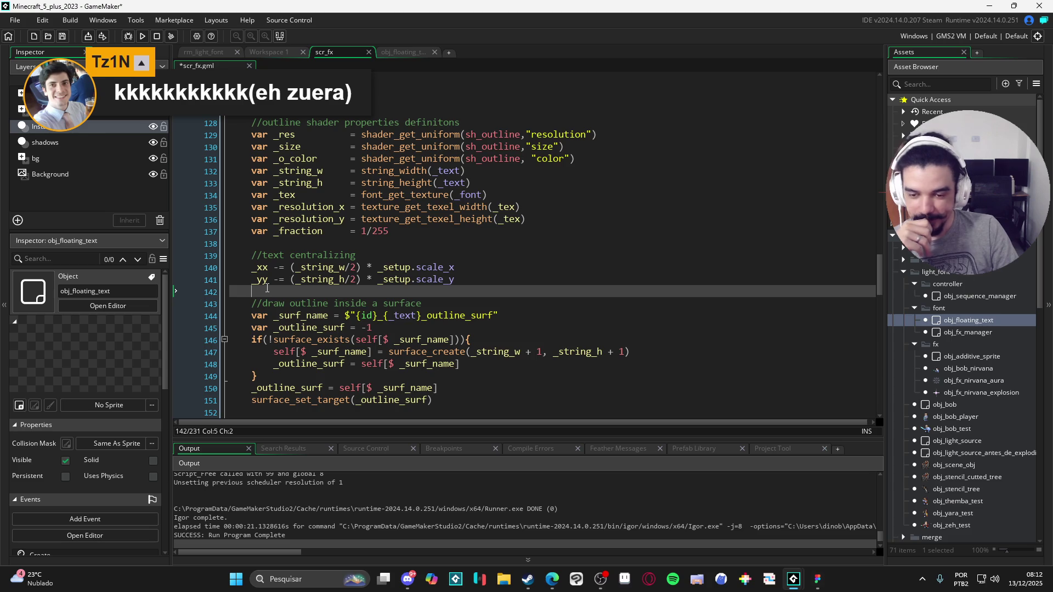
scroll(267, 288, down, 6)
scroll(301, 283, up, 5)
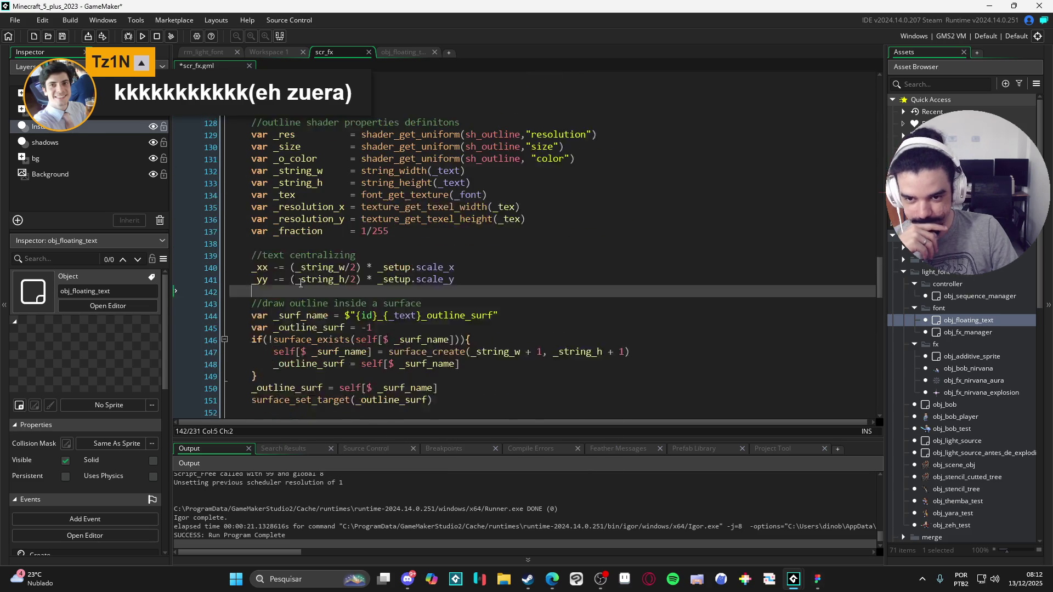
scroll(307, 285, up, 4)
scroll(359, 310, down, 3)
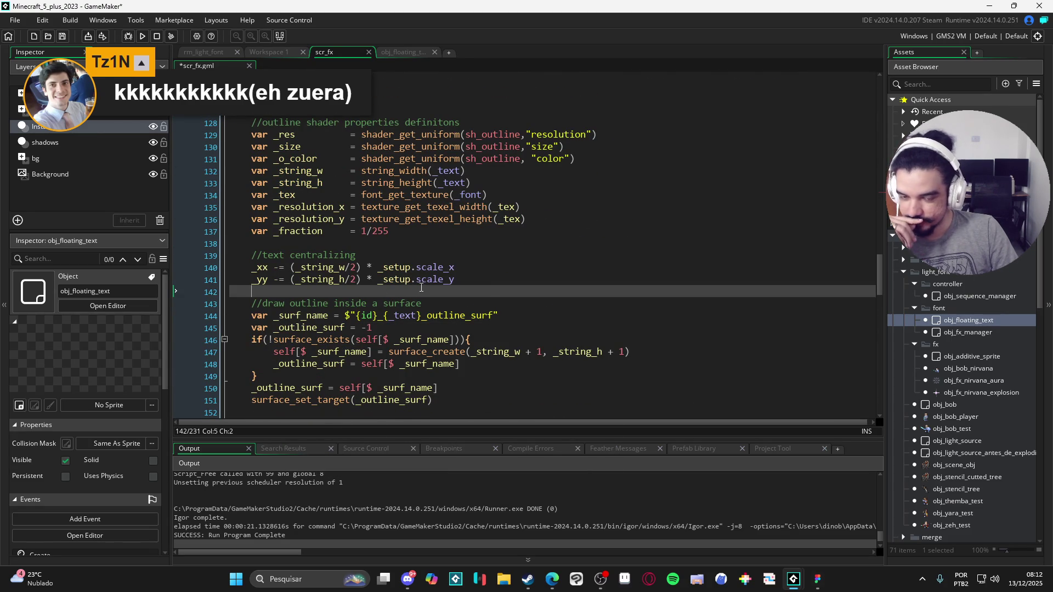
scroll(445, 290, down, 2)
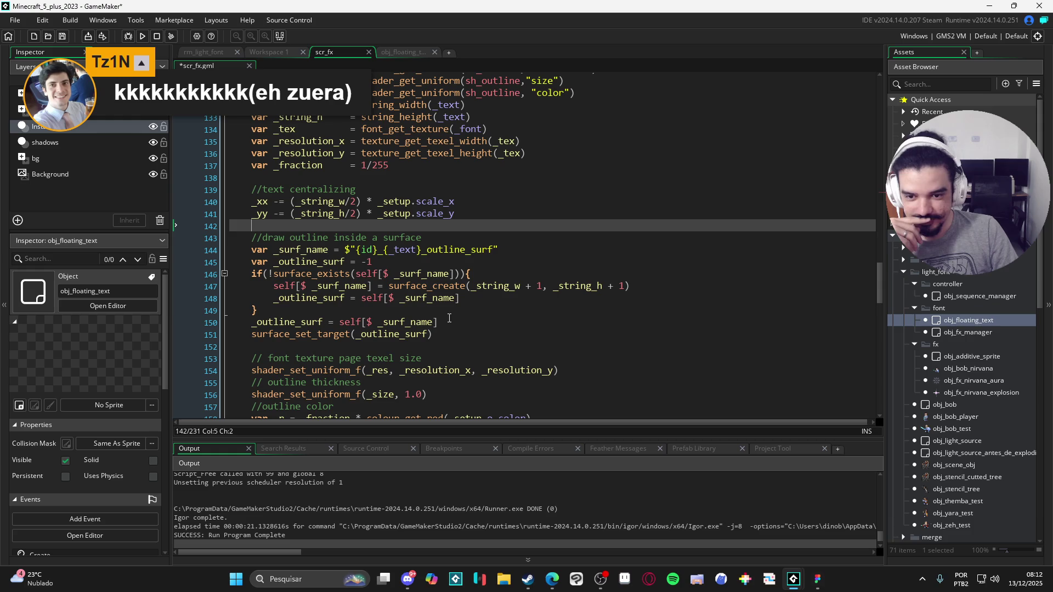
click(451, 314)
mouse_move(1023, 4)
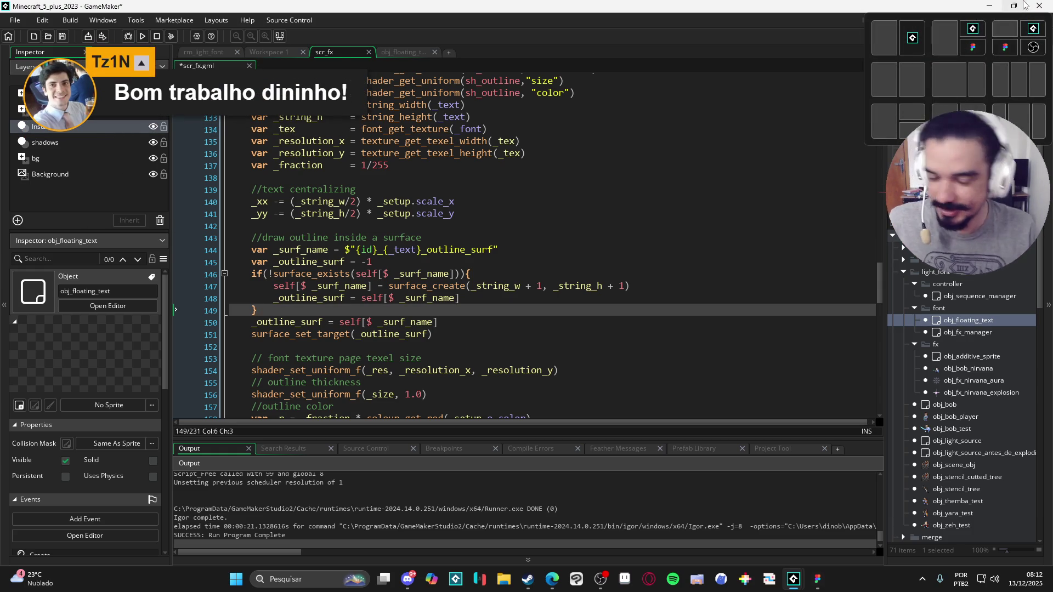
click(430, 347)
scroll(430, 262, up, 4)
scroll(430, 262, up, 3)
scroll(365, 207, down, 9)
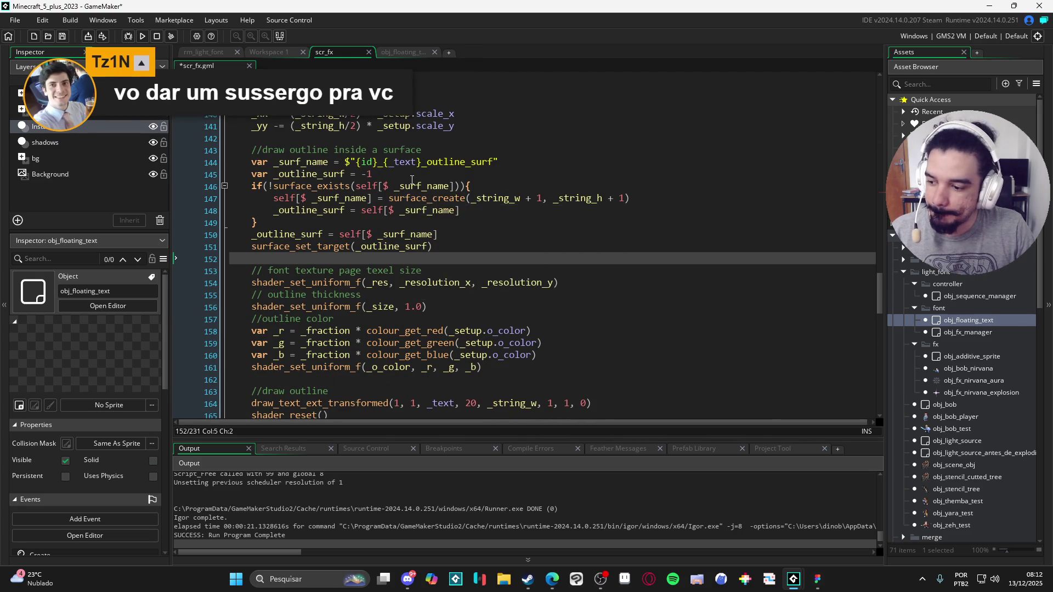
scroll(368, 194, down, 1)
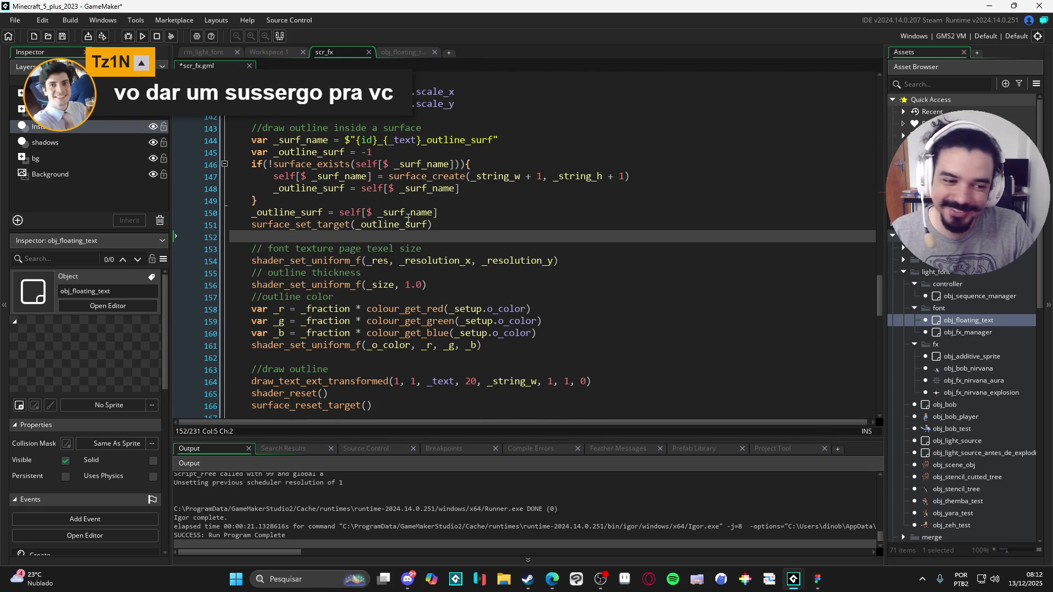
scroll(377, 242, up, 8)
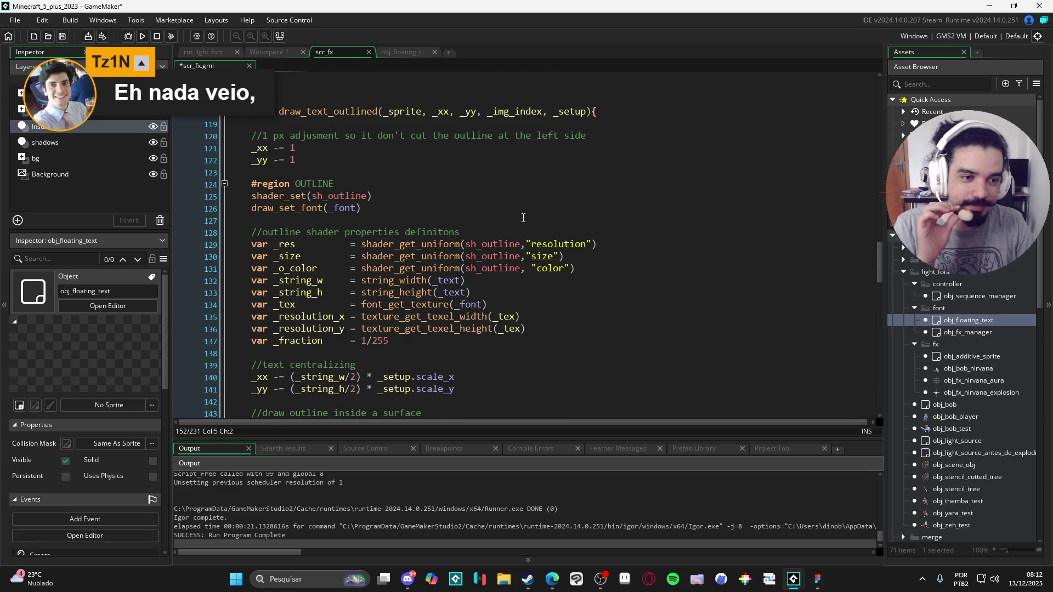
scroll(370, 265, up, 1)
scroll(359, 249, down, 2)
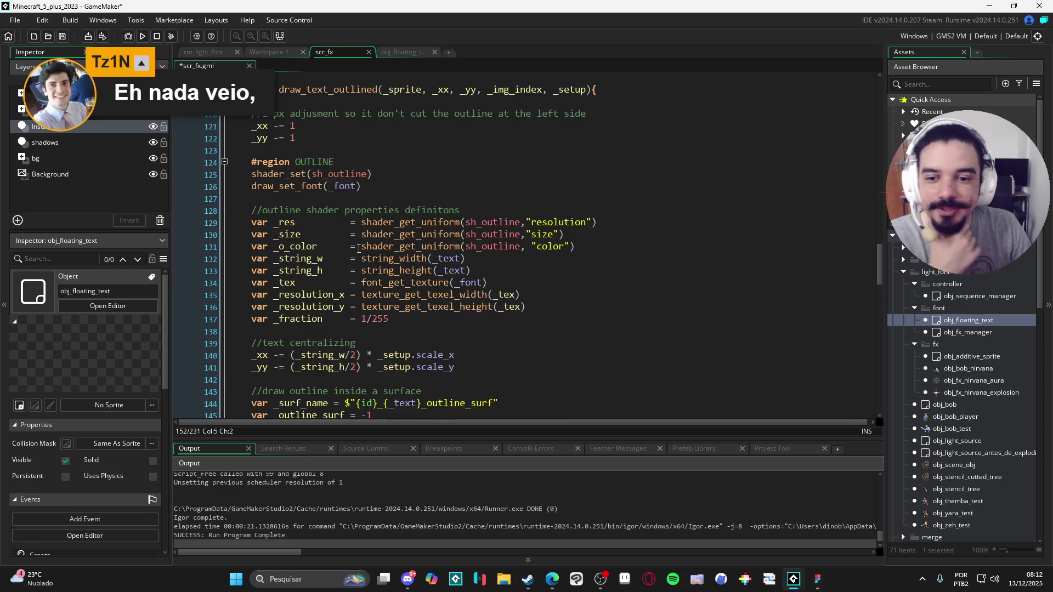
scroll(359, 249, up, 3)
click(516, 155)
click(481, 192)
scroll(481, 192, down, 1)
scroll(344, 197, down, 1)
click(411, 176)
scroll(411, 161, down, 1)
drag(412, 161, 180, 147)
Delete the draw_set_font(_font) line and try replacing _string_w with sprite, then undo that.
scroll(294, 142, down, 1)
key(BackSpace)
scroll(397, 168, up, 1)
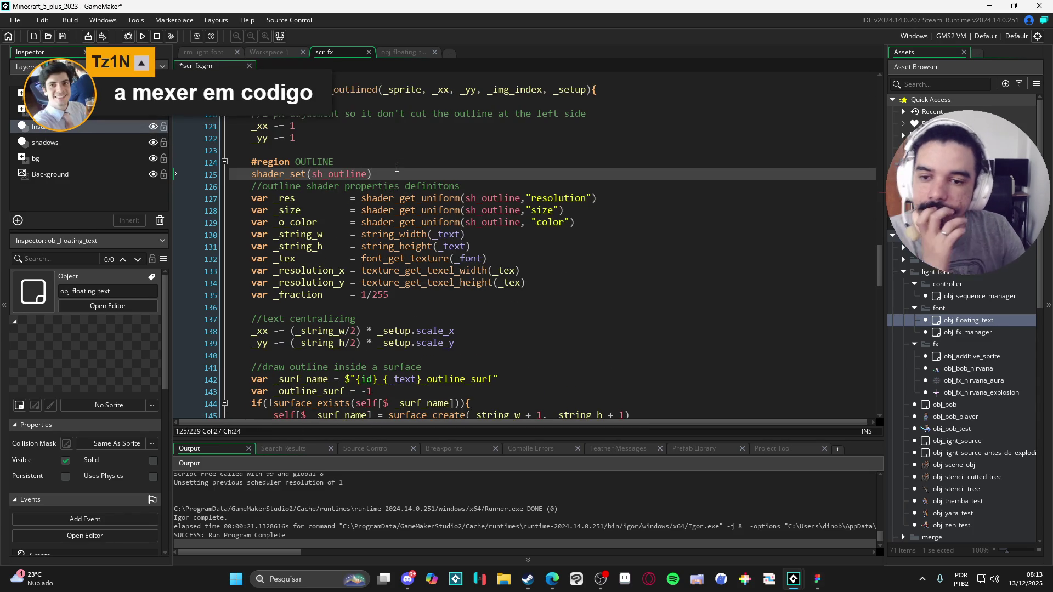
scroll(407, 180, down, 3)
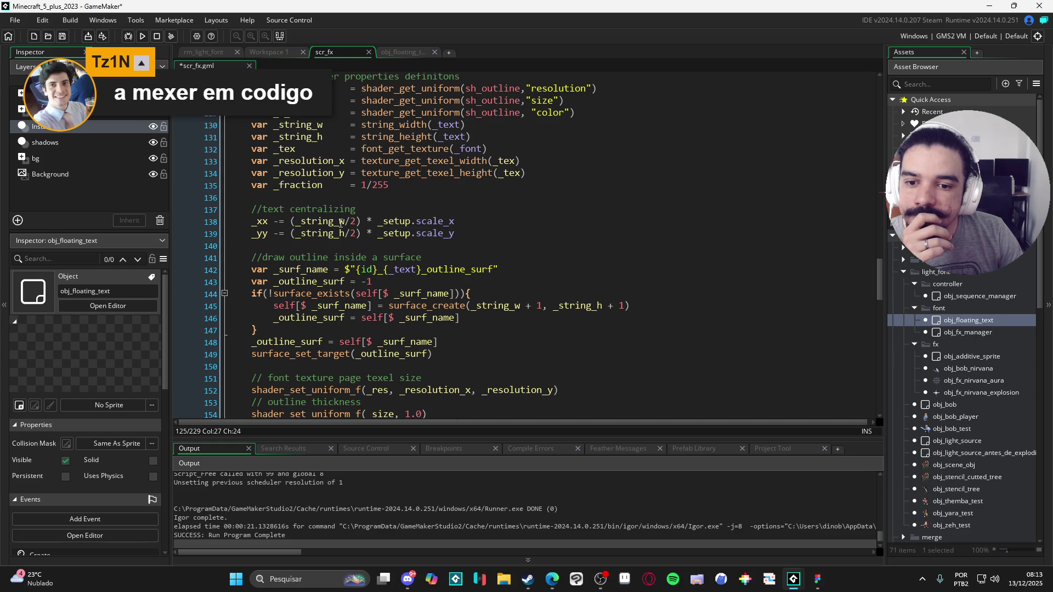
double_click(436, 221)
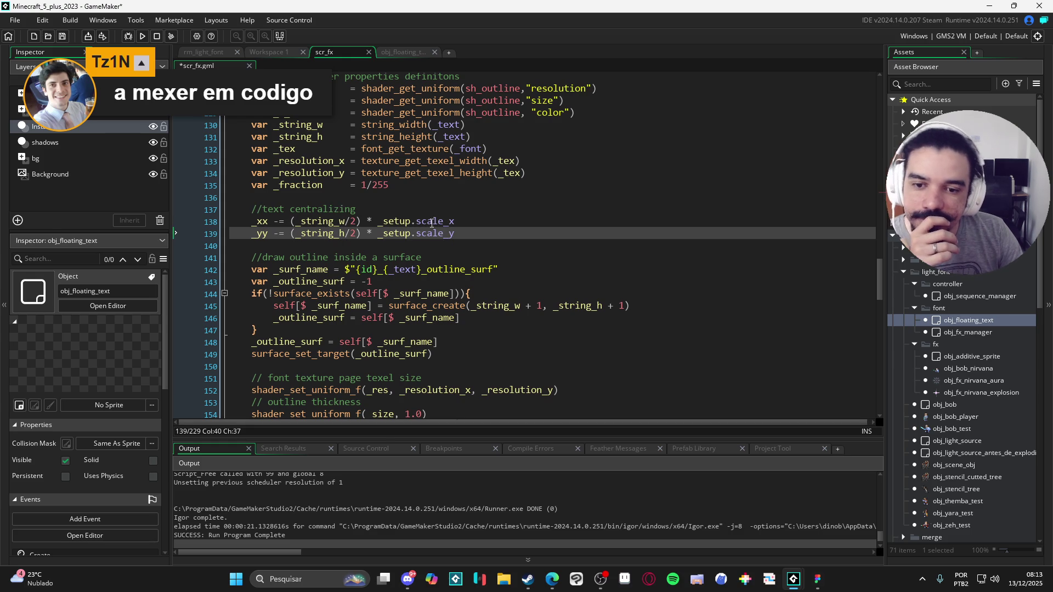
double_click(436, 234)
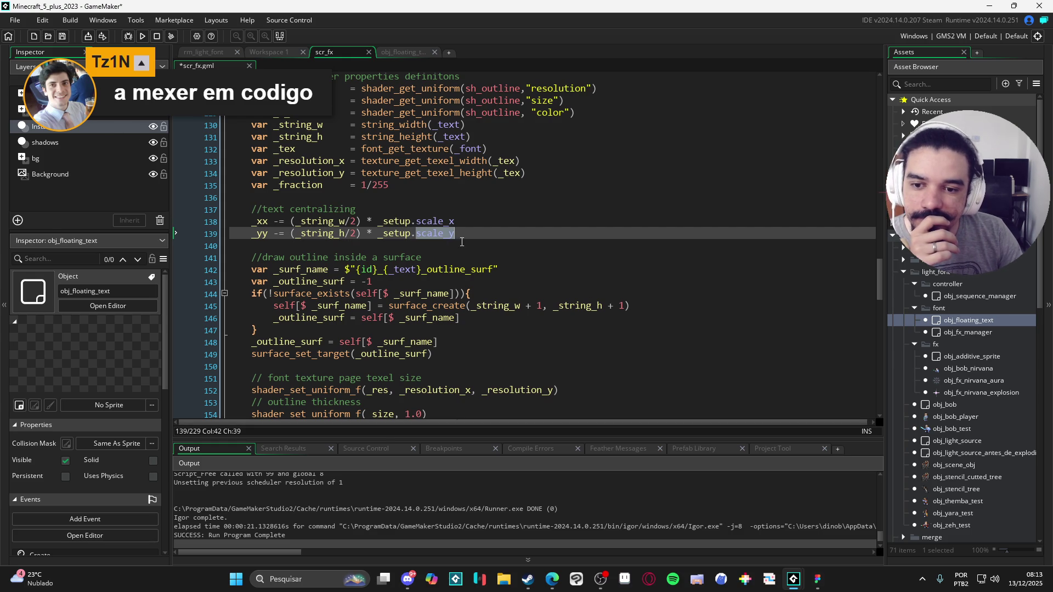
click(317, 233)
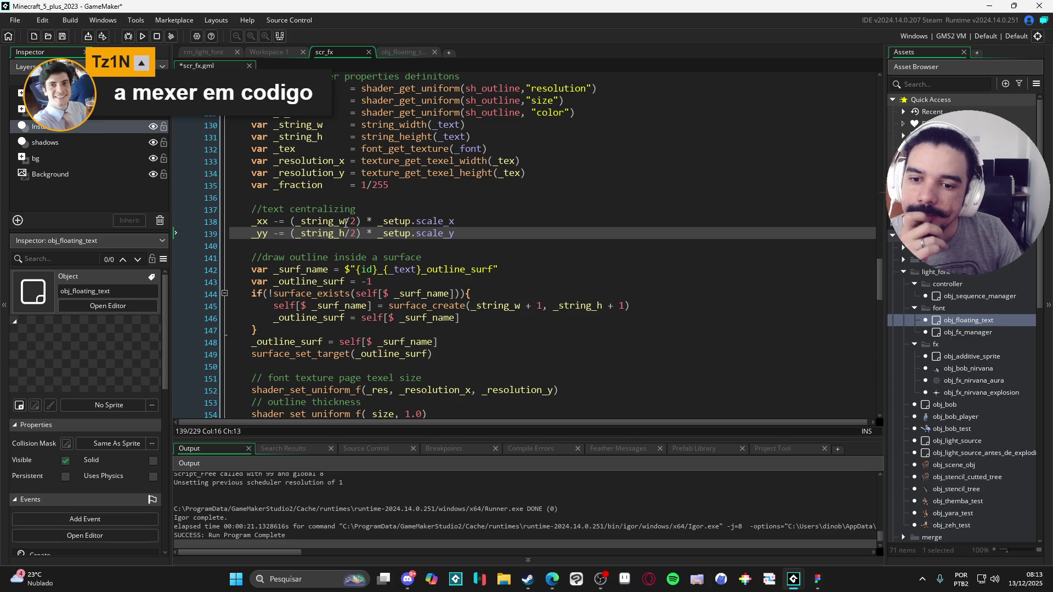
click(295, 223)
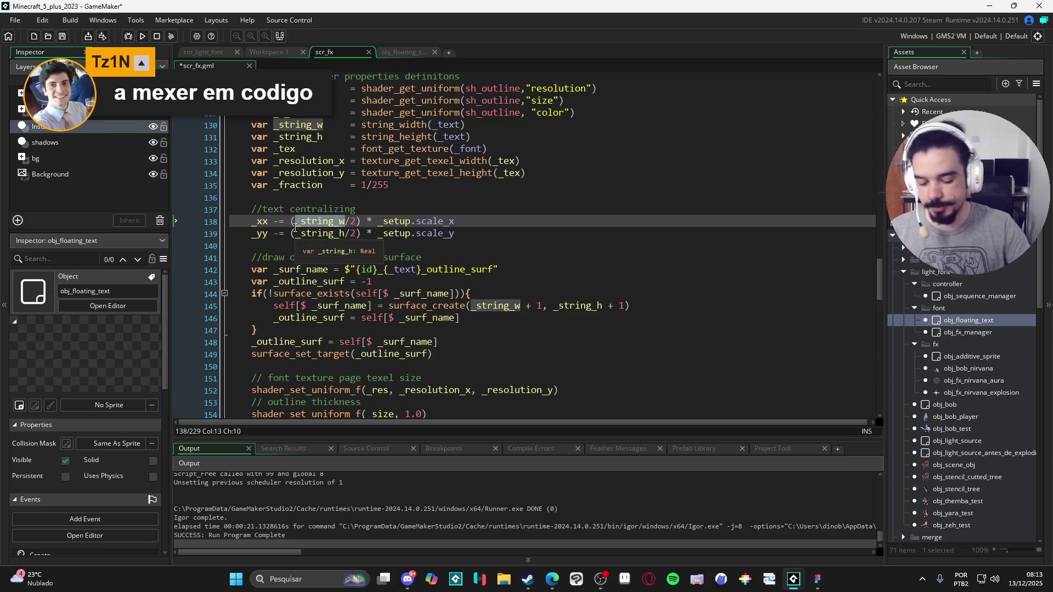
double_click(295, 222)
text(sprite)
key(ctrl+z)
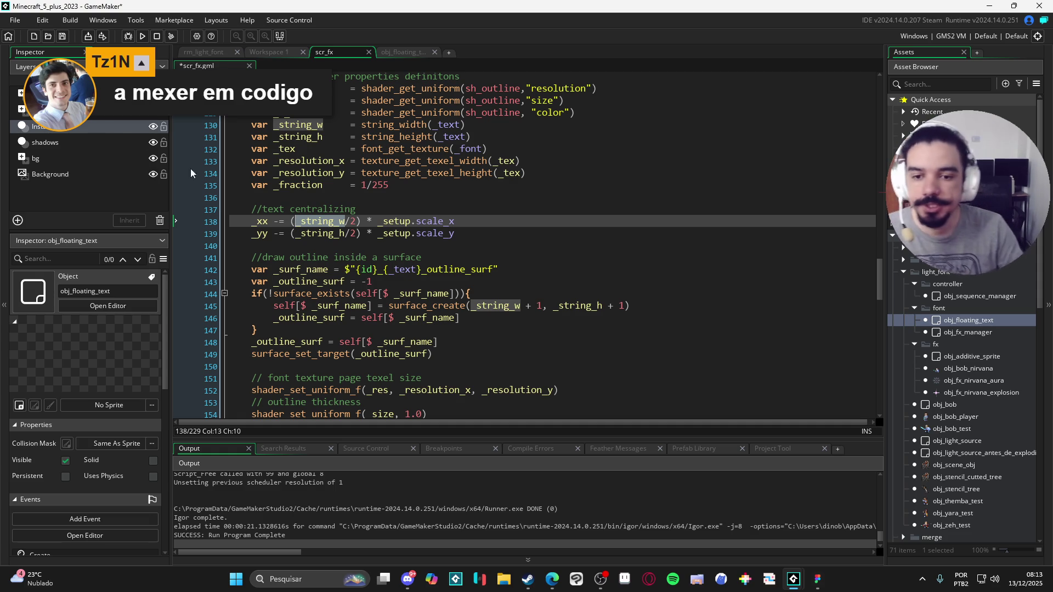
Cut the text-centring lines and delete the offset comment, _xx/_yy -= 1 lines and leftover blank line.
mouse_move(515, 247)
mouse_down()
mouse_move(61, 223)
mouse_move(51, 207)
mouse_up()
key(ctrl+x)
scroll(299, 219, up, 5)
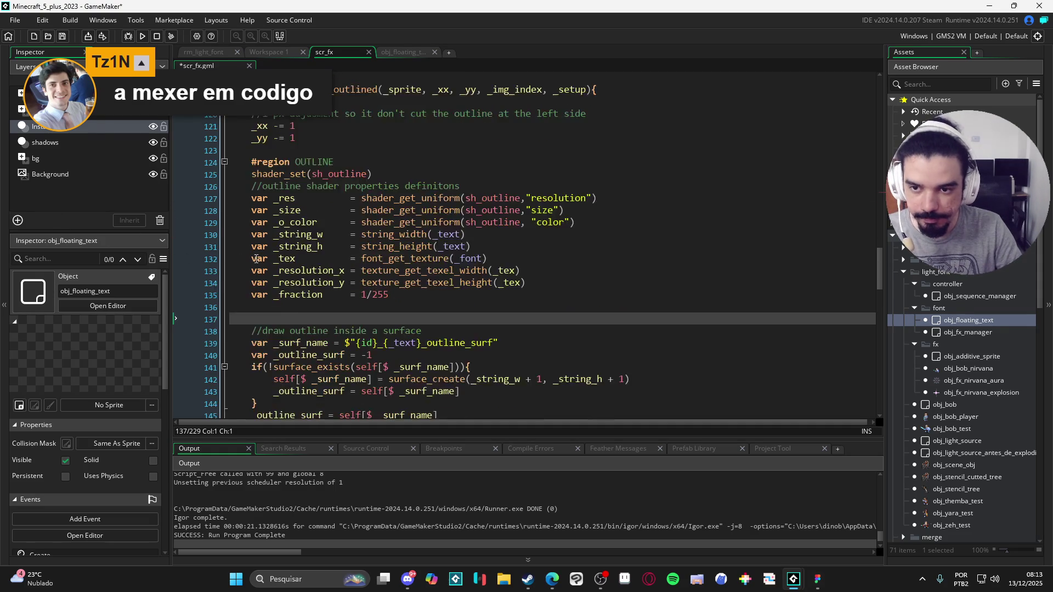
drag(299, 204, 180, 176)
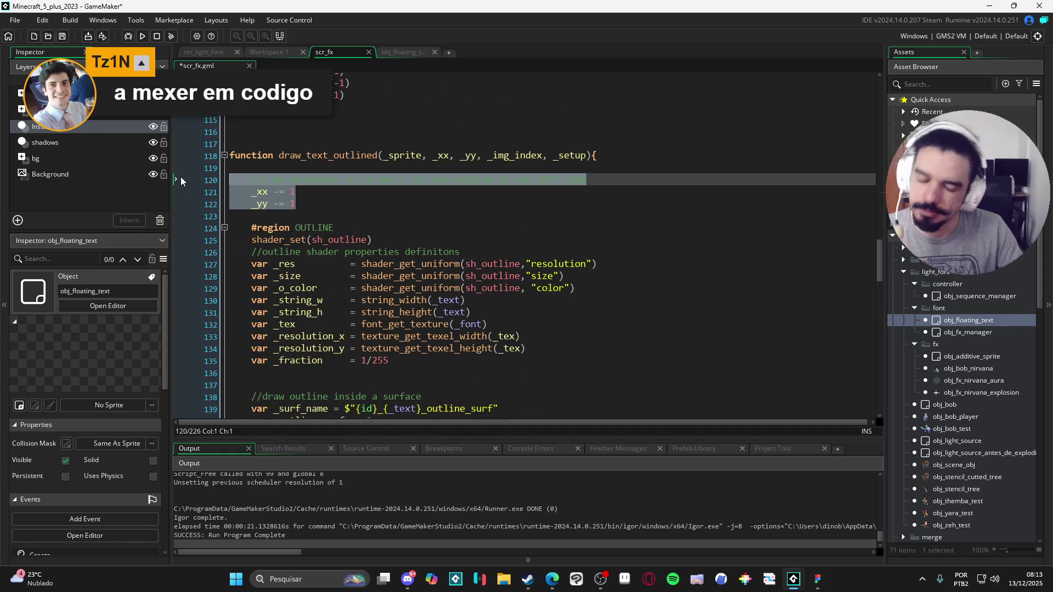
key(Delete)
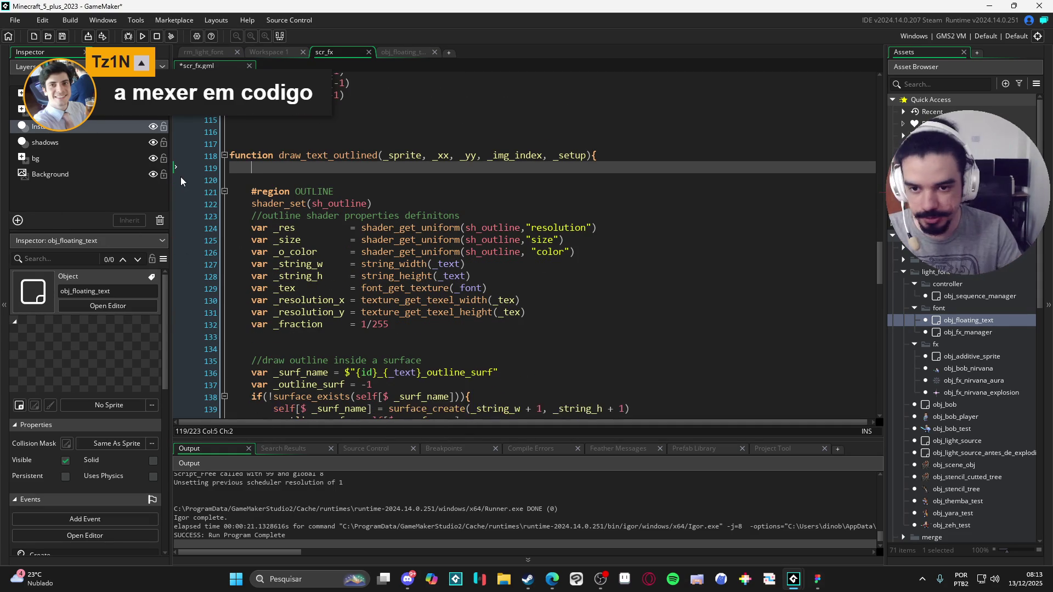
key(Delete)
scroll(339, 225, down, 3)
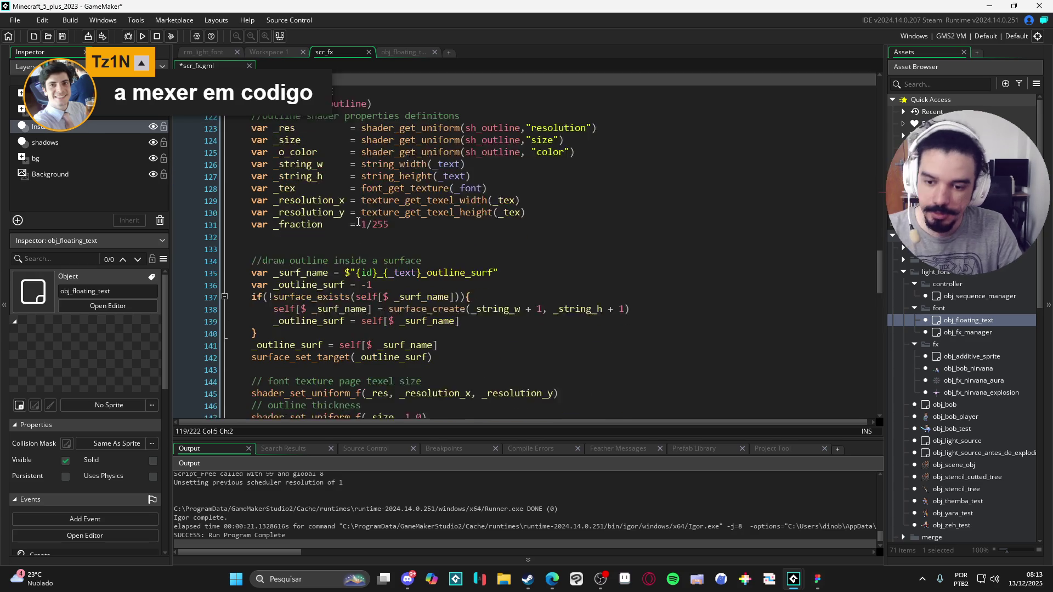
click(340, 225)
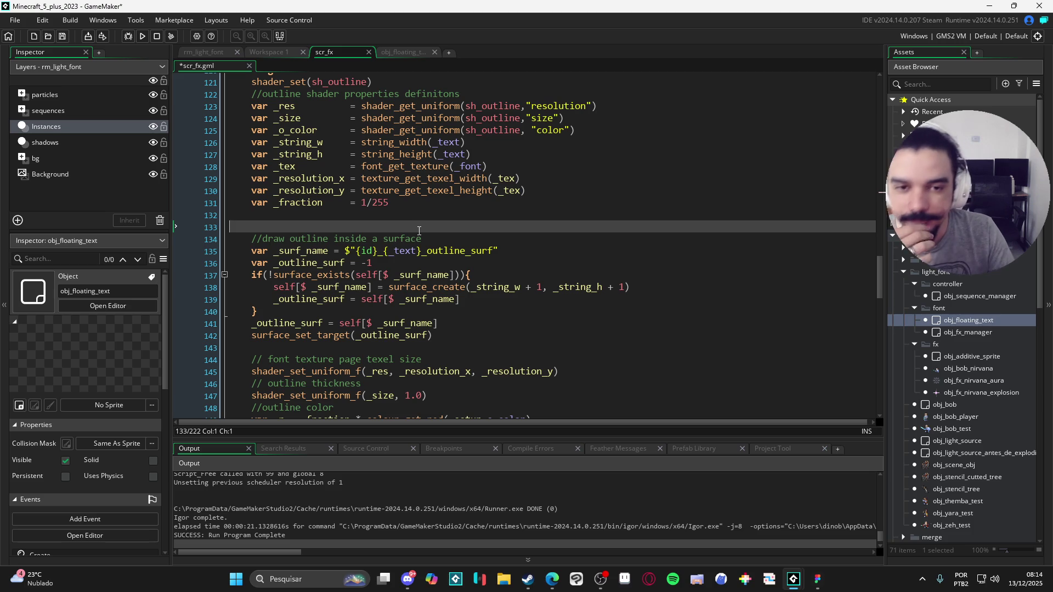
Review the _text use in the surface name and the resolution uniform call's arguments.
scroll(423, 229, up, 2)
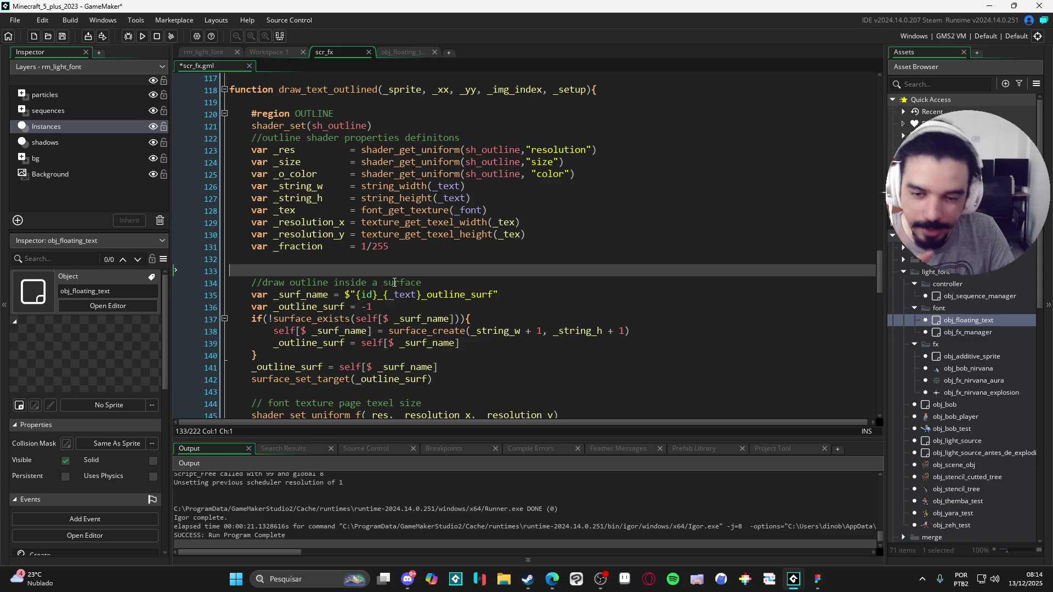
scroll(248, 309, down, 3)
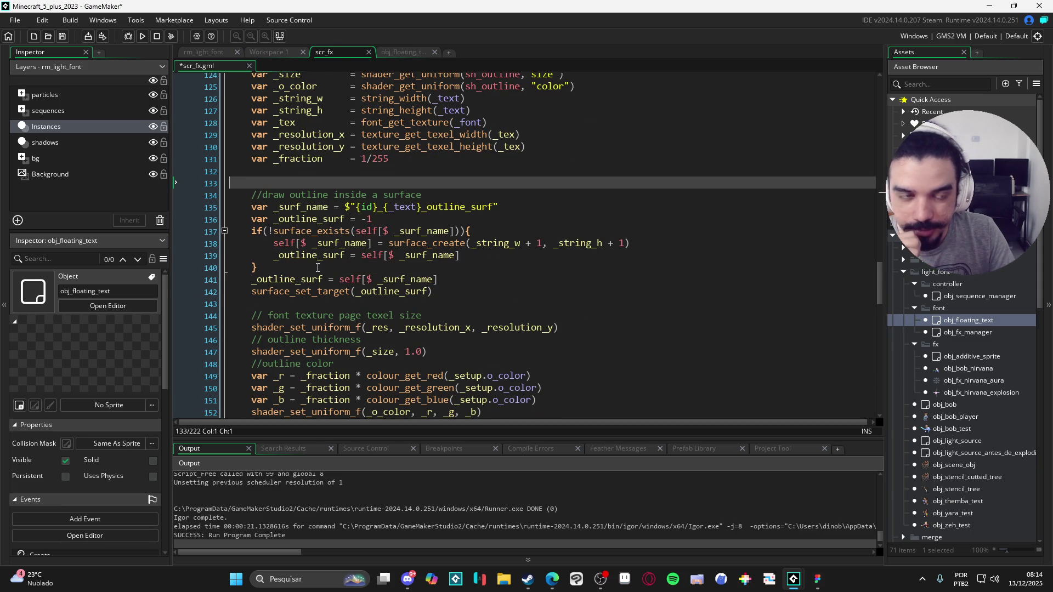
scroll(294, 189, up, 2)
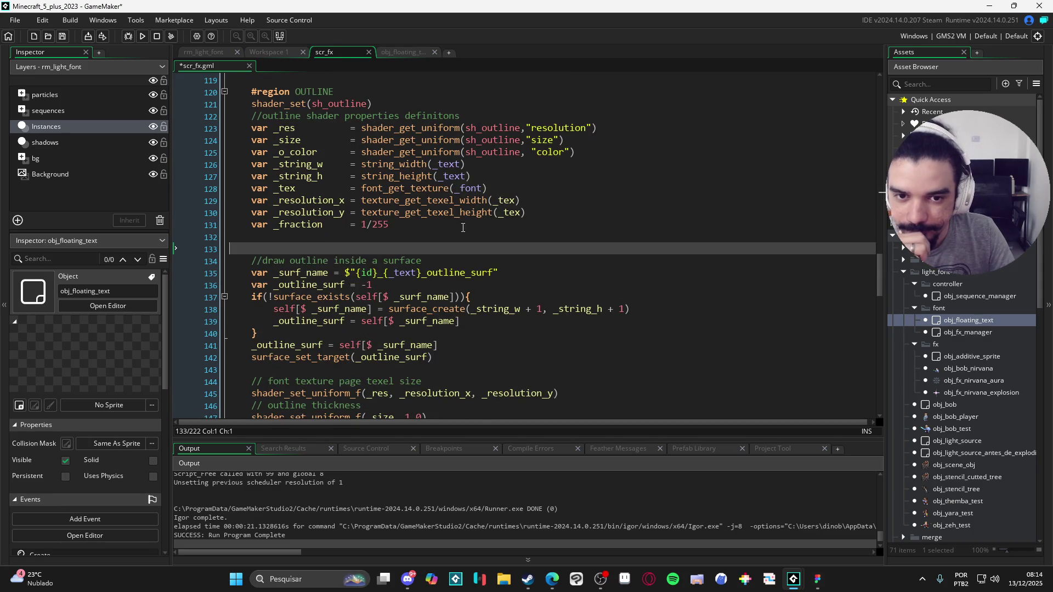
scroll(385, 237, down, 2)
scroll(378, 181, up, 1)
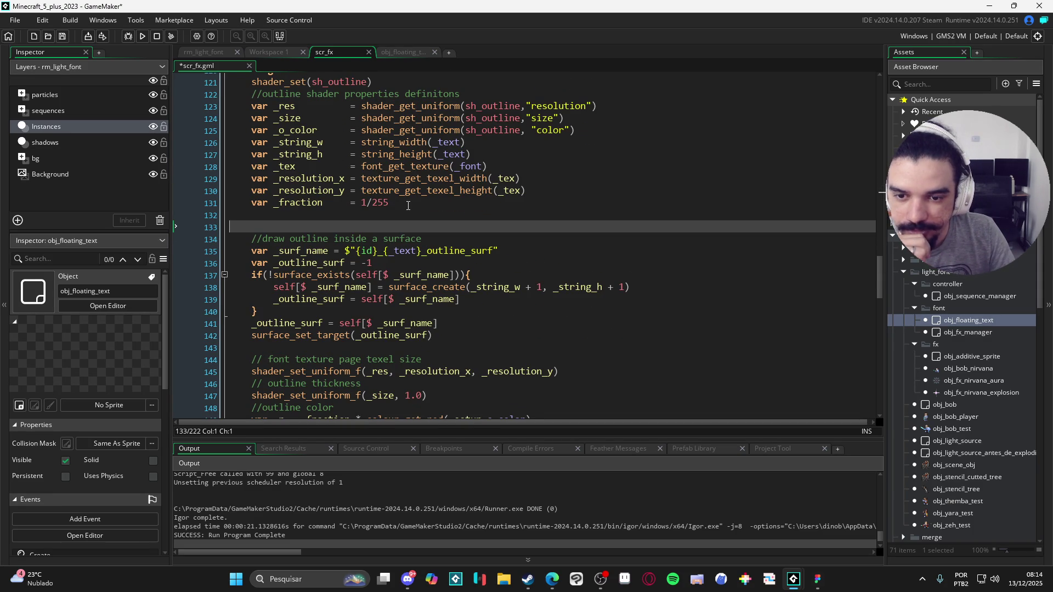
scroll(379, 207, up, 2)
scroll(290, 208, down, 4)
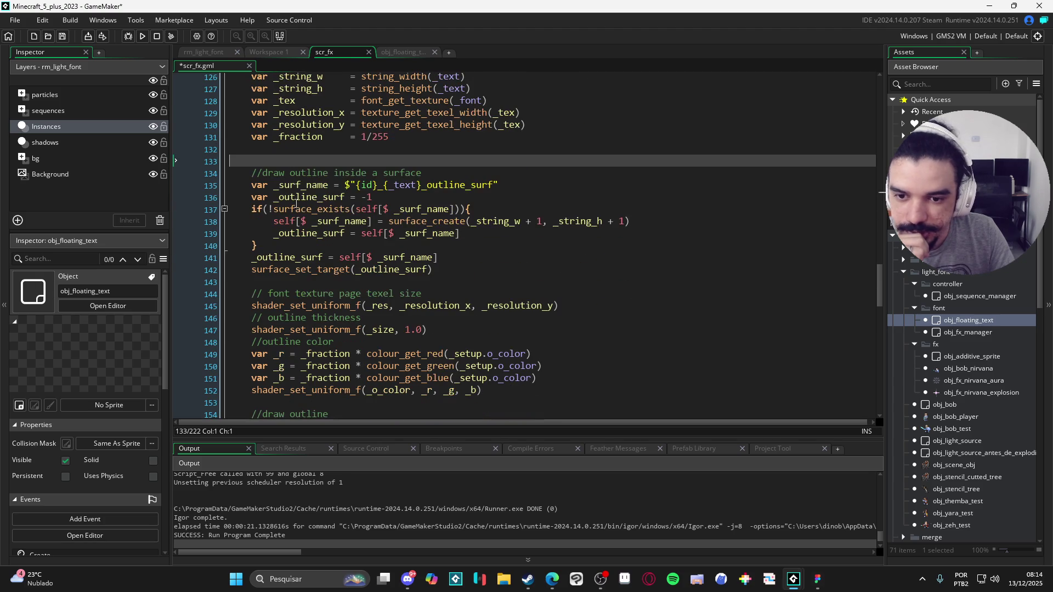
click(404, 185)
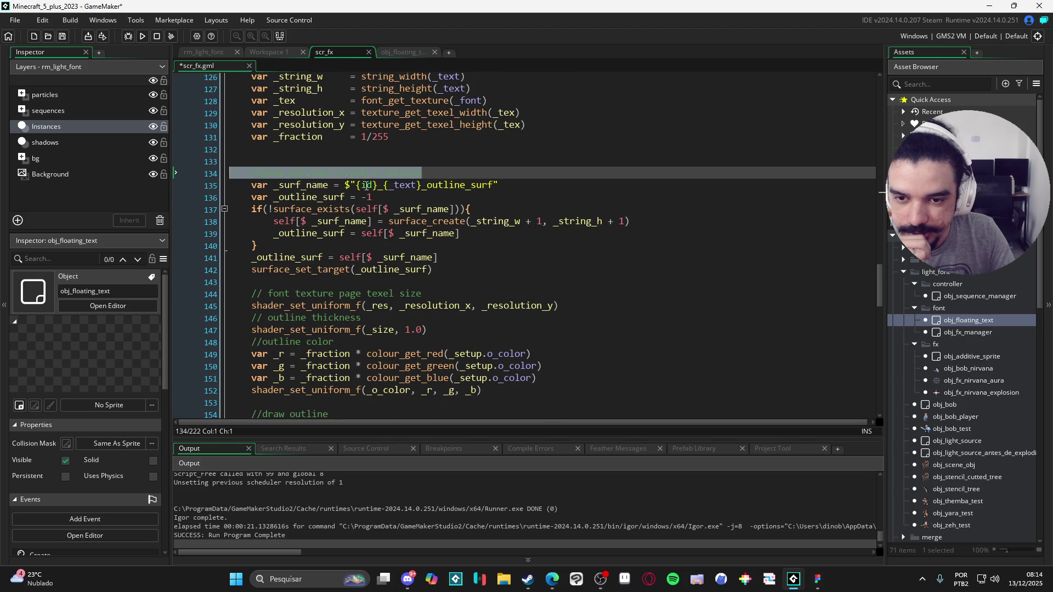
scroll(381, 196, down, 2)
scroll(342, 188, down, 2)
scroll(364, 184, down, 1)
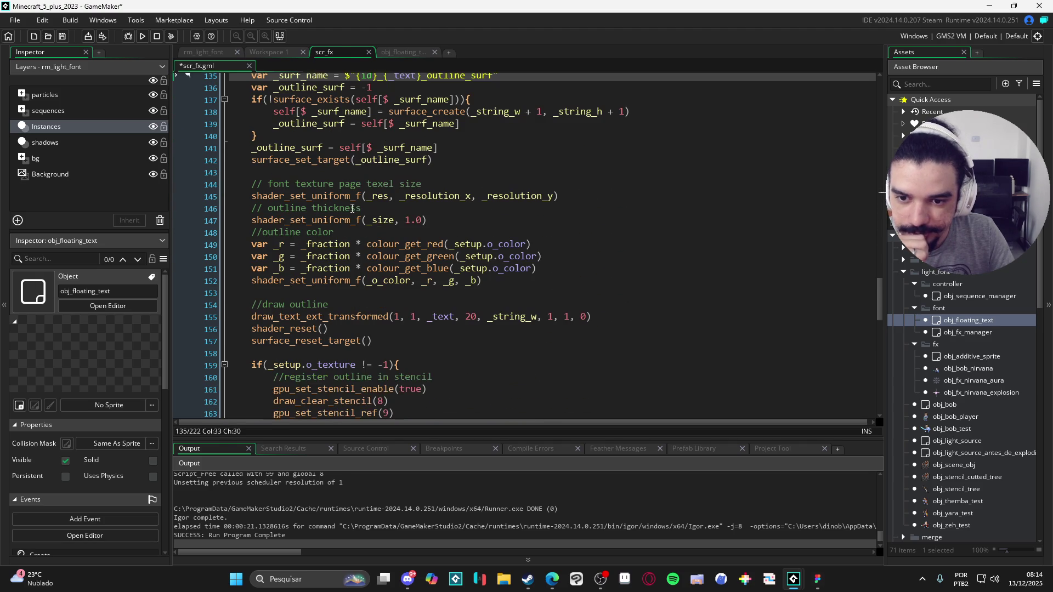
click(437, 196)
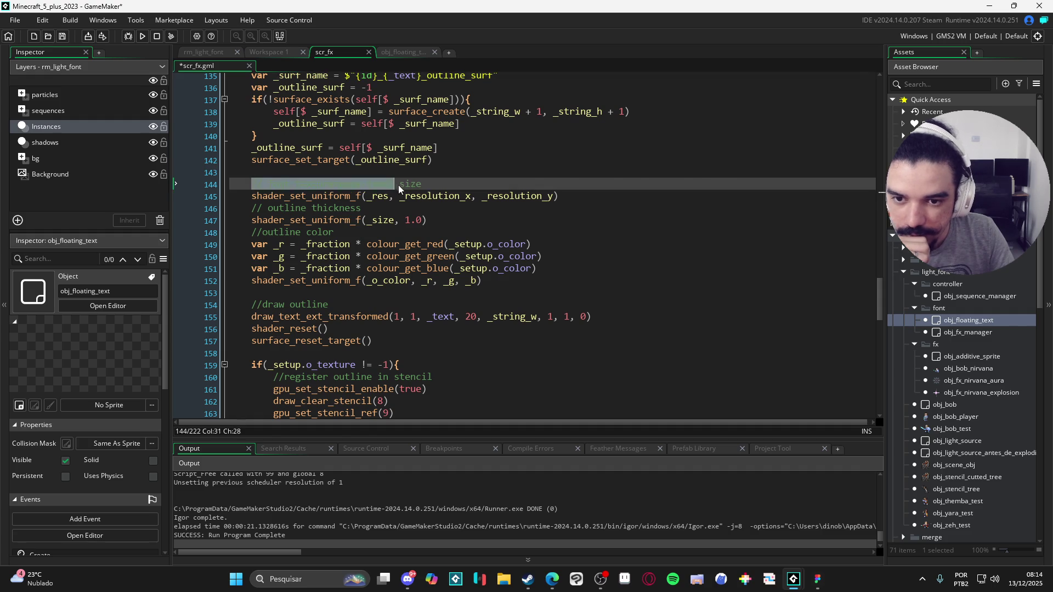
Delete the var _string_w and var _string_h lines from the shader definitions.
scroll(473, 268, up, 3)
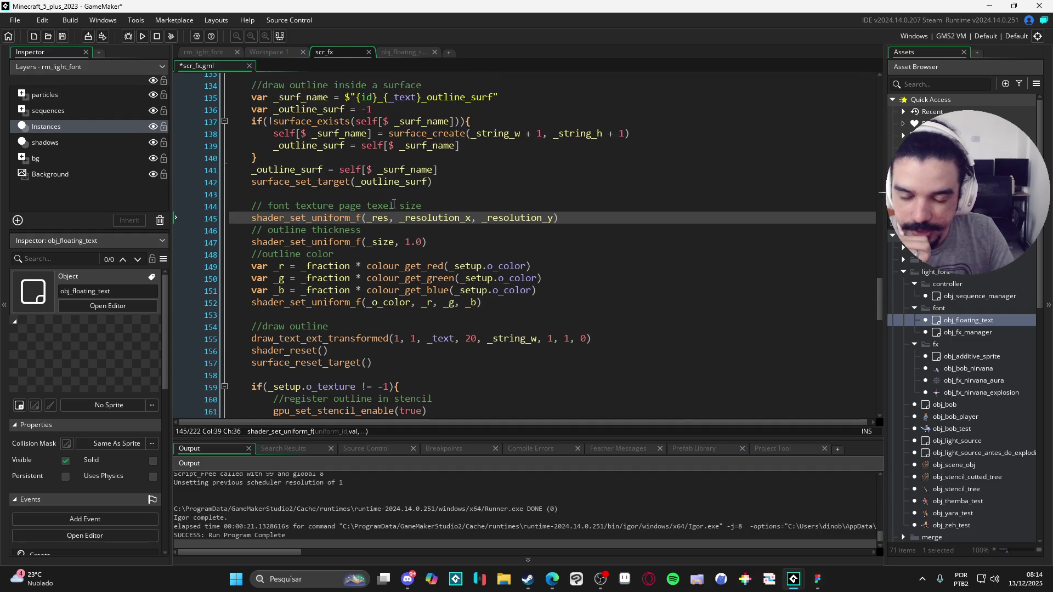
scroll(472, 267, up, 5)
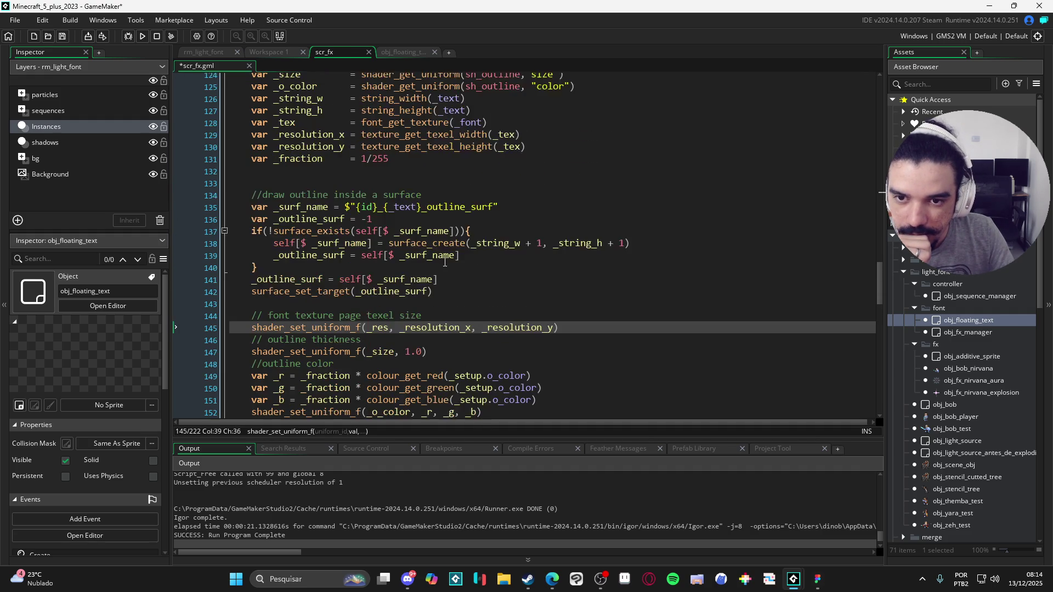
scroll(465, 182, up, 2)
scroll(465, 182, up, 2)
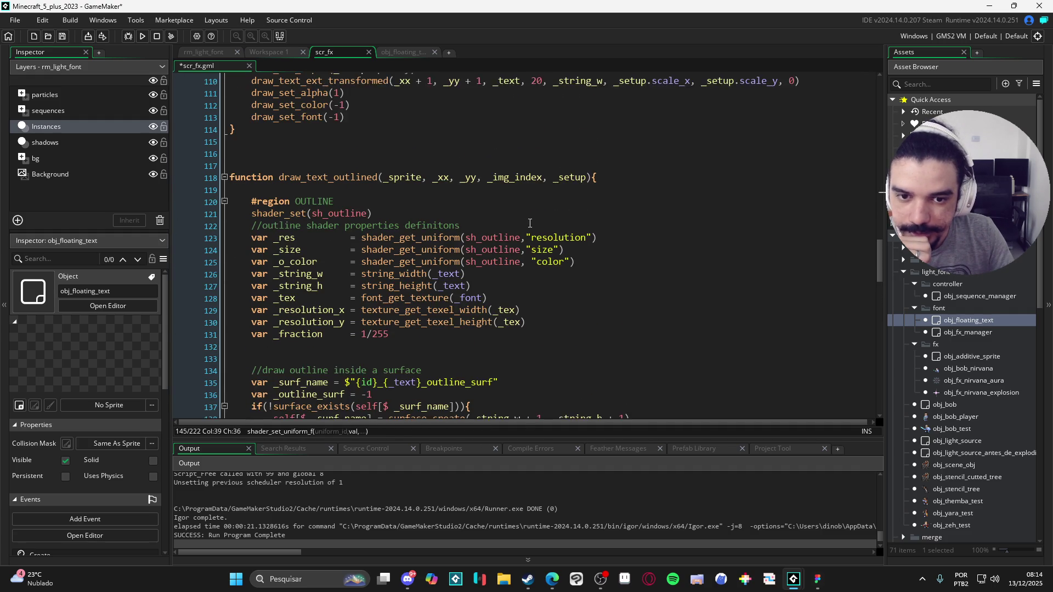
scroll(477, 311, down, 1)
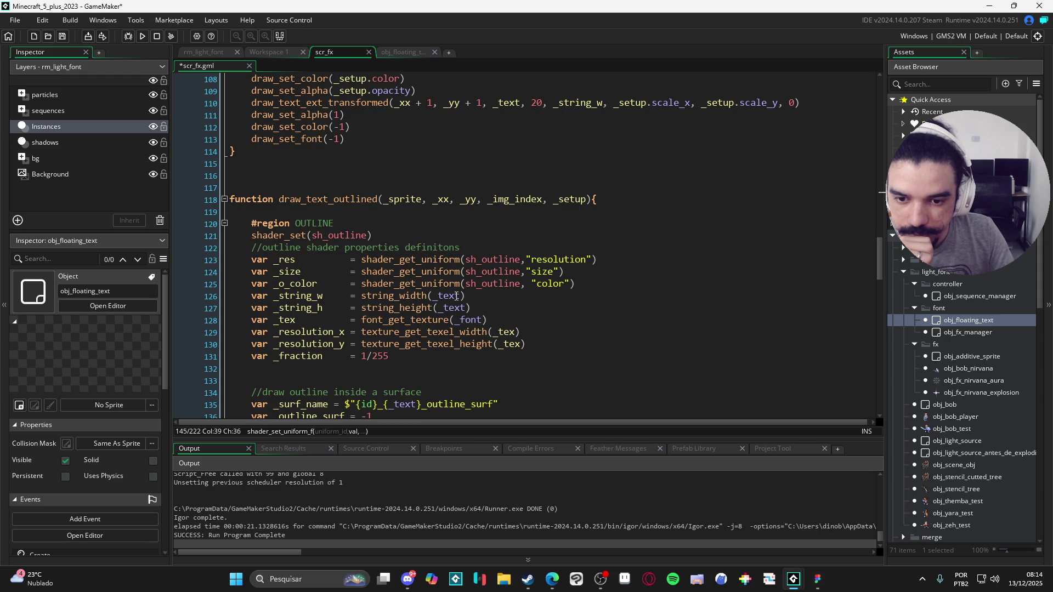
mouse_move(471, 307)
mouse_down()
mouse_move(285, 306)
mouse_move(178, 286)
mouse_move(176, 297)
mouse_up()
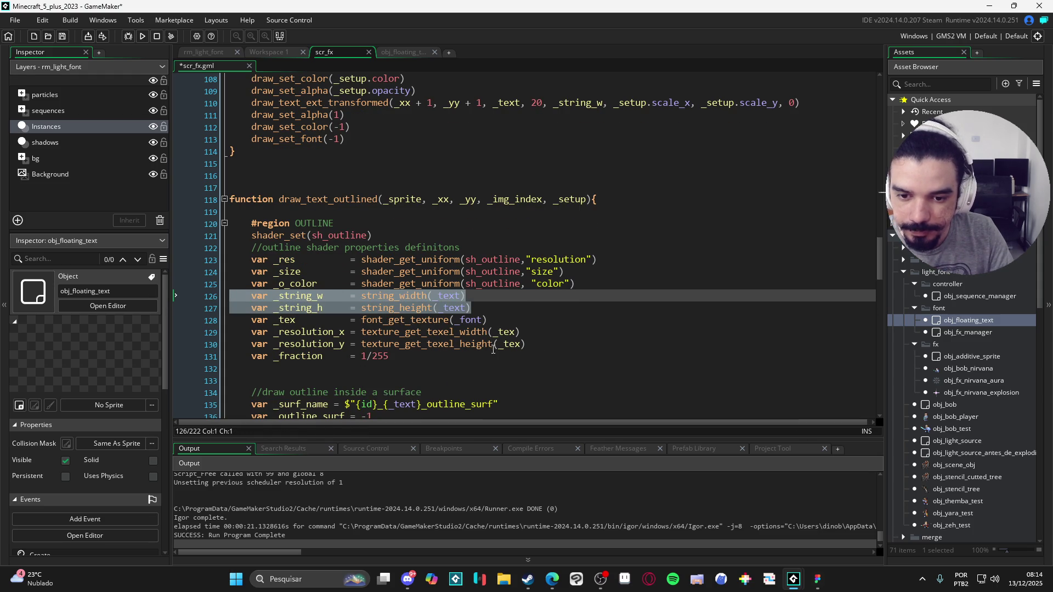
key(BackSpace)
key(BackSpace)
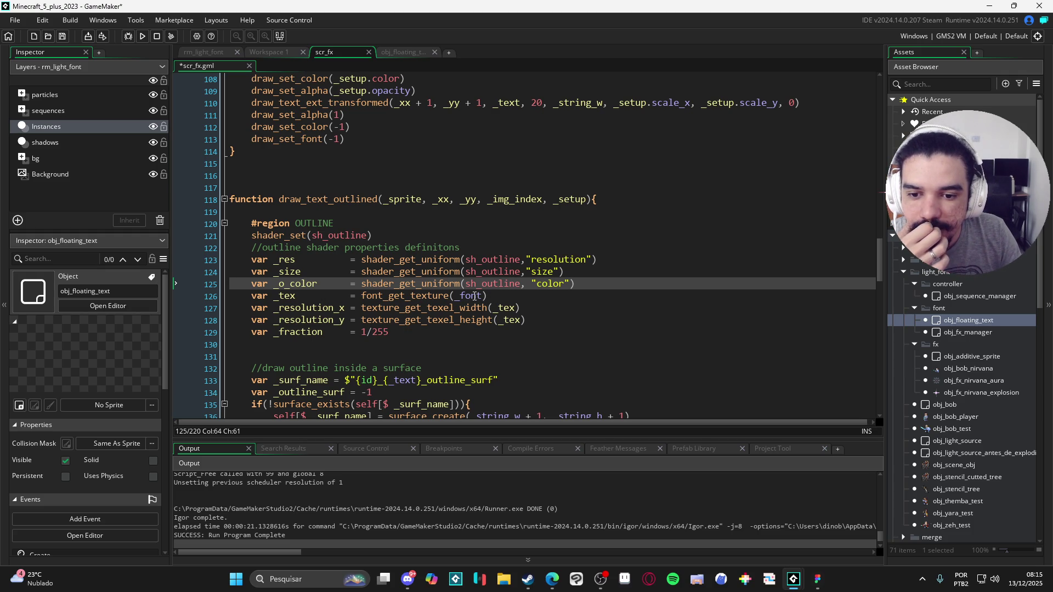
click(366, 297)
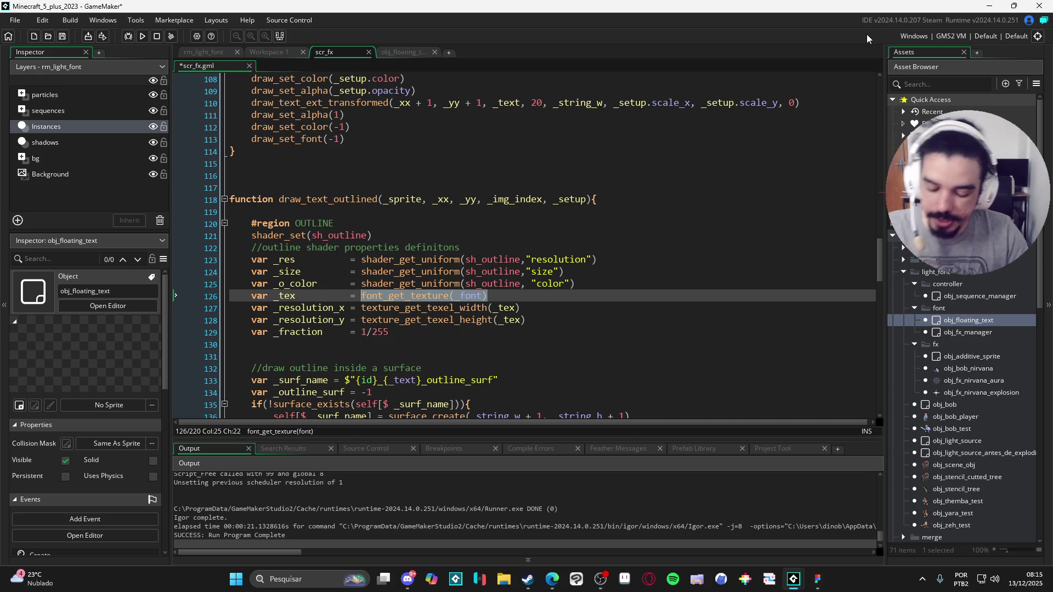
Replace font_get_texture(_font) with sprite_get_texture(_sprite, _img_index) as the _tex source.
text(sprite_get_te)
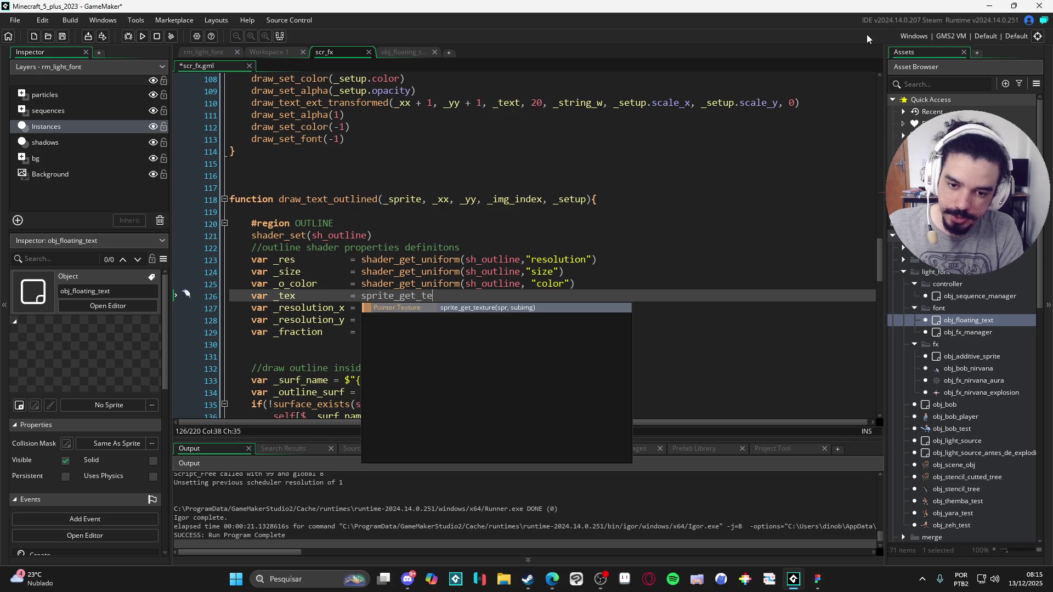
key(Return)
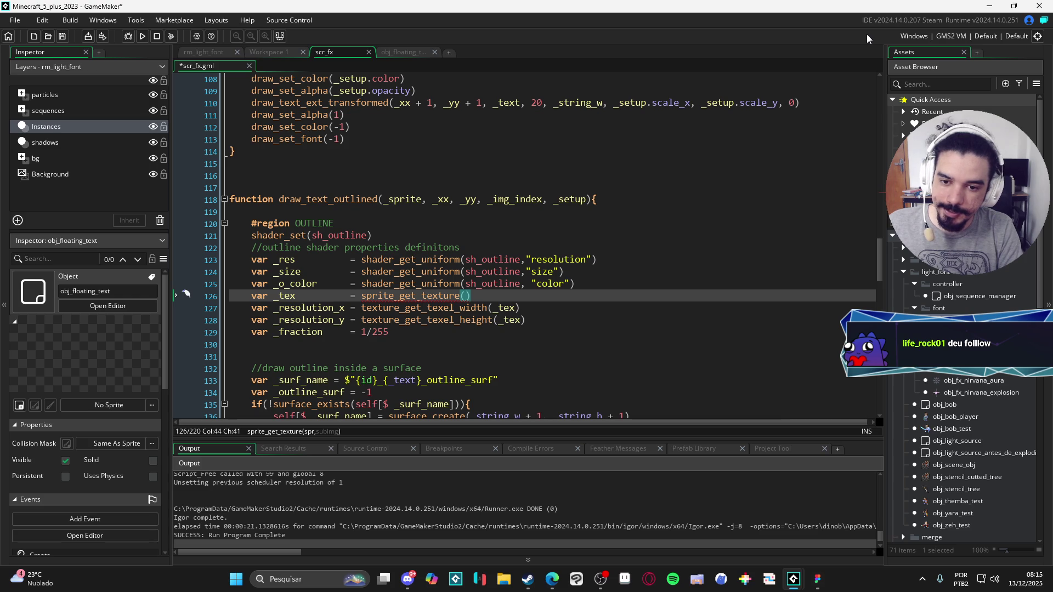
text(_sprite,)
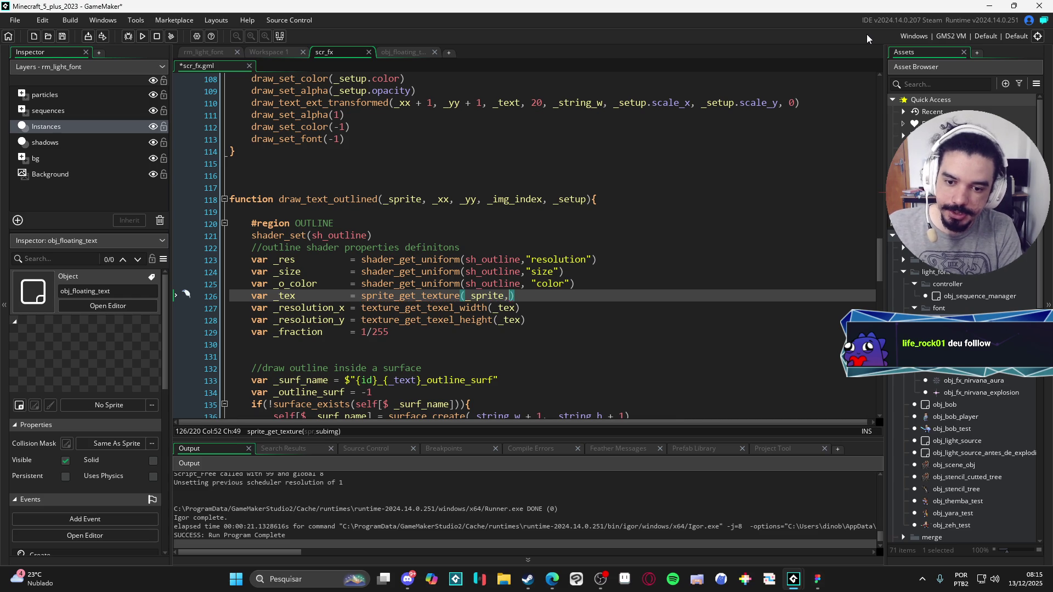
text( _img)
key(Return)
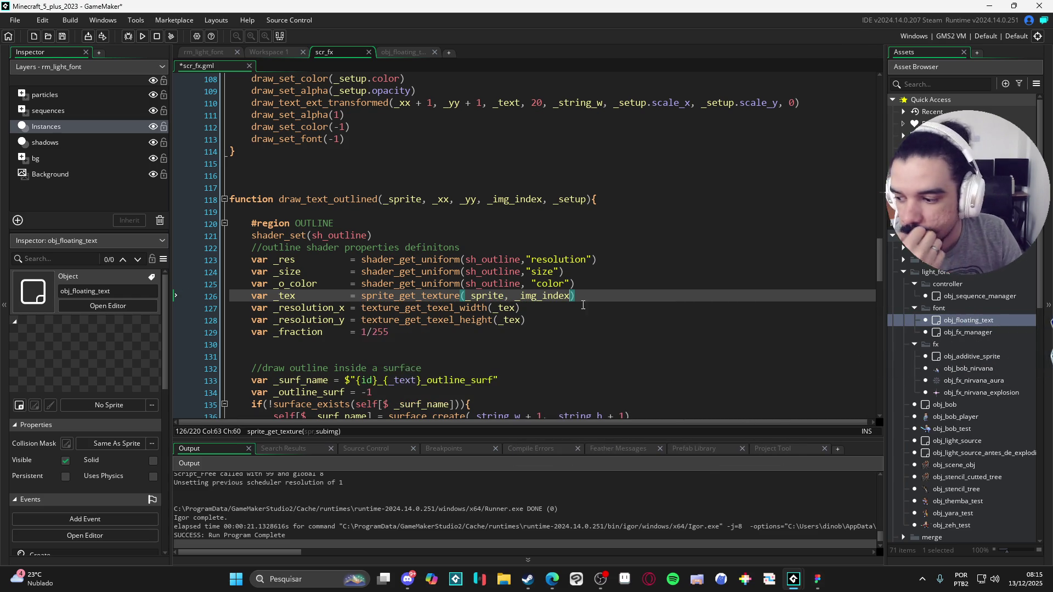
mouse_move(483, 319)
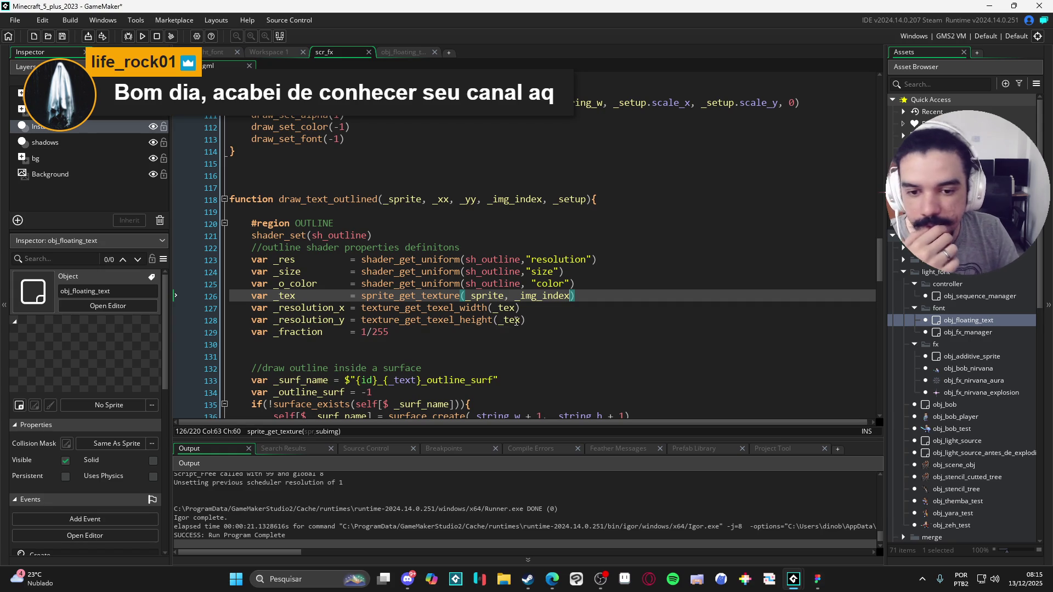
click(393, 296)
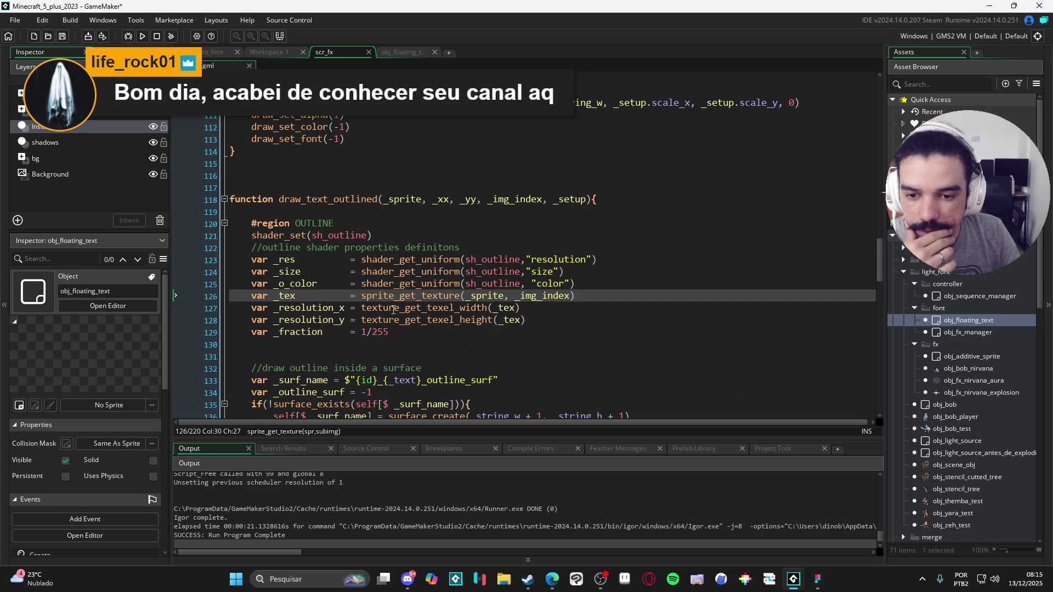
click(331, 295)
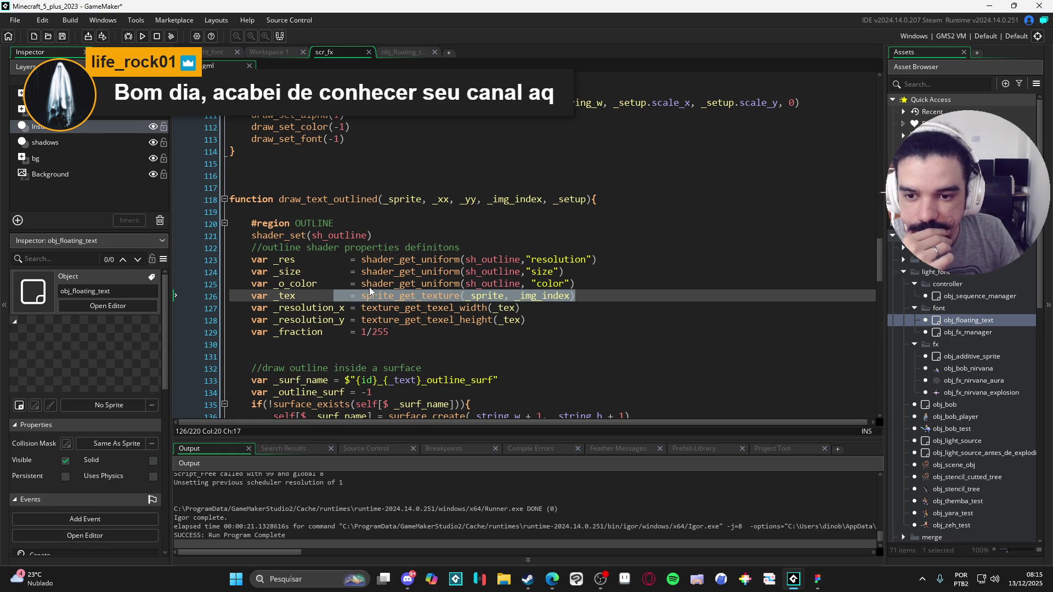
drag(306, 199, 329, 201)
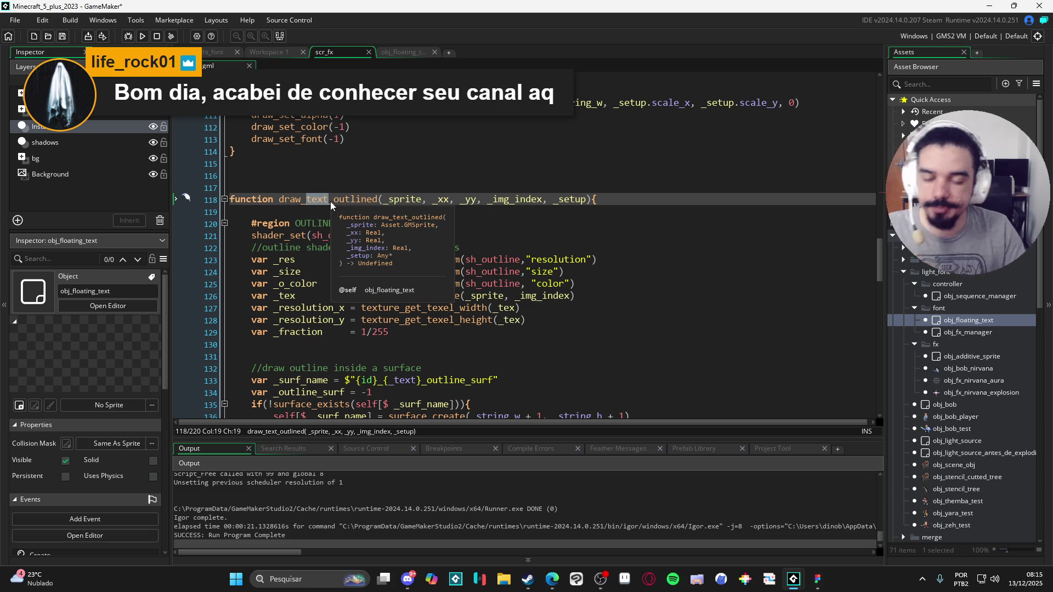
text(sprite)
click(527, 284)
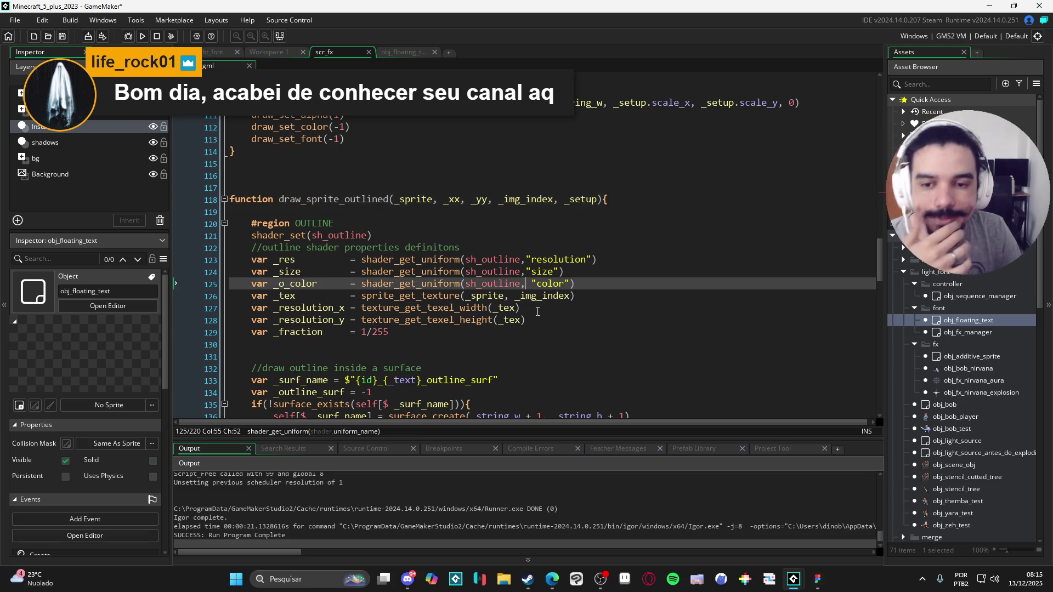
click(481, 330)
click(450, 307)
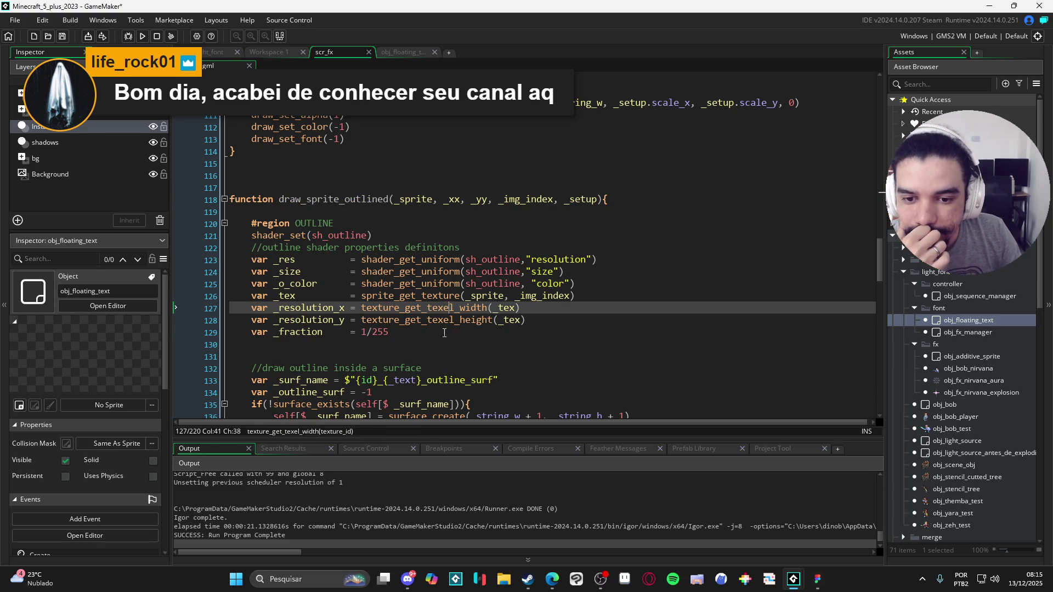
click(519, 316)
click(517, 311)
scroll(513, 311, down, 2)
click(476, 264)
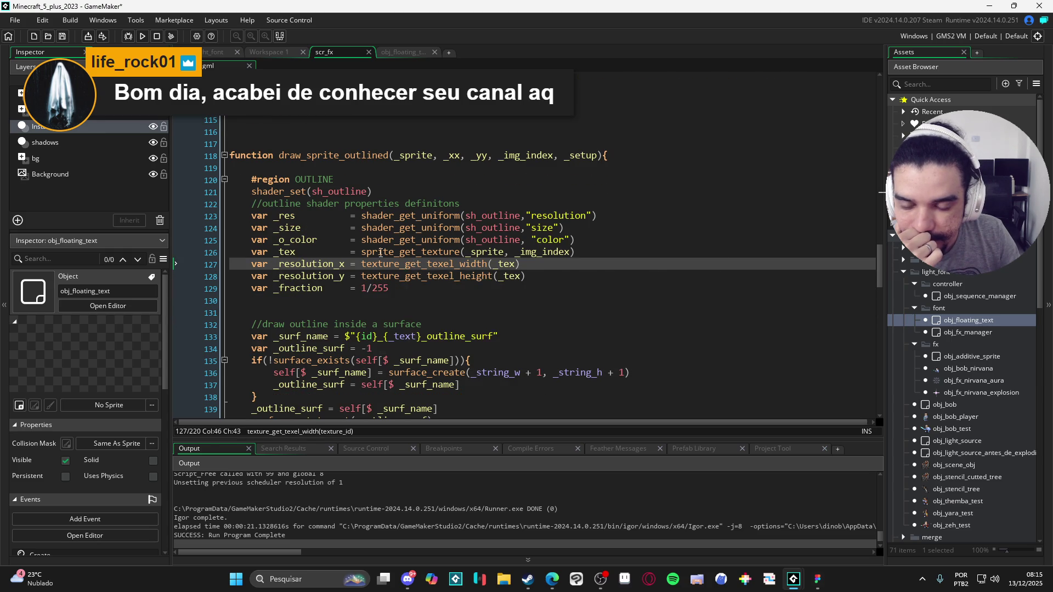
scroll(404, 269, down, 2)
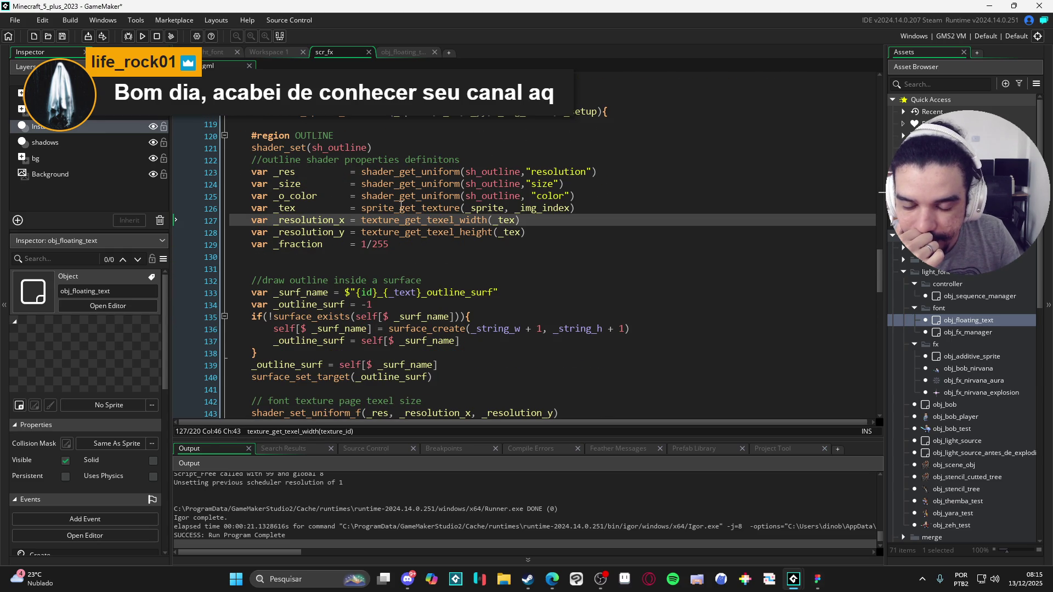
scroll(375, 207, down, 4)
click(278, 192)
key(End)
scroll(409, 186, down, 1)
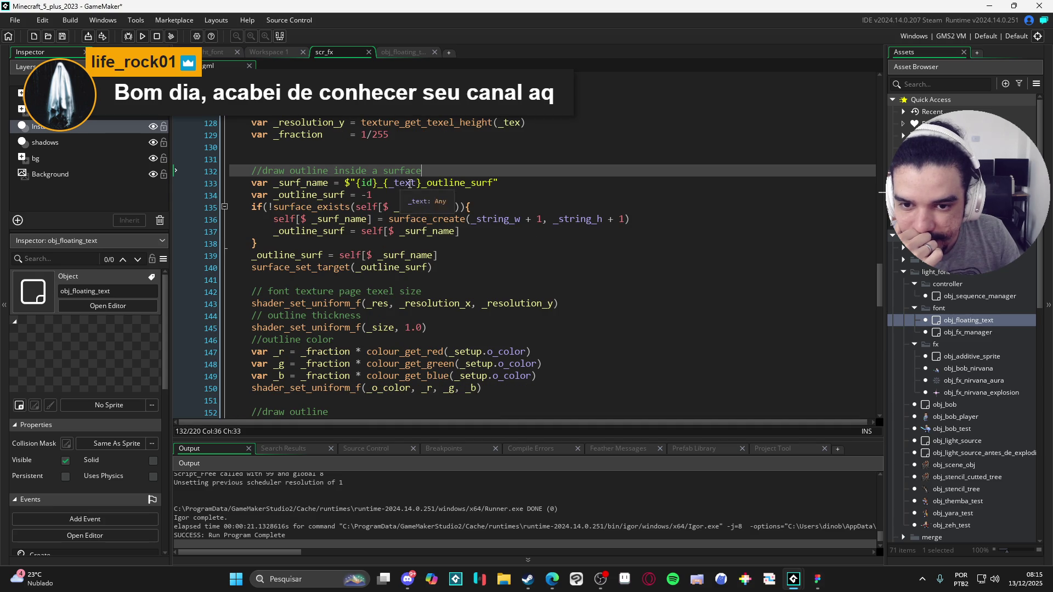
double_click(409, 183)
scroll(535, 225, up, 3)
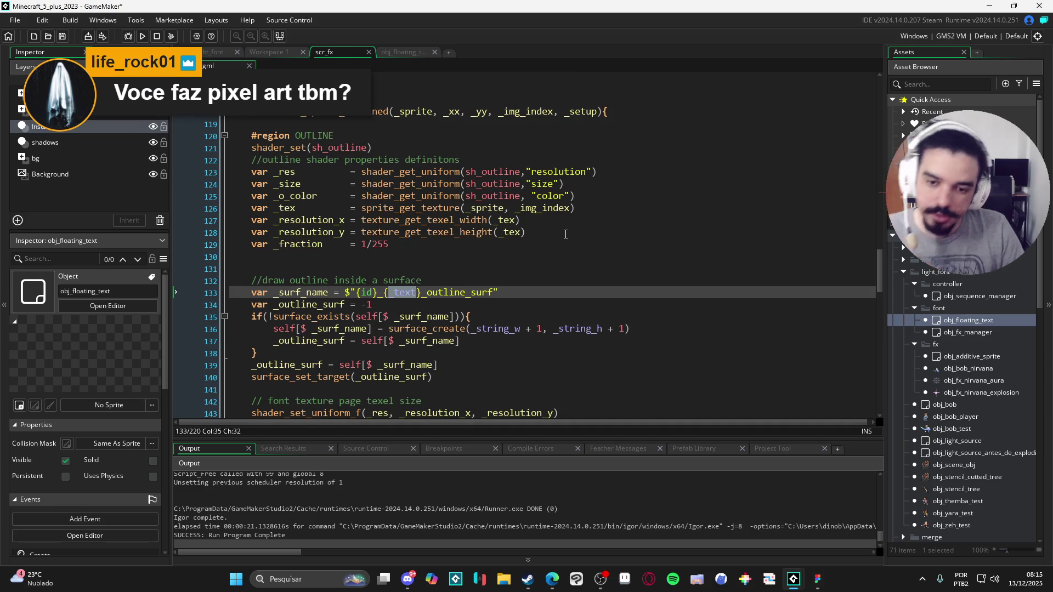
scroll(603, 220, up, 6)
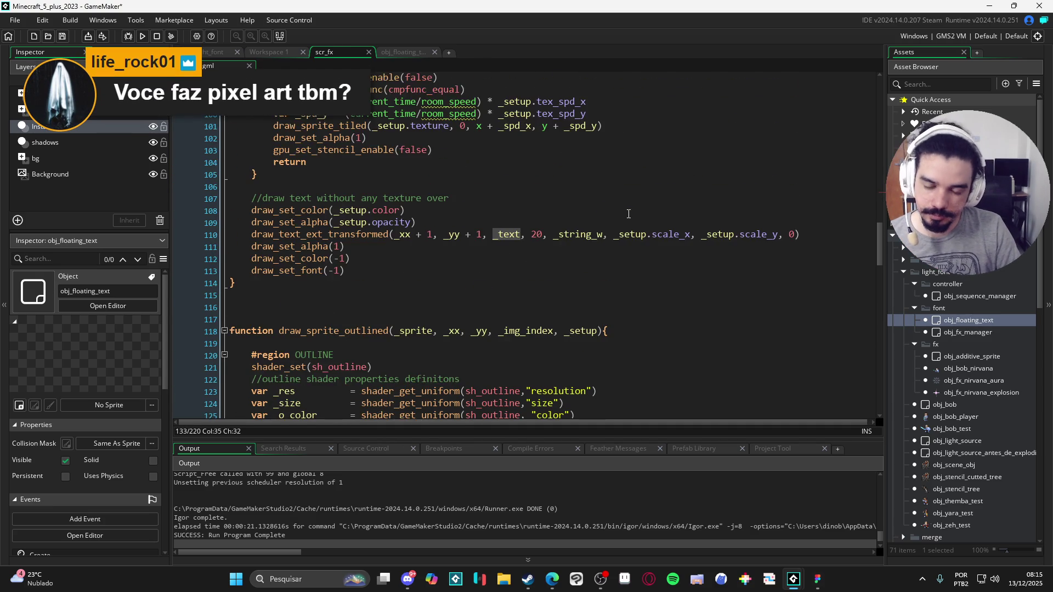
scroll(629, 214, down, 5)
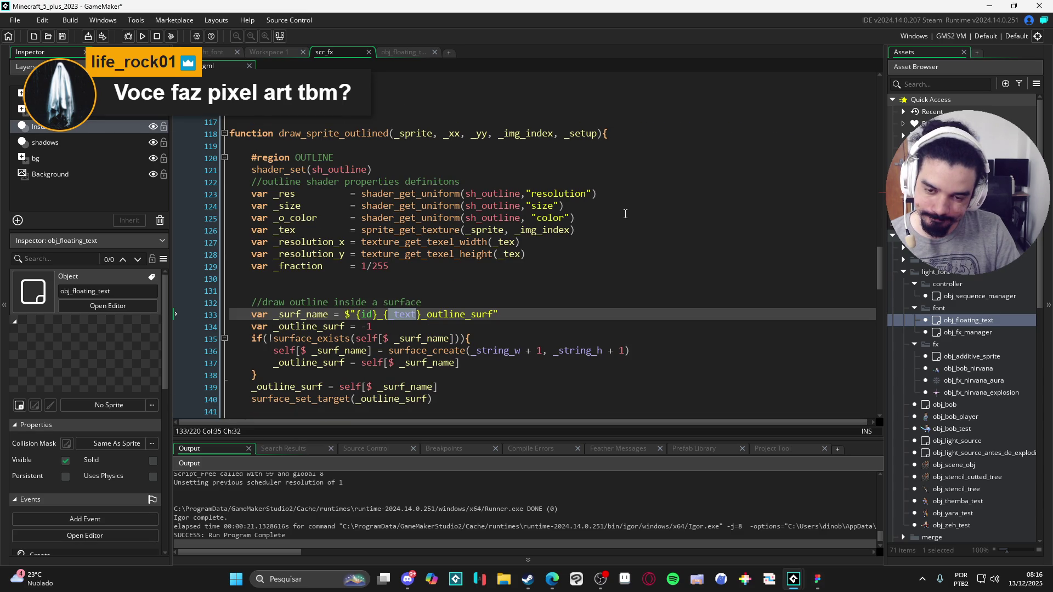
scroll(625, 214, up, 10)
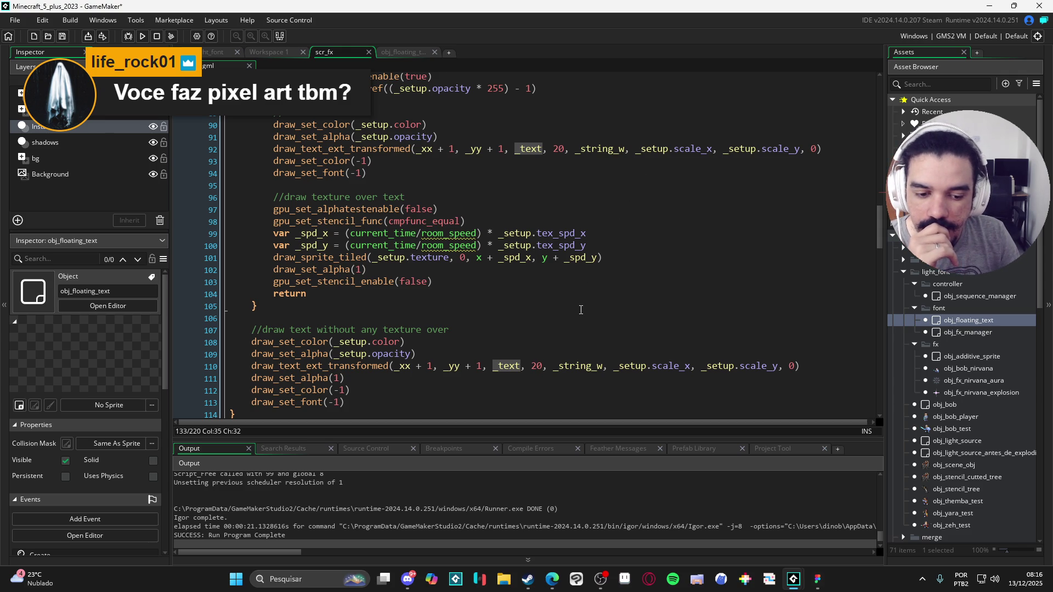
click(298, 580)
text(tiled)
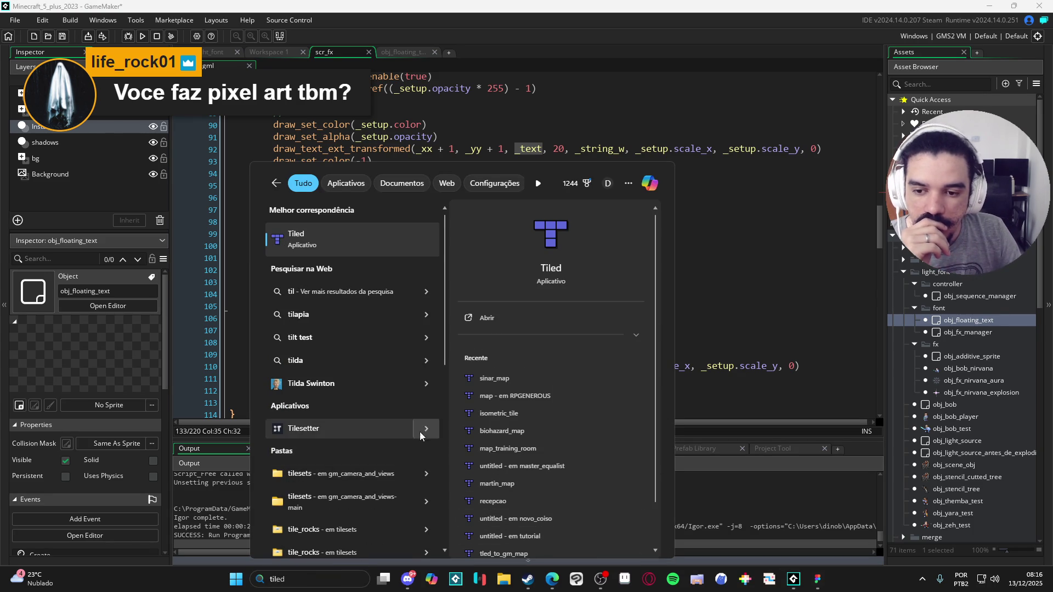
click(390, 245)
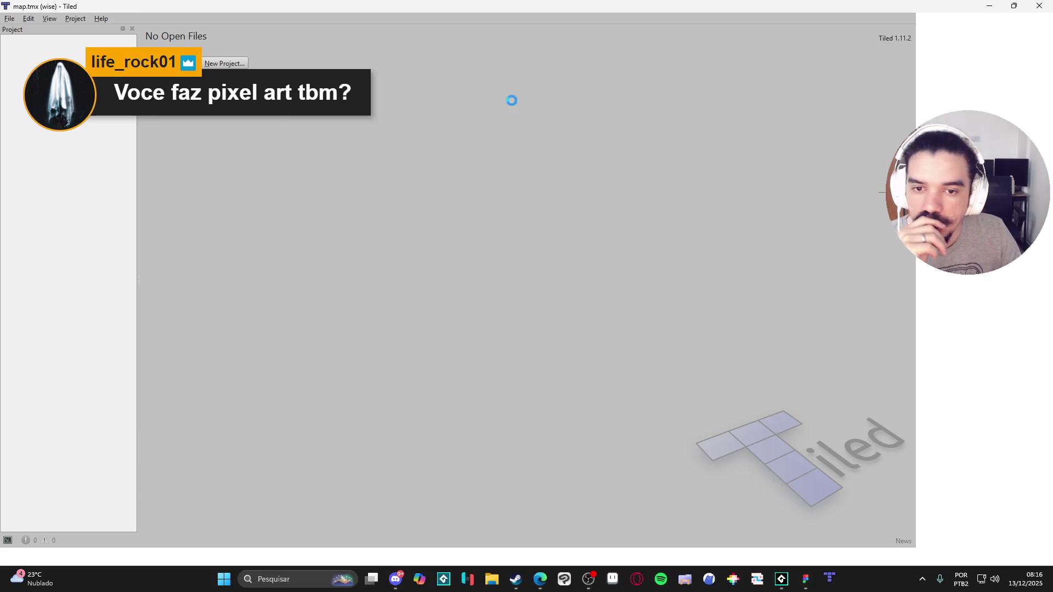
scroll(546, 245, left, 5)
scroll(552, 252, down, 3)
scroll(522, 228, up, 2)
scroll(521, 229, up, 2)
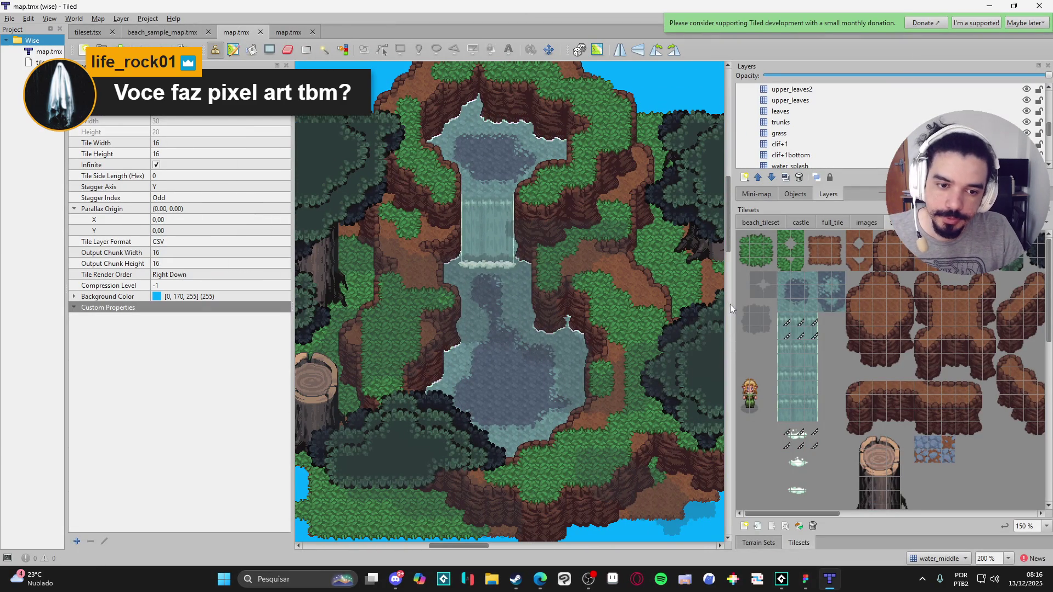
drag(736, 304, 919, 304)
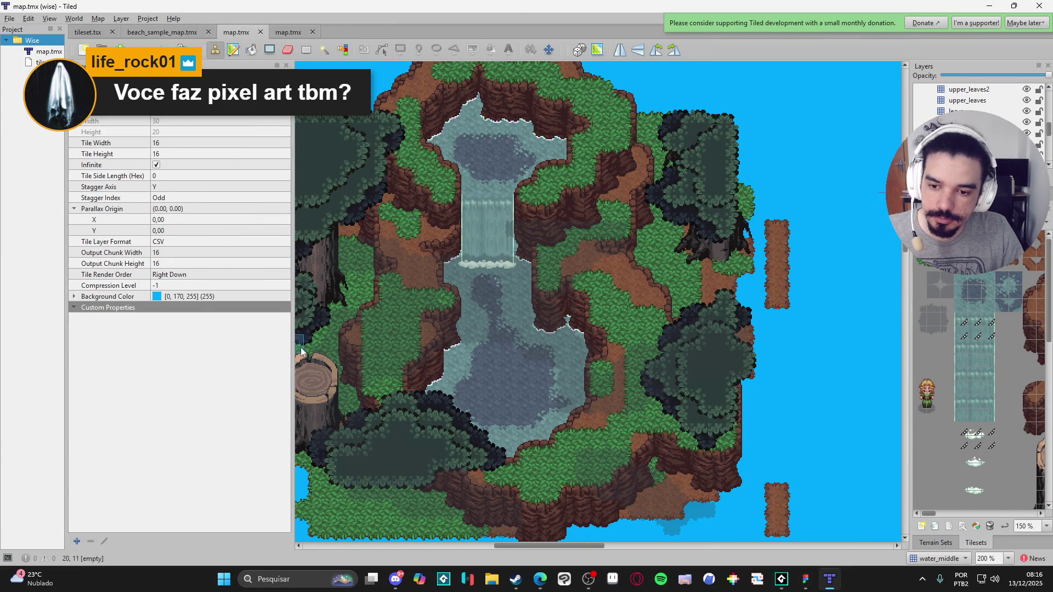
drag(295, 347, 138, 347)
scroll(500, 364, down, 2)
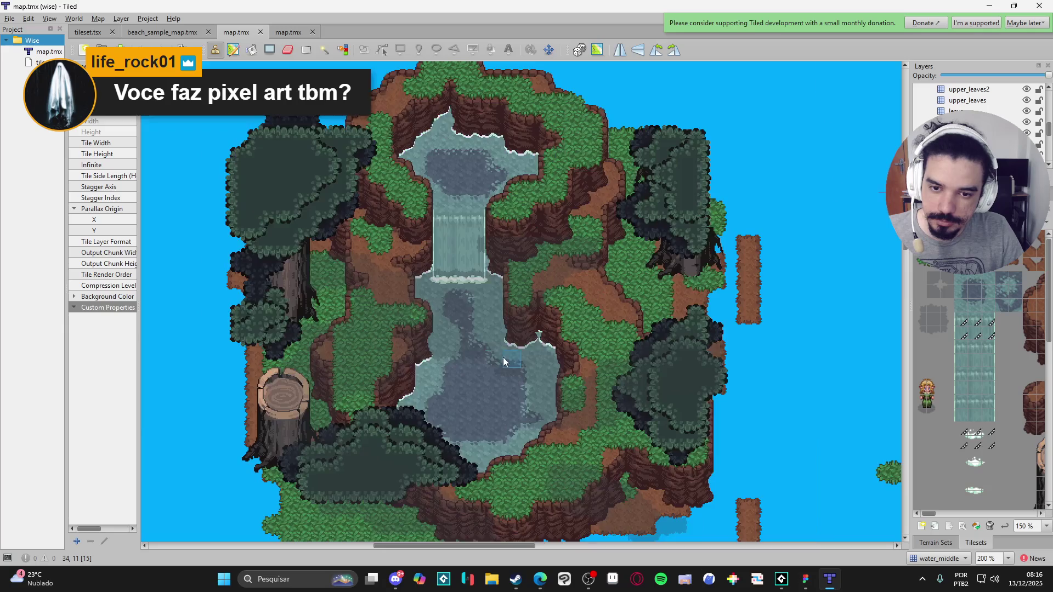
scroll(560, 359, up, 3)
scroll(601, 383, down, 1)
drag(652, 377, 417, 343)
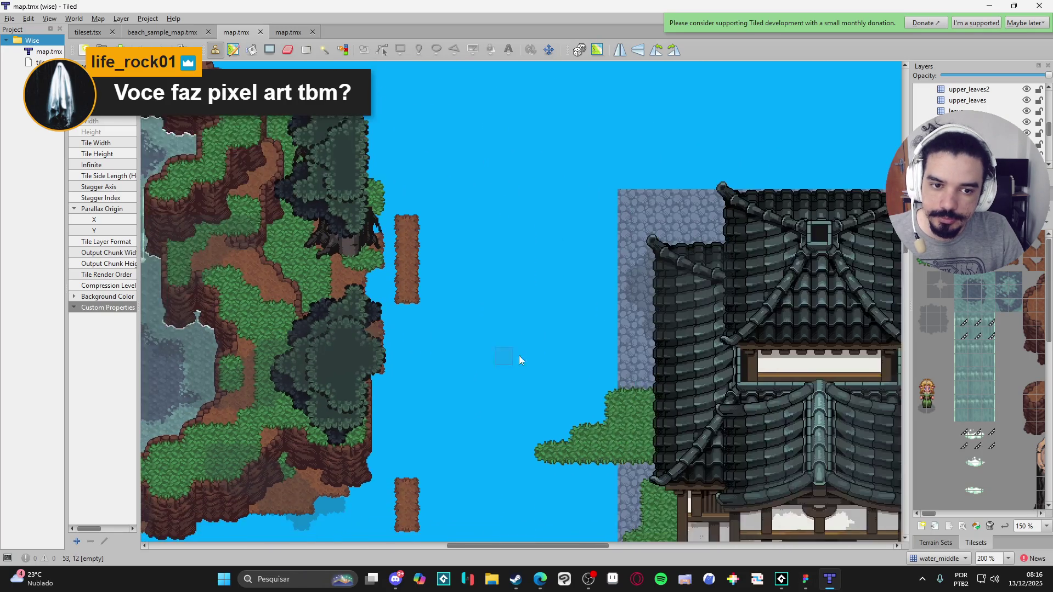
drag(630, 384, 432, 300)
scroll(697, 372, down, 3)
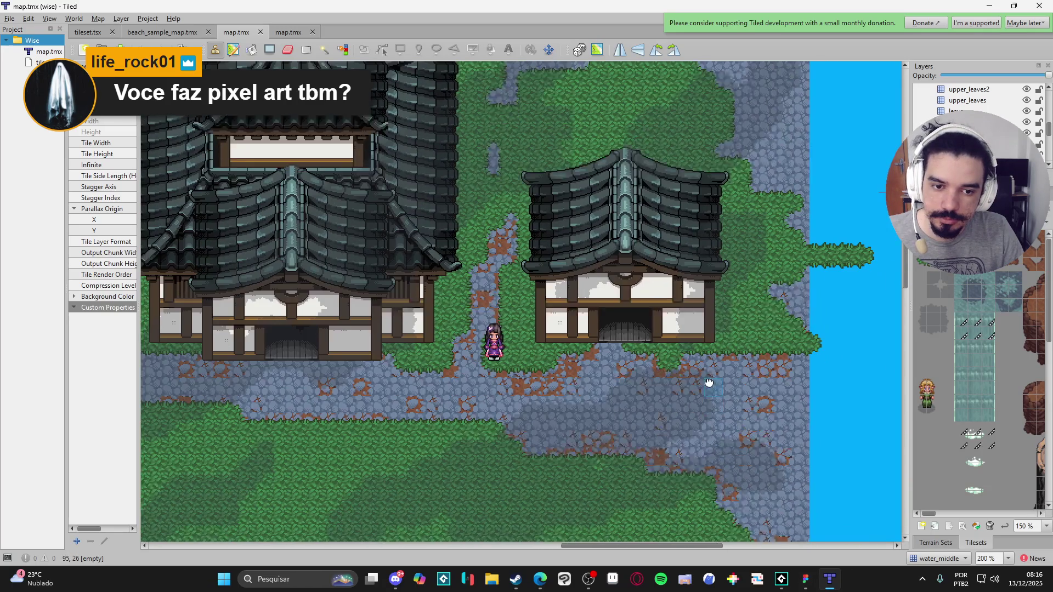
scroll(603, 356, right, 5)
scroll(627, 301, down, 2)
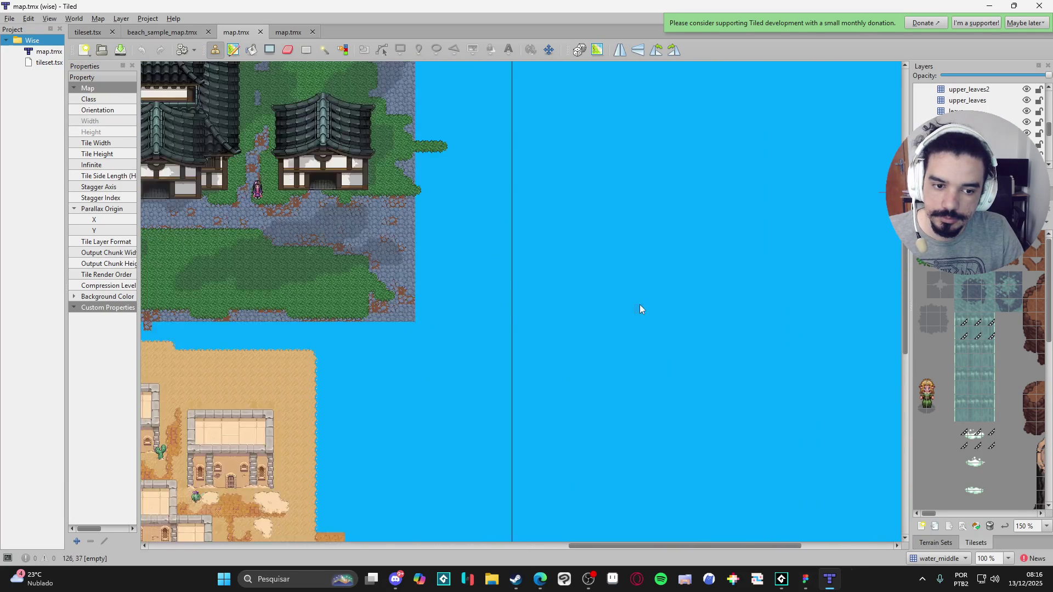
scroll(344, 369, down, 2)
scroll(487, 277, up, 4)
scroll(487, 277, up, 2)
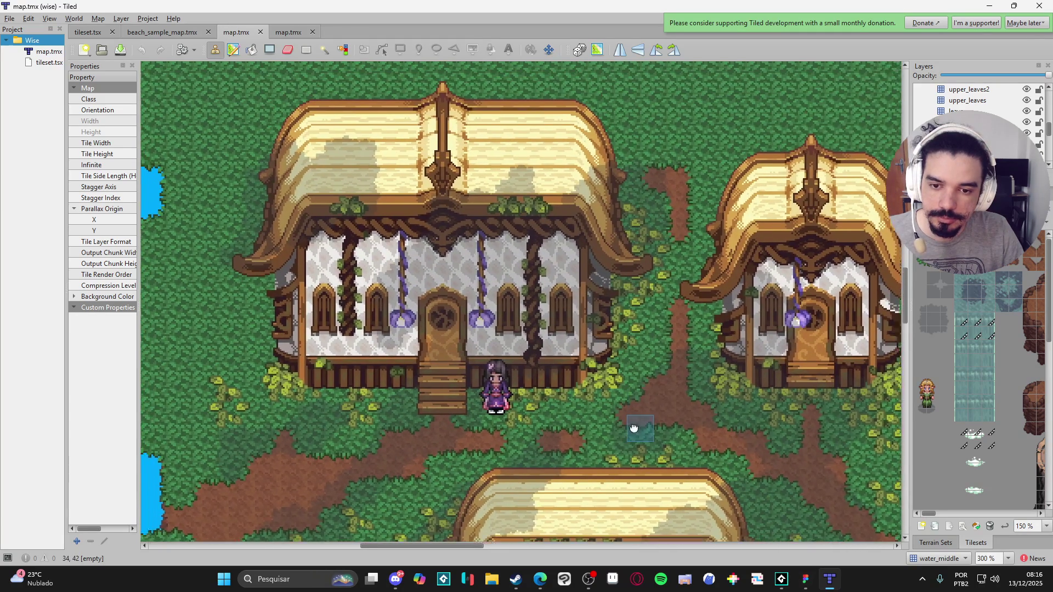
drag(714, 379, 577, 309)
scroll(578, 309, down, 3)
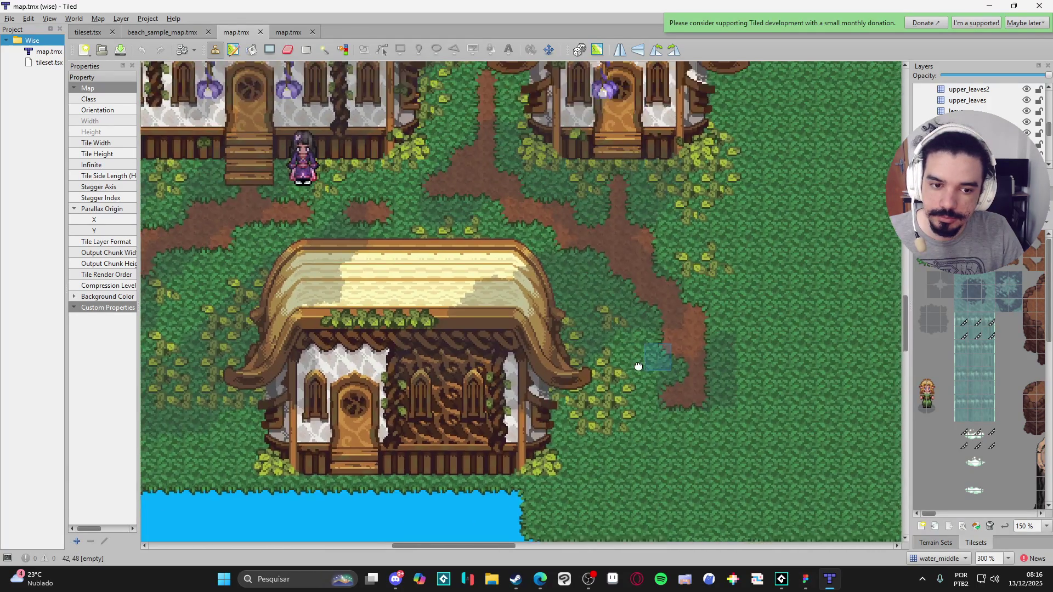
scroll(603, 356, up, 3)
scroll(604, 356, right, 5)
scroll(667, 389, right, 10)
scroll(443, 275, down, 5)
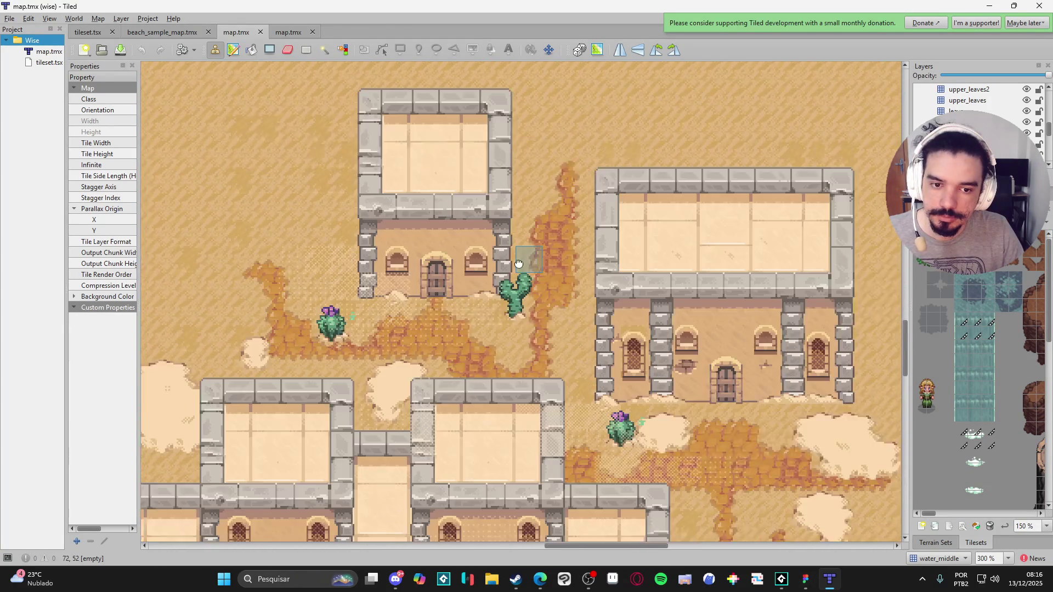
scroll(638, 230, right, 5)
scroll(637, 229, down, 3)
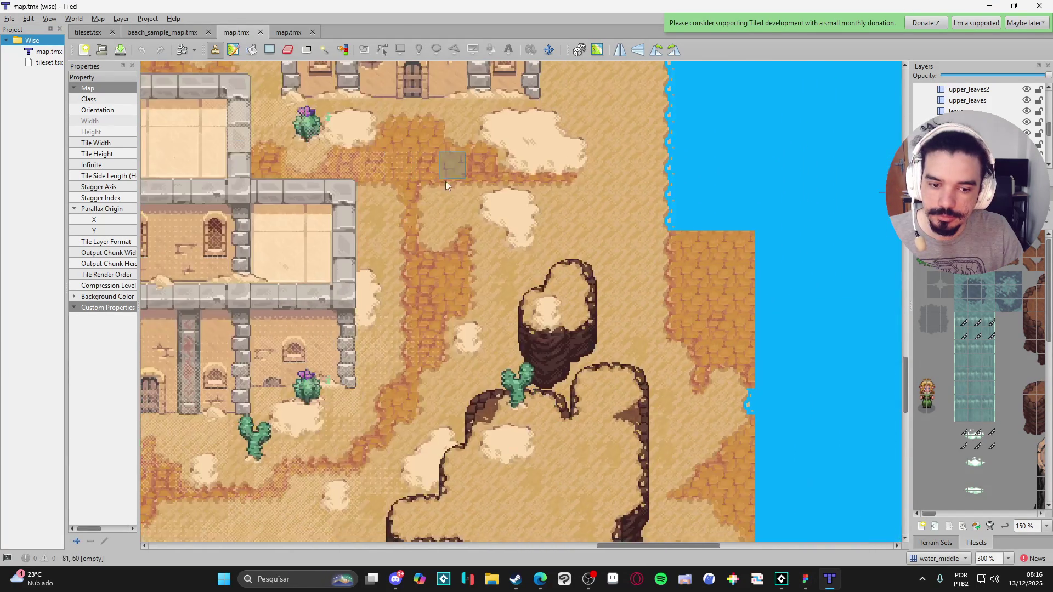
scroll(532, 164, up, 5)
scroll(538, 281, right, 5)
scroll(482, 298, up, 2)
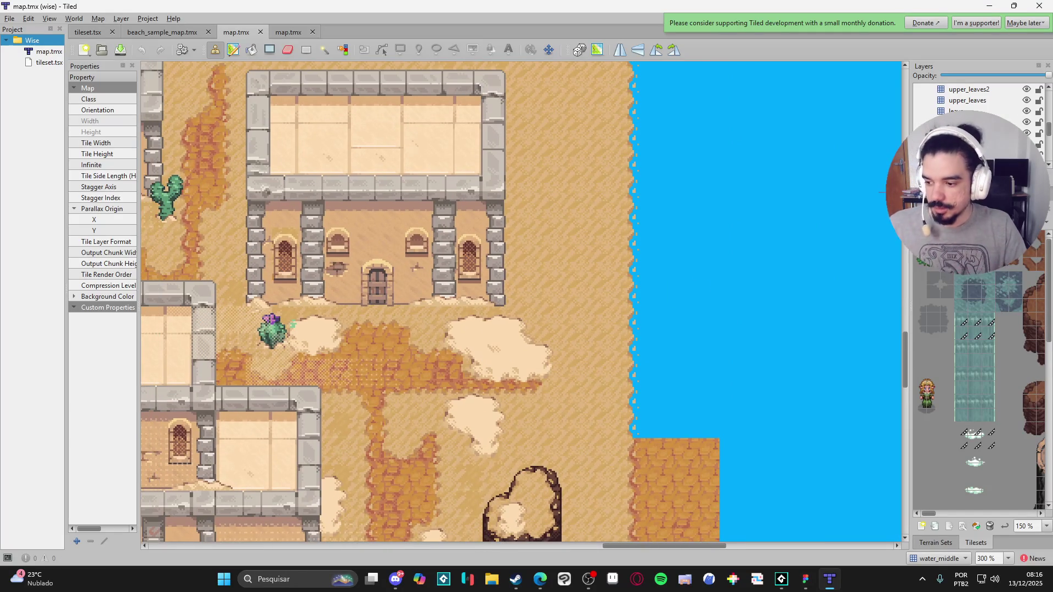
click(991, 5)
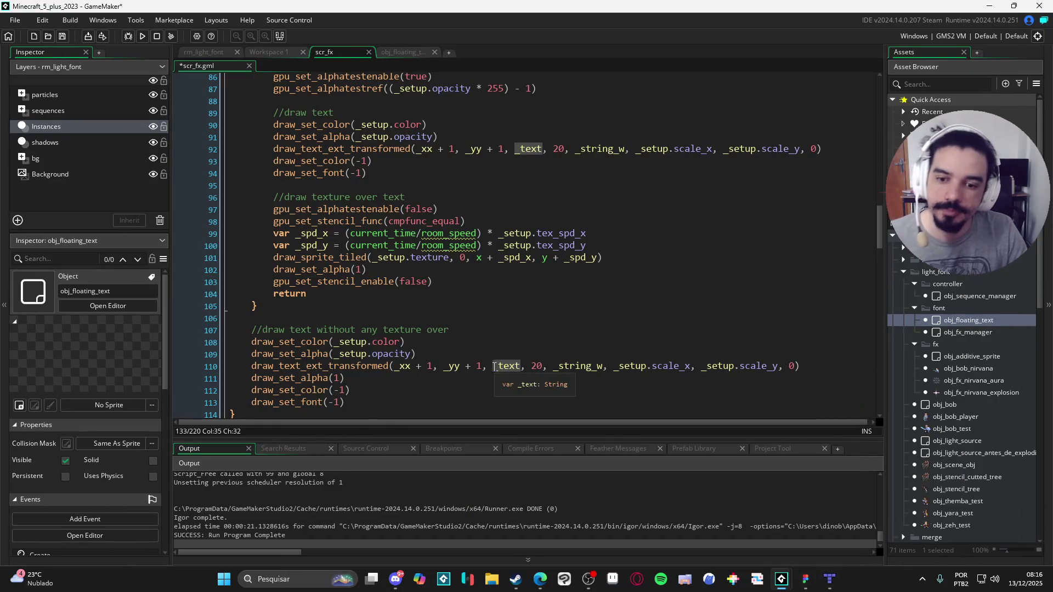
Change both 'draw text' comments, on lines 79 and 89, to 'draw sprite'.
click(547, 149)
scroll(507, 247, up, 3)
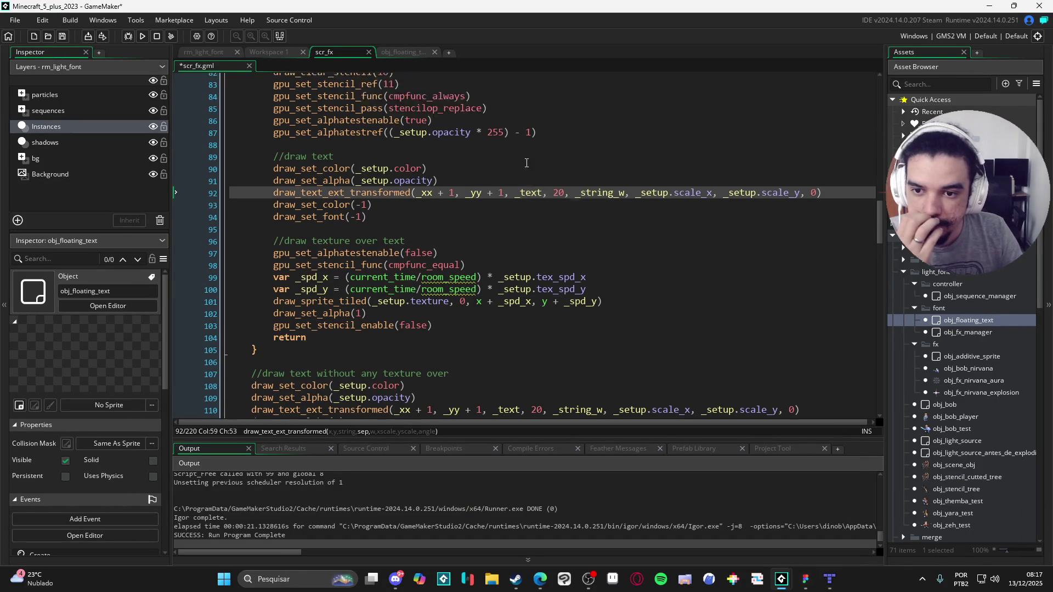
key(Up)
key(Up)
key(Up)
key(Up)
key(Down)
key(BackSpace)
key(BackSpace)
key(BackSpace)
text(sprite)
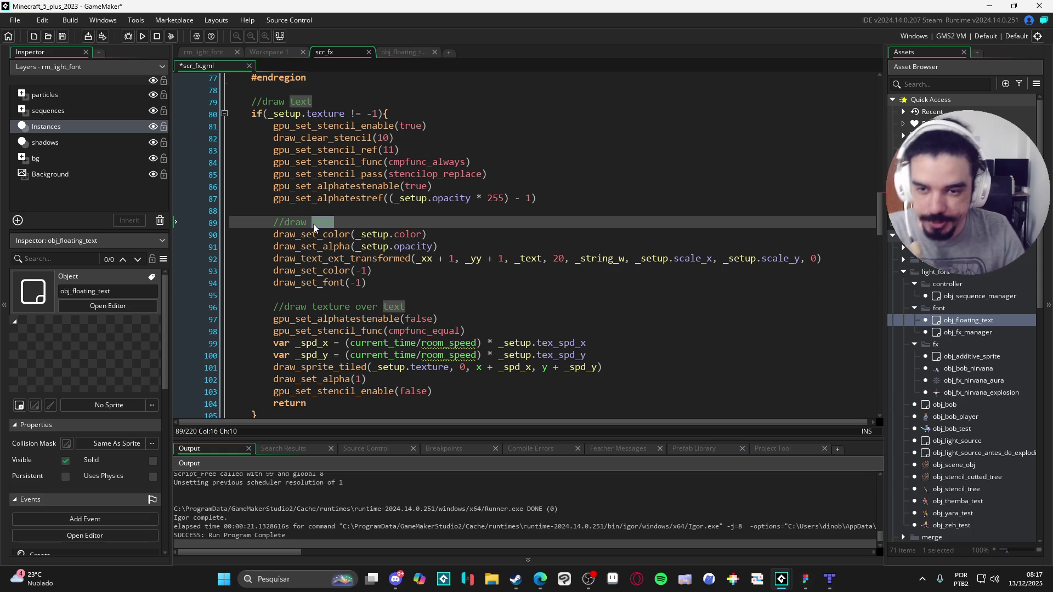
scroll(314, 228, up, 3)
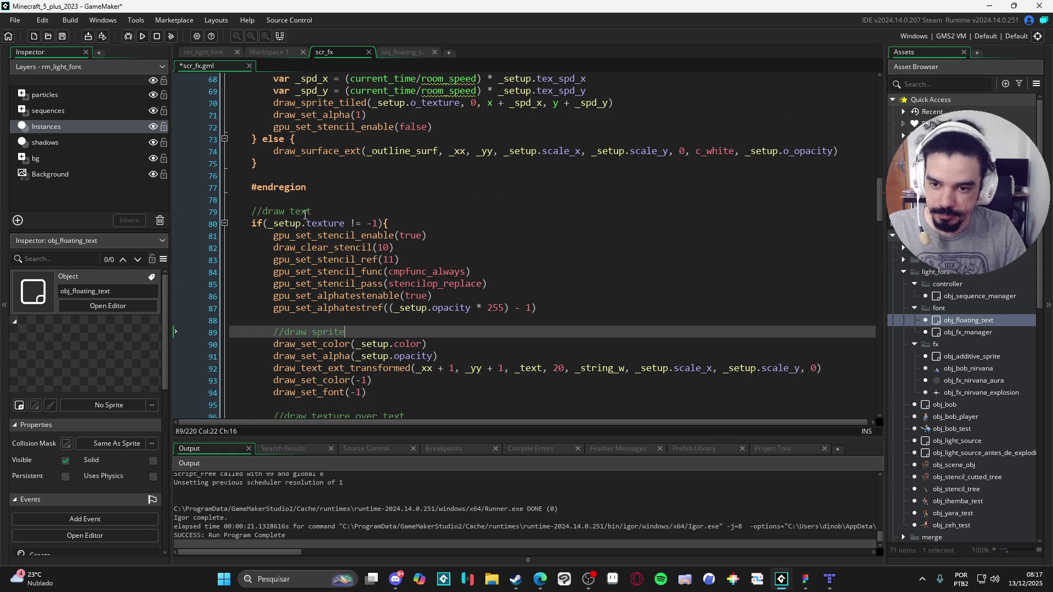
double_click(305, 211)
text(sprite)
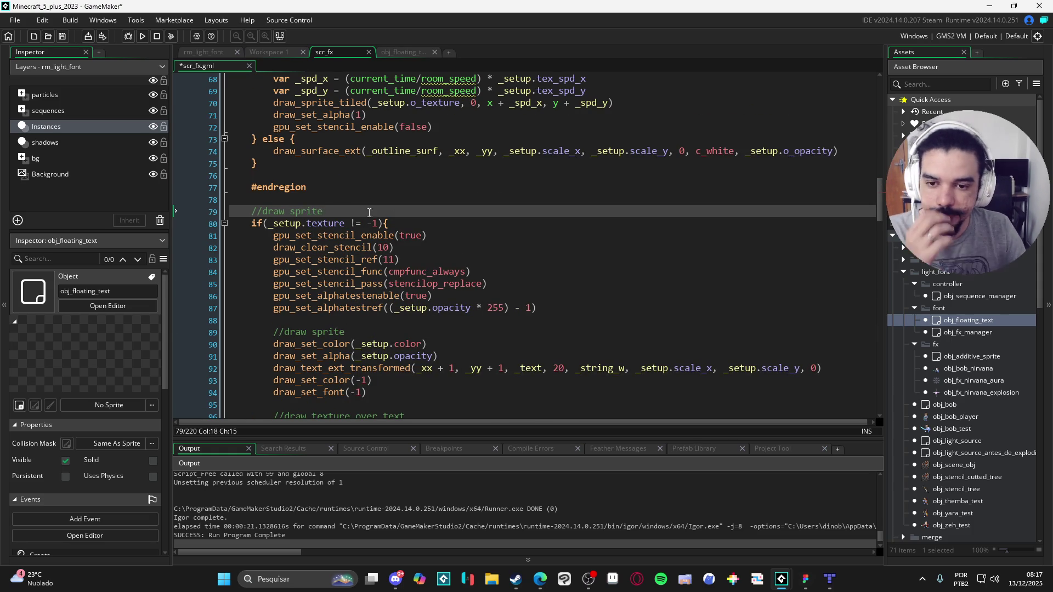
click(478, 236)
Comment out the draw_text_ext_transformed line and start a draw_sprite line after draw_set_alpha.
scroll(509, 254, down, 2)
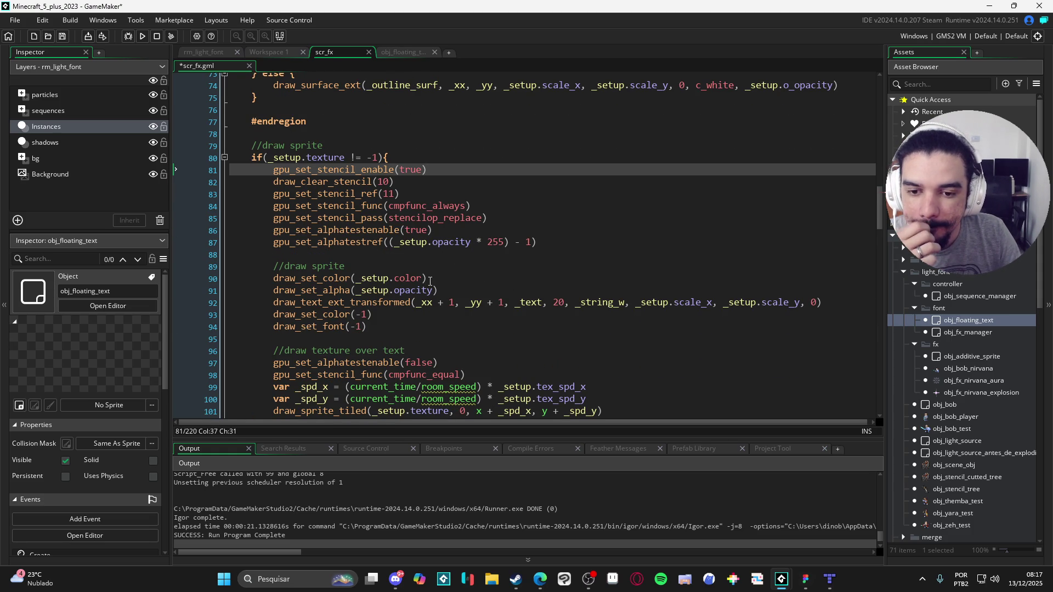
scroll(429, 285, down, 1)
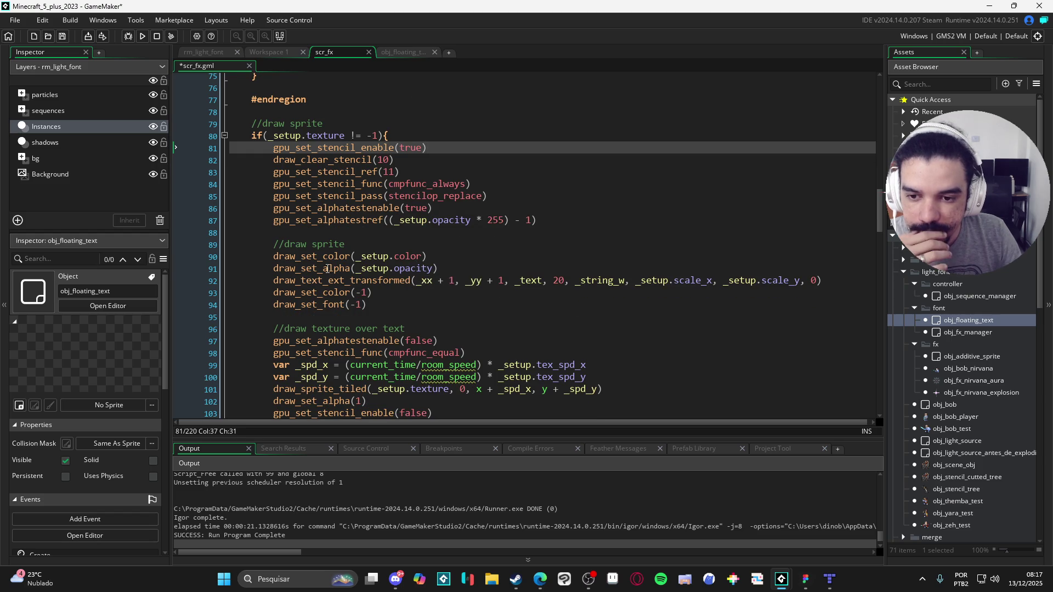
click(472, 269)
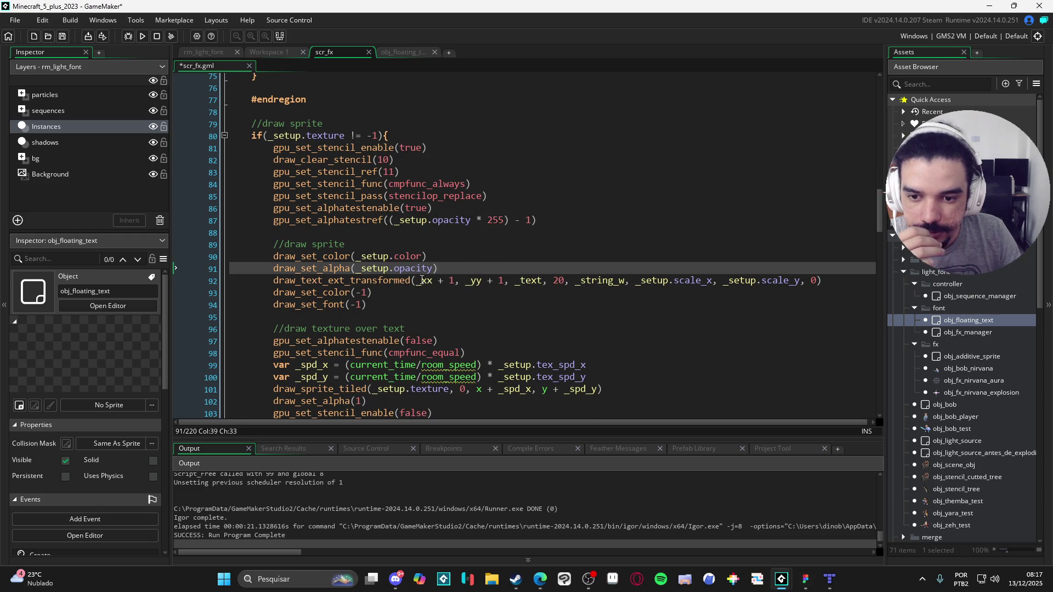
click(274, 281)
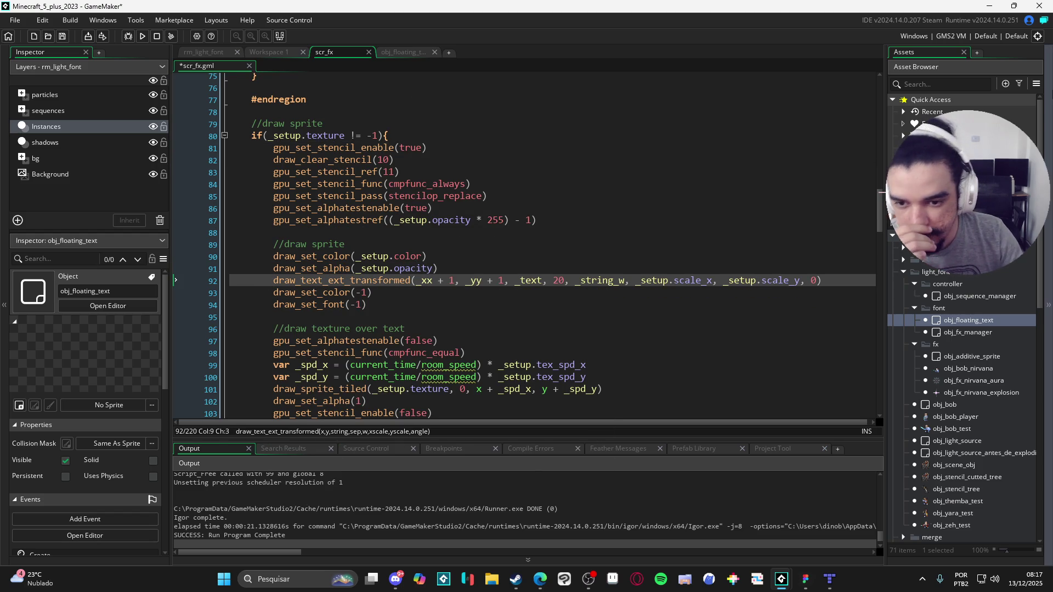
text(//)
click(483, 268)
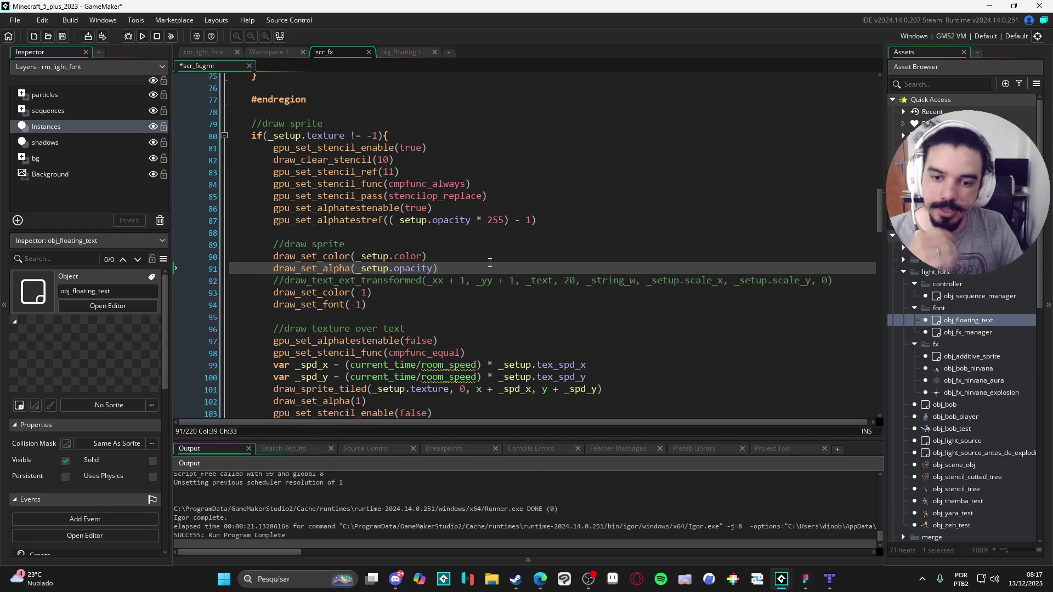
key(Return)
text(draw_set_)
key(BackSpace)
key(BackSpace)
key(BackSpace)
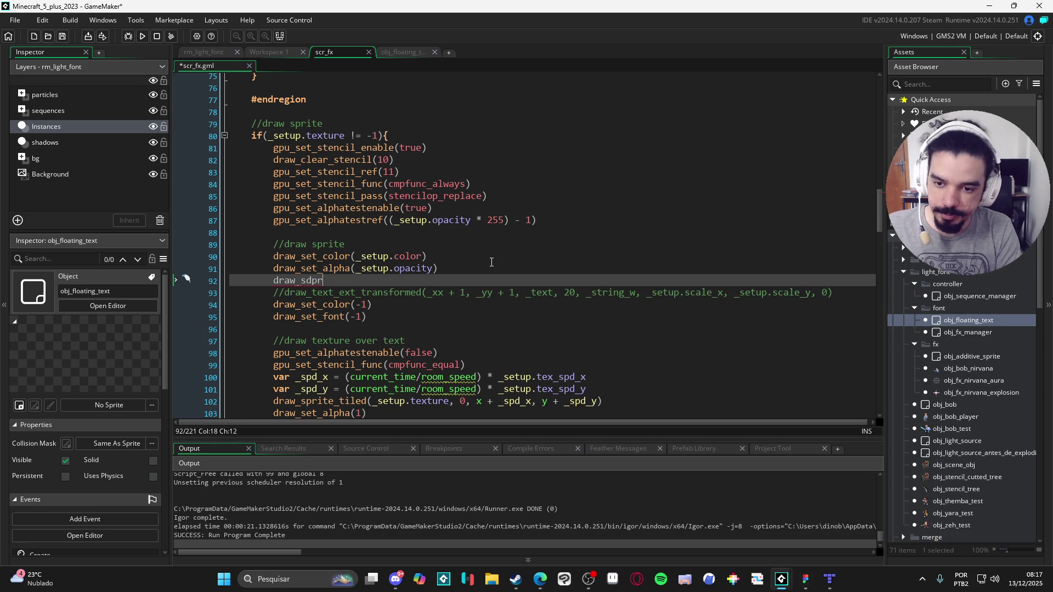
text(prite)
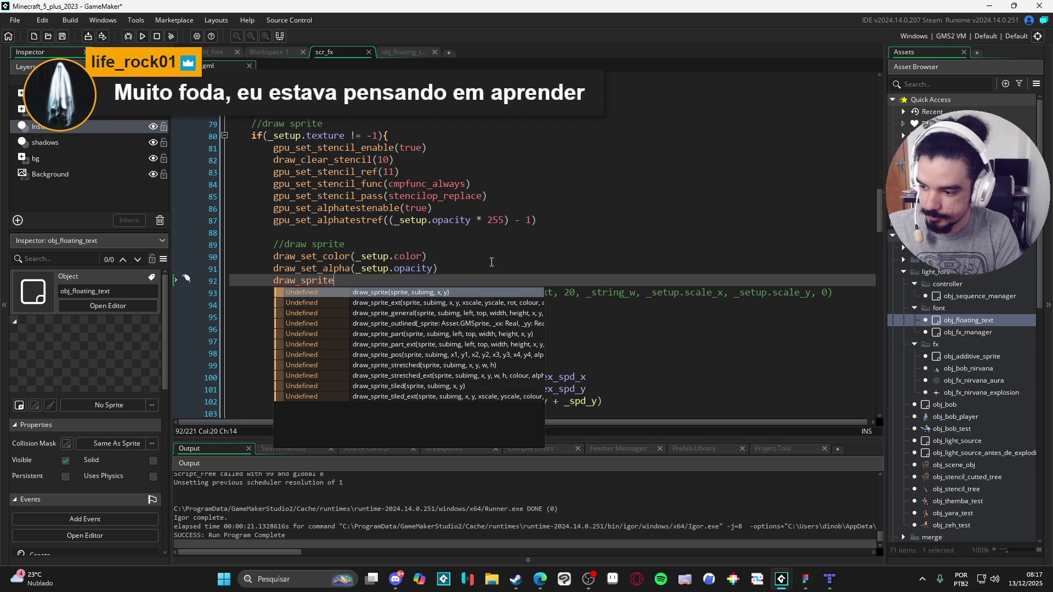